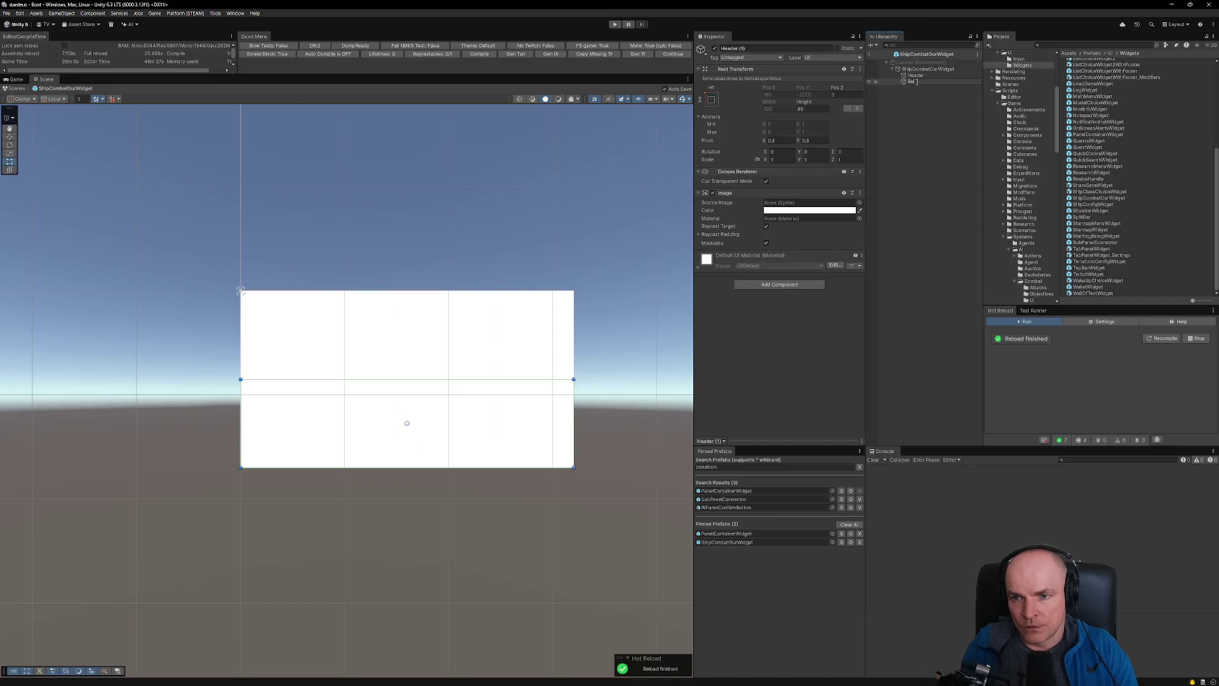
- Name the new object Body, then study the Figma mockup's header group and stats spacing
{"action": "key", "text": "Return"}
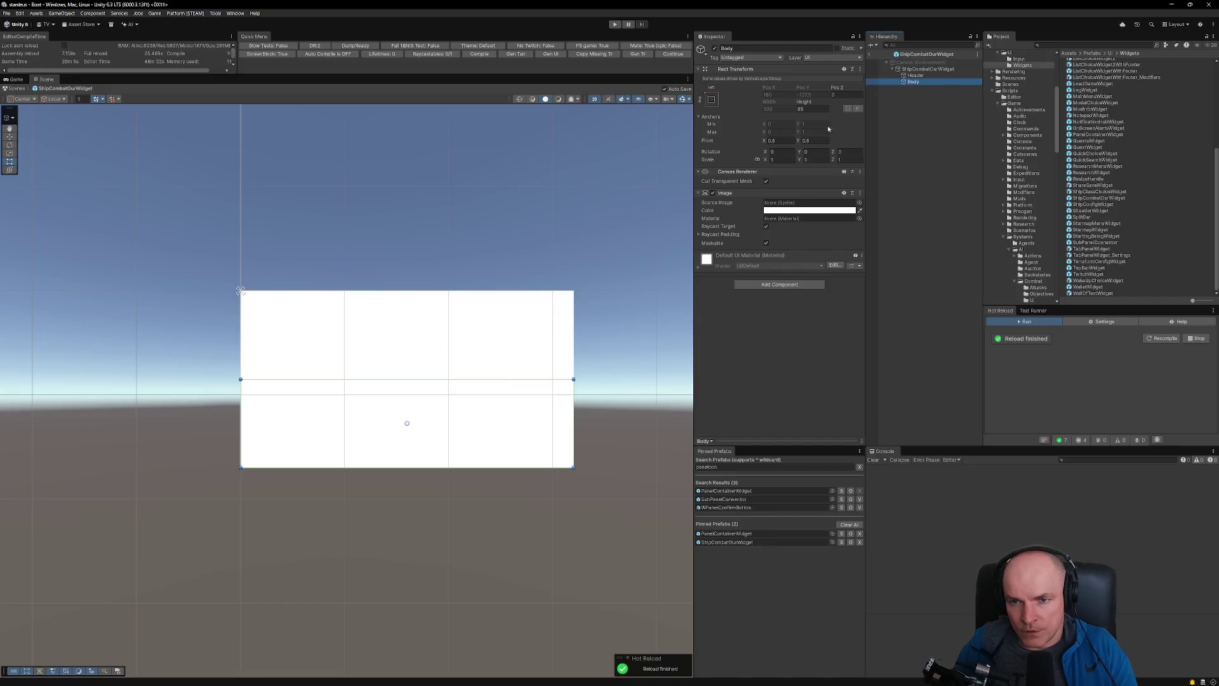
{"action": "key", "text": "alt+Tab"}
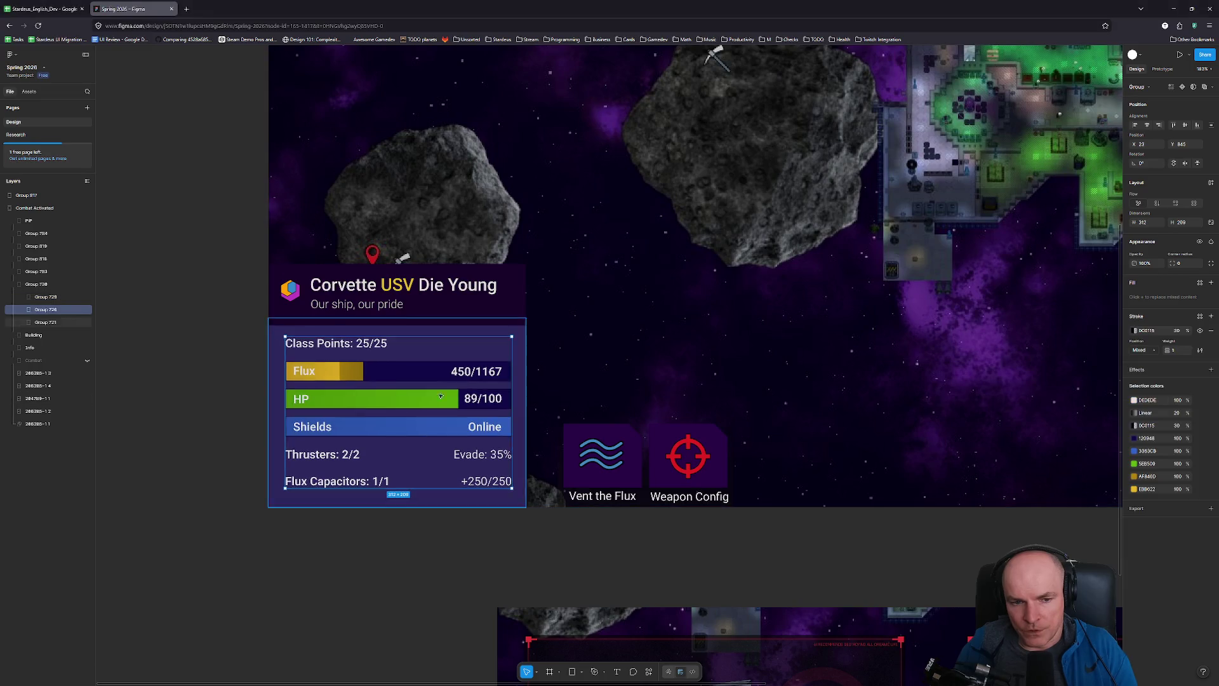
{"action": "key", "text": "Delete"}
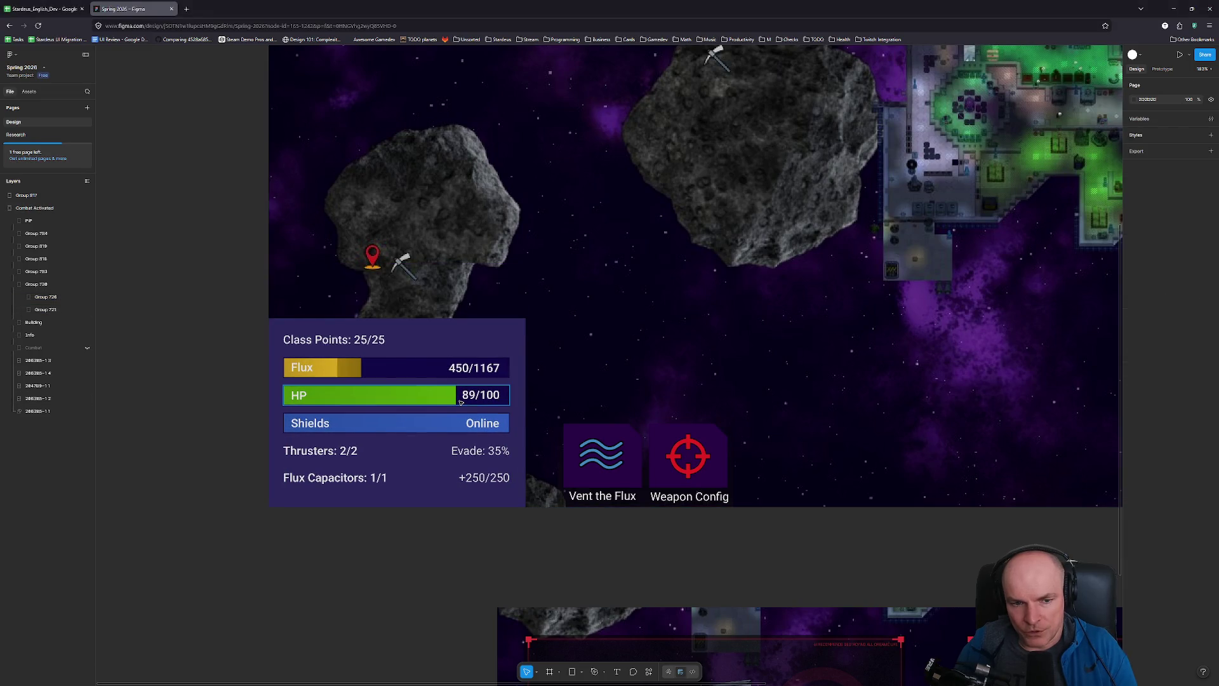
{"action": "key", "text": "ctrl+z"}
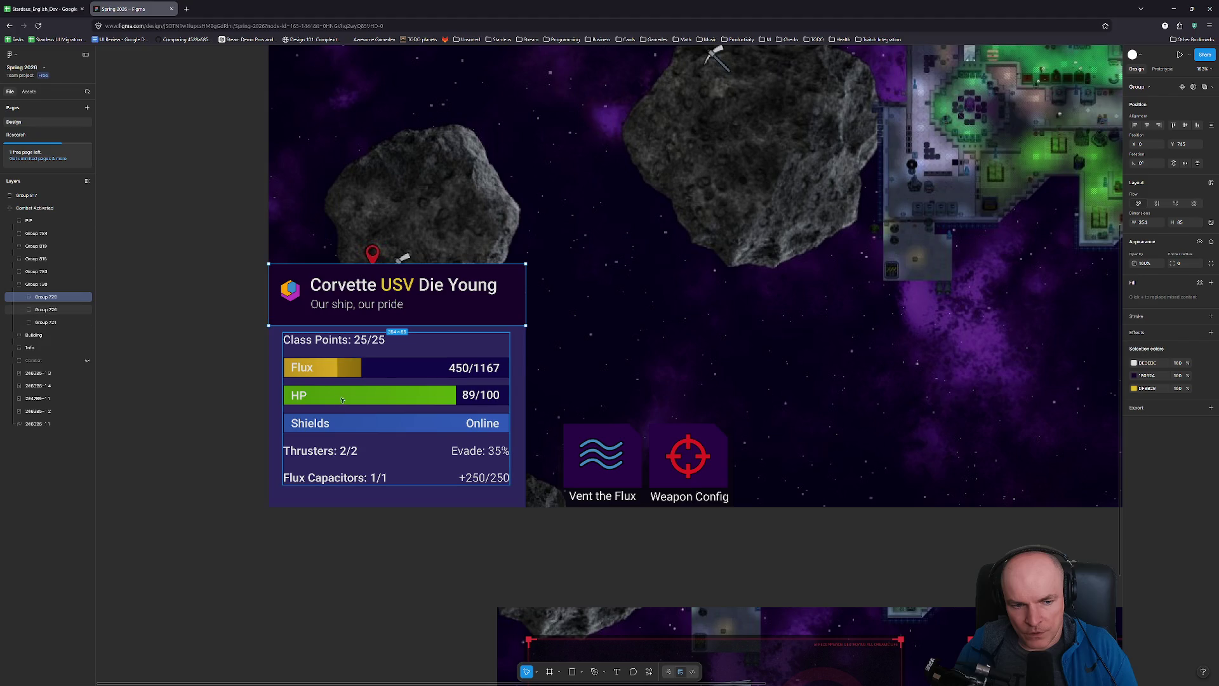
{"action": "key", "text": "alt"}
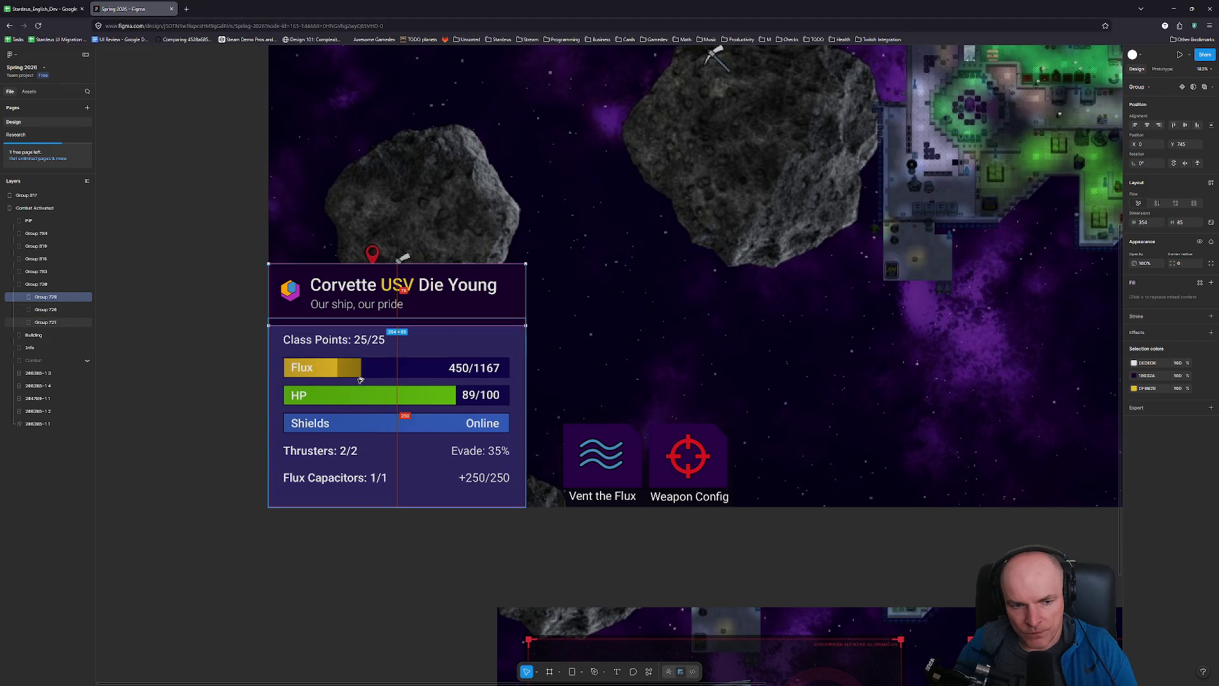
{"action": "key", "text": "alt+Tab"}
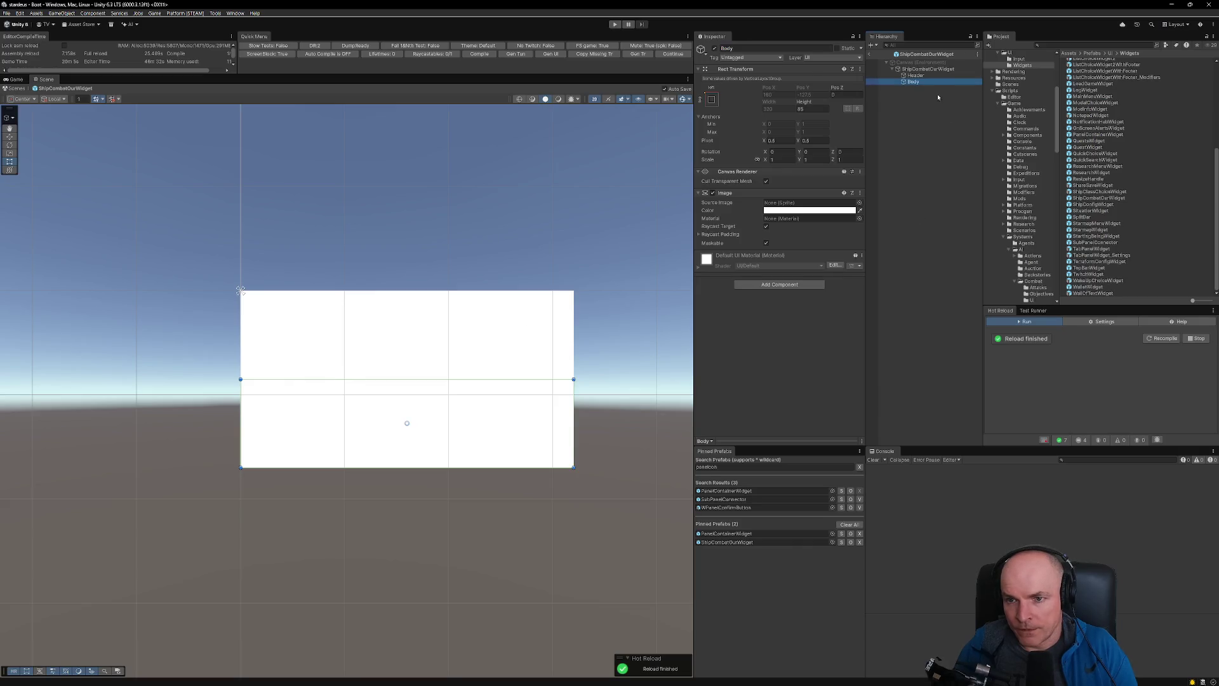
- Add a Vertical Layout Group component to Body
{"action": "left_click", "coordinate": [779, 285]}
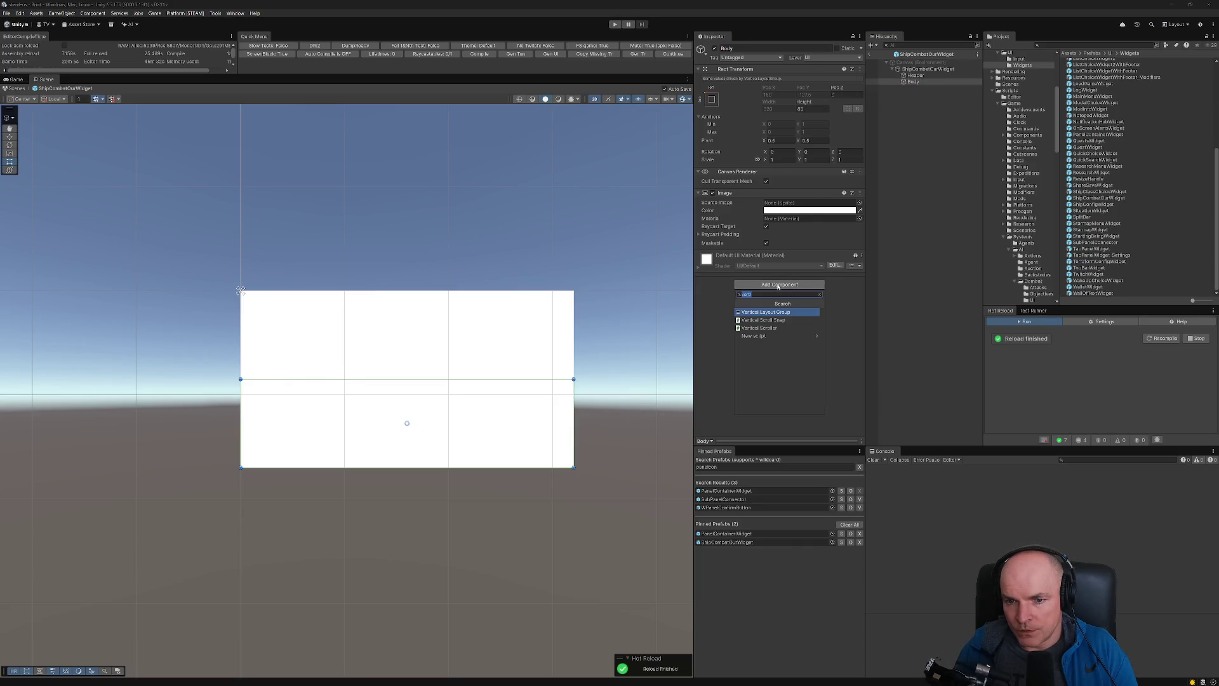
{"action": "key", "text": "Return"}
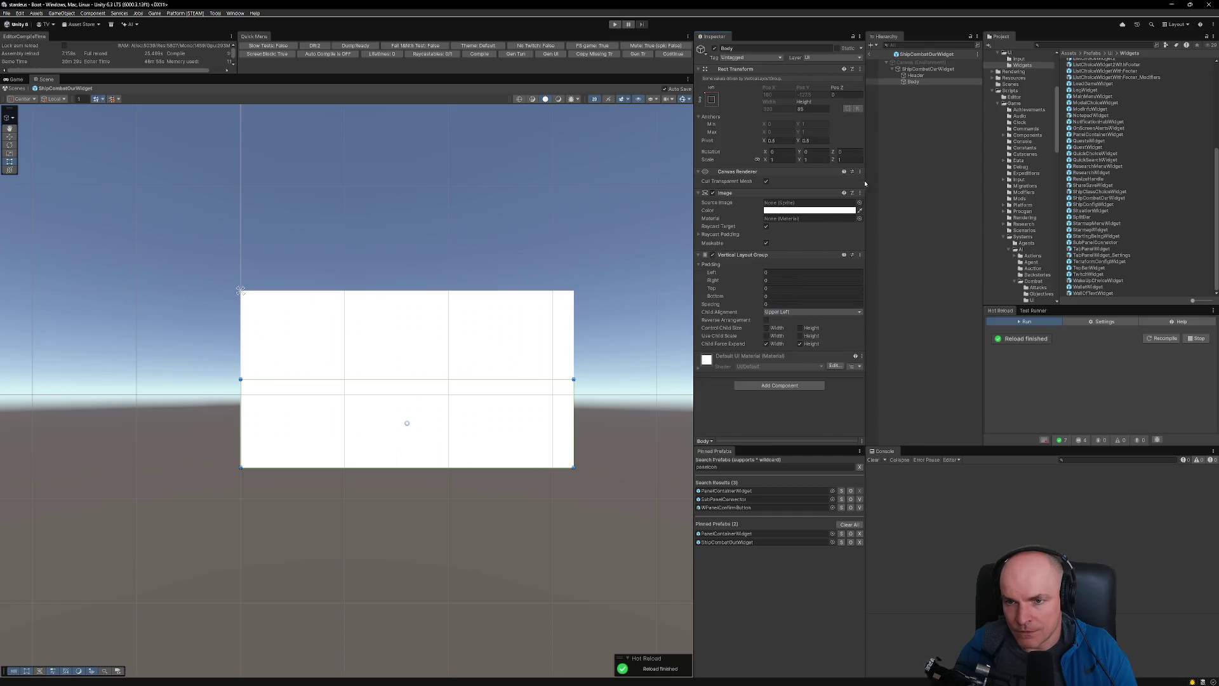
{"action": "key", "text": "alt+Tab"}
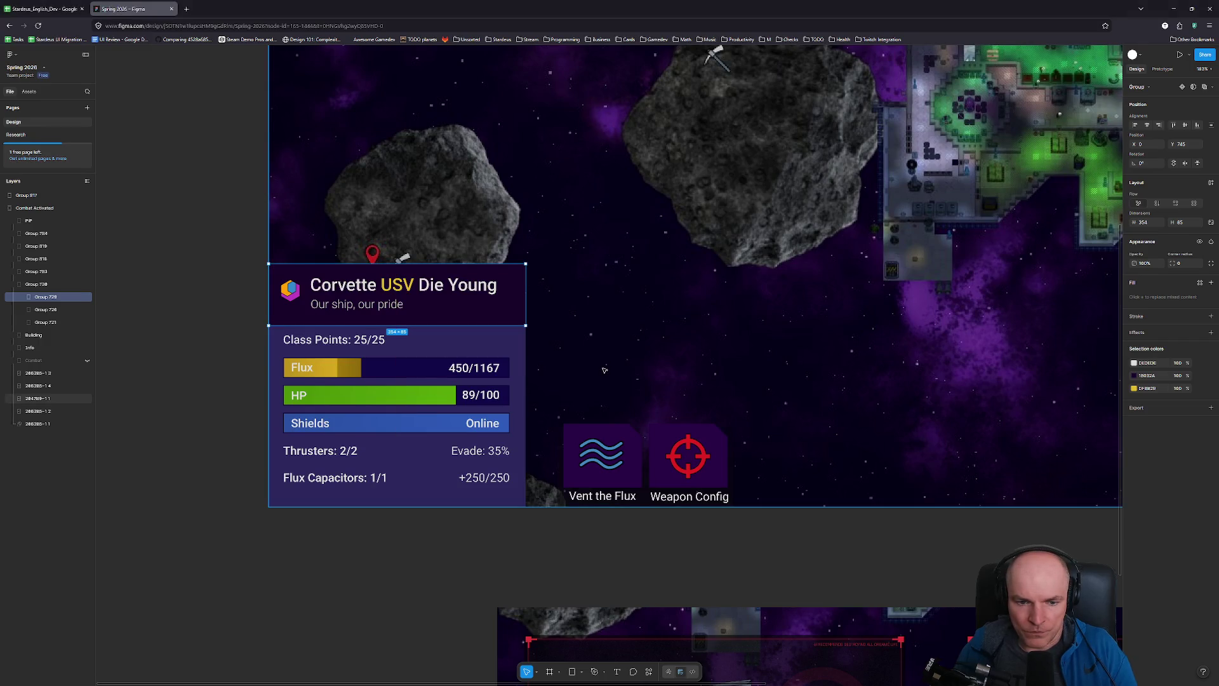
{"action": "key", "text": "alt+Tab"}
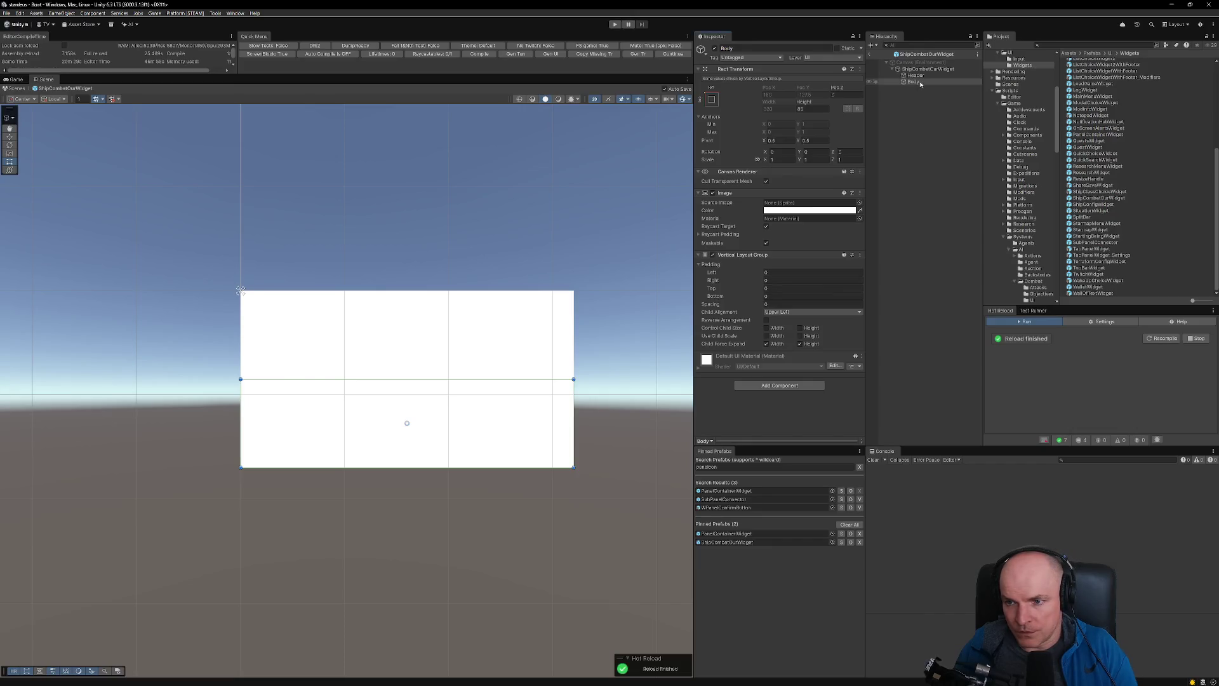
- Place a WText prefab found by searching 'wtext' under Body, and duplicate it
{"action": "left_click", "coordinate": [1077, 45]}
{"action": "type", "text": "wtext"}
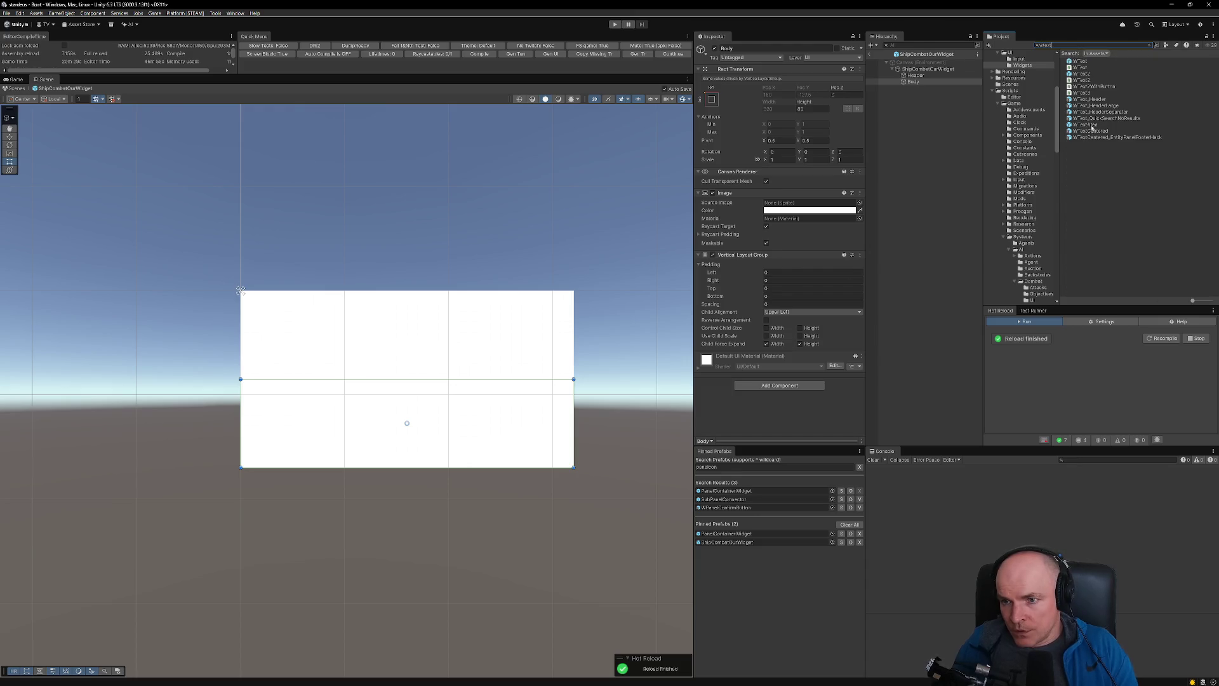
{"action": "left_click_drag", "start_coordinate": [1081, 63], "coordinate": [915, 83]}
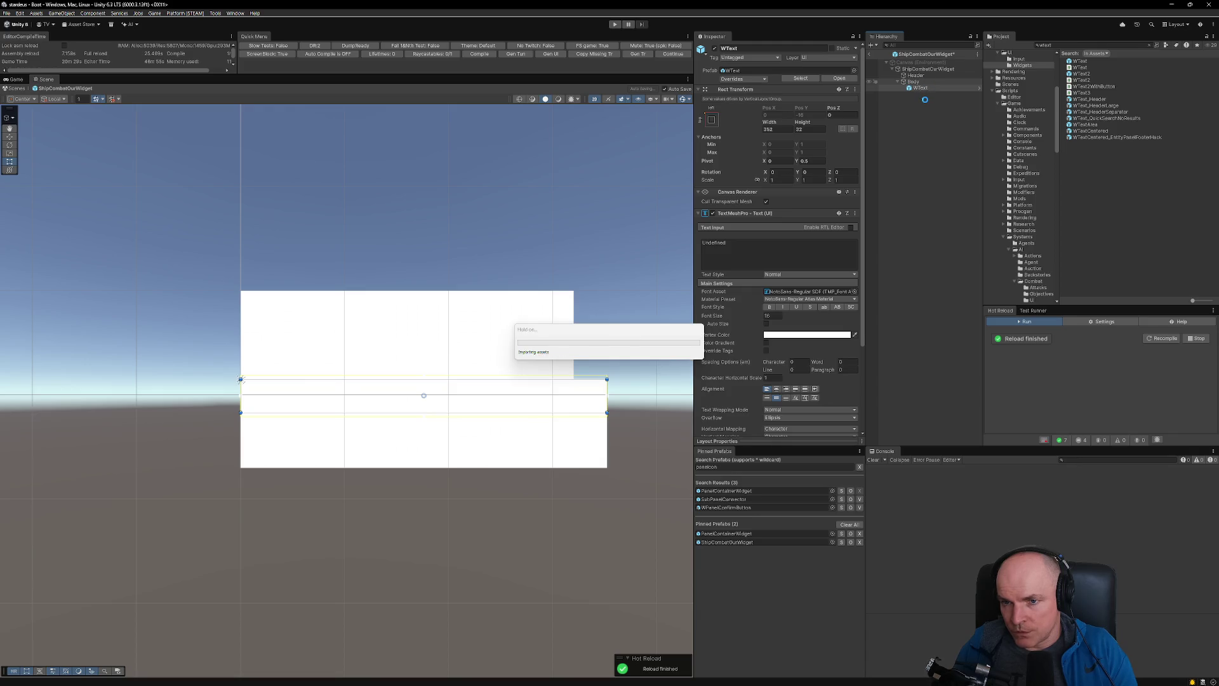
{"action": "key", "text": "ctrl+d"}
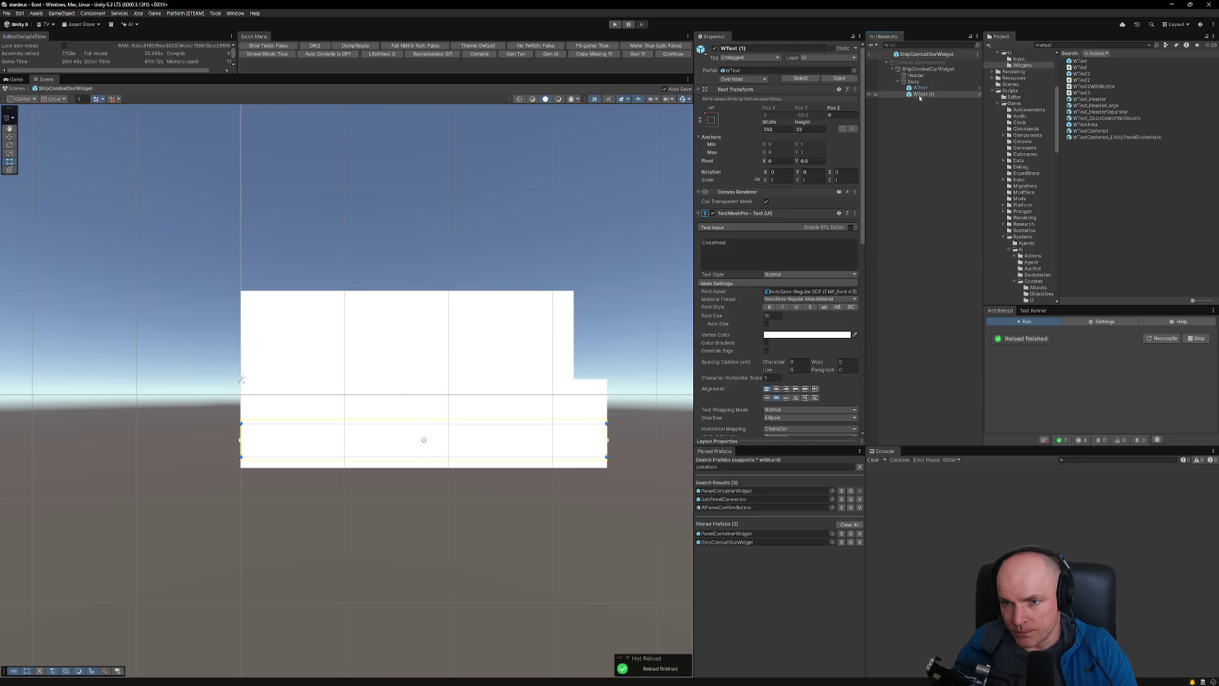
{"action": "left_click", "coordinate": [917, 82]}
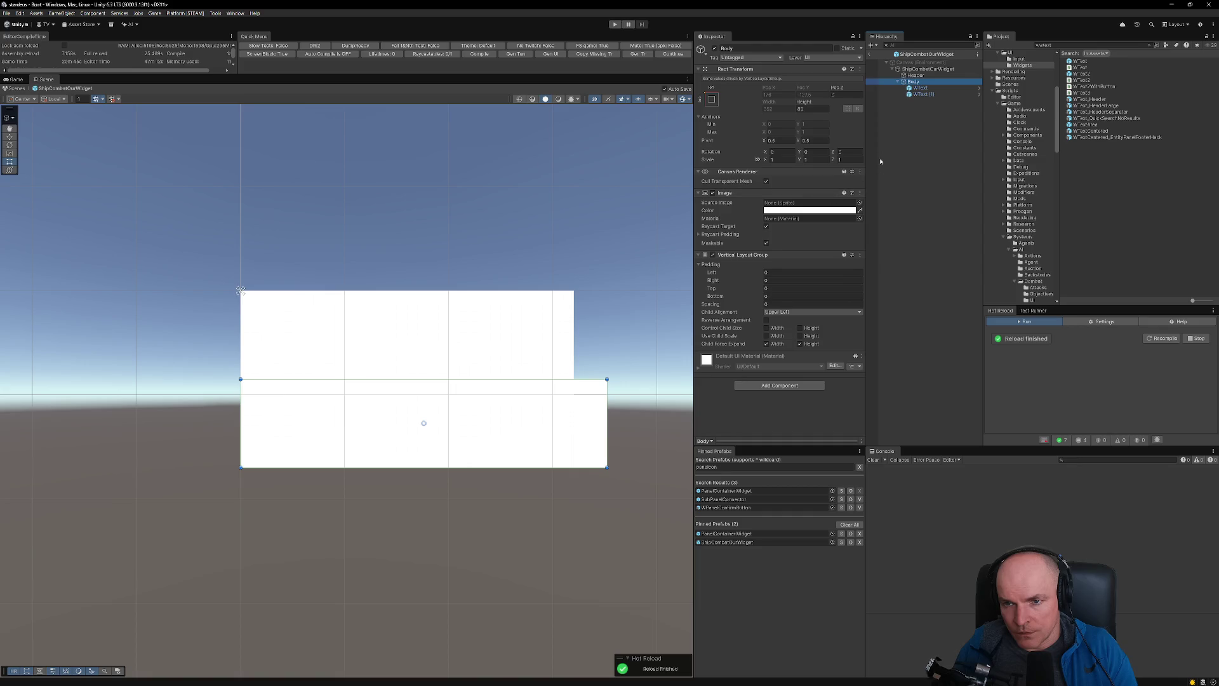
- Color the Body image black (000000) and the Header image purple (4B4086)
{"action": "left_click", "coordinate": [826, 210]}
{"action": "left_click_drag", "start_coordinate": [886, 283], "coordinate": [858, 313]}
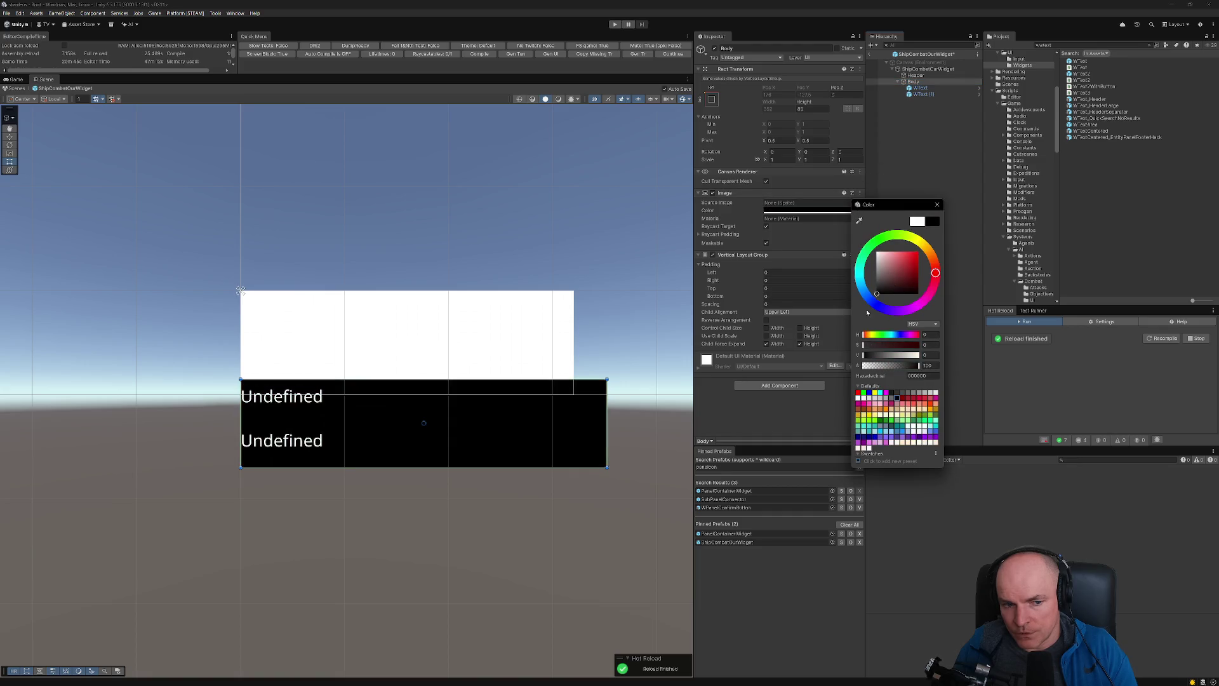
{"action": "left_click", "coordinate": [915, 75]}
{"action": "left_click", "coordinate": [814, 211]}
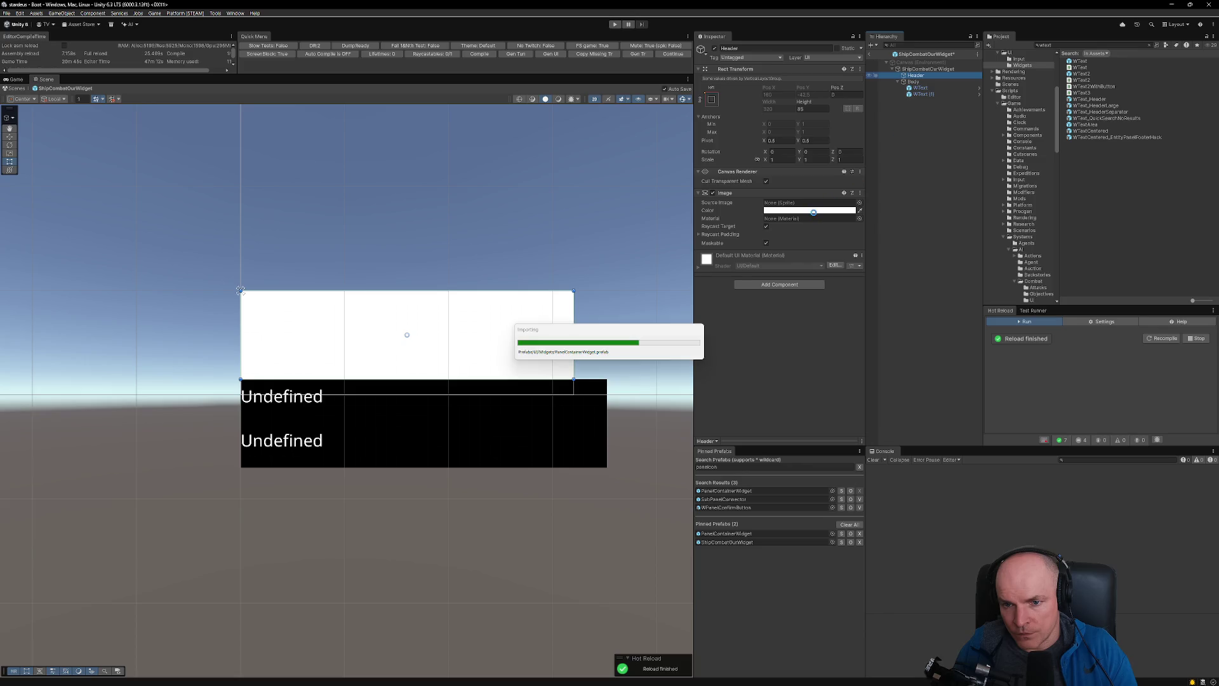
{"action": "left_click", "coordinate": [844, 310]}
{"action": "left_click_drag", "start_coordinate": [857, 280], "coordinate": [860, 273]}
{"action": "left_click", "coordinate": [913, 81]}
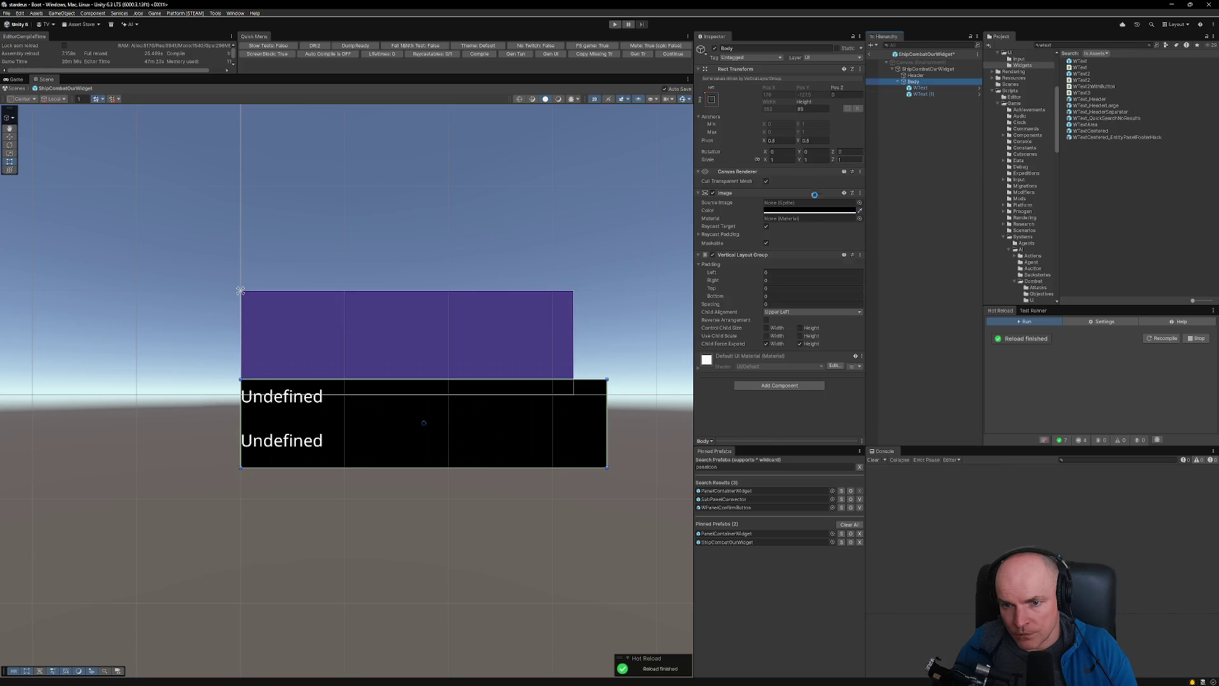
{"action": "left_click", "coordinate": [803, 209]}
{"action": "mouse_move", "coordinate": [846, 293]}
{"action": "left_mouse_down"}
{"action": "mouse_move", "coordinate": [844, 276]}
{"action": "mouse_move", "coordinate": [825, 297]}
{"action": "left_mouse_up"}
- Add a UI Themed Image component to the Header
{"action": "key", "text": "alt+Tab"}
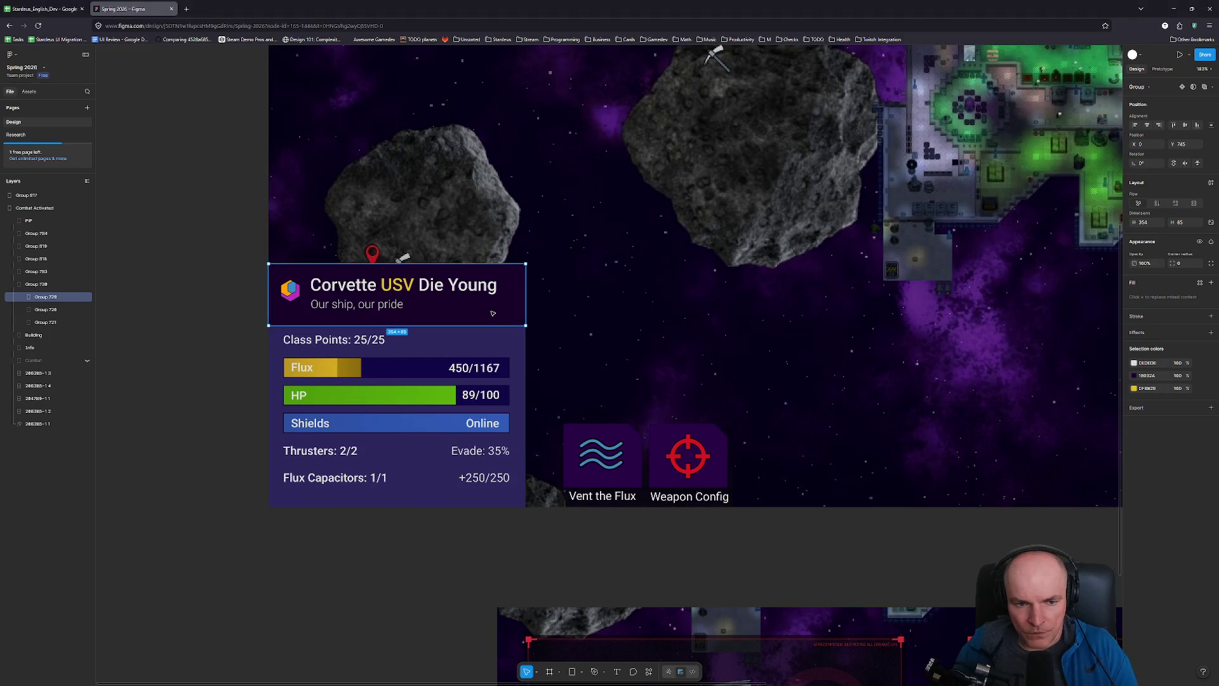
{"action": "key", "text": "alt+Tab"}
{"action": "left_click", "coordinate": [917, 76]}
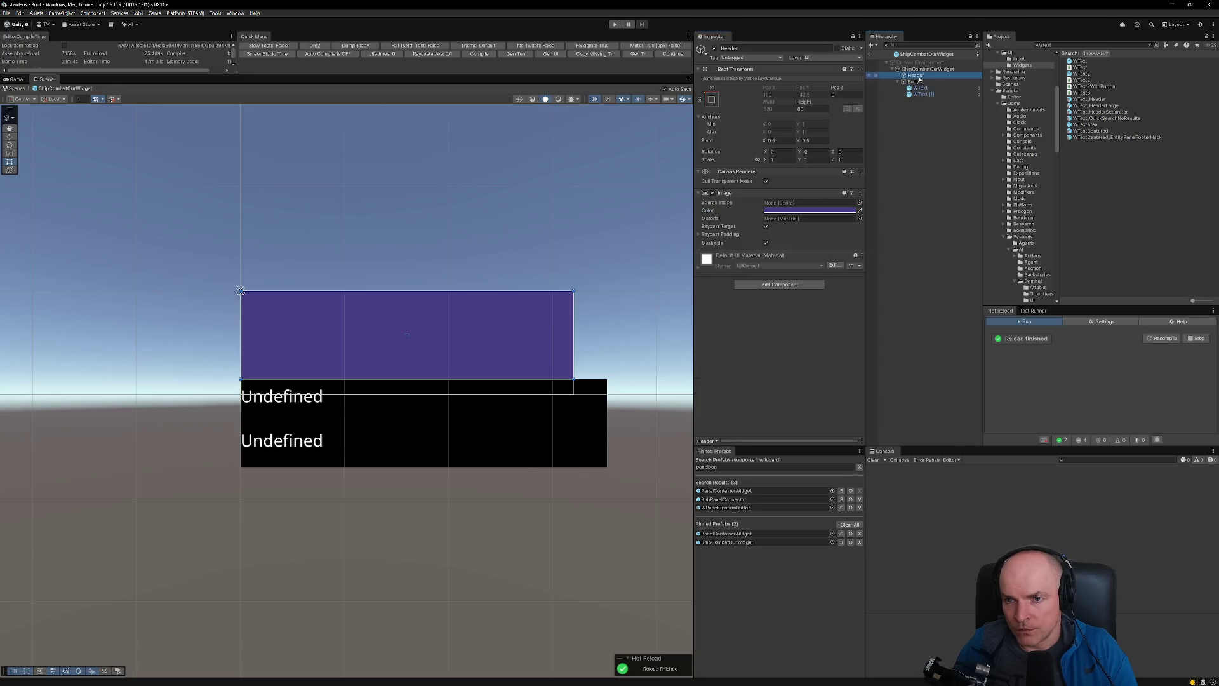
{"action": "left_click", "coordinate": [782, 284]}
{"action": "type", "text": "uithem"}
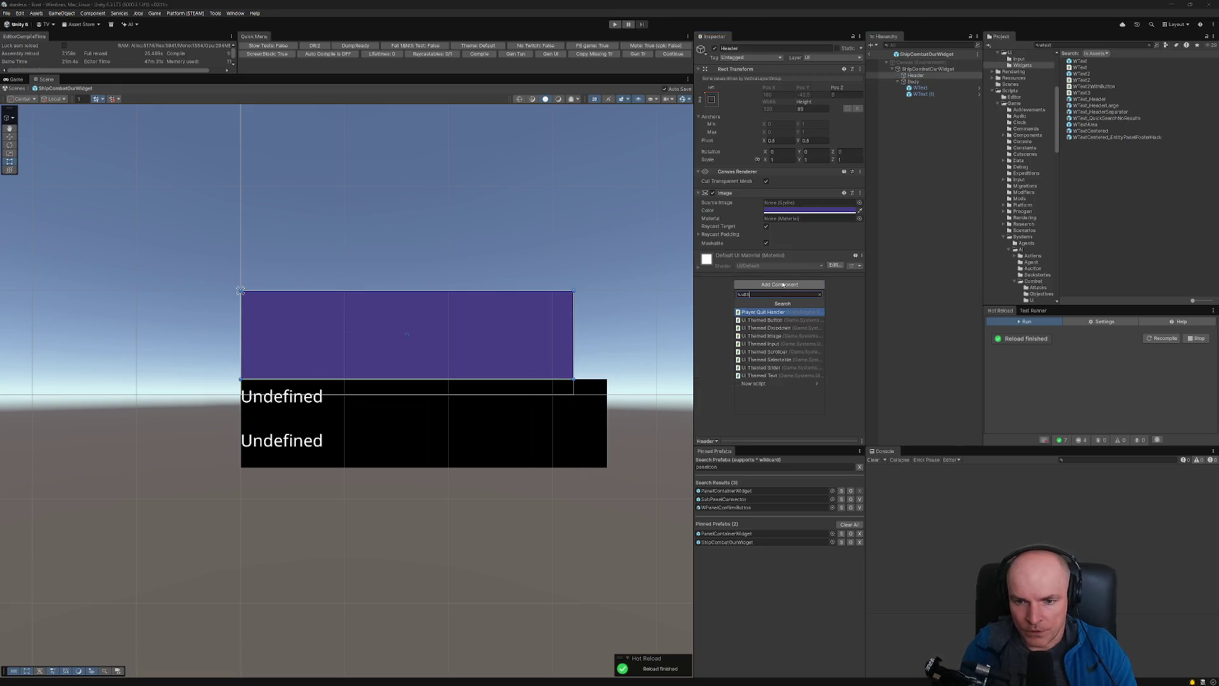
{"action": "key", "text": "Down"}
{"action": "key", "text": "Down"}
{"action": "key", "text": "Return"}
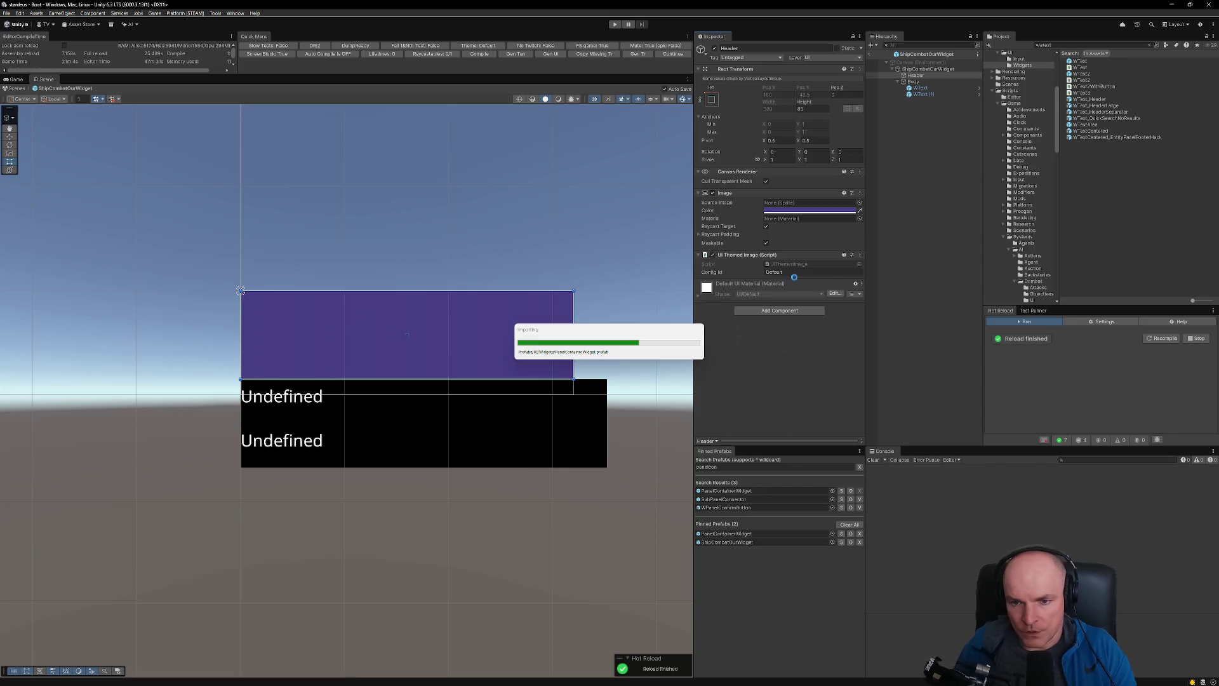
- Check the Figma mockup again, then search the Project for 'listcho'
{"action": "key", "text": "alt+Tab"}
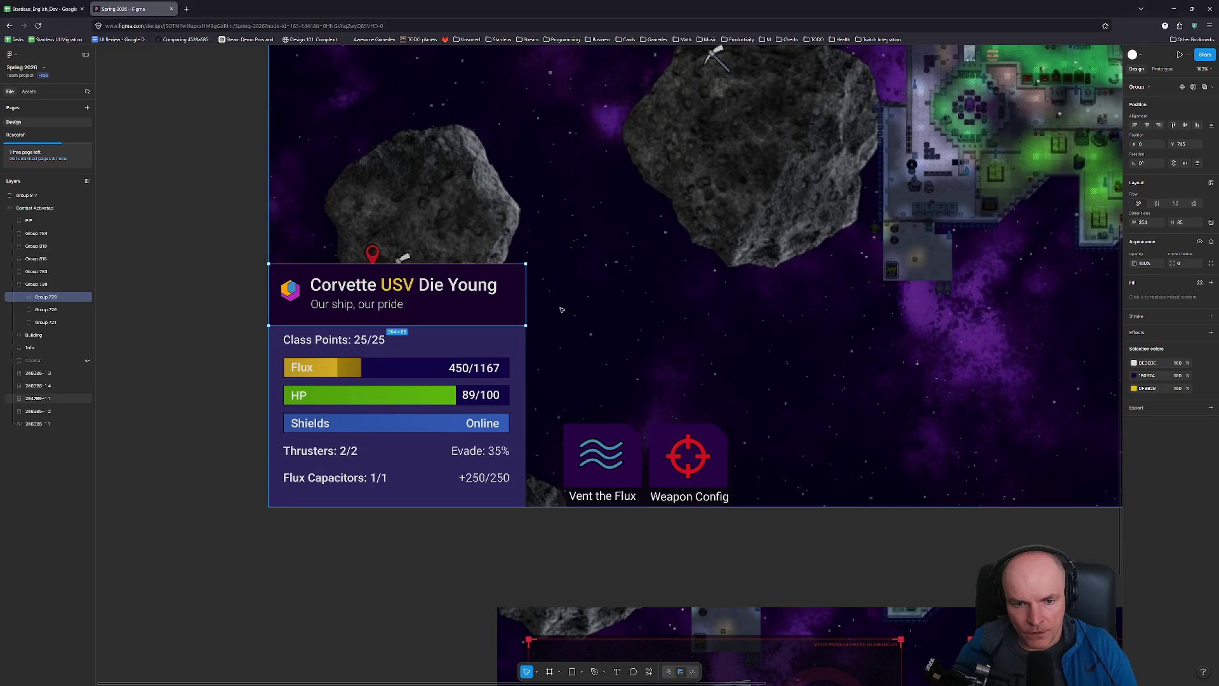
{"action": "key", "text": "alt+Tab"}
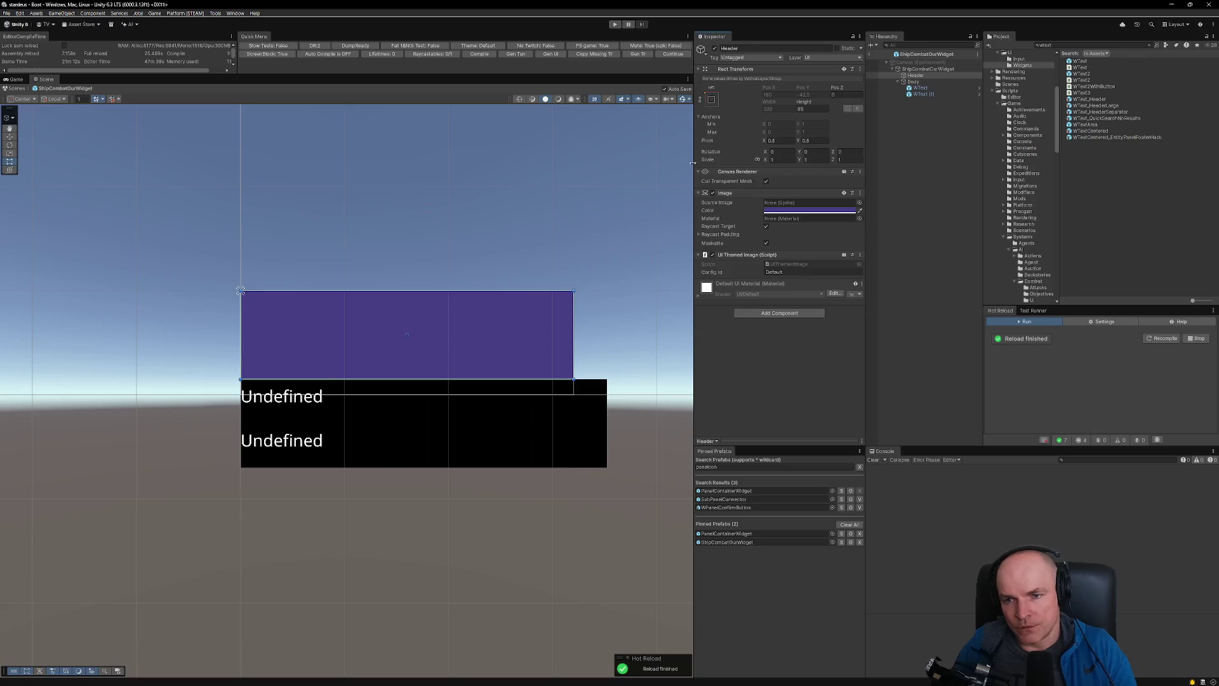
{"action": "key", "text": "alt+Tab"}
{"action": "scroll", "coordinate": [531, 435], "scroll_direction": "up", "scroll_amount": 5}
{"action": "scroll", "coordinate": [532, 436], "scroll_direction": "down", "scroll_amount": 4}
{"action": "scroll", "coordinate": [531, 436], "scroll_direction": "up", "scroll_amount": 5}
{"action": "scroll", "coordinate": [531, 435], "scroll_direction": "down", "scroll_amount": 5}
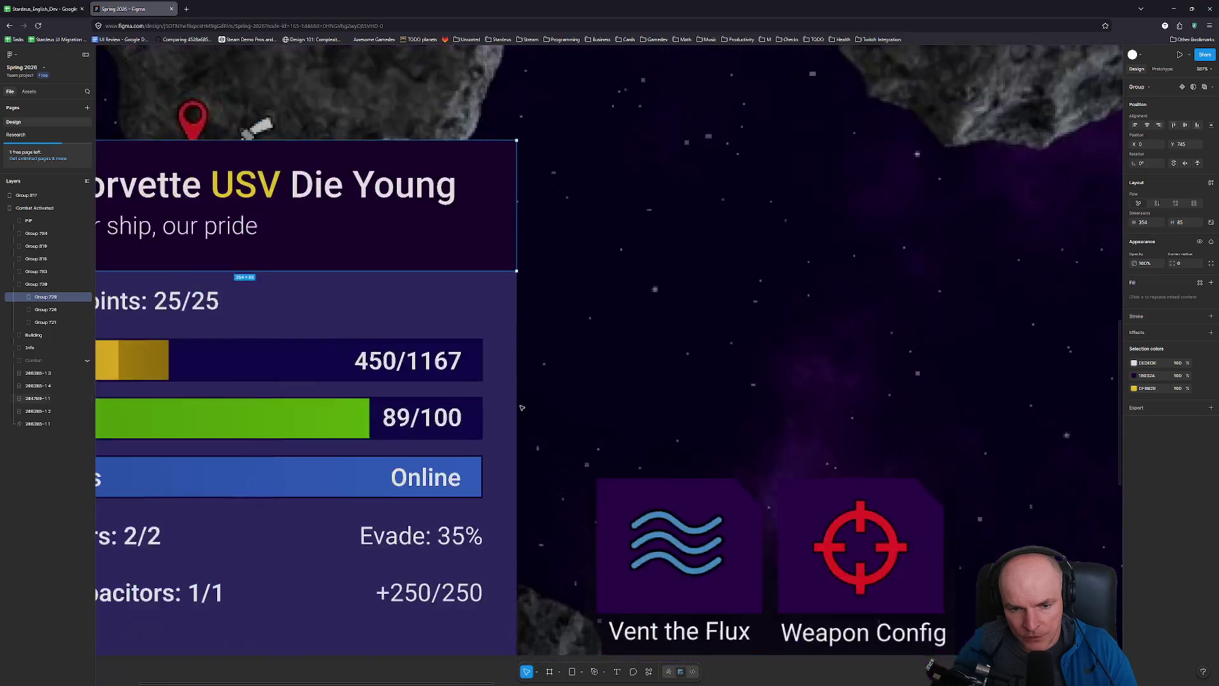
{"action": "key", "text": "alt+Tab"}
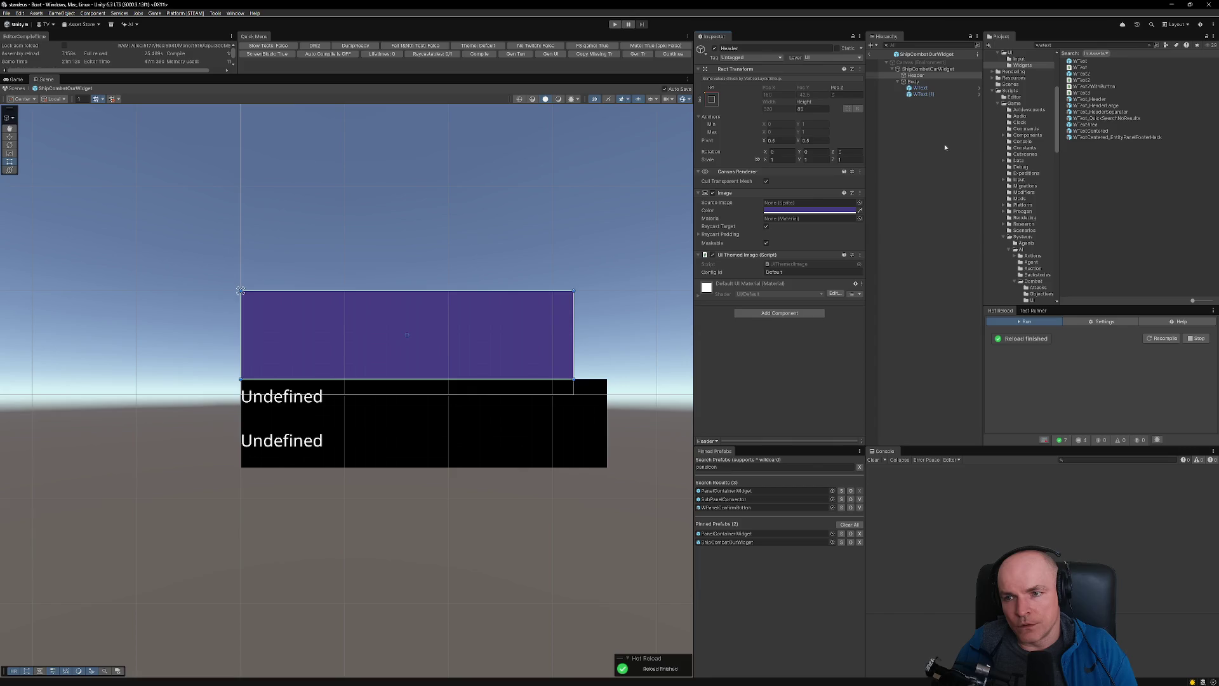
{"action": "left_click", "coordinate": [1055, 45]}
{"action": "type", "text": "listcho"}
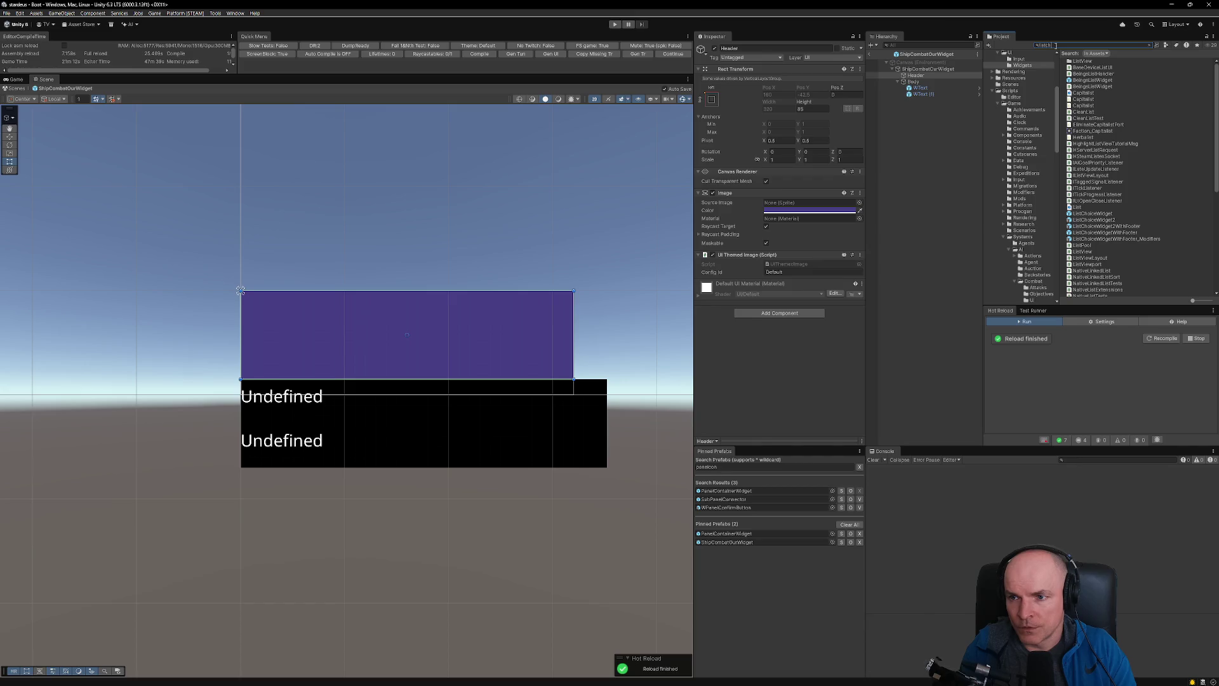
- Open the ListChoiceWidget prefab and inspect its WPanelRectBG panel background
{"action": "double_click", "coordinate": [1087, 62]}
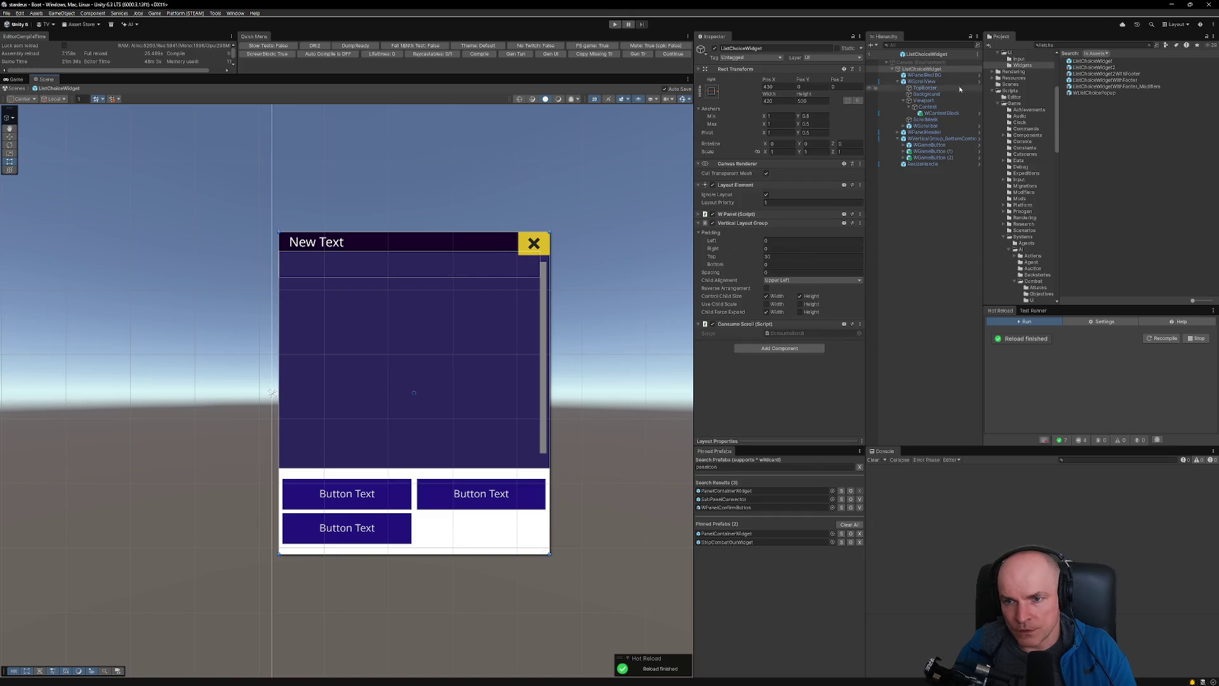
{"action": "left_click", "coordinate": [926, 75]}
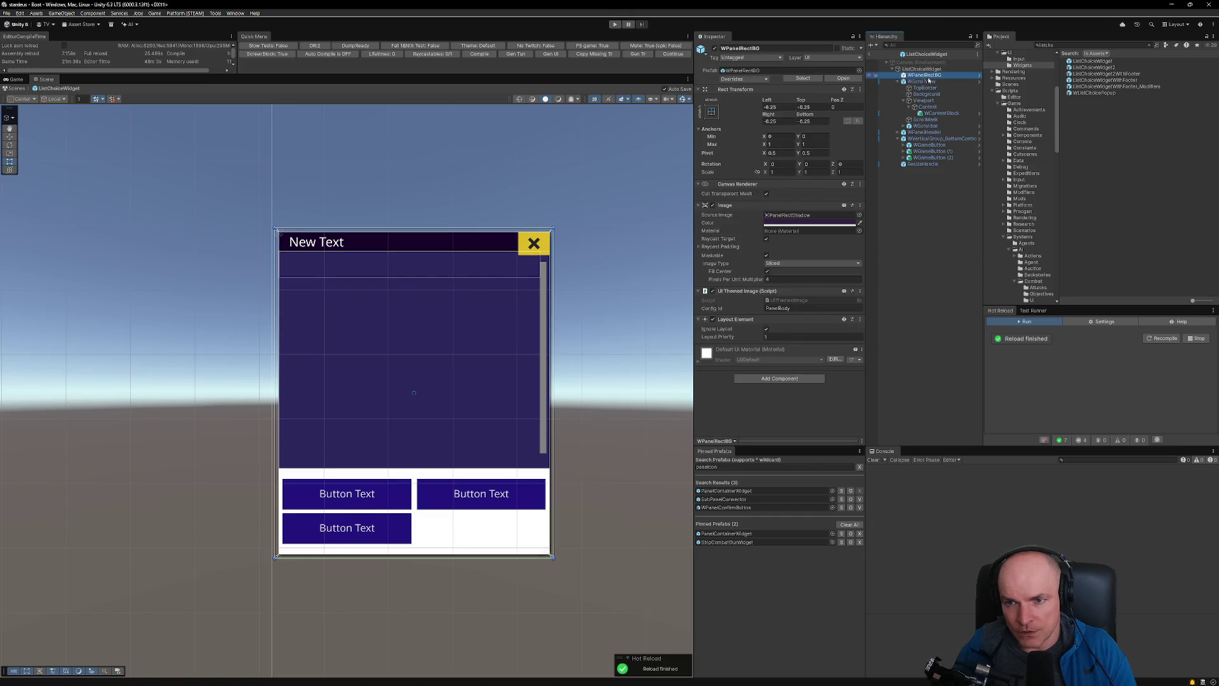
{"action": "key", "text": "Up"}
{"action": "left_click", "coordinate": [929, 76]}
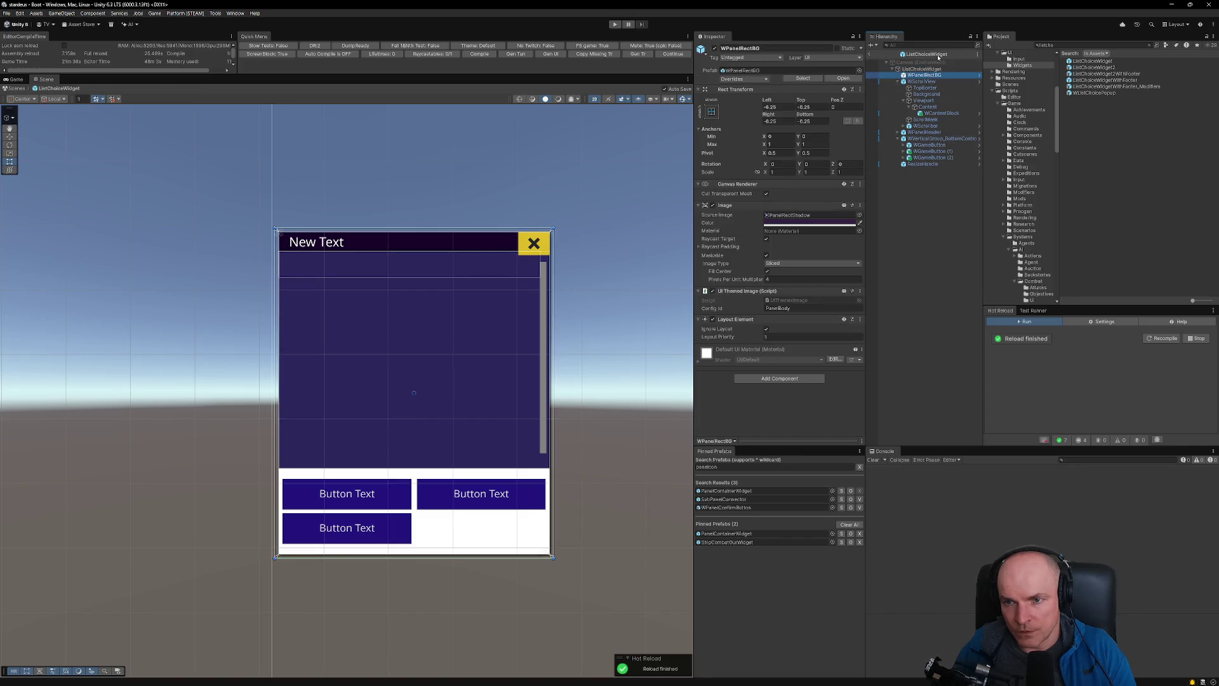
- Pin ListChoiceWidget among the Pinned Prefabs and reopen the ShipCombatOurWidget prefab
{"action": "mouse_move", "coordinate": [1090, 62]}
{"action": "left_mouse_down"}
{"action": "mouse_move", "coordinate": [748, 534]}
{"action": "mouse_move", "coordinate": [730, 541]}
{"action": "left_mouse_up"}
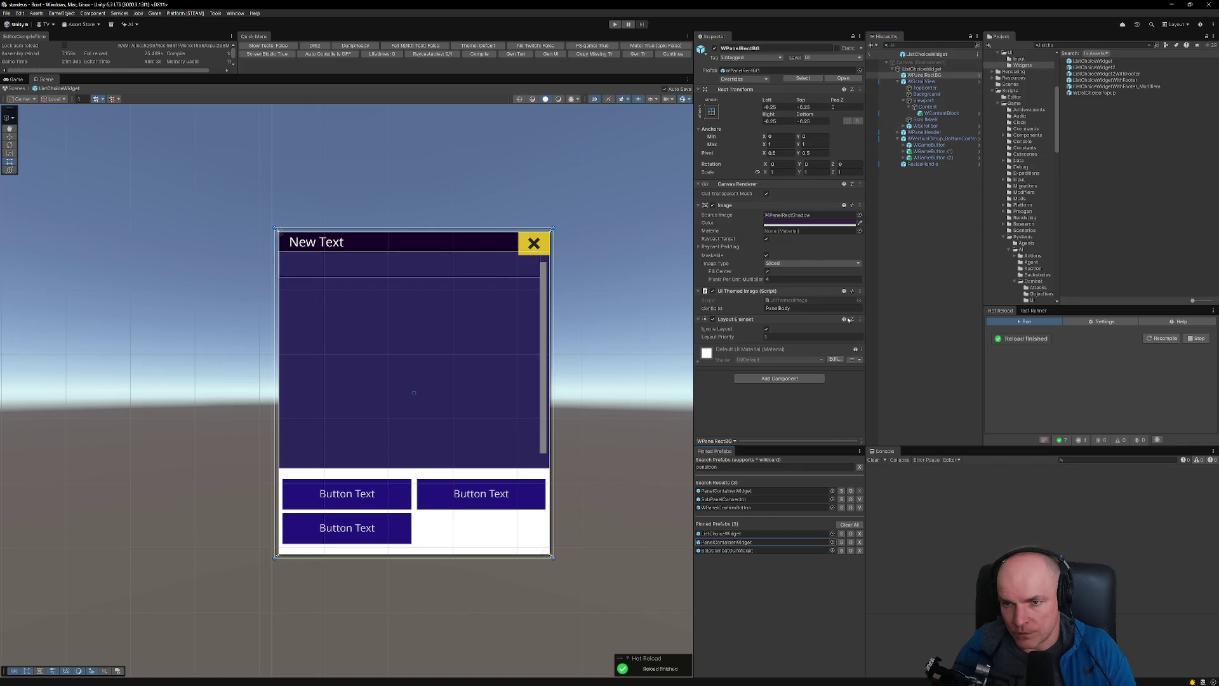
{"action": "left_click", "coordinate": [921, 70]}
{"action": "left_click", "coordinate": [921, 75]}
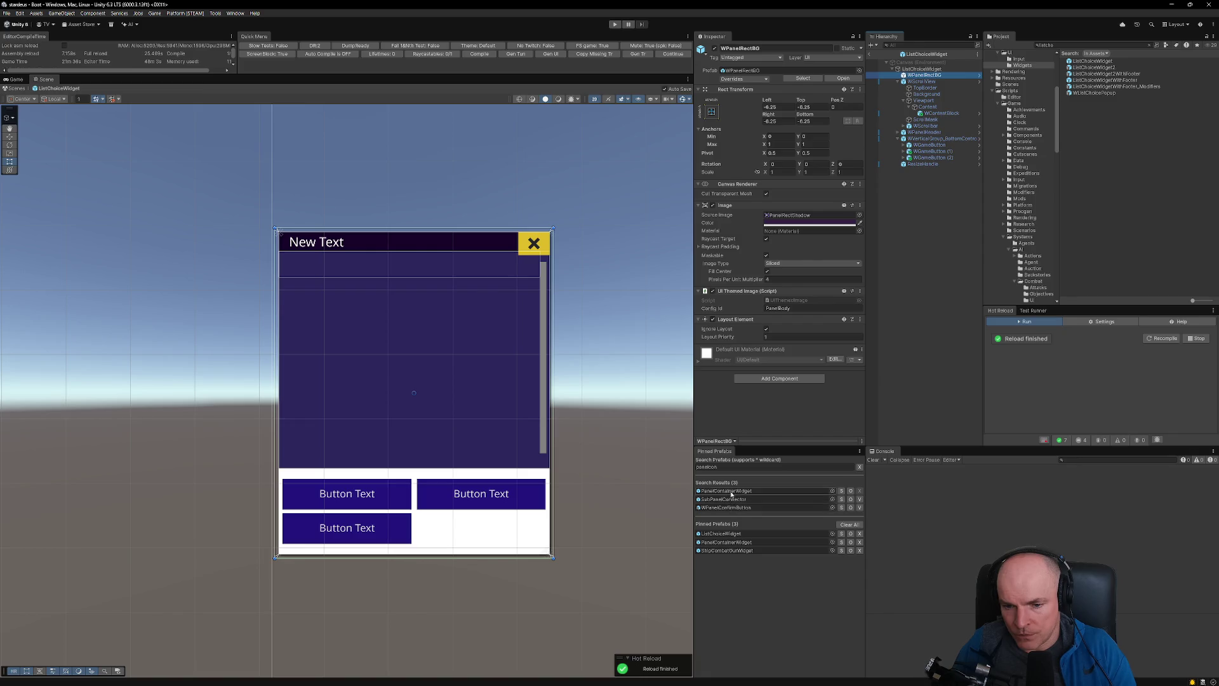
{"action": "double_click", "coordinate": [723, 550]}
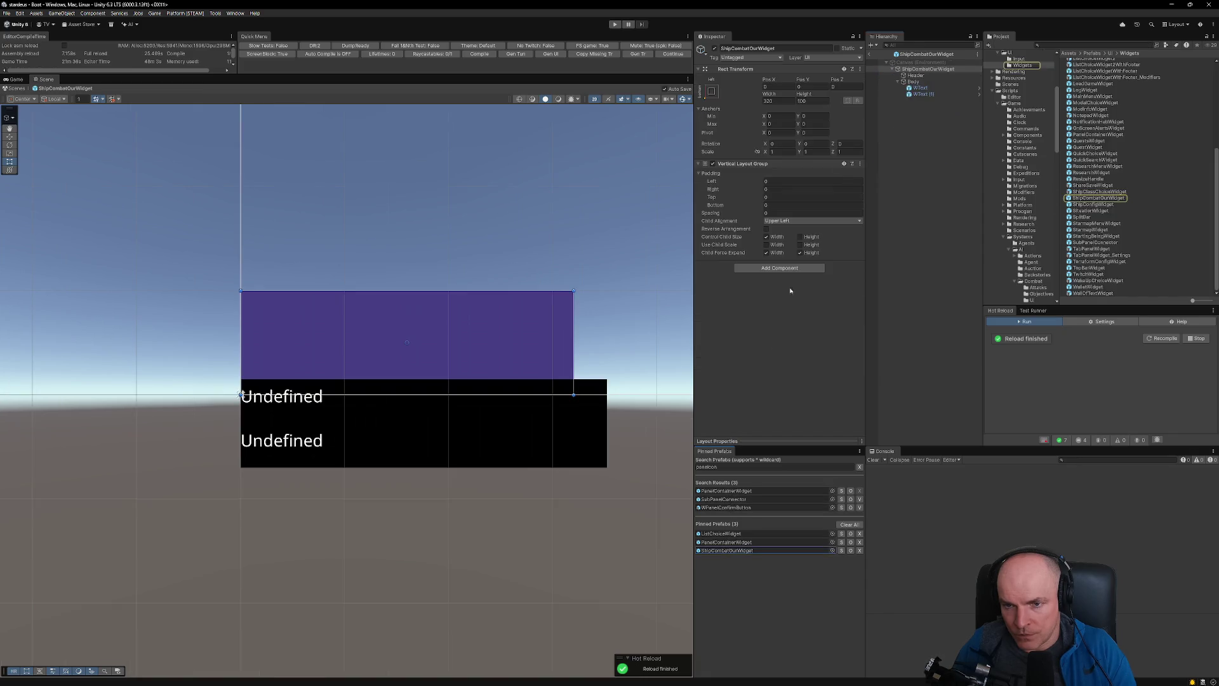
- Select the widget's panel background and frame it in the Scene view
{"action": "left_click", "coordinate": [918, 67]}
{"action": "key", "text": "ctrl+v"}
{"action": "scroll", "coordinate": [588, 316], "scroll_direction": "up", "scroll_amount": 5}
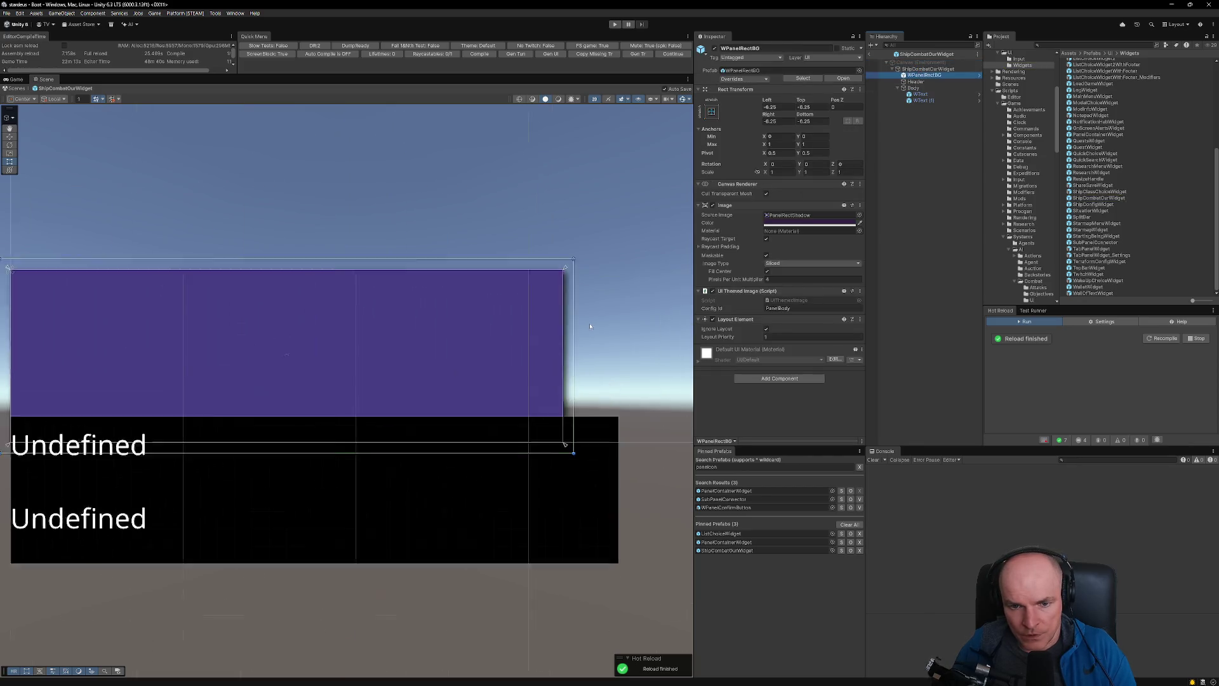
{"action": "key", "text": "f"}
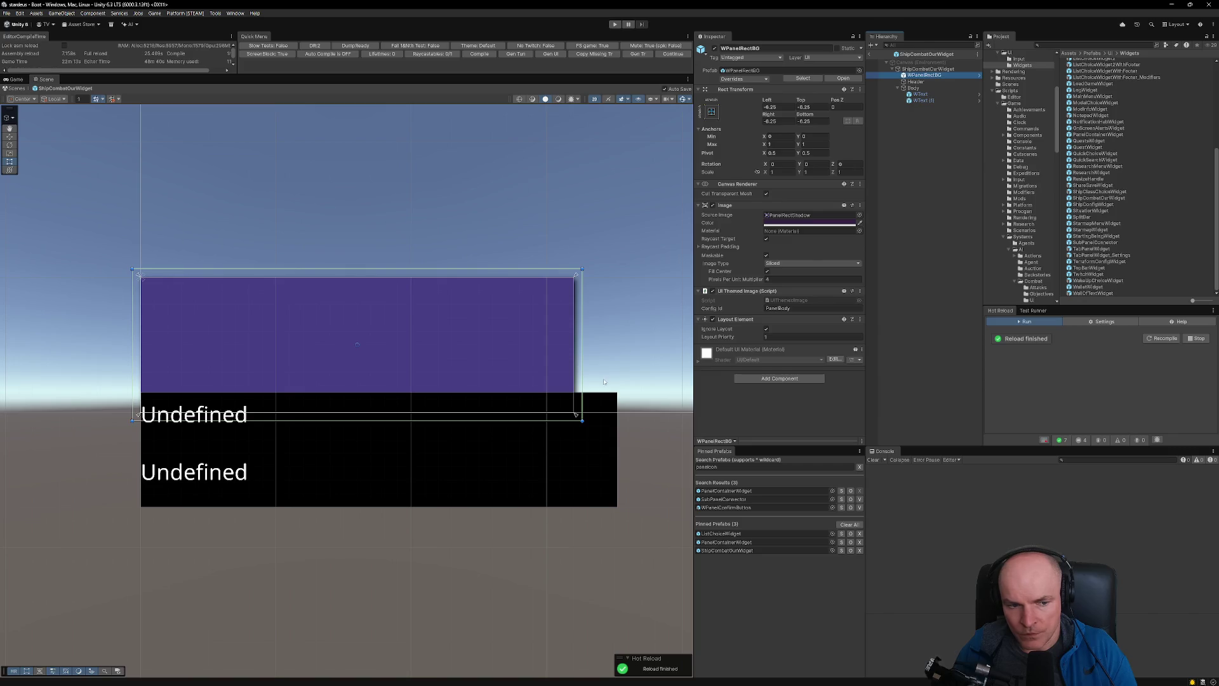
- Add a Content Size Fitter to the widget root with Vertical Fit set to Preferred Size
{"action": "left_click", "coordinate": [930, 68]}
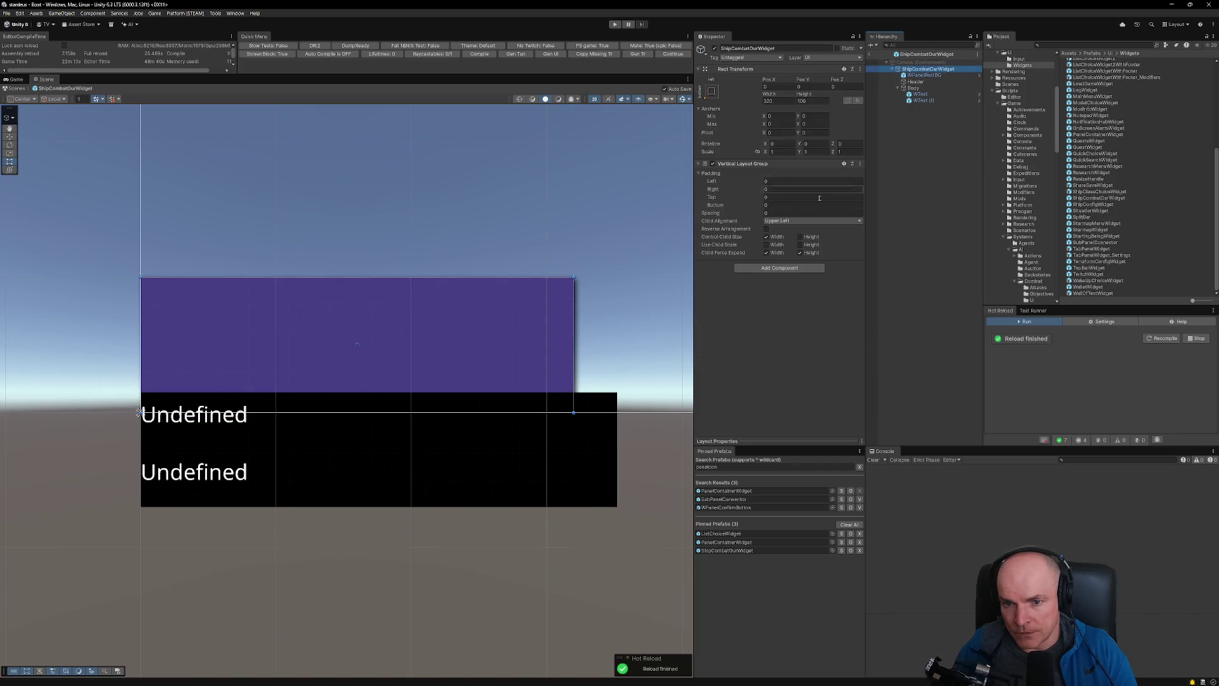
{"action": "left_click", "coordinate": [776, 268]}
{"action": "type", "text": "content"}
{"action": "left_click", "coordinate": [763, 295]}
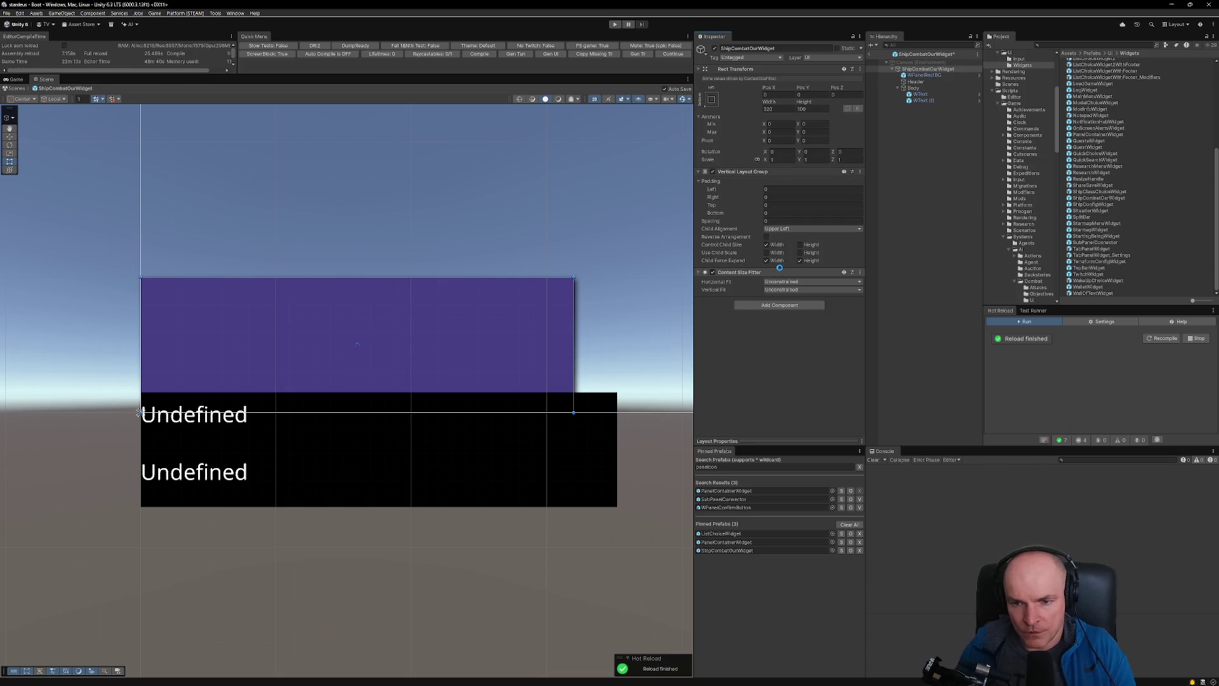
{"action": "left_click", "coordinate": [787, 289]}
{"action": "left_click", "coordinate": [787, 315]}
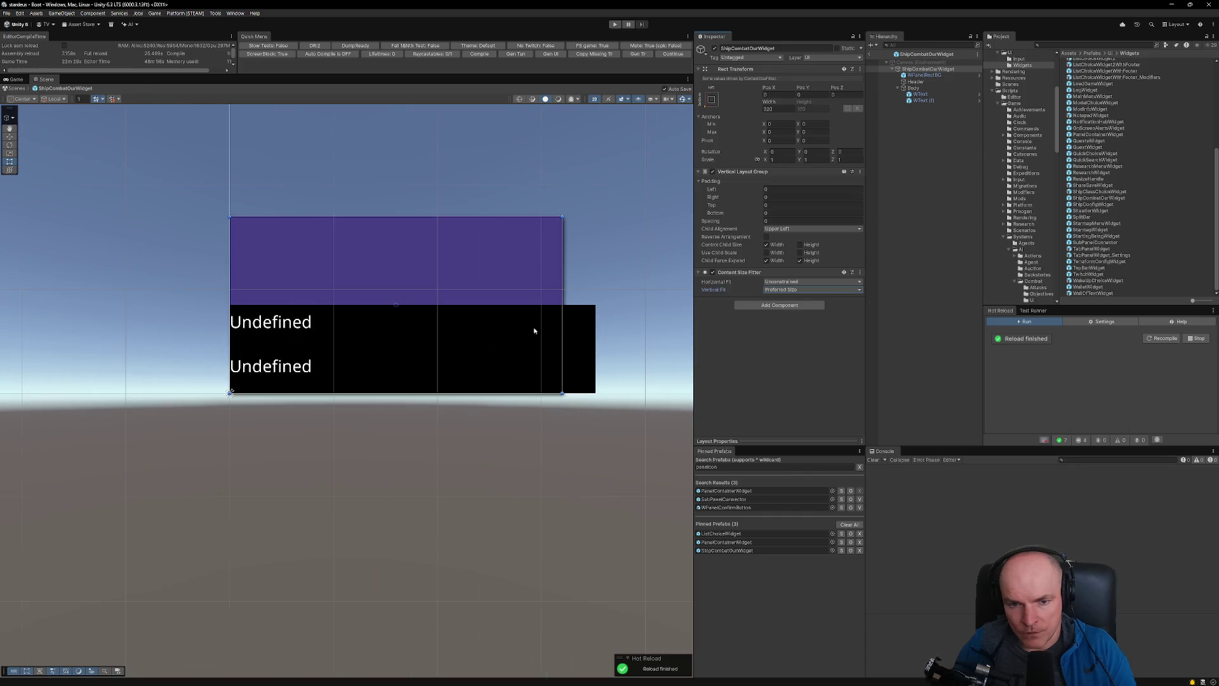
{"action": "left_click", "coordinate": [920, 88]}
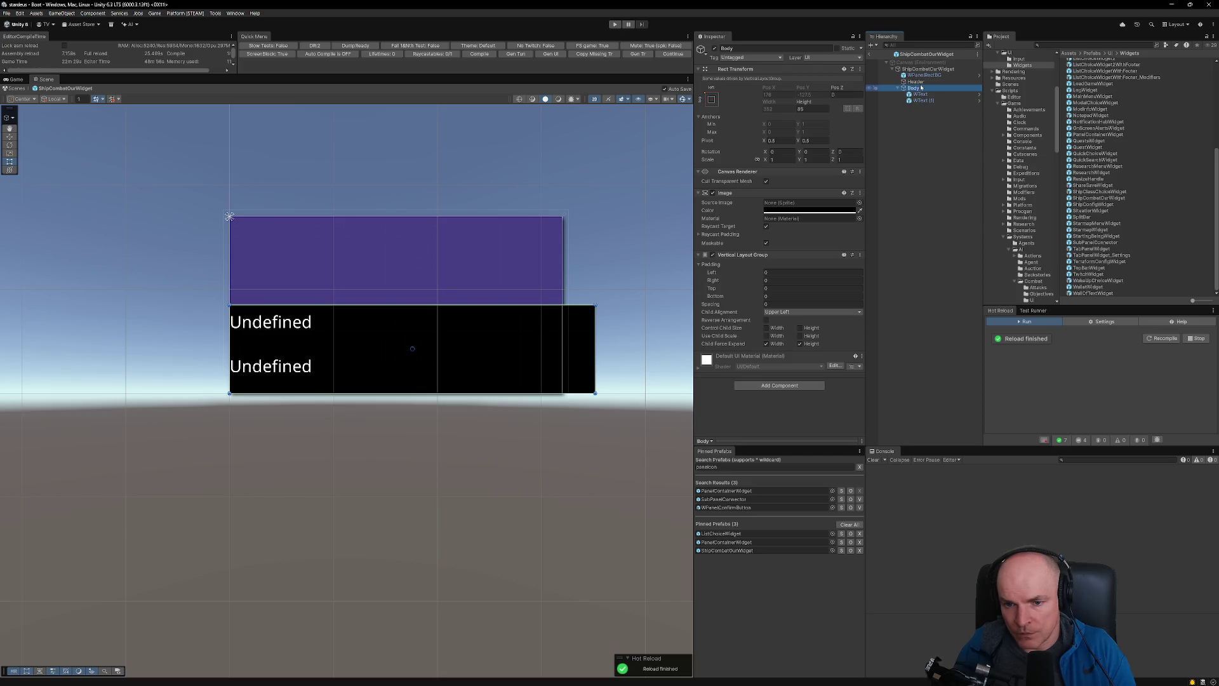
- Enable Control Child Size Width on Body's Vertical Layout Group, then compare with Figma
{"action": "left_click", "coordinate": [771, 329]}
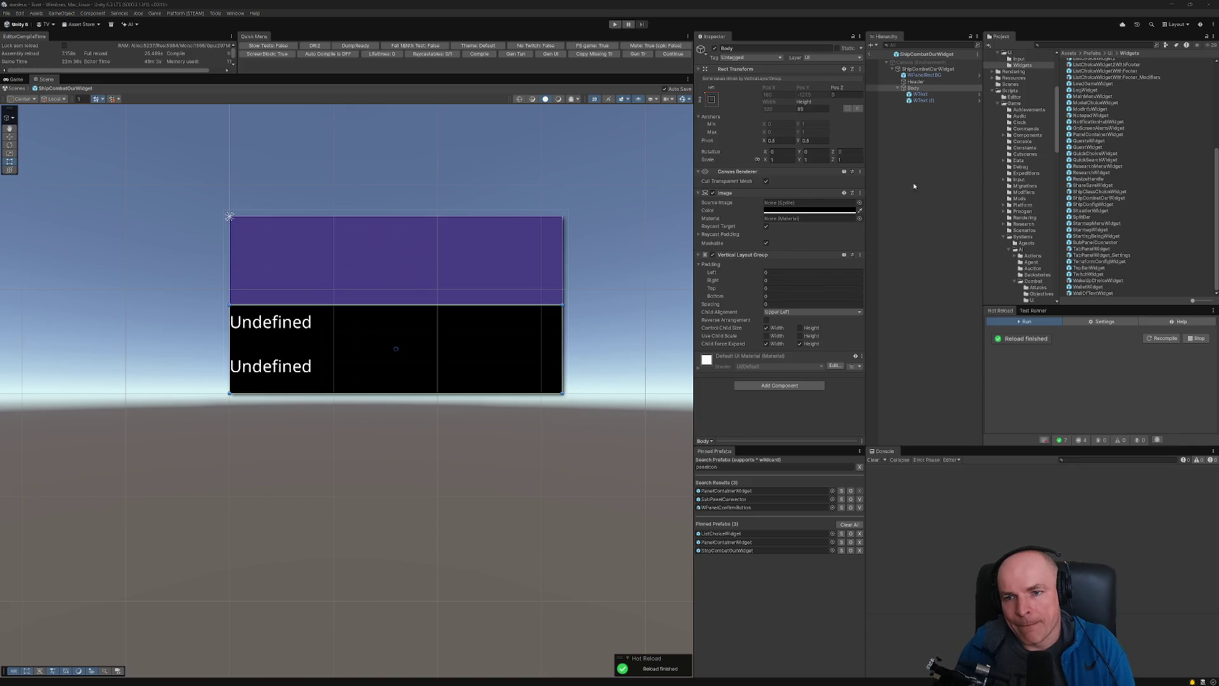
{"action": "left_click", "coordinate": [920, 81]}
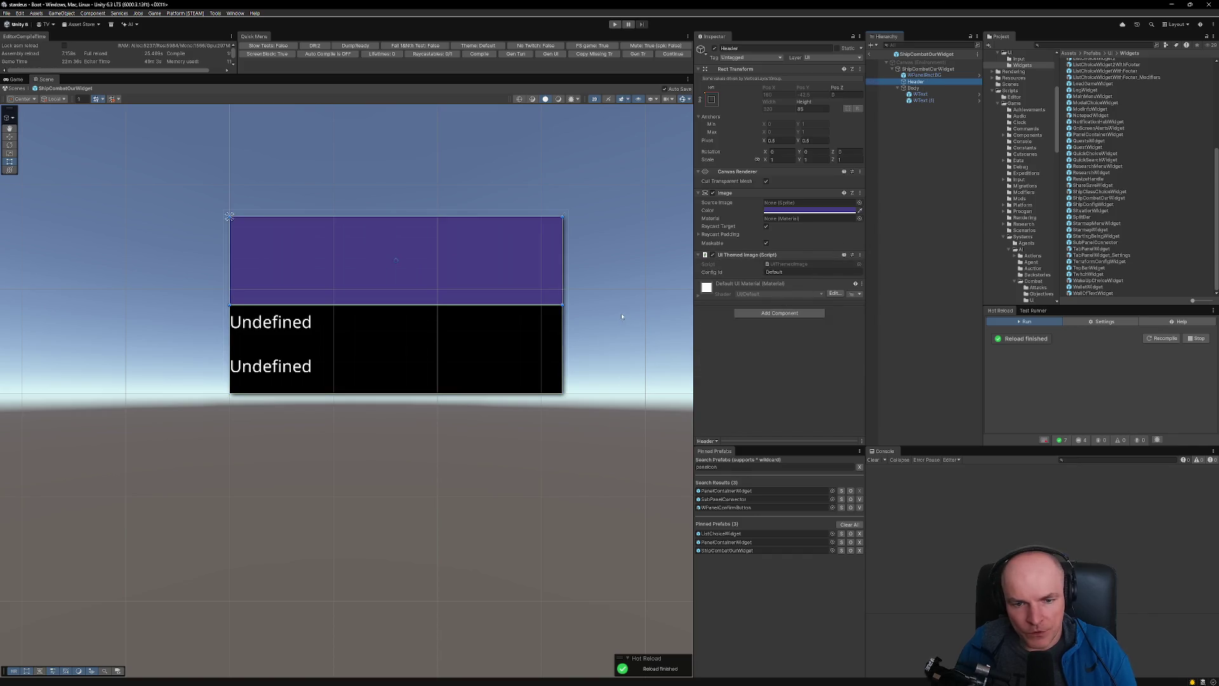
{"action": "key", "text": "alt+Tab"}
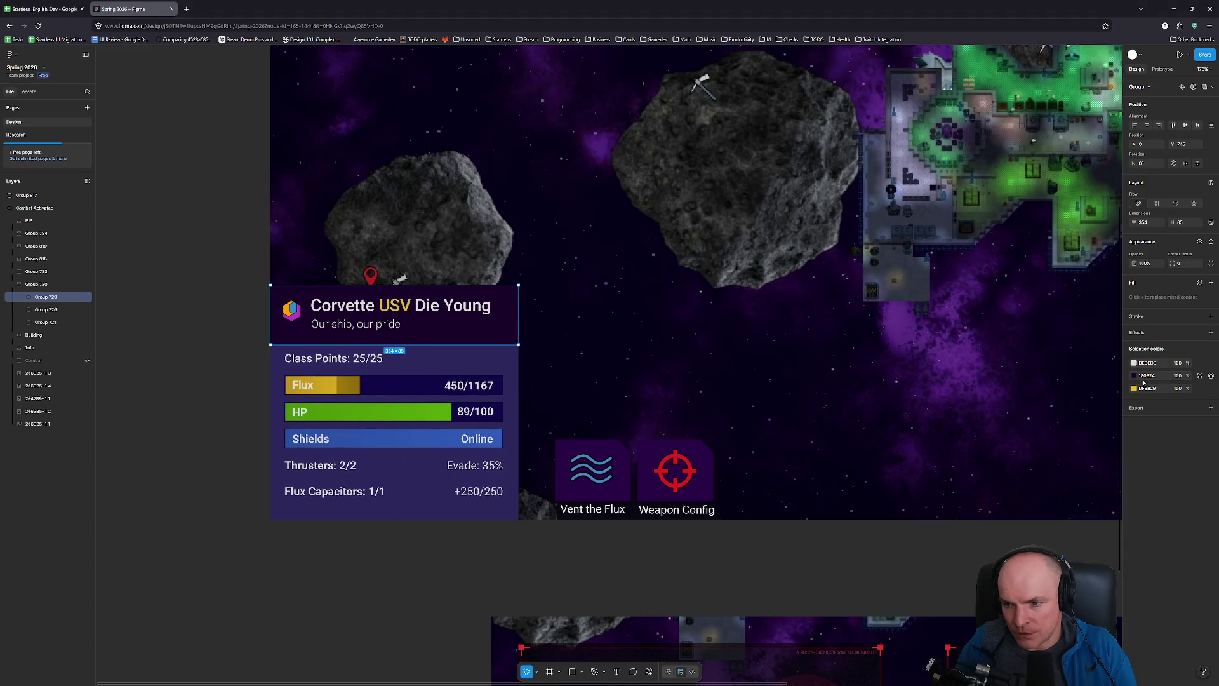
{"action": "key", "text": "alt+Tab"}
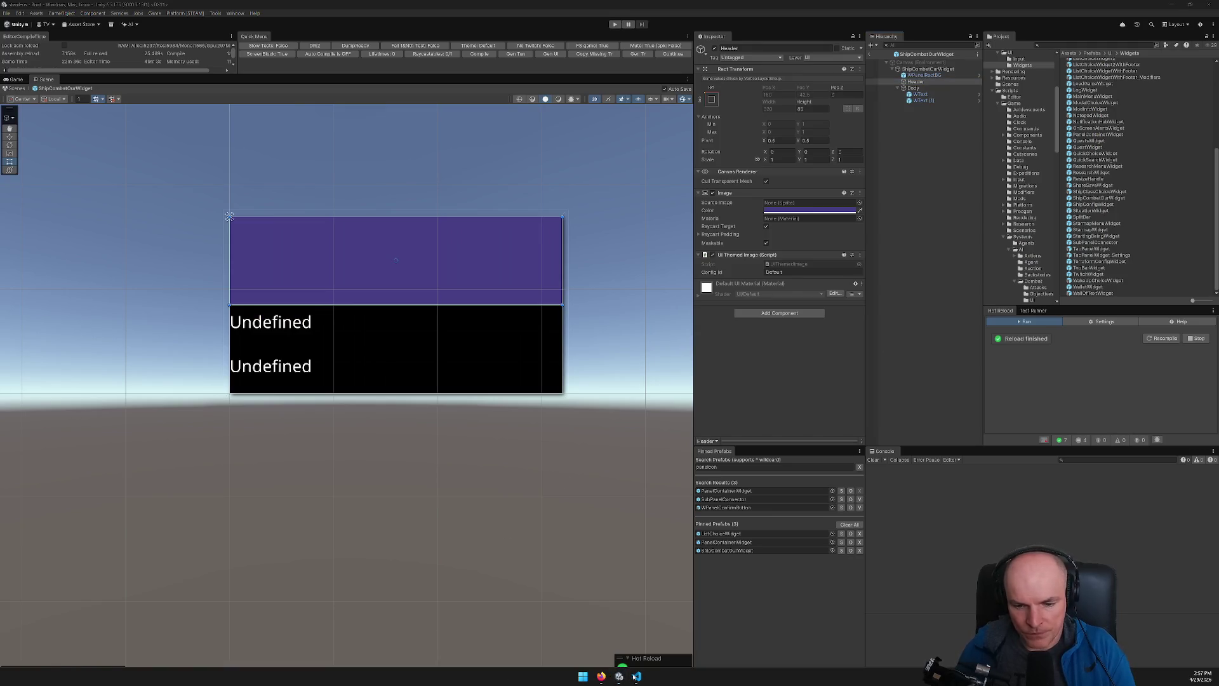
- Open Default.json in VS Code and highlight the PanelHeader colour entries
{"action": "left_click", "coordinate": [637, 676]}
{"action": "key", "text": "ctrl+p"}
{"action": "type", "text": "default"}
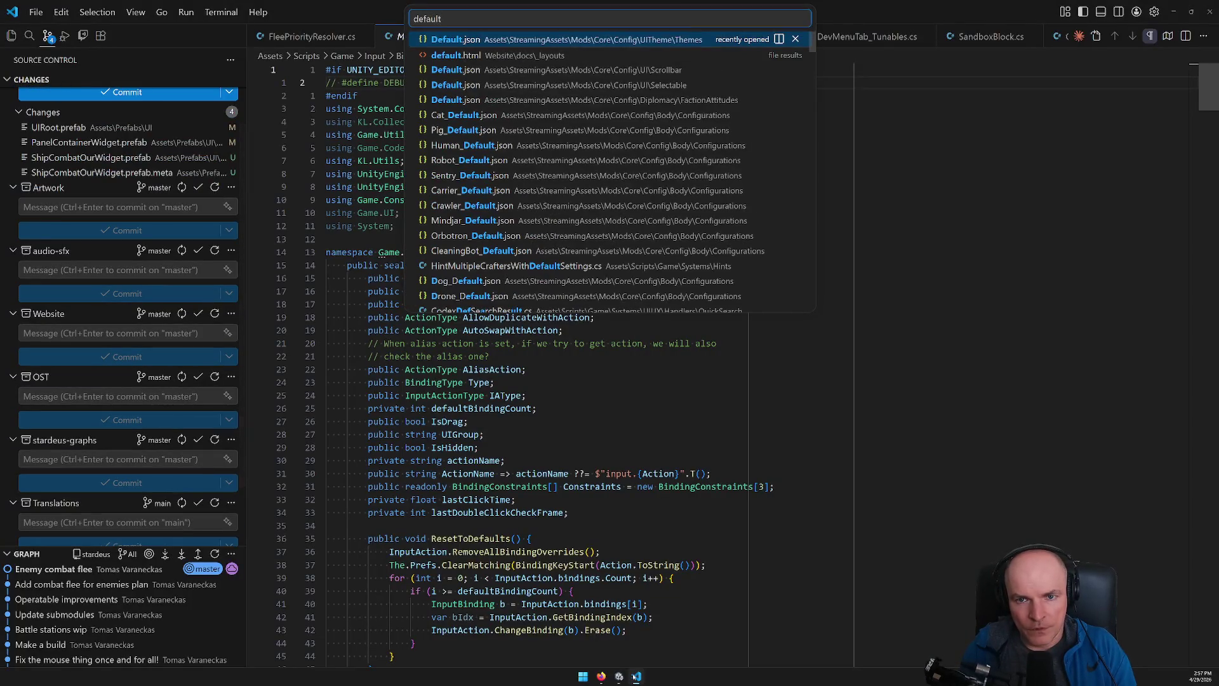
{"action": "key", "text": "Return"}
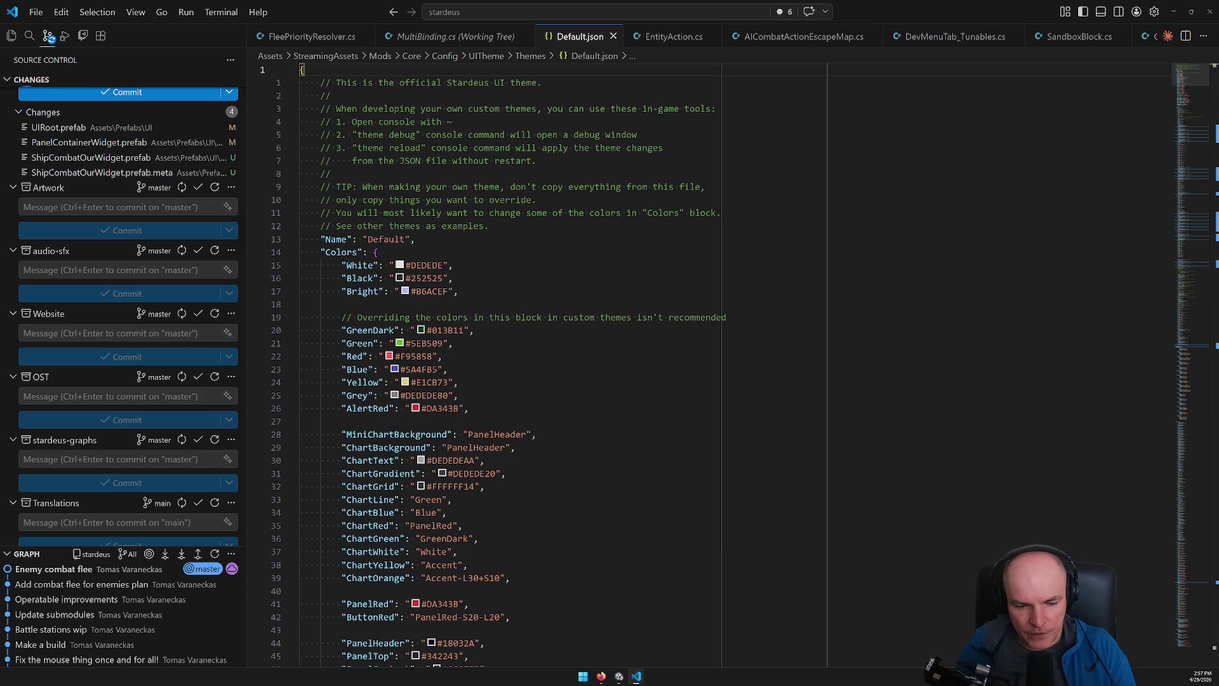
{"action": "left_click", "coordinate": [392, 643]}
{"action": "key", "text": "z"}
{"action": "key", "text": "z"}
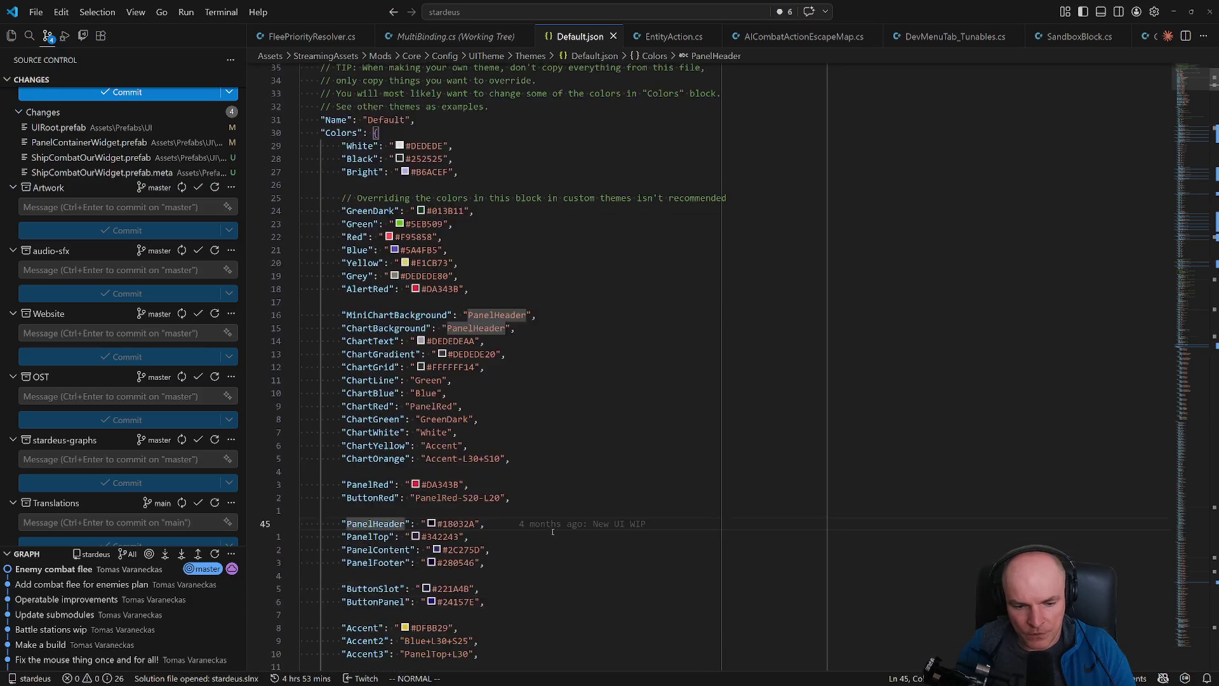
{"action": "scroll", "coordinate": [562, 503], "scroll_direction": "down", "scroll_amount": 3}
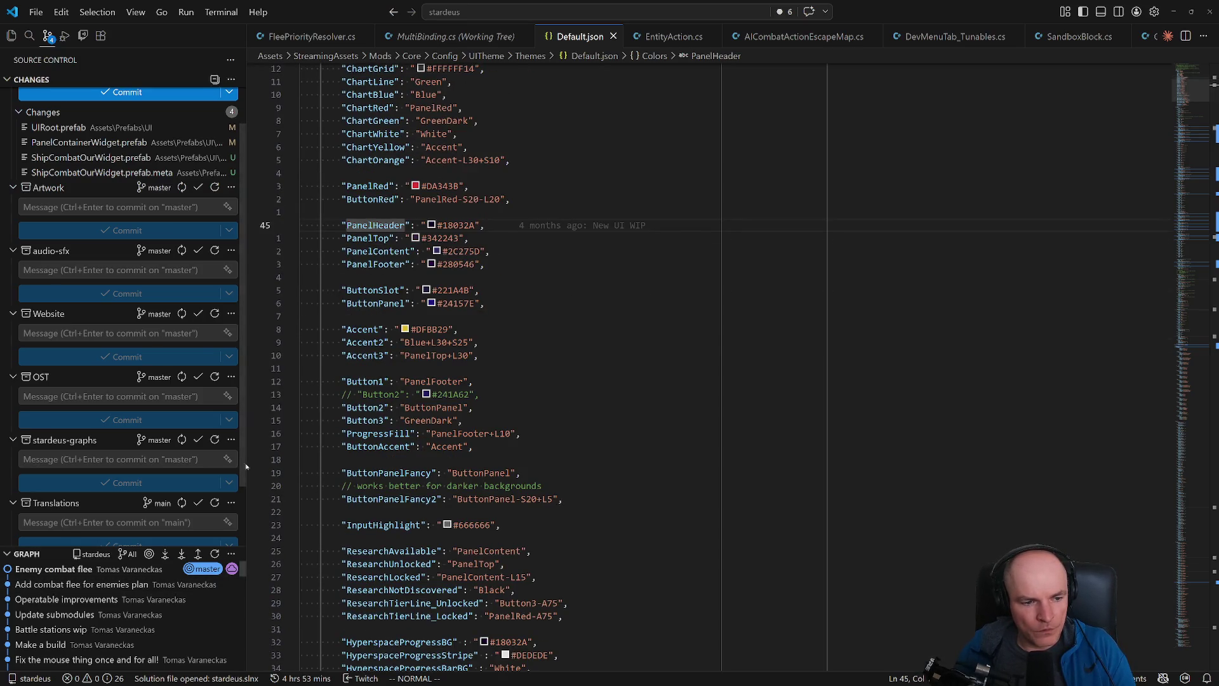
- Collapse Buttons, Colors and Dropdowns in the Outline and browse the Images section
{"action": "left_click", "coordinate": [11, 35]}
{"action": "scroll", "coordinate": [124, 501], "scroll_direction": "down", "scroll_amount": 2}
{"action": "scroll", "coordinate": [108, 501], "scroll_direction": "up", "scroll_amount": 3}
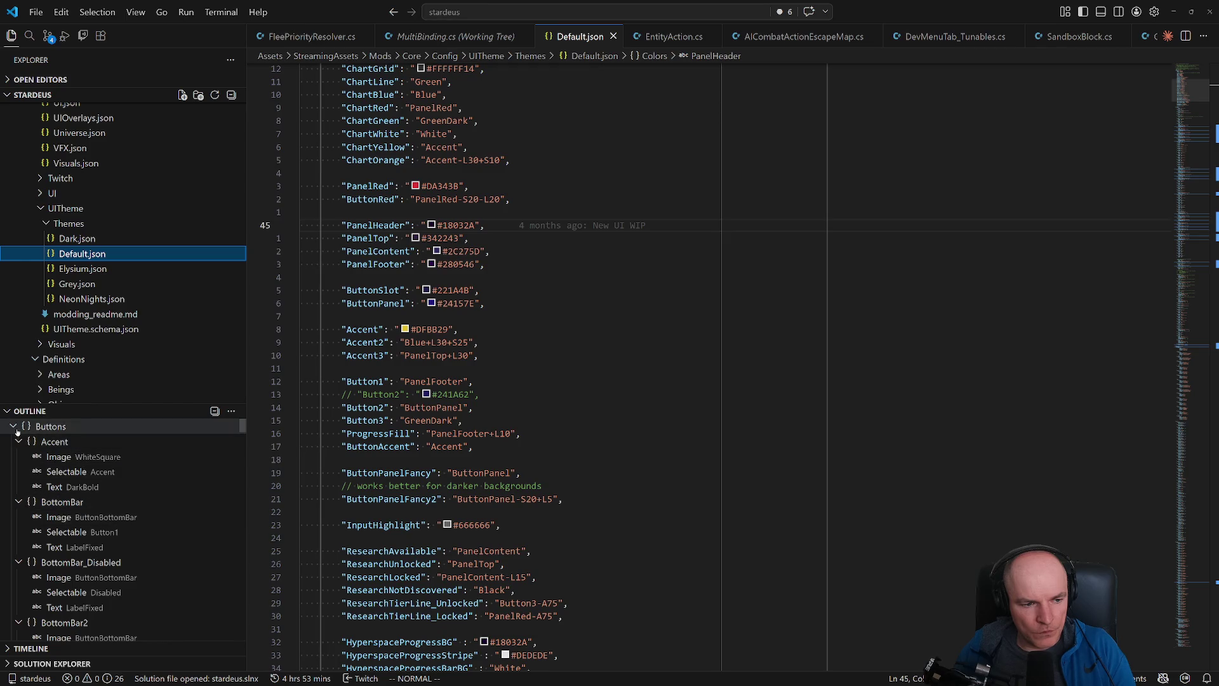
{"action": "left_click", "coordinate": [13, 426]}
{"action": "left_click", "coordinate": [13, 442]}
{"action": "left_click", "coordinate": [12, 456]}
{"action": "left_click", "coordinate": [14, 472]}
{"action": "left_click", "coordinate": [14, 471]}
{"action": "left_click", "coordinate": [19, 486]}
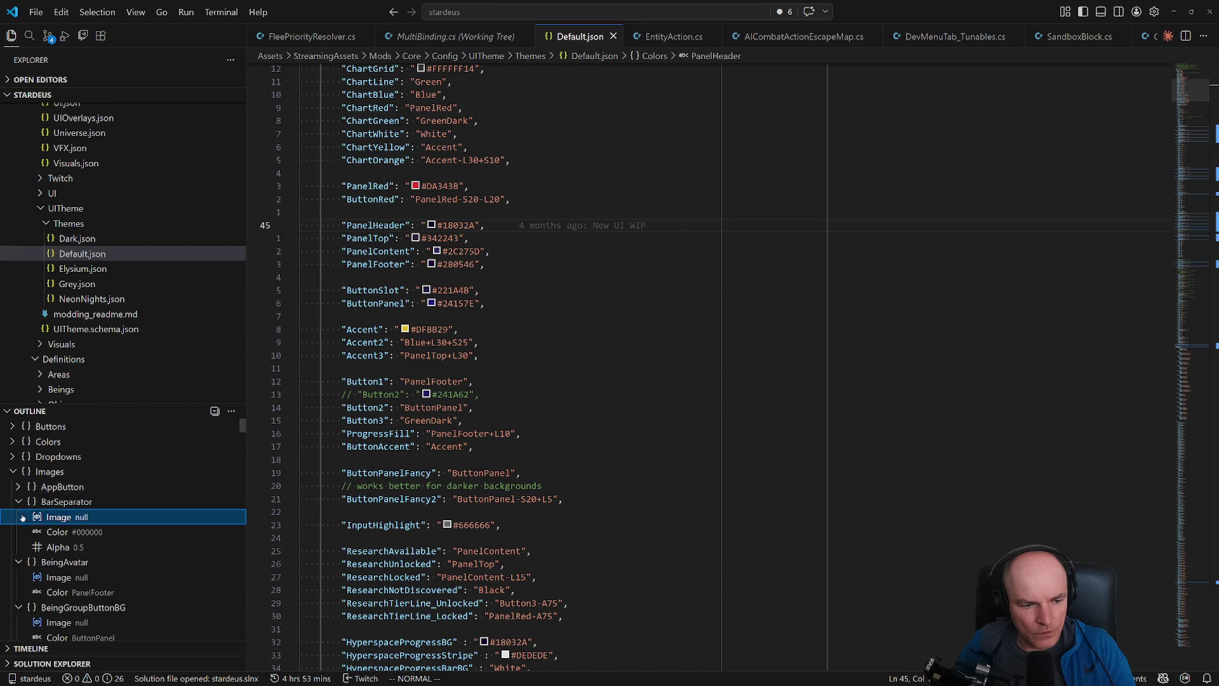
{"action": "left_click", "coordinate": [52, 517]}
{"action": "scroll", "coordinate": [52, 515], "scroll_direction": "down", "scroll_amount": 5}
{"action": "scroll", "coordinate": [52, 516], "scroll_direction": "down", "scroll_amount": 3}
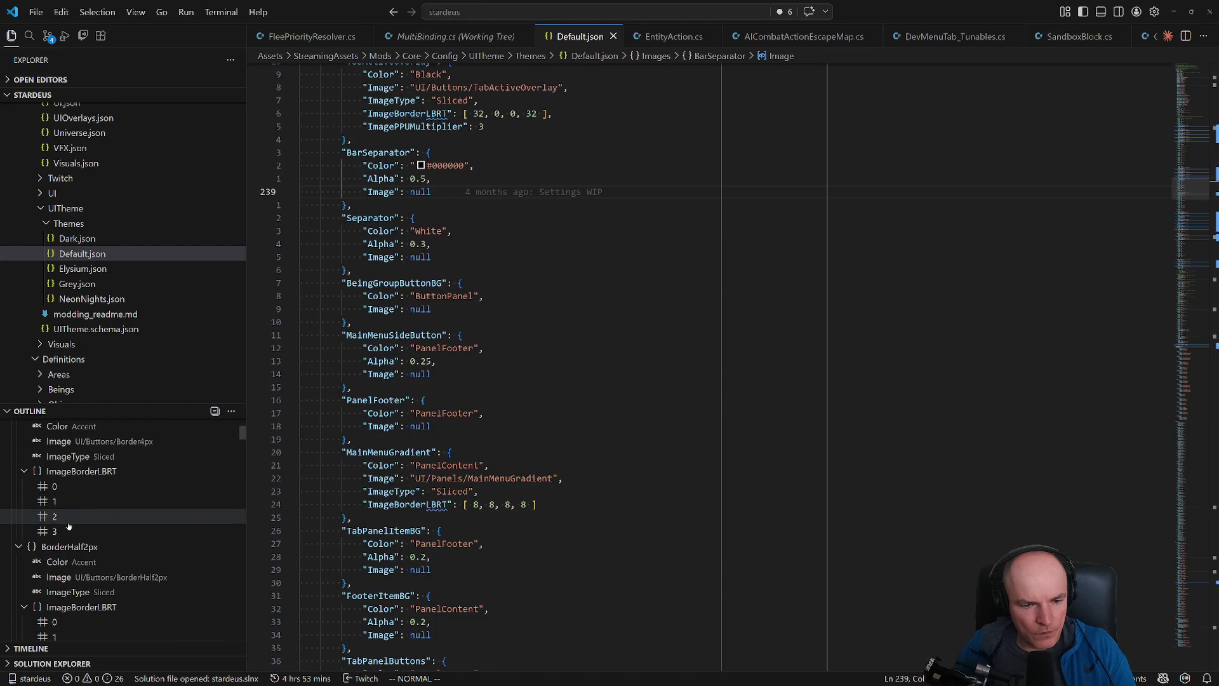
- Step through the remaining PanelHeader occurrences to its image entry, then return to Unity
{"action": "left_click", "coordinate": [506, 296]}
{"action": "scroll", "coordinate": [511, 331], "scroll_direction": "down", "scroll_amount": 1}
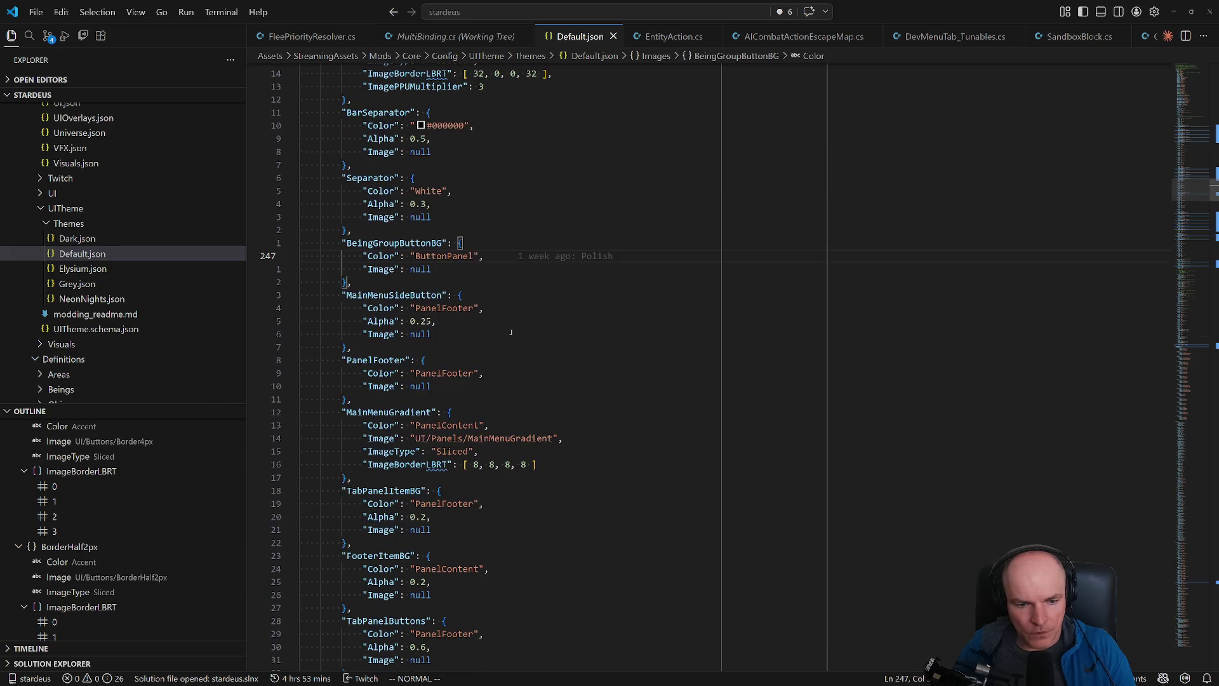
{"action": "scroll", "coordinate": [511, 331], "scroll_direction": "up", "scroll_amount": 7}
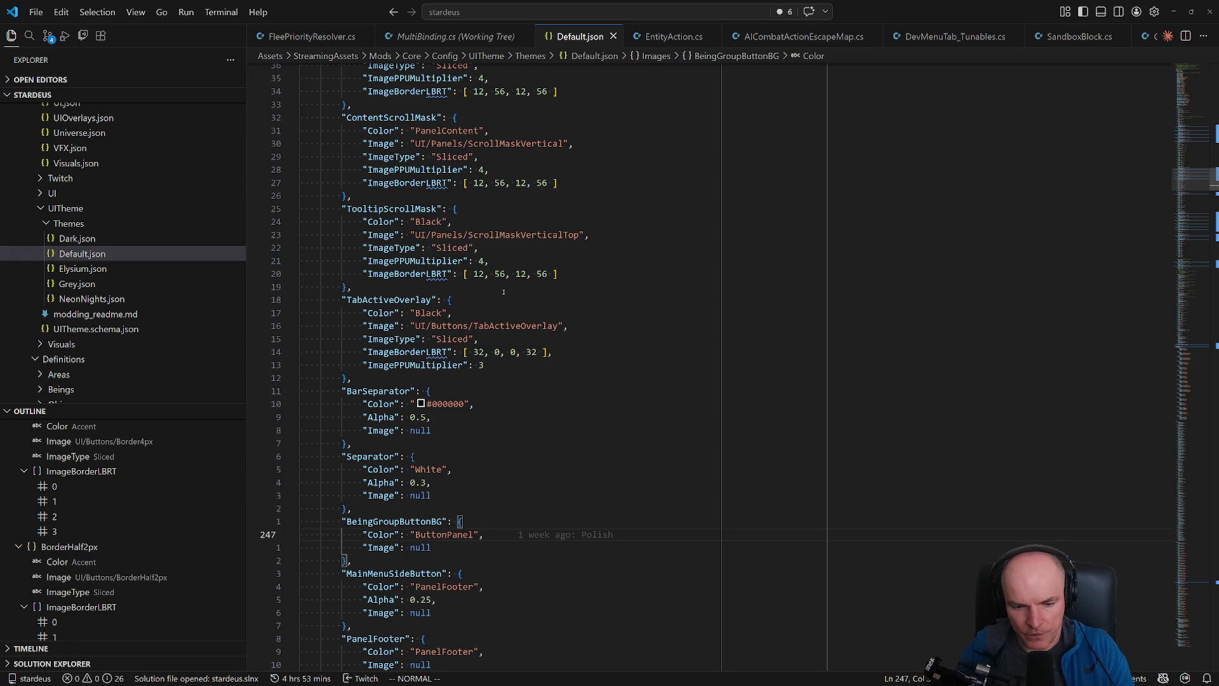
{"action": "type", "text": "/Pane"}
{"action": "key", "text": "n"}
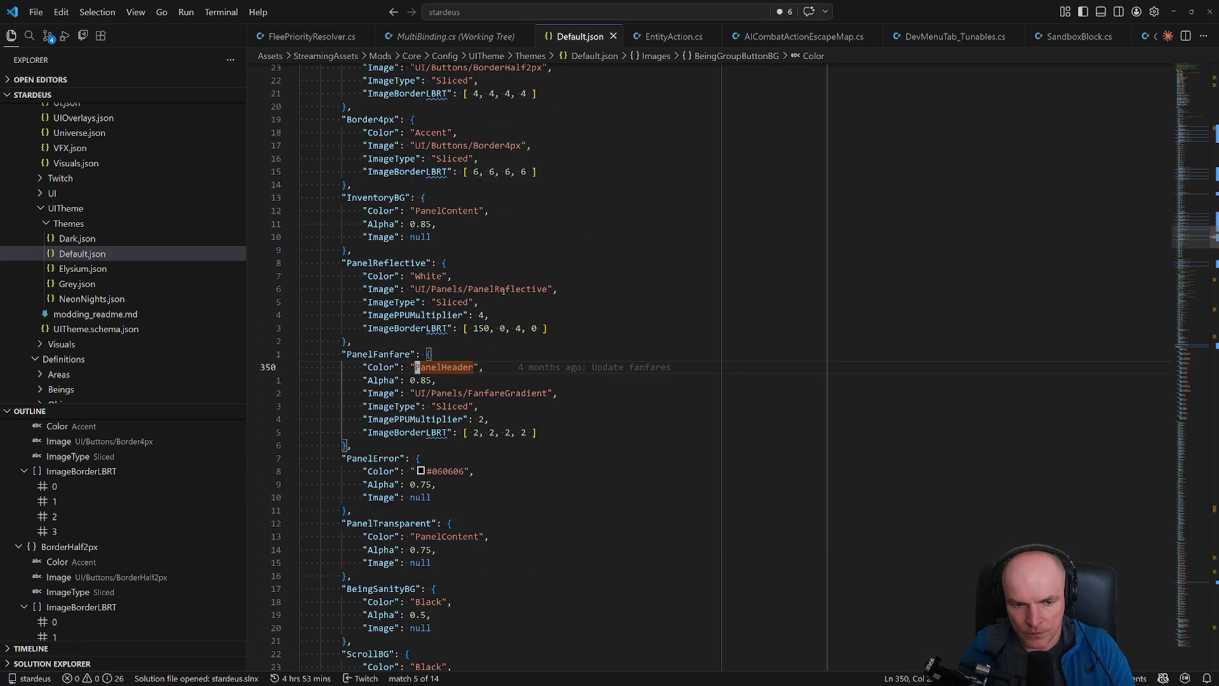
{"action": "key", "text": "n"}
{"action": "key", "text": "n"}
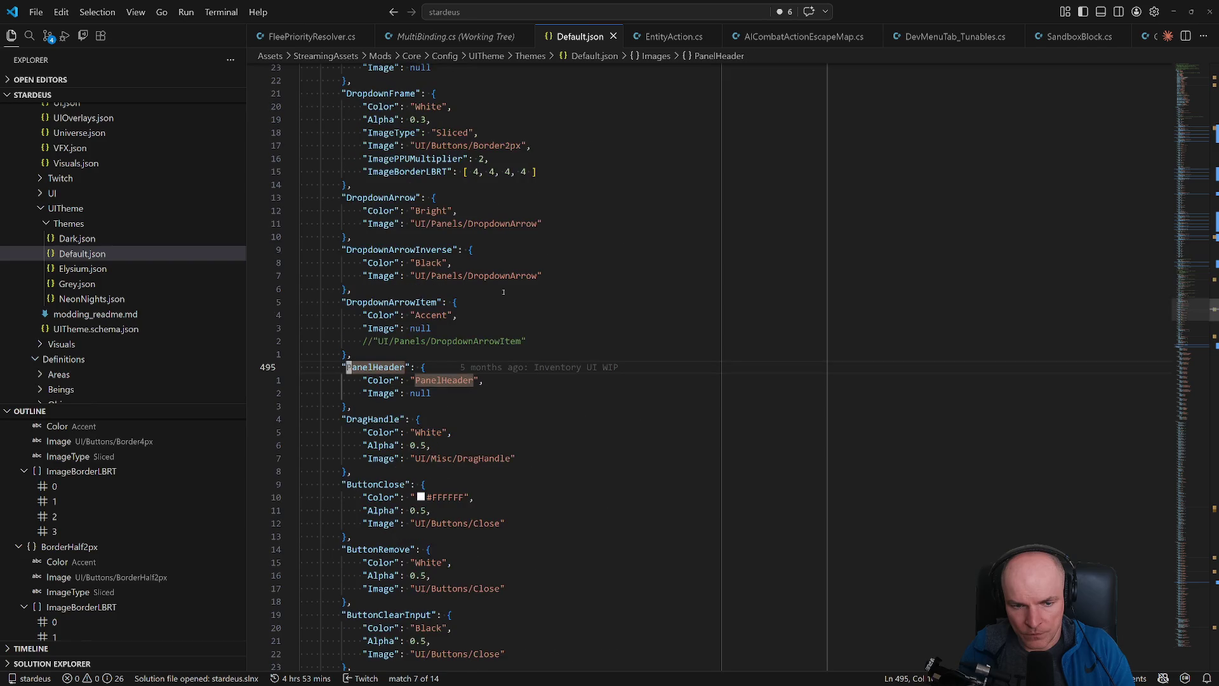
{"action": "key", "text": "ctrl+p"}
{"action": "key", "text": "Down"}
{"action": "key", "text": "alt+Tab"}
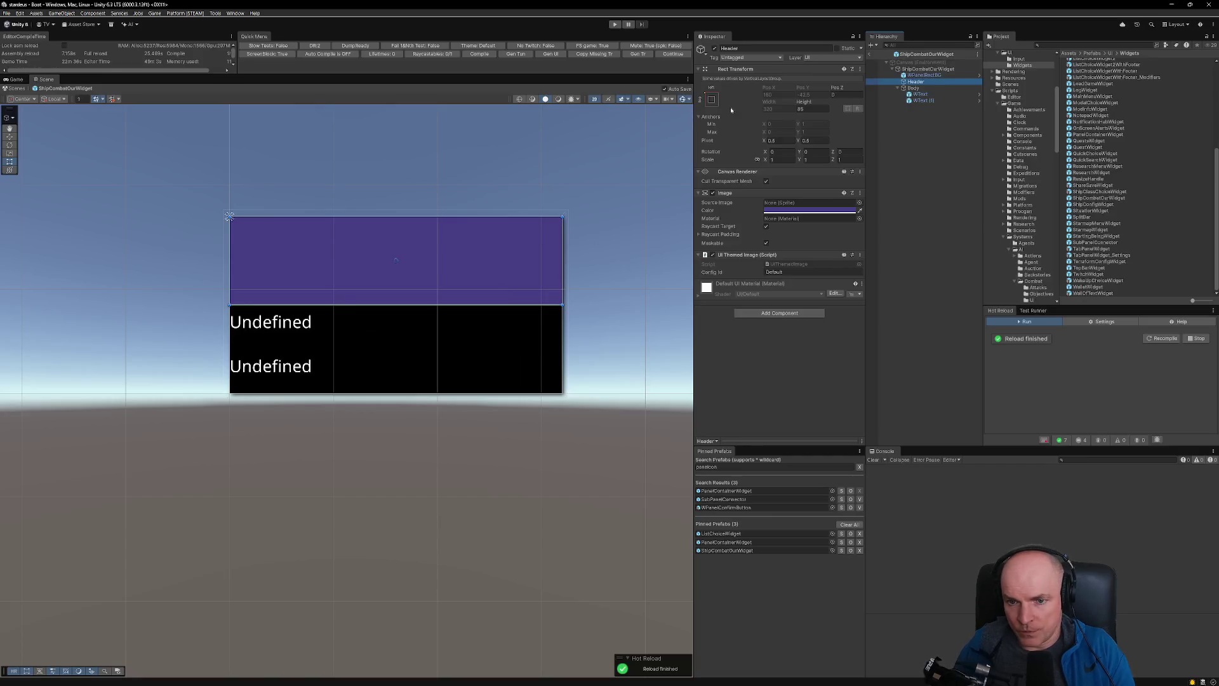
- Set the Header's UI Themed Image Config Id to PanelHeader, then return to Default.json
{"action": "left_click", "coordinate": [788, 272]}
{"action": "type", "text": "PanelHeader"}
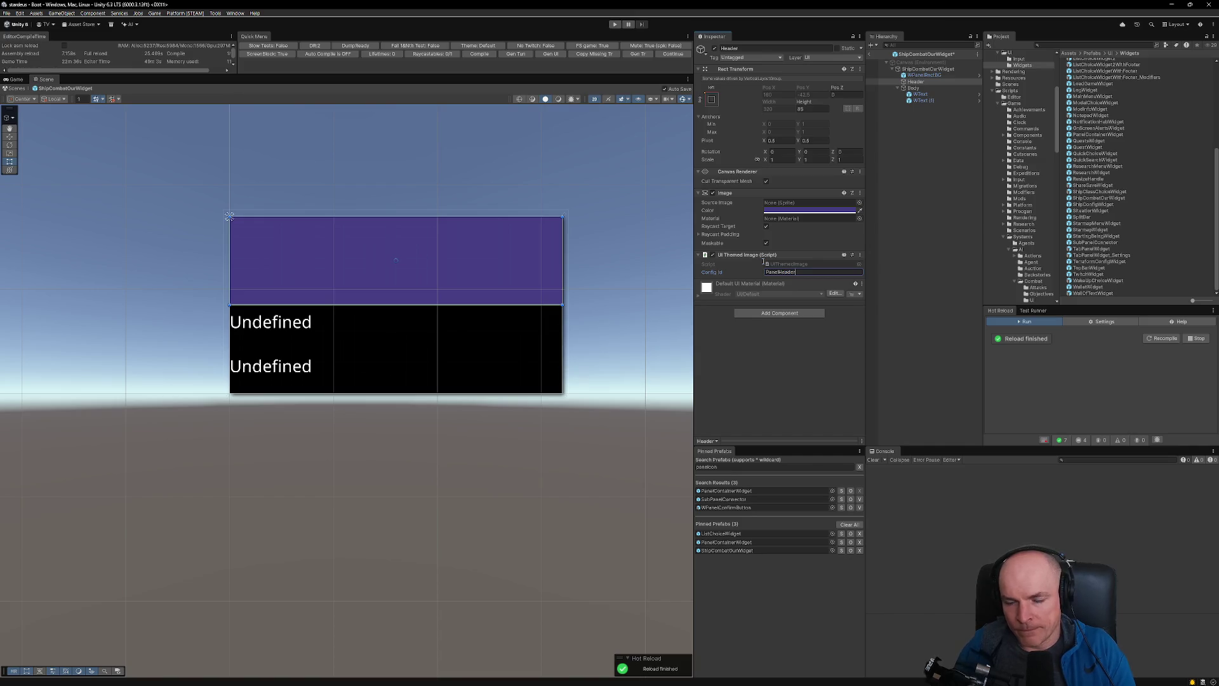
{"action": "left_click", "coordinate": [946, 88]}
{"action": "key", "text": "alt+Tab"}
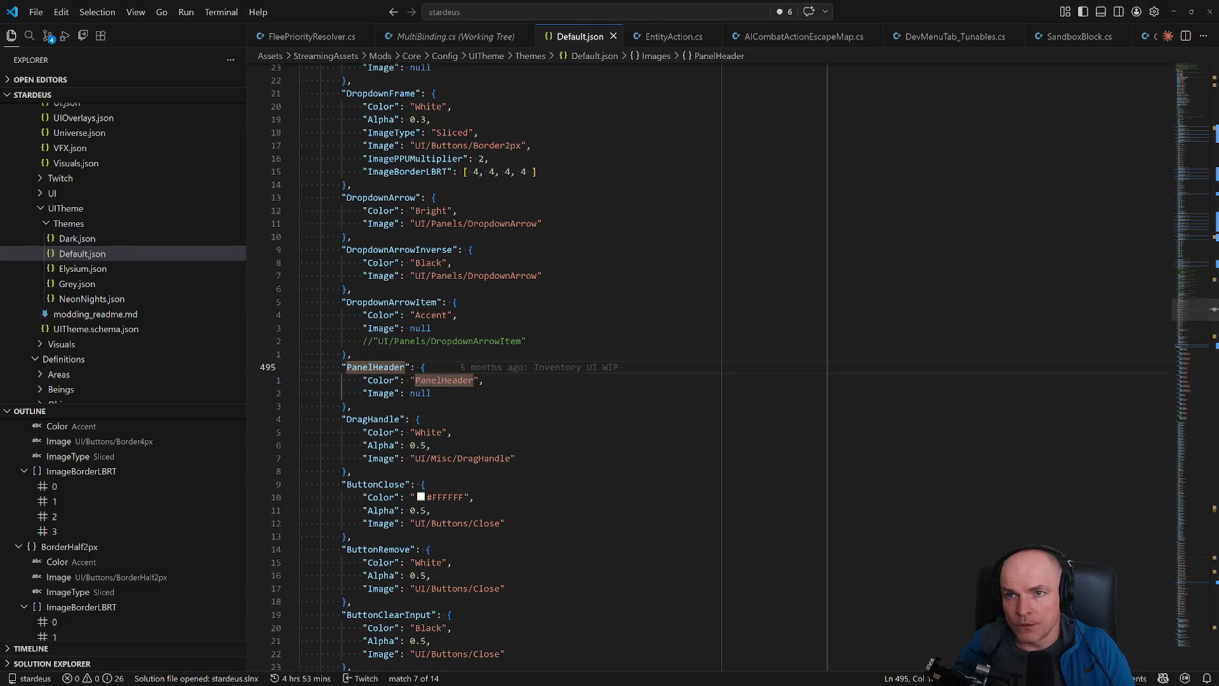
{"action": "key", "text": "alt+Tab"}
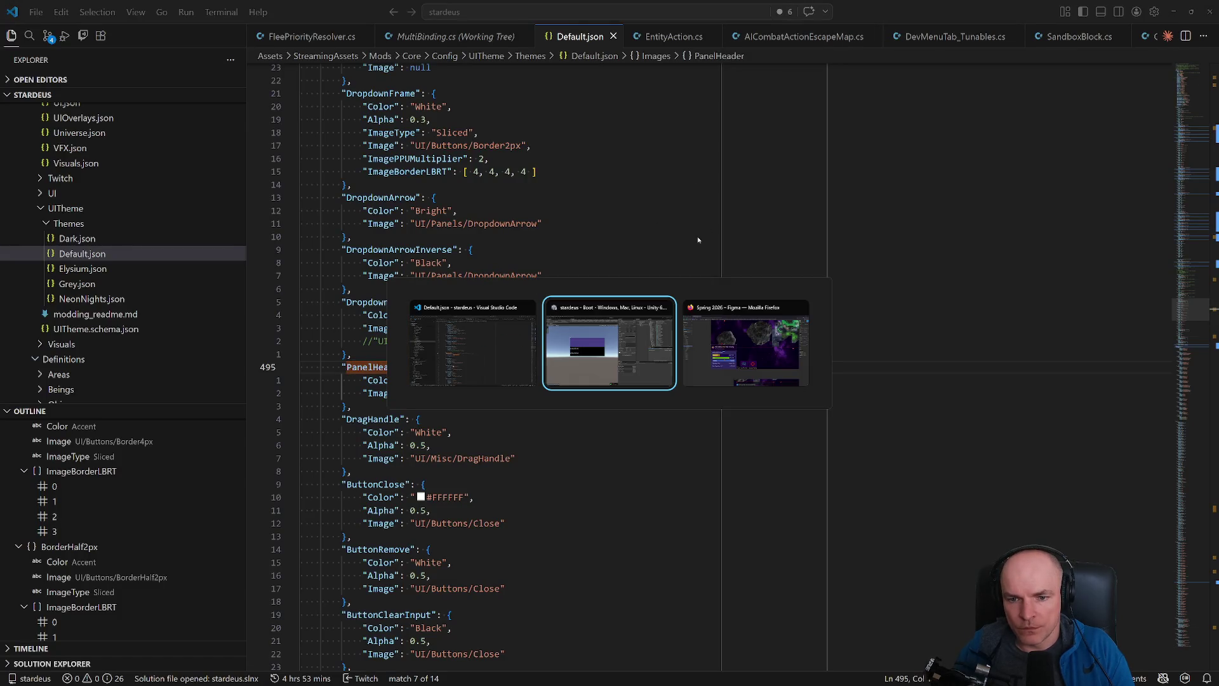
{"action": "key", "text": "alt+Tab"}
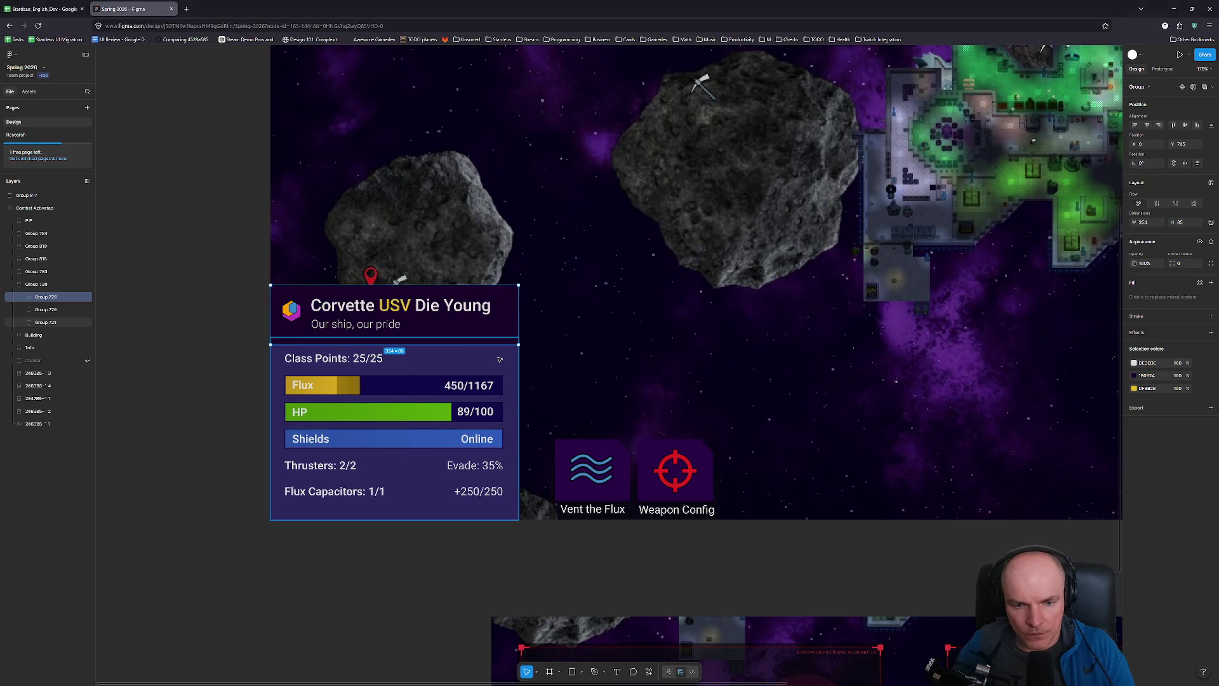
{"action": "left_click", "coordinate": [500, 359]}
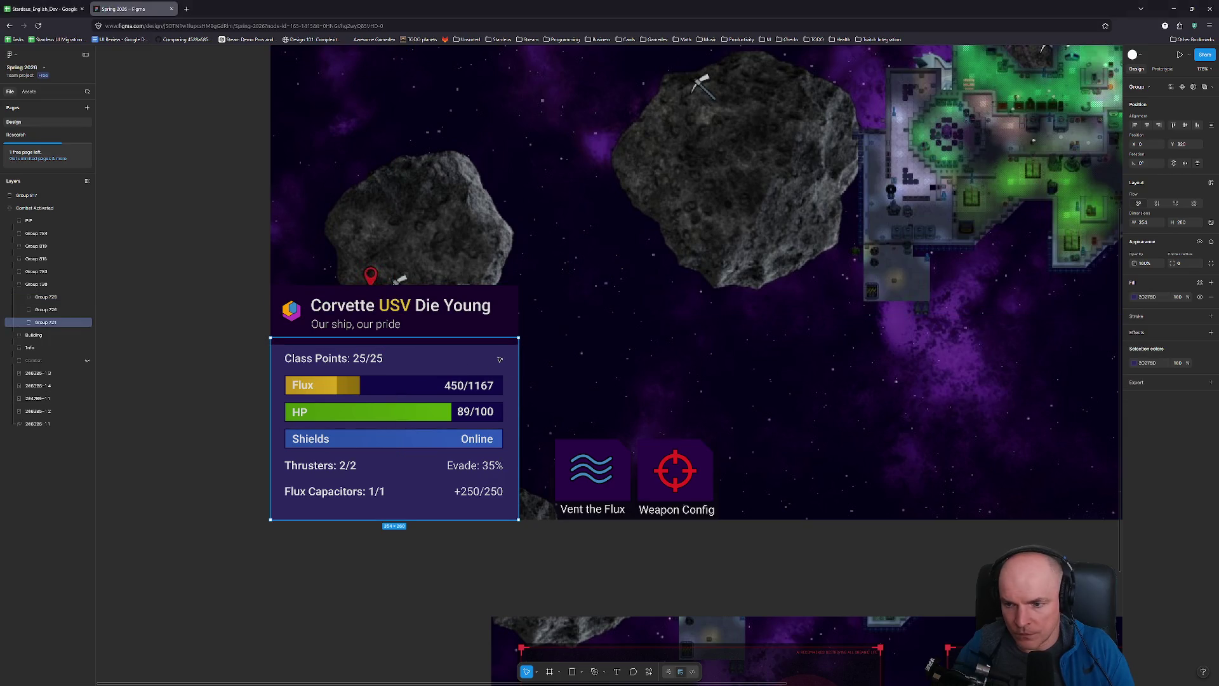
{"action": "key", "text": "alt+Tab"}
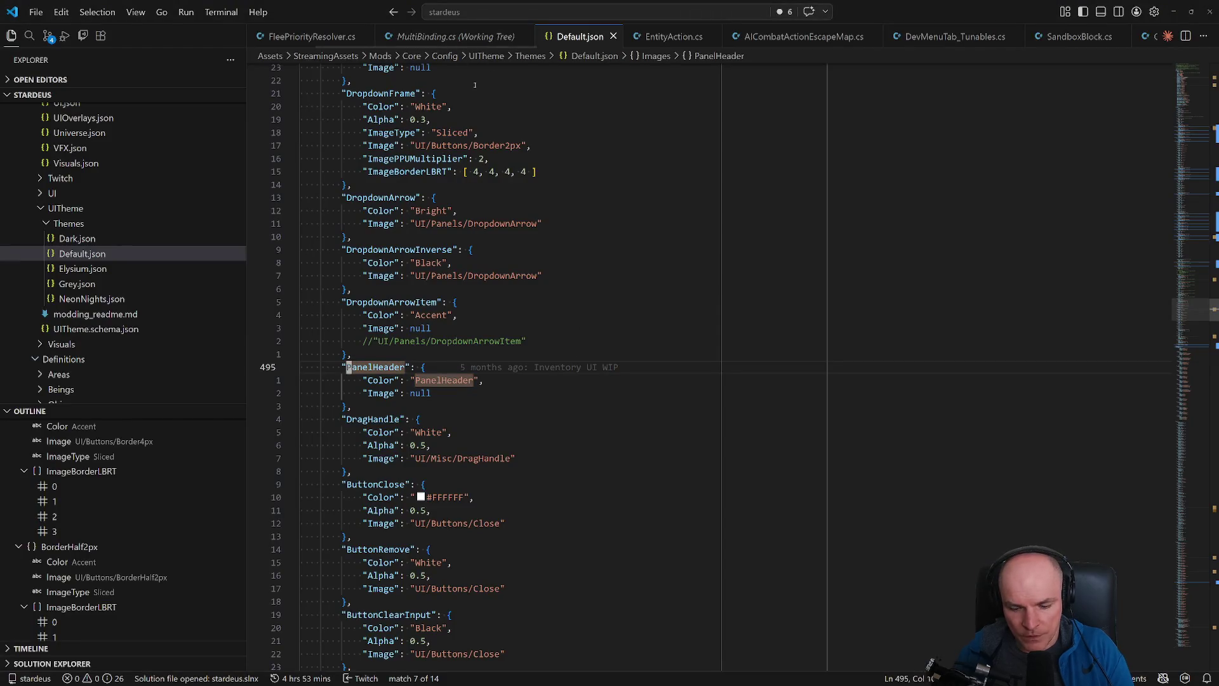
- Clear the PanelHeader selection and jump to the top of Default.json
{"action": "key", "text": "ctrl+p"}
{"action": "key", "text": "Down"}
{"action": "key", "text": "Up"}
{"action": "key", "text": "Escape"}
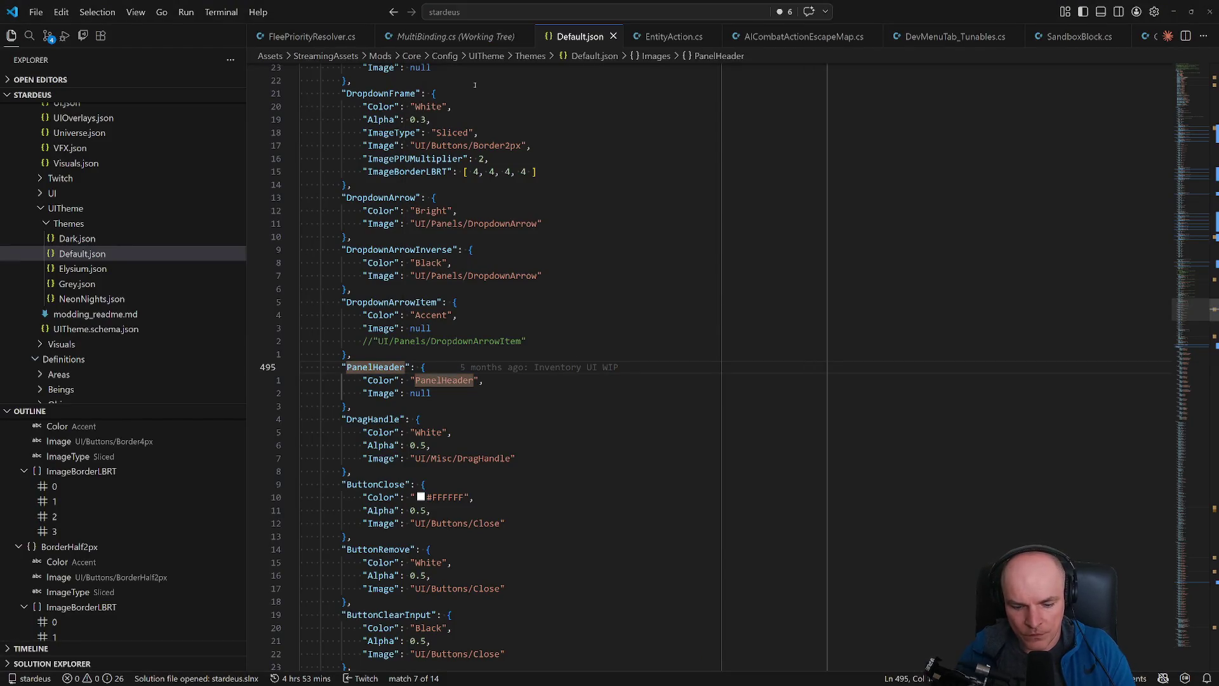
{"action": "key", "text": "Escape"}
{"action": "key", "text": "g"}
{"action": "key", "text": "g"}
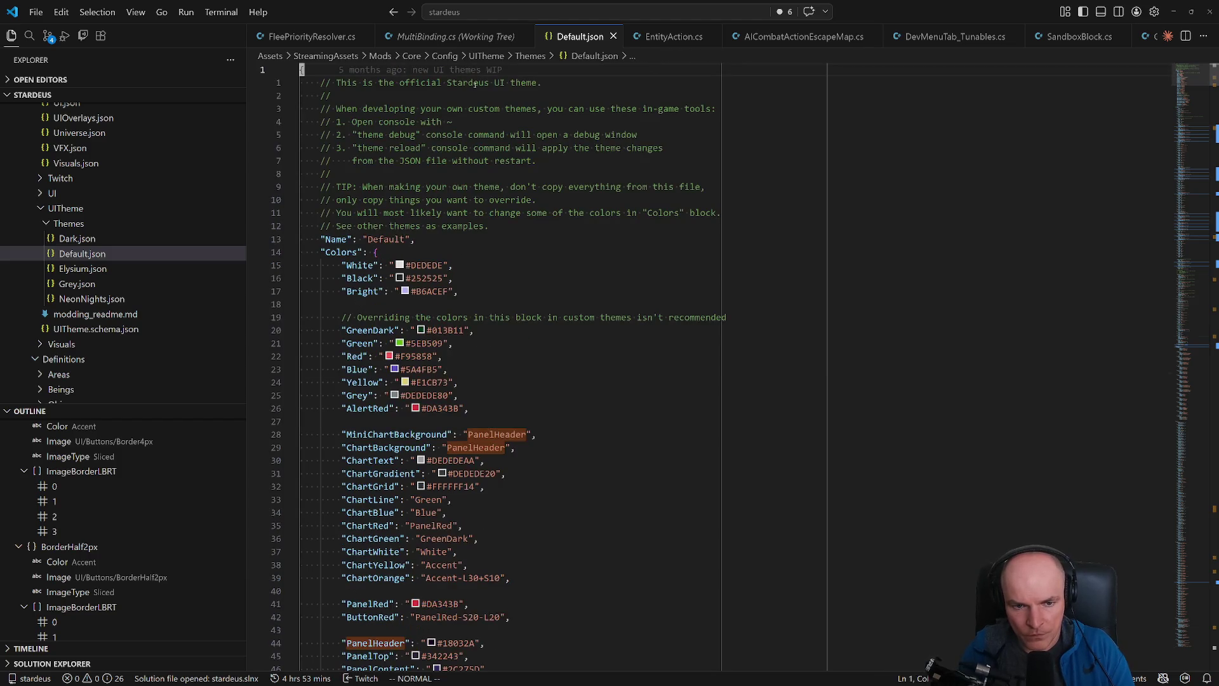
{"action": "scroll", "coordinate": [618, 409], "scroll_direction": "down", "scroll_amount": 2}
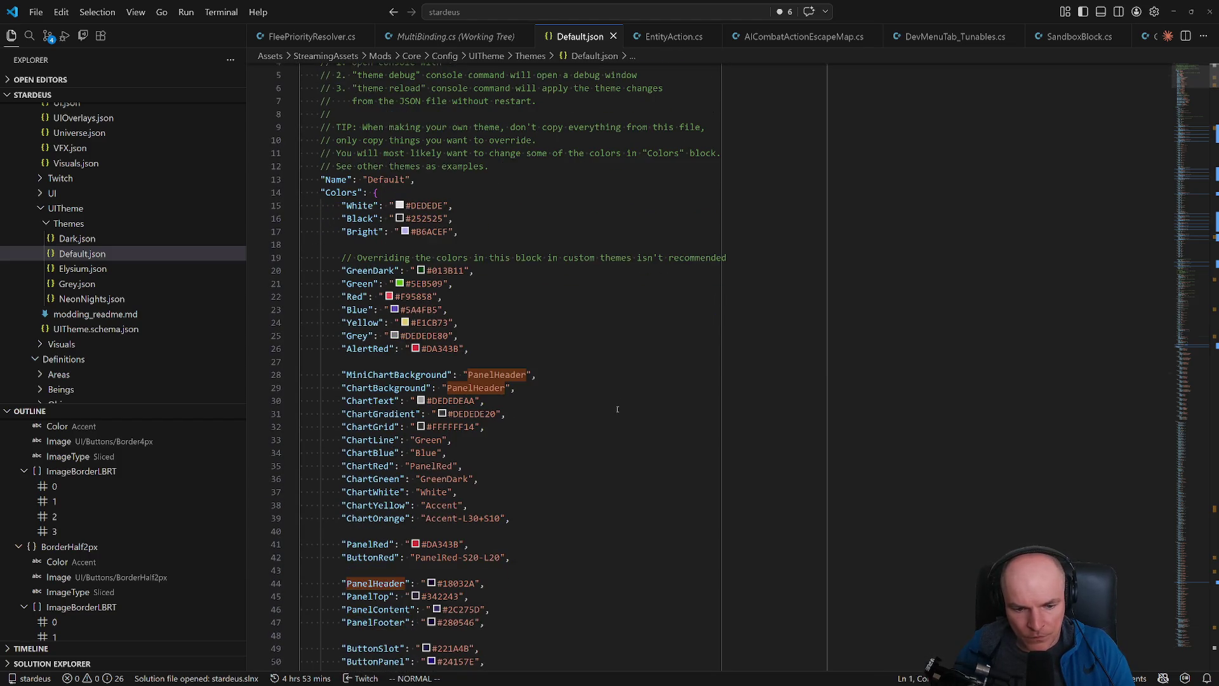
{"action": "scroll", "coordinate": [412, 599], "scroll_direction": "down", "scroll_amount": 3}
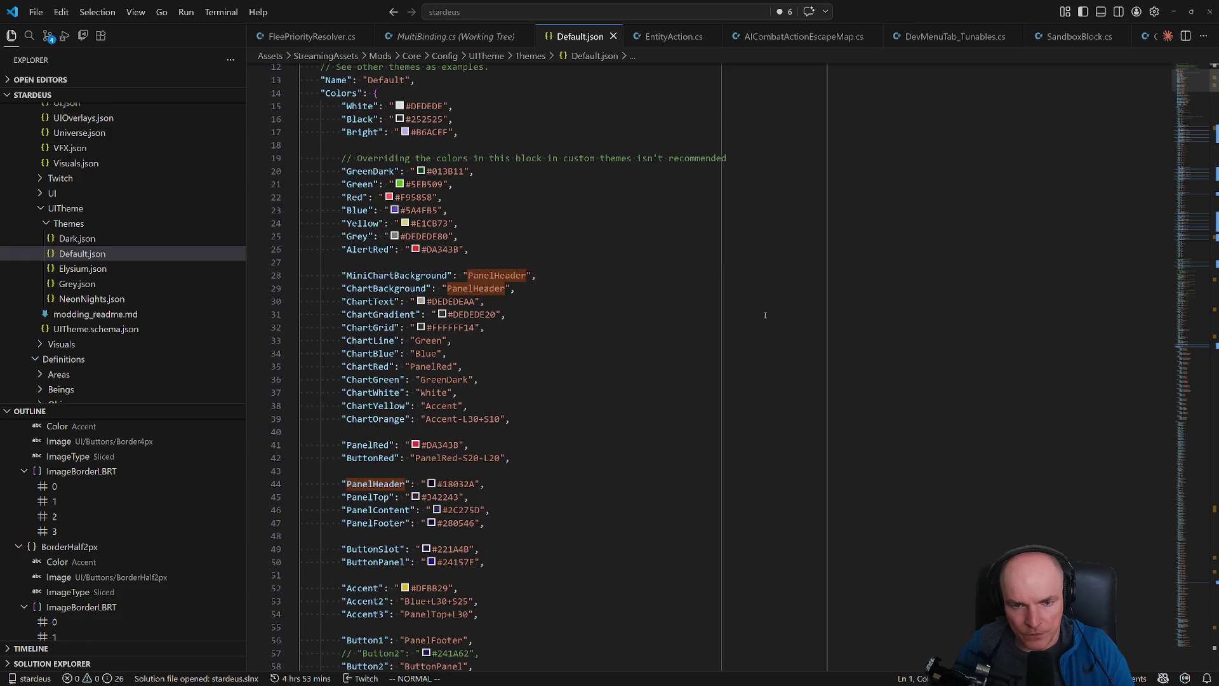
{"action": "key", "text": "alt+Tab"}
{"action": "key", "text": "alt+Tab"}
{"action": "key", "text": "alt+Tab"}
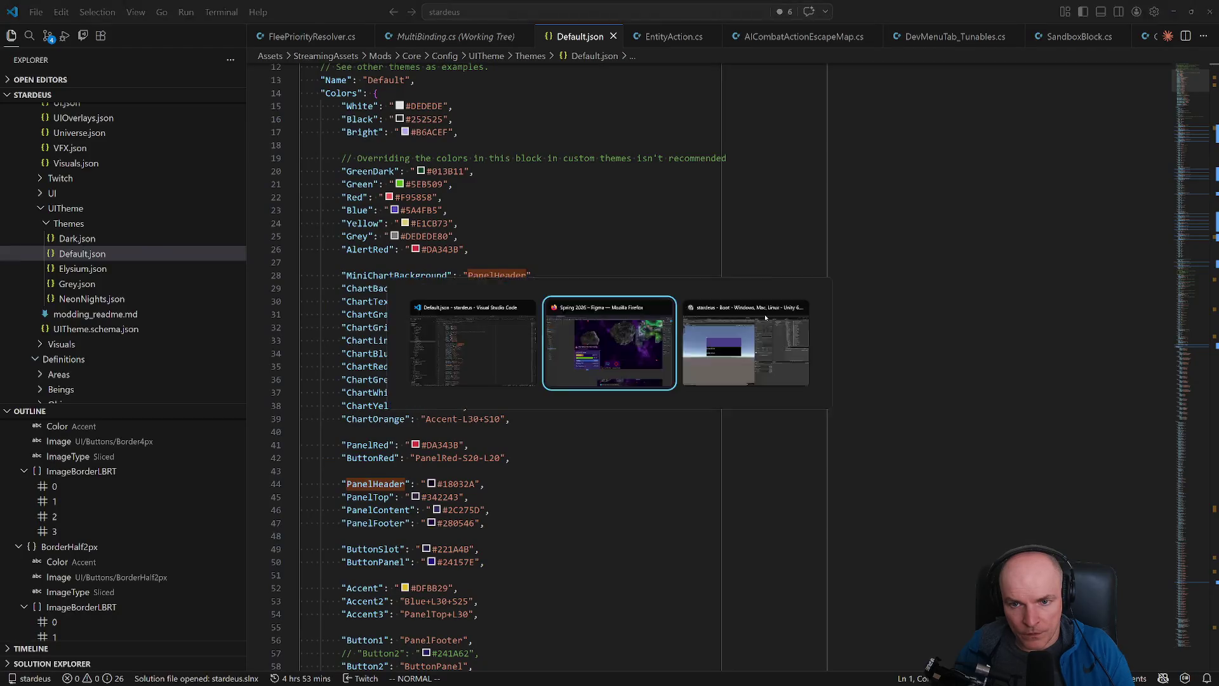
{"action": "key", "text": "alt+Tab"}
- Search /PanelContent and step through its matches to the style definition, then return to Unity
{"action": "type", "text": "/"}
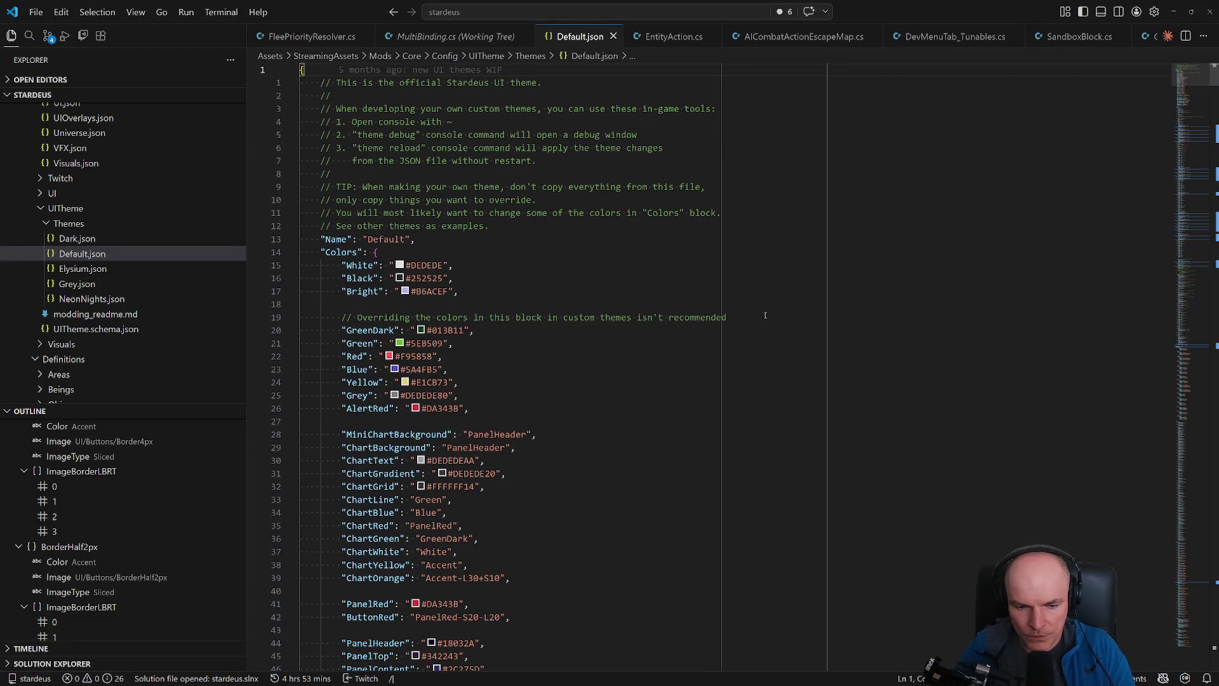
{"action": "type", "text": "PanelContent"}
{"action": "key", "text": "Return"}
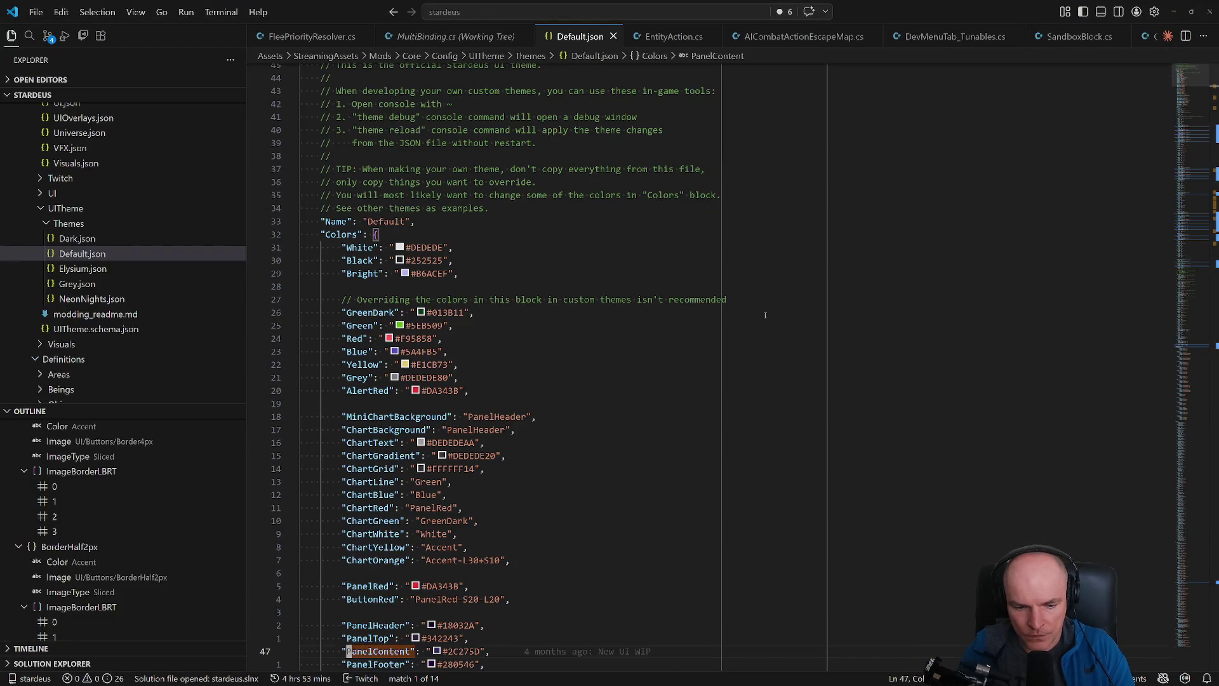
{"action": "key", "text": "n"}
{"action": "key", "text": "n"}
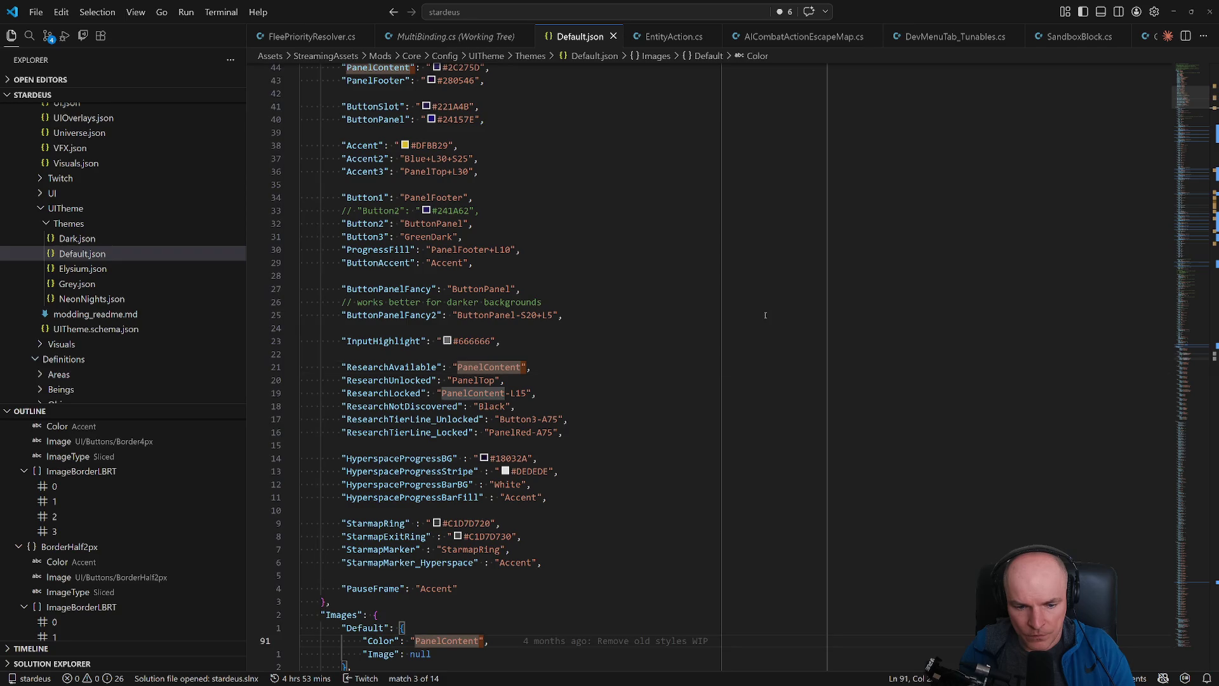
{"action": "key", "text": "n"}
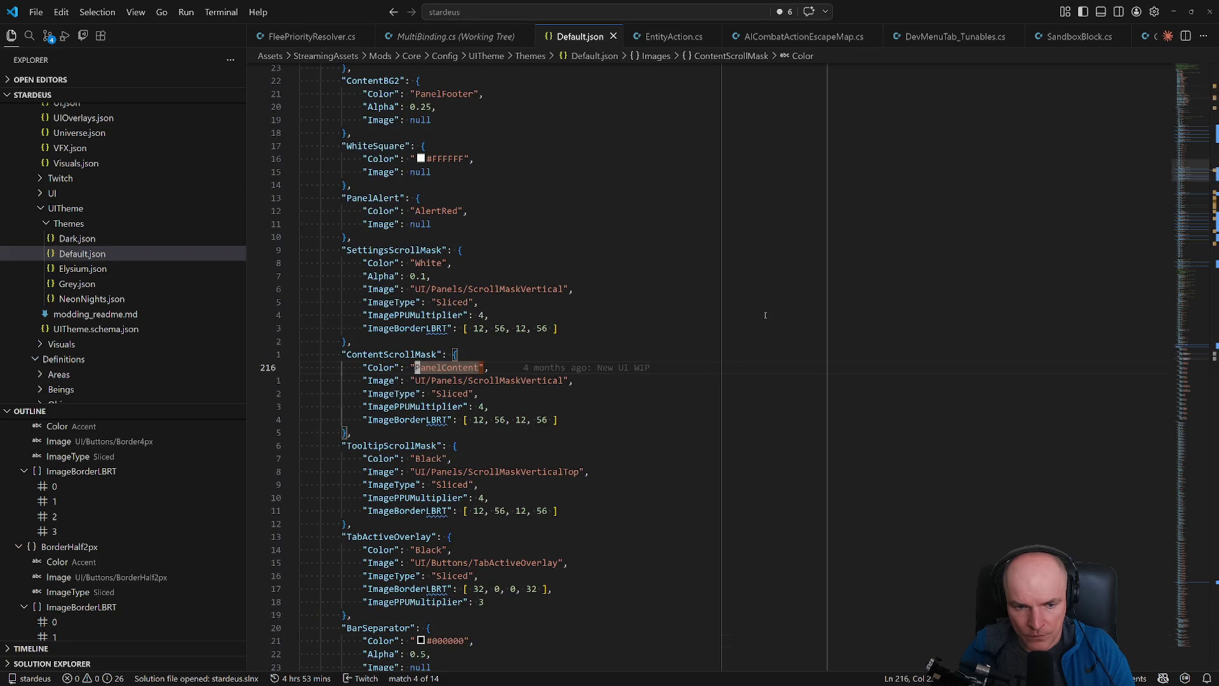
{"action": "key", "text": "shift+n"}
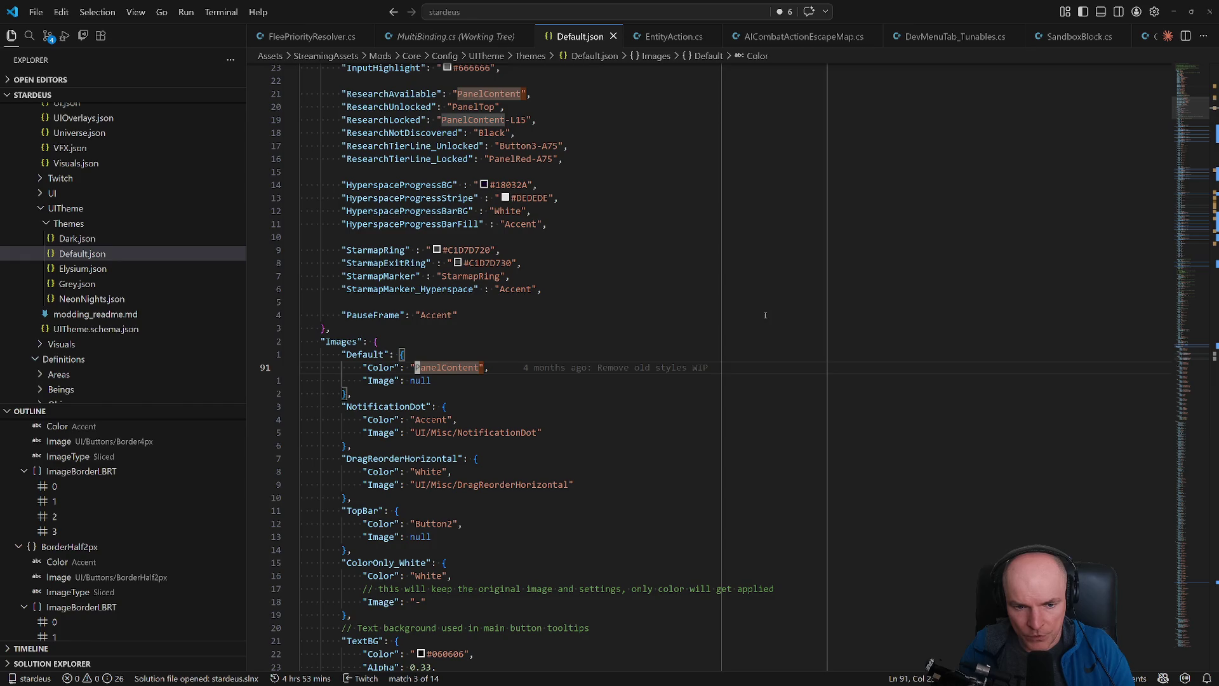
{"action": "key", "text": "n"}
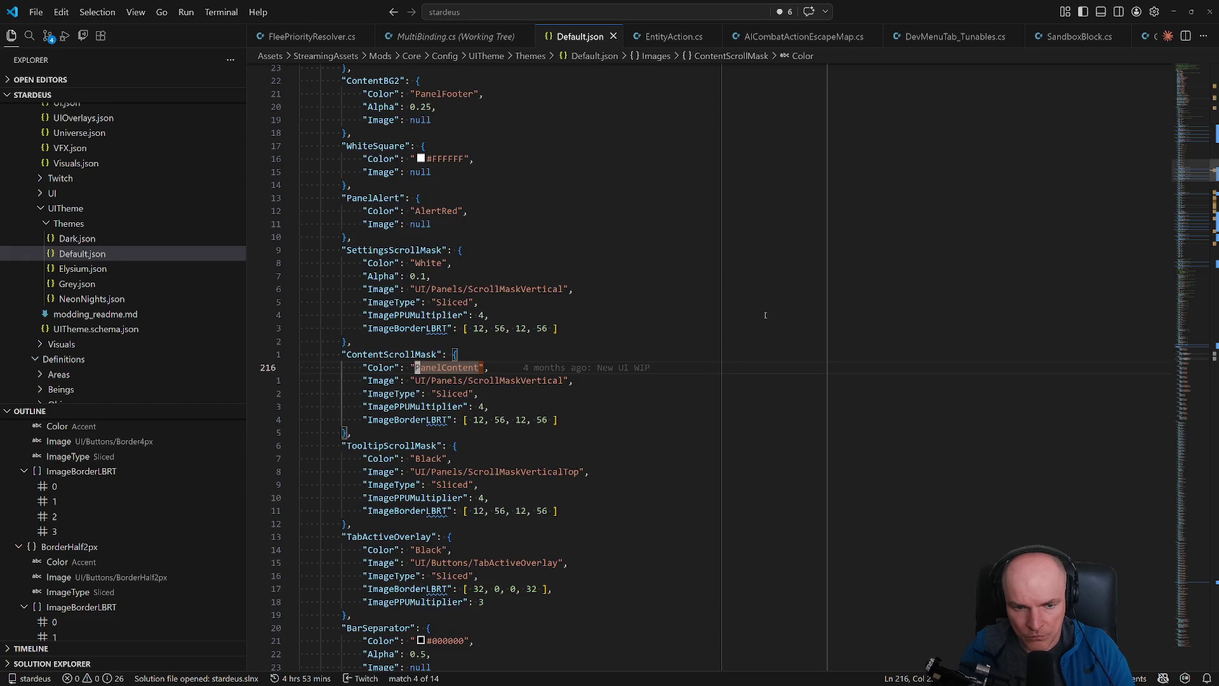
{"action": "key", "text": "n"}
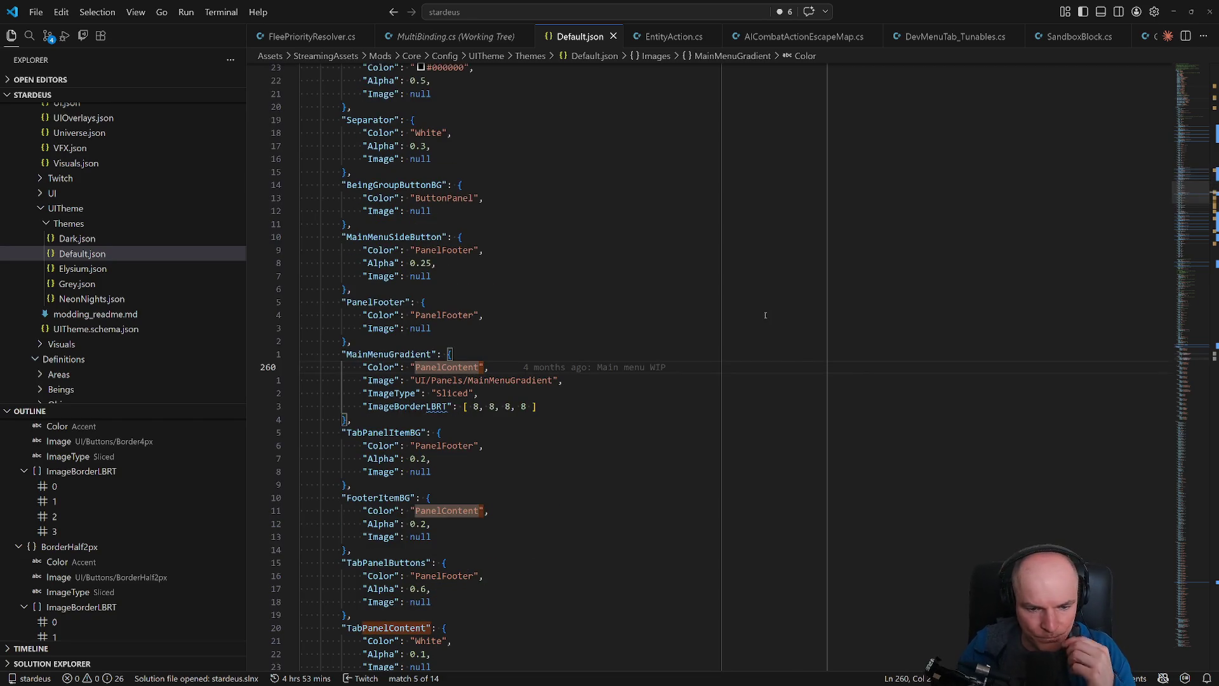
{"action": "key", "text": "n"}
{"action": "key", "text": "n"}
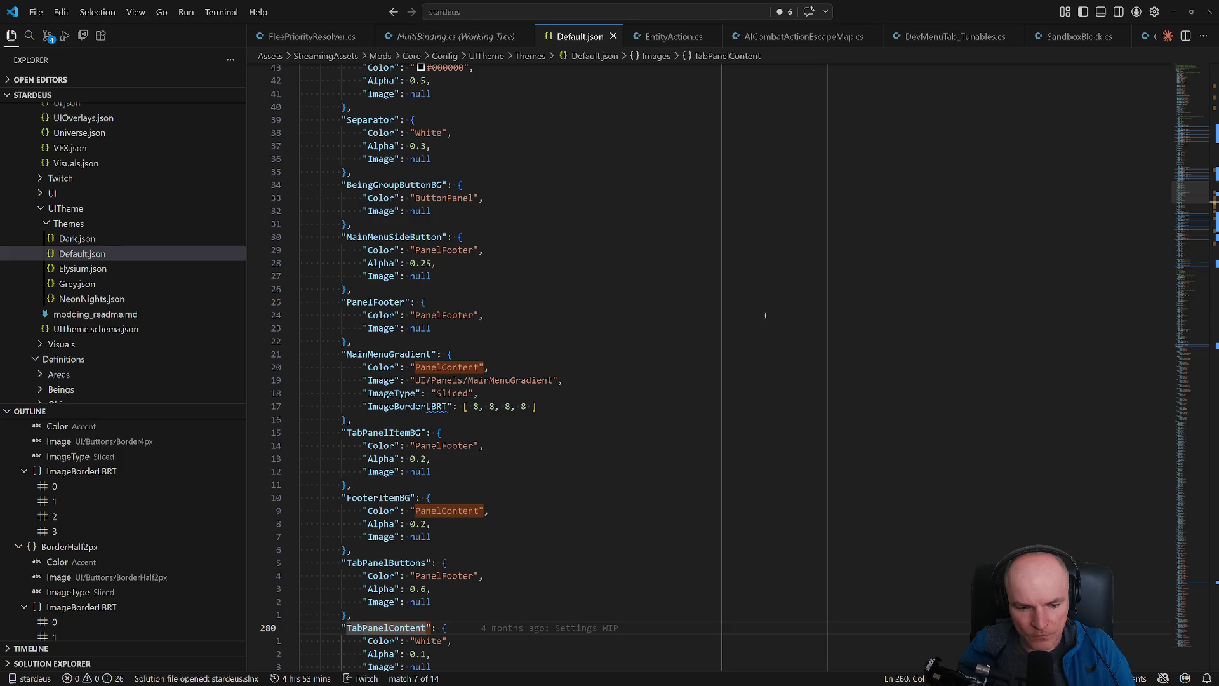
{"action": "key", "text": "n"}
{"action": "scroll", "coordinate": [765, 315], "scroll_direction": "down", "scroll_amount": 2}
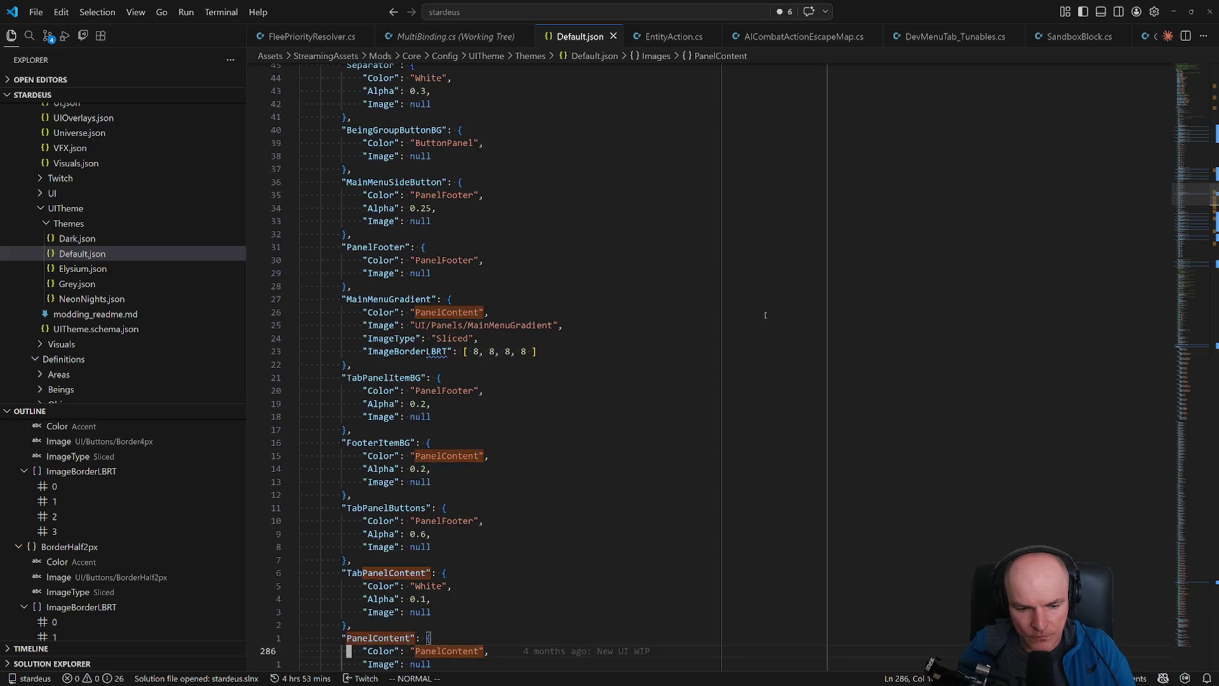
{"action": "key", "text": "ctrl+p"}
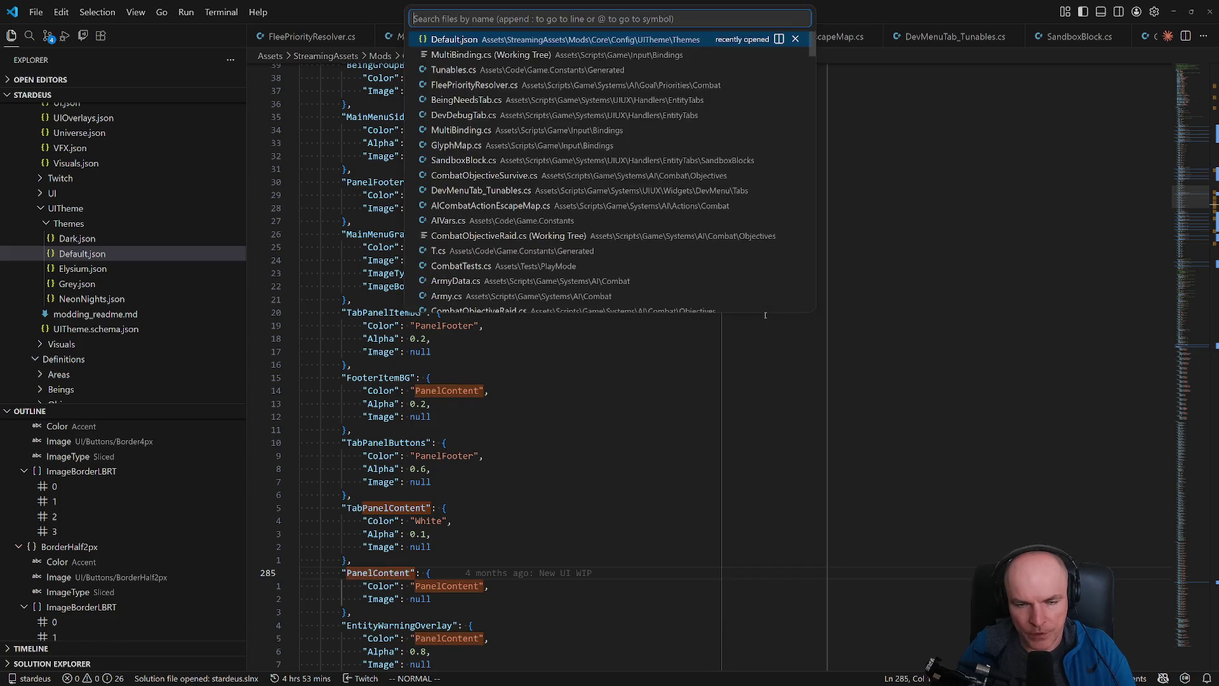
{"action": "key", "text": "alt+Tab"}
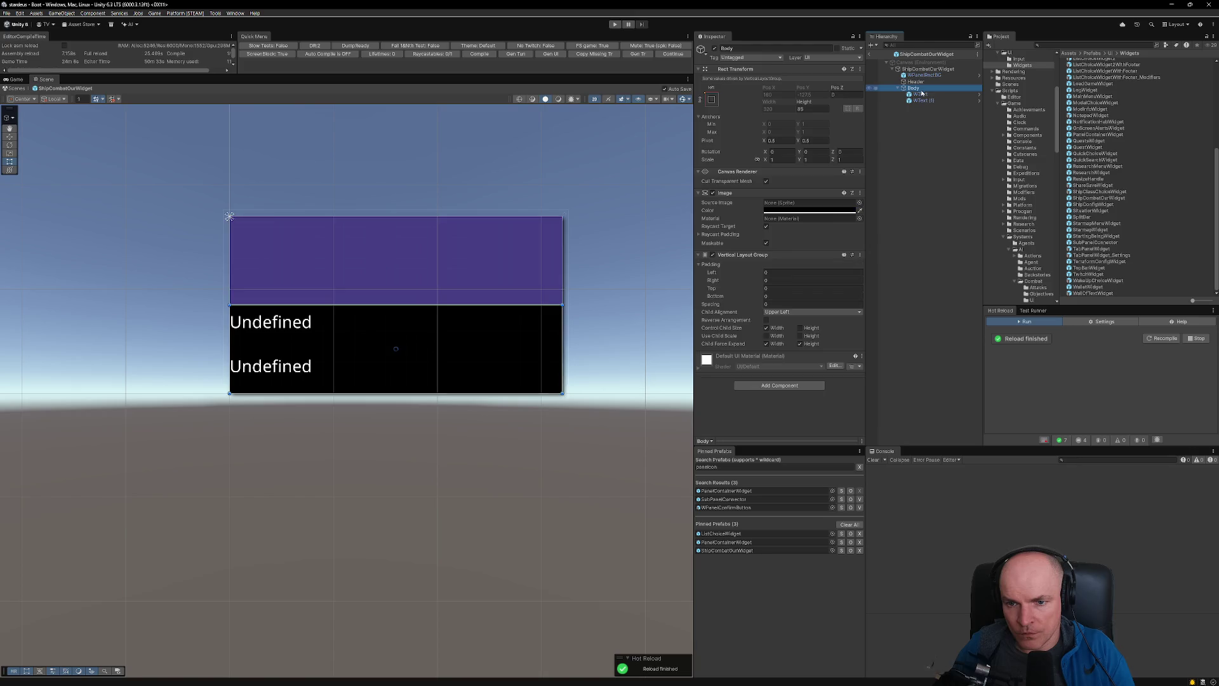
- Add a UI Themed Image to Body with Config Id PanelContent, then enter Play mode
{"action": "left_click", "coordinate": [778, 386]}
{"action": "type", "text": "uithemed"}
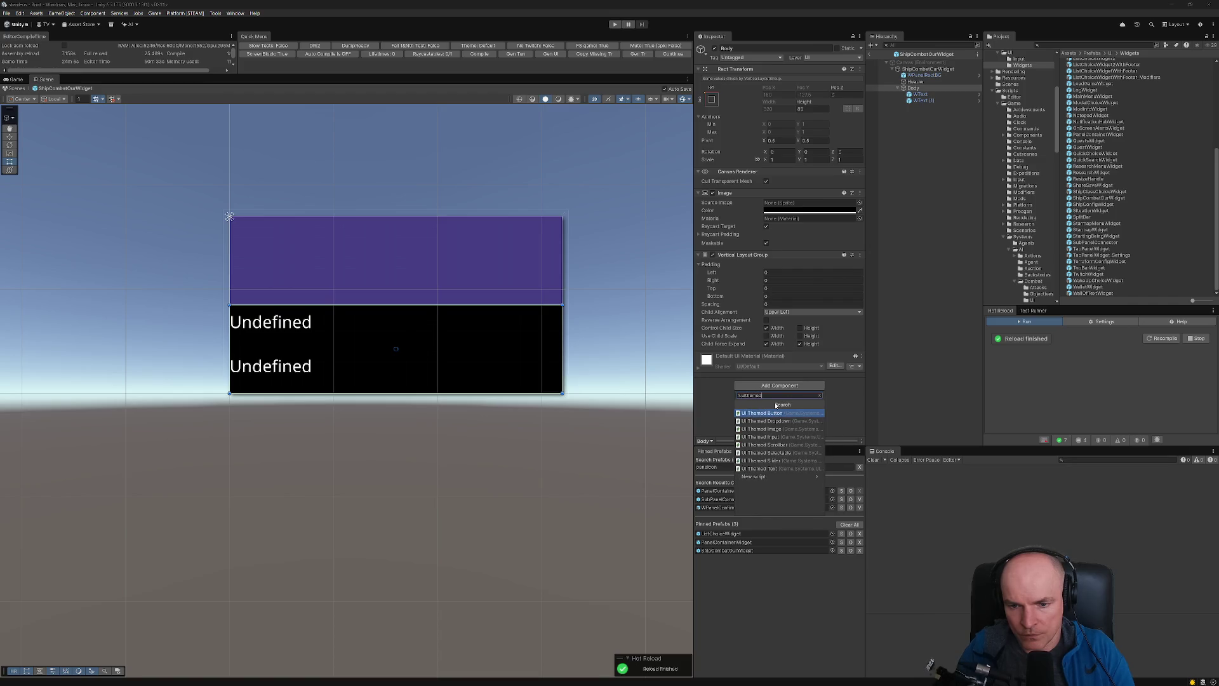
{"action": "key", "text": "Escape"}
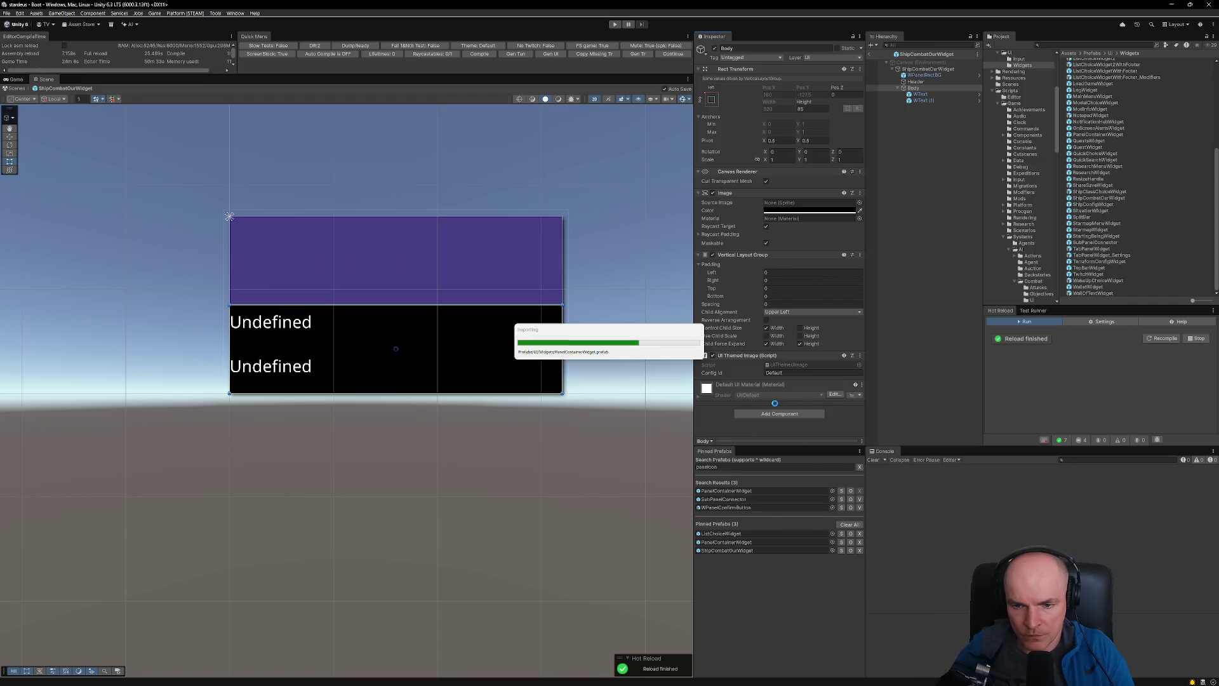
{"action": "left_click", "coordinate": [792, 372]}
{"action": "type", "text": "PanelContent"}
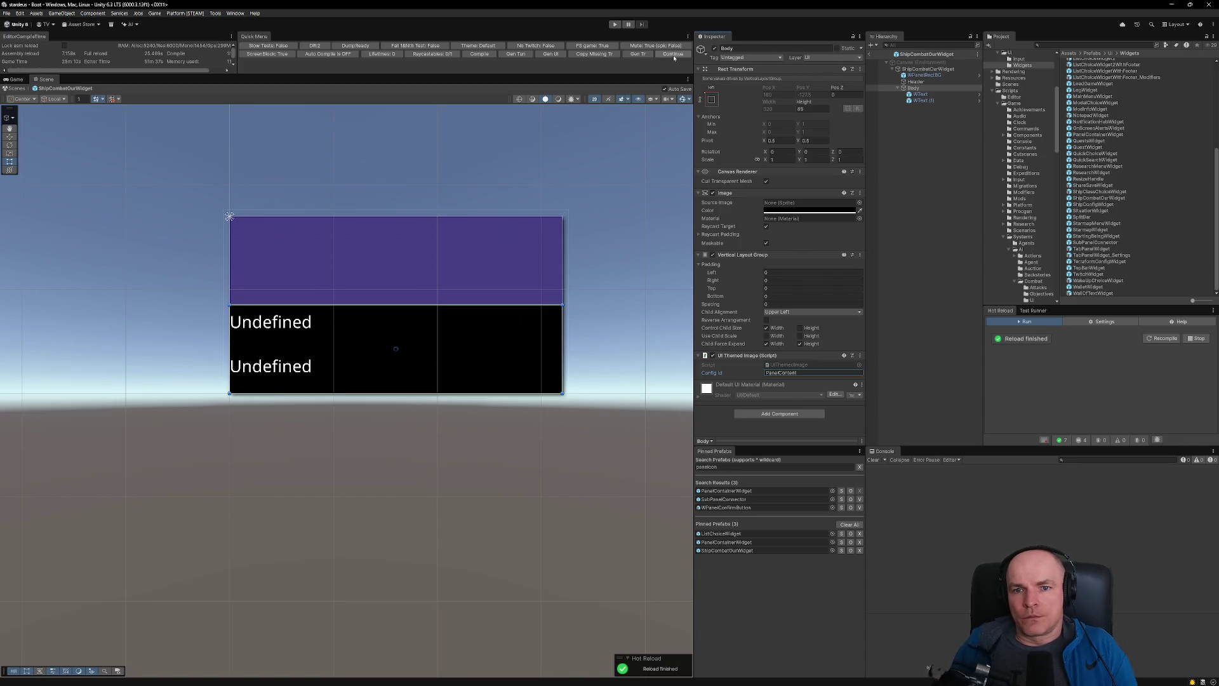
{"action": "left_click", "coordinate": [672, 55]}
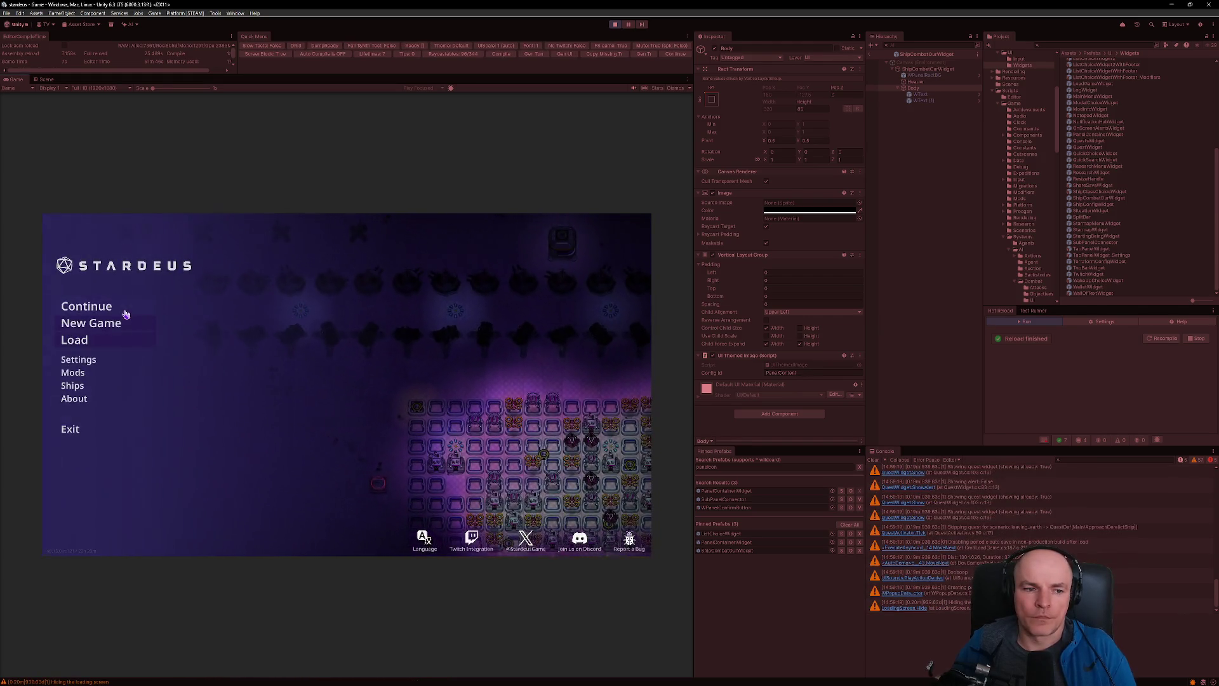
- Continue into the saved colony to check the widget, then stop play mode and select Header
{"action": "left_click", "coordinate": [127, 308]}
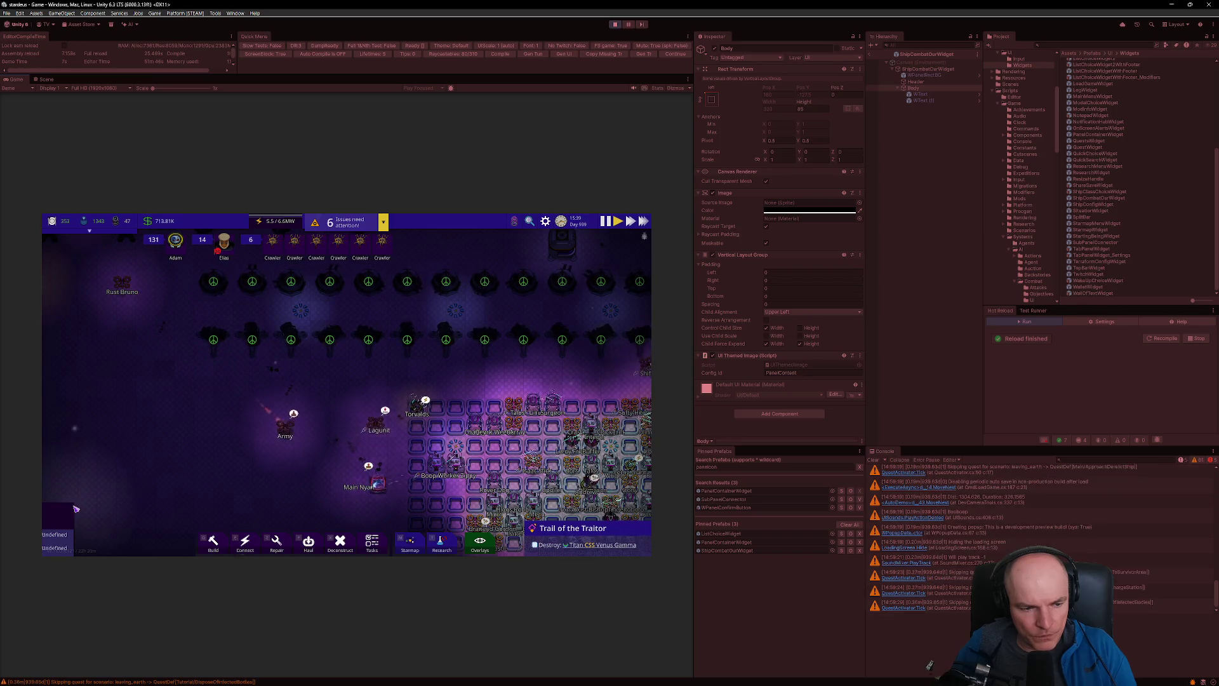
{"action": "left_click", "coordinate": [615, 25]}
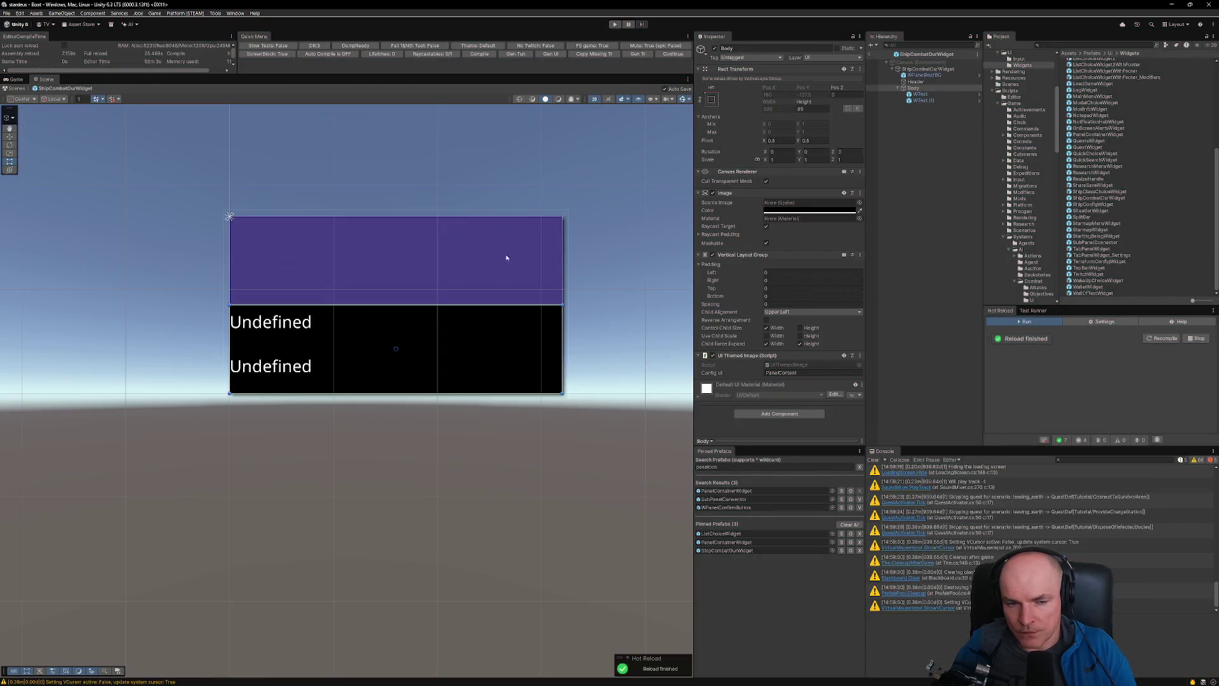
{"action": "left_click", "coordinate": [516, 246]}
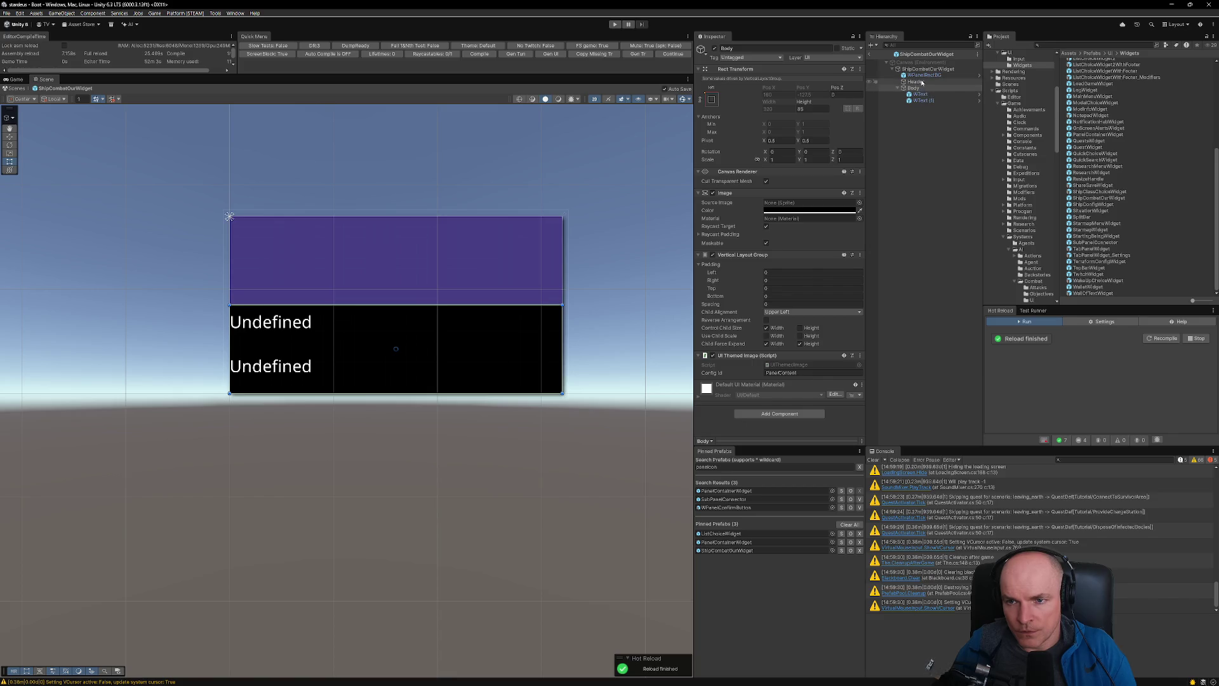
{"action": "left_click", "coordinate": [860, 254]}
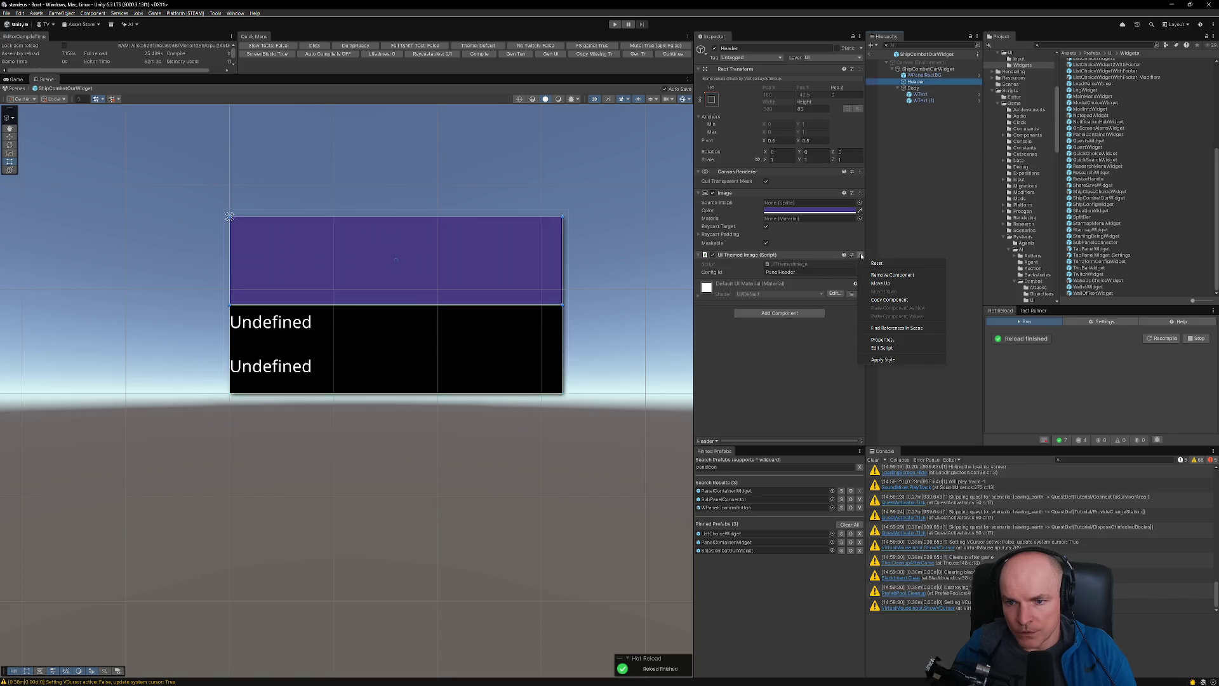
- Apply the UI Themed Image style to Header and then Body, and clear the selection
{"action": "left_click", "coordinate": [883, 359]}
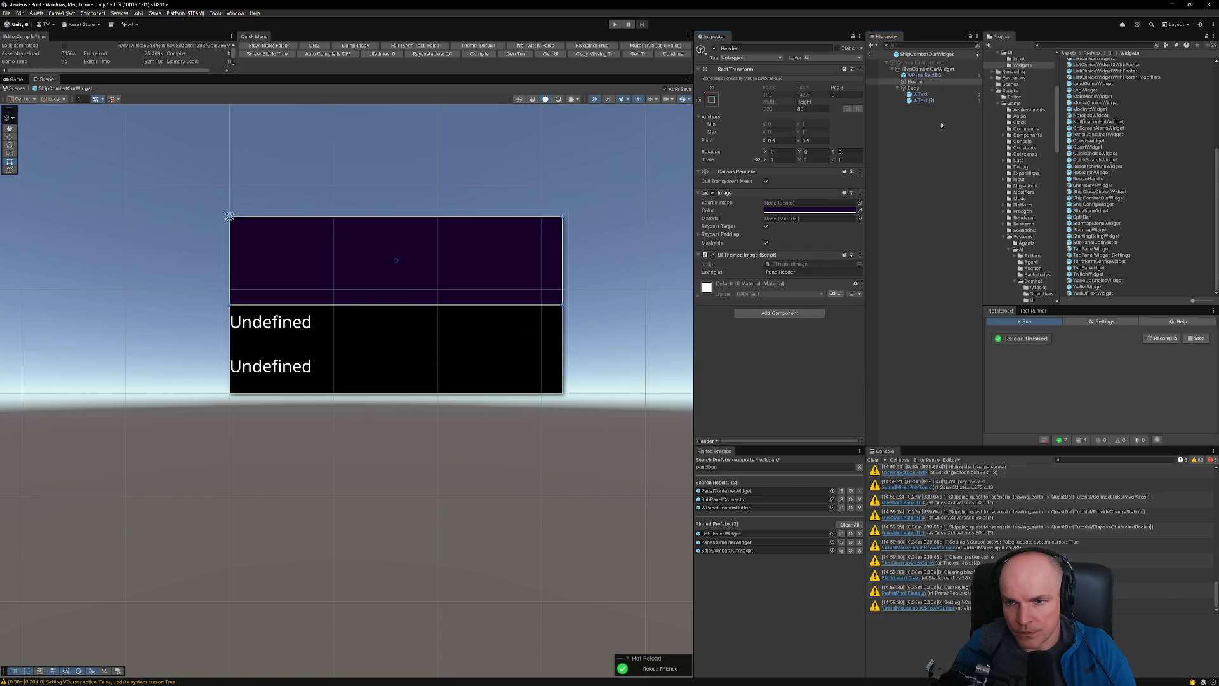
{"action": "left_click", "coordinate": [913, 88]}
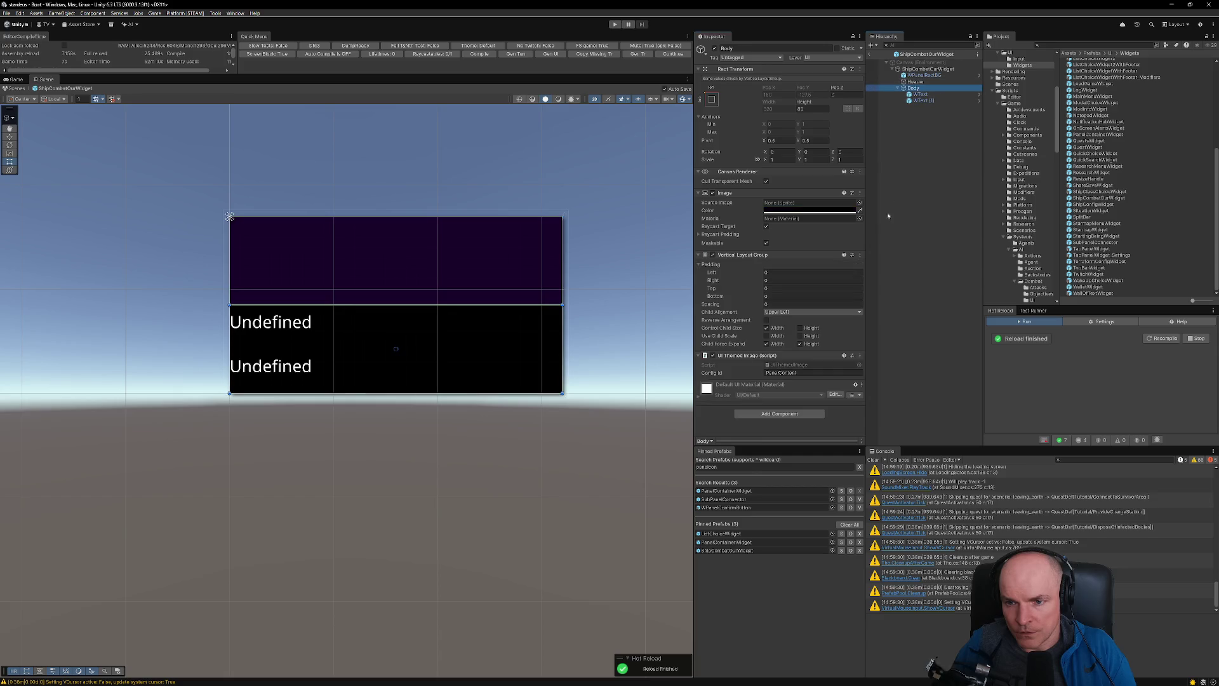
{"action": "left_click", "coordinate": [861, 356]}
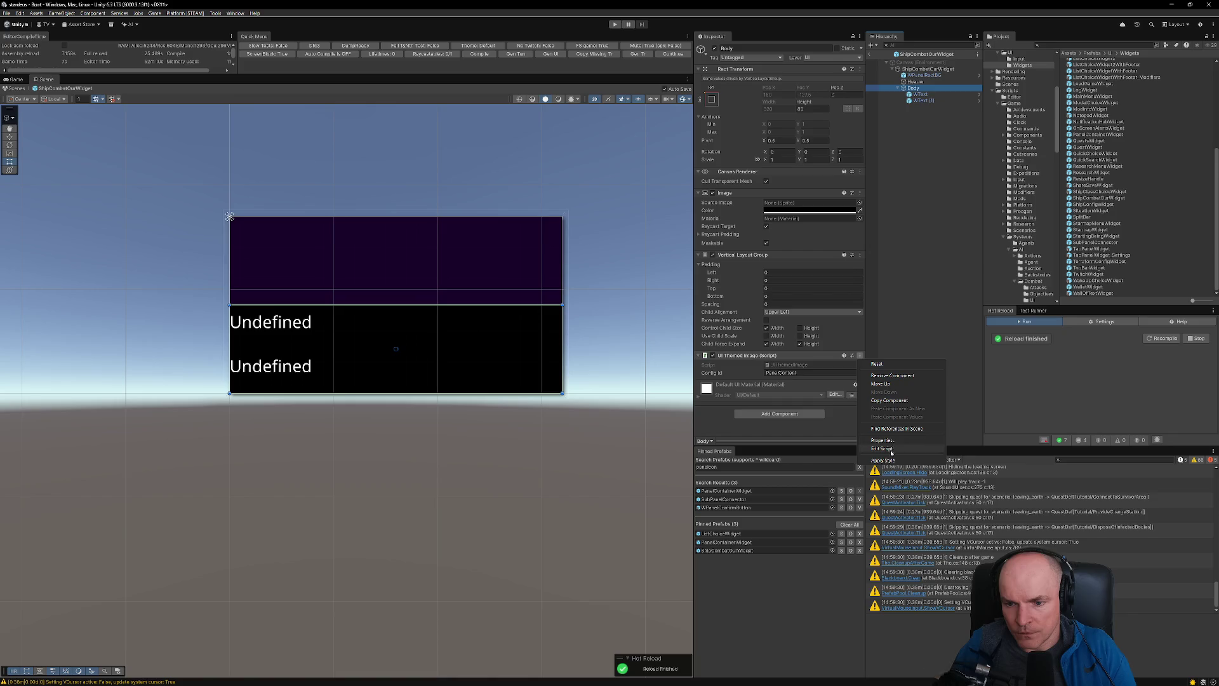
{"action": "left_click", "coordinate": [888, 461]}
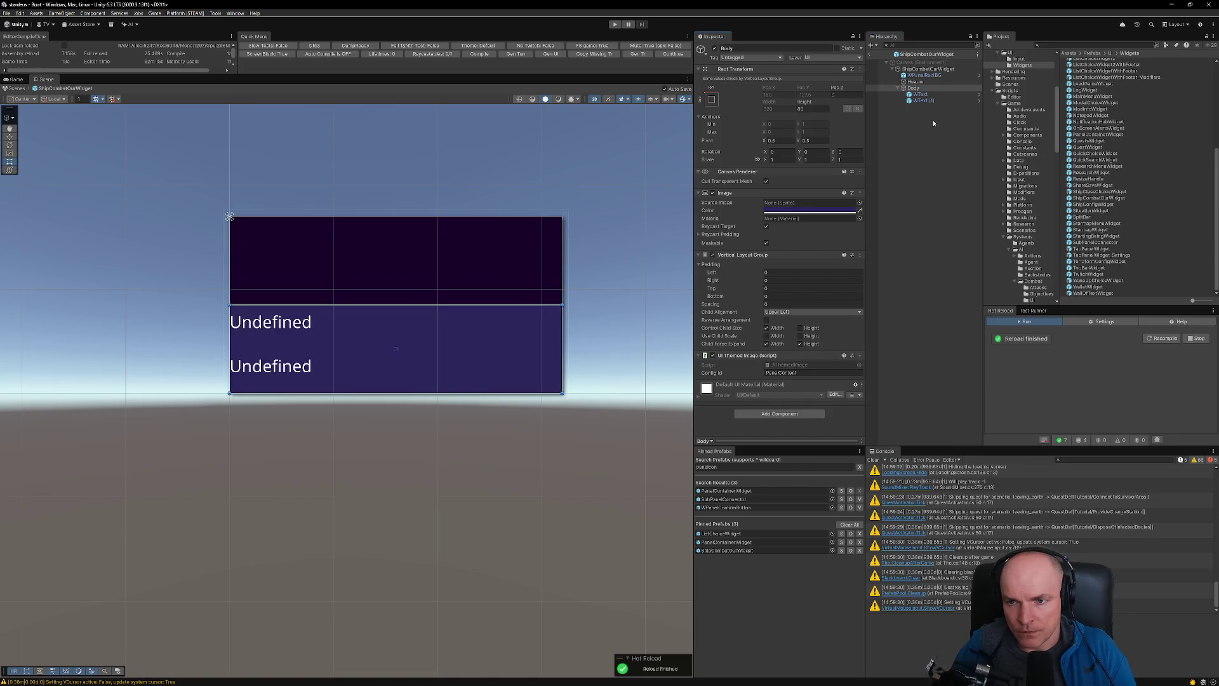
{"action": "left_click", "coordinate": [932, 141]}
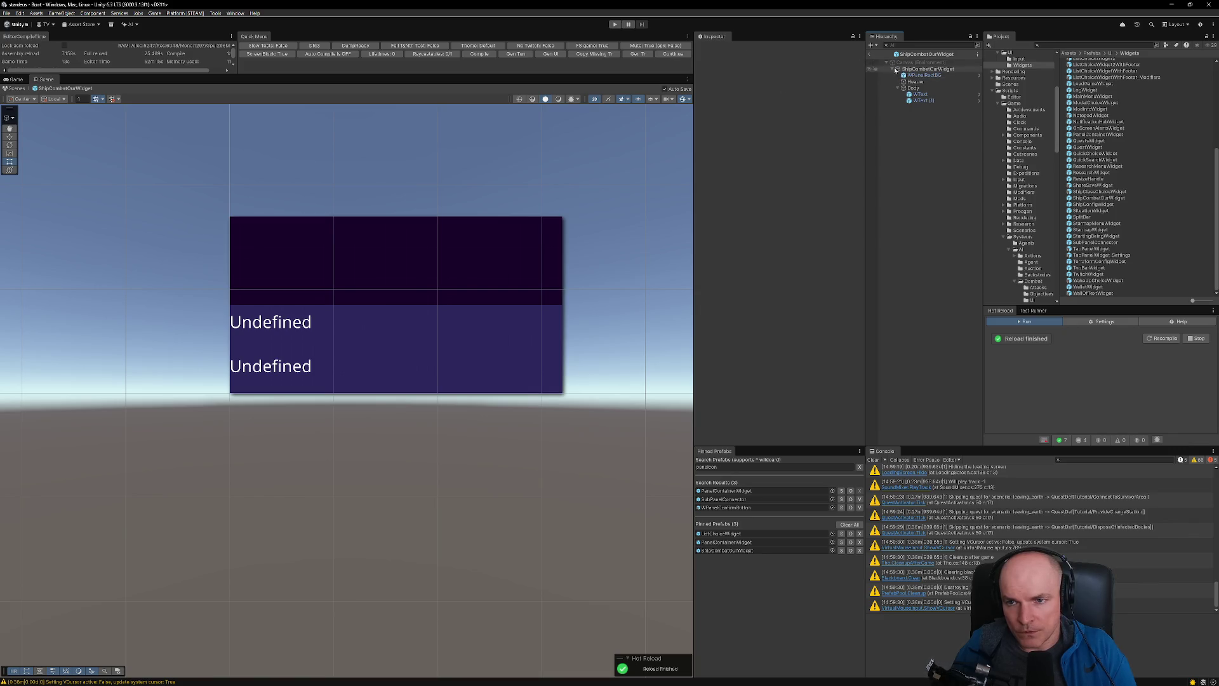
- In the PanelContainerWidget prefab, set ShipCombatOurWidget's width to 320 and frame it
{"action": "double_click", "coordinate": [727, 492]}
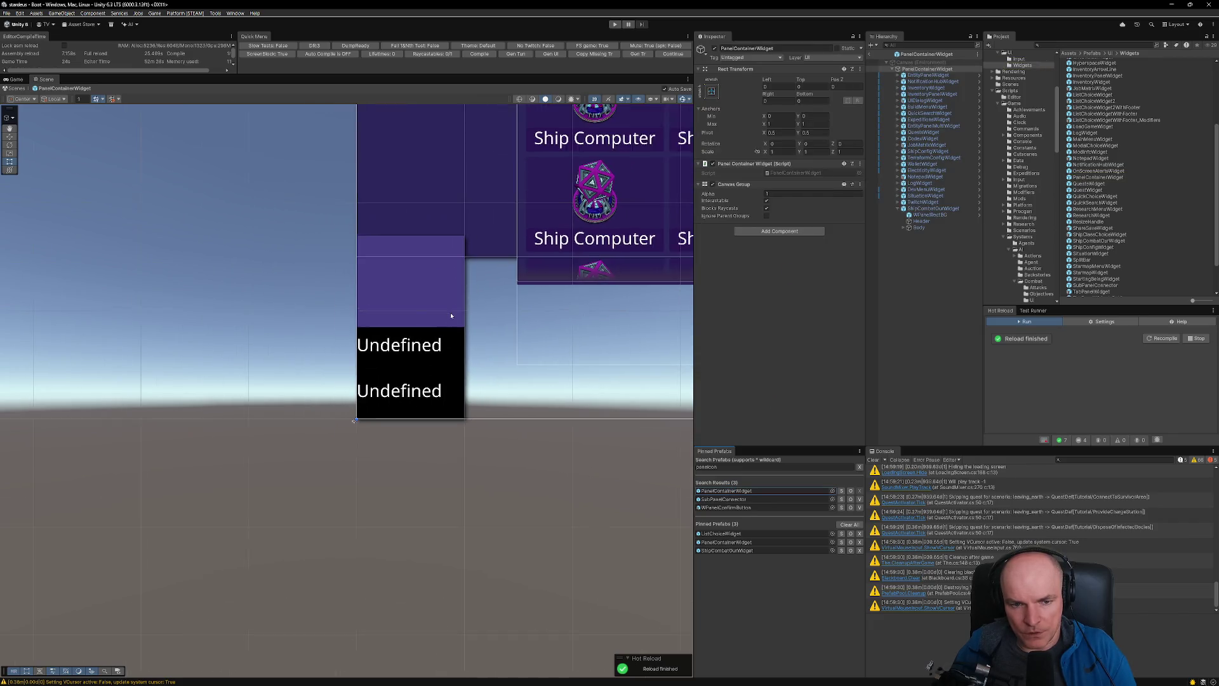
{"action": "left_click", "coordinate": [916, 208]}
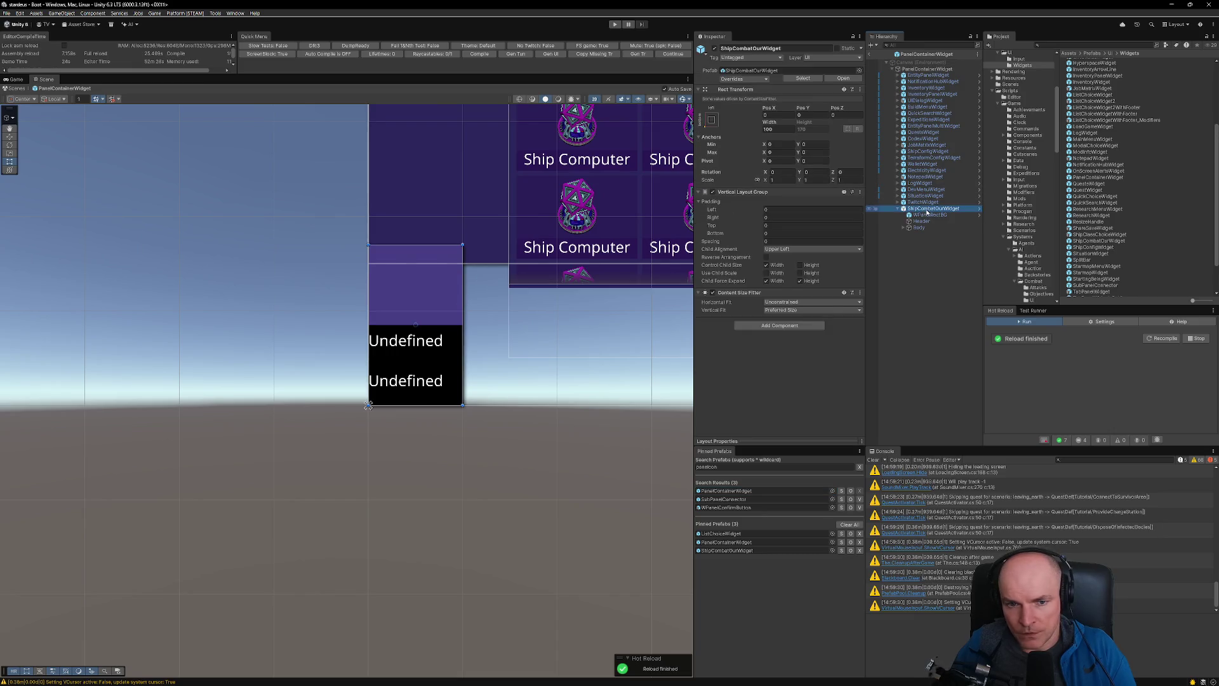
{"action": "left_click", "coordinate": [785, 130]}
{"action": "type", "text": "320"}
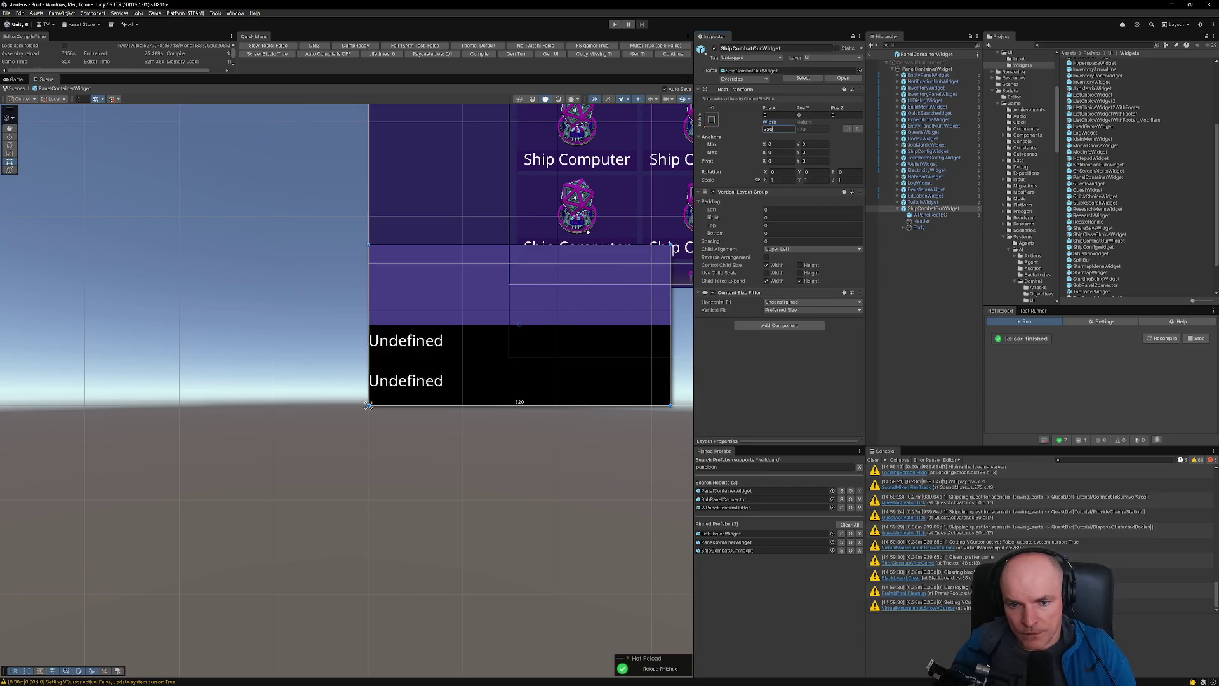
{"action": "scroll", "coordinate": [588, 231], "scroll_direction": "down", "scroll_amount": 1}
{"action": "scroll", "coordinate": [315, 313], "scroll_direction": "down", "scroll_amount": 2}
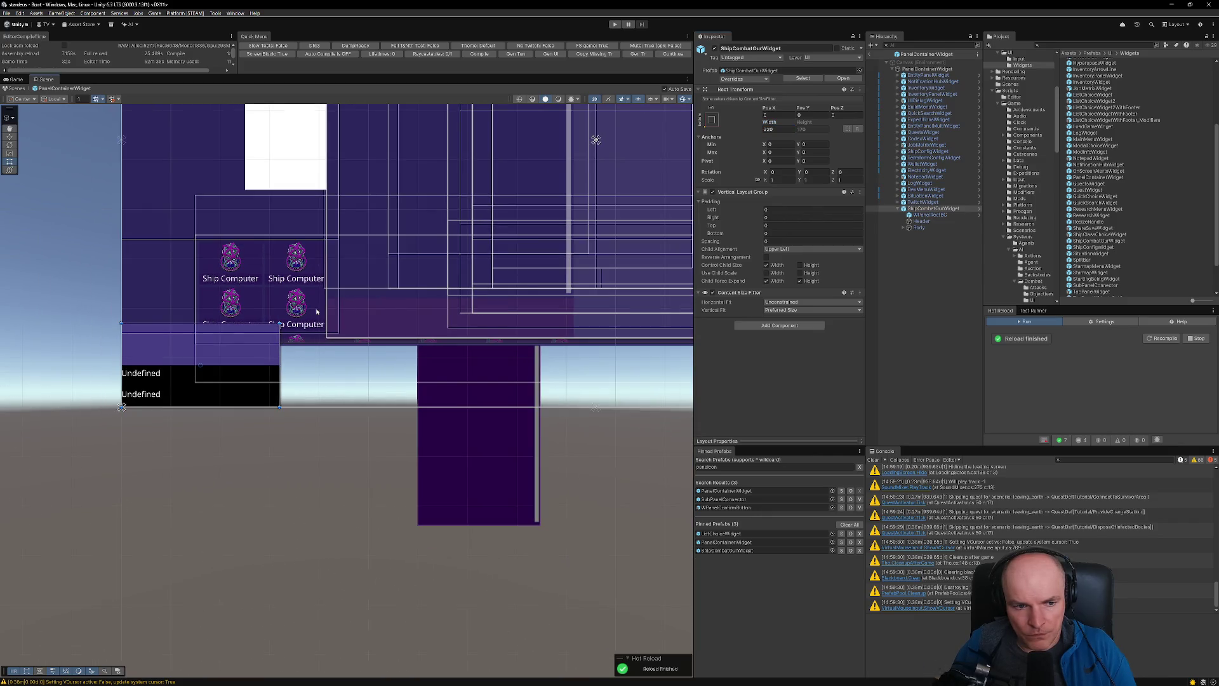
{"action": "left_click_drag", "start_coordinate": [248, 356], "coordinate": [314, 369]}
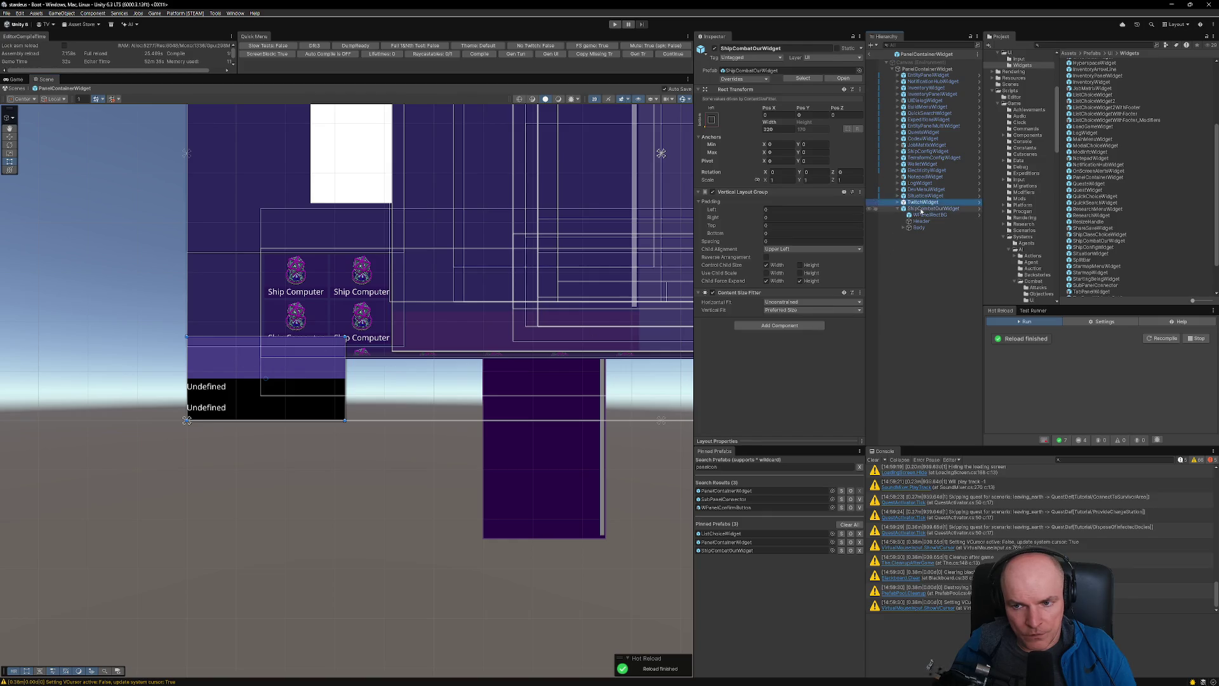
- Check the widget's prefab overrides, then open ShipCombatOurWidget in Prefab Mode
{"action": "left_click", "coordinate": [743, 78]}
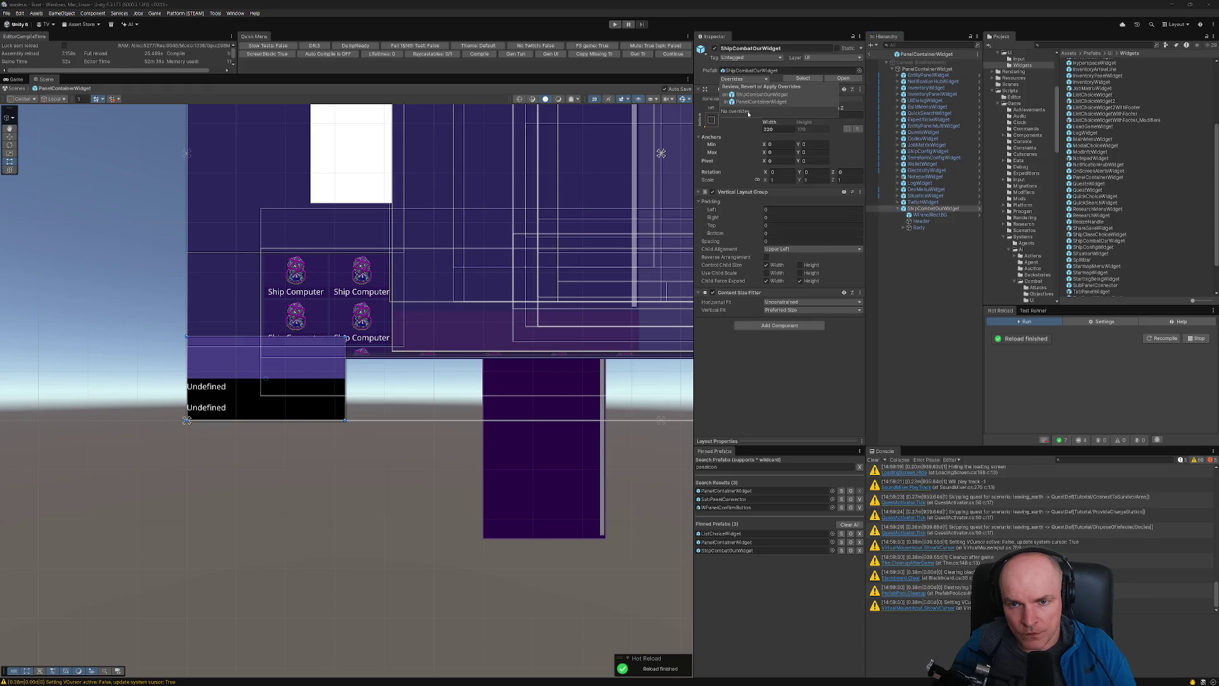
{"action": "left_click", "coordinate": [931, 280]}
{"action": "left_click", "coordinate": [931, 209]}
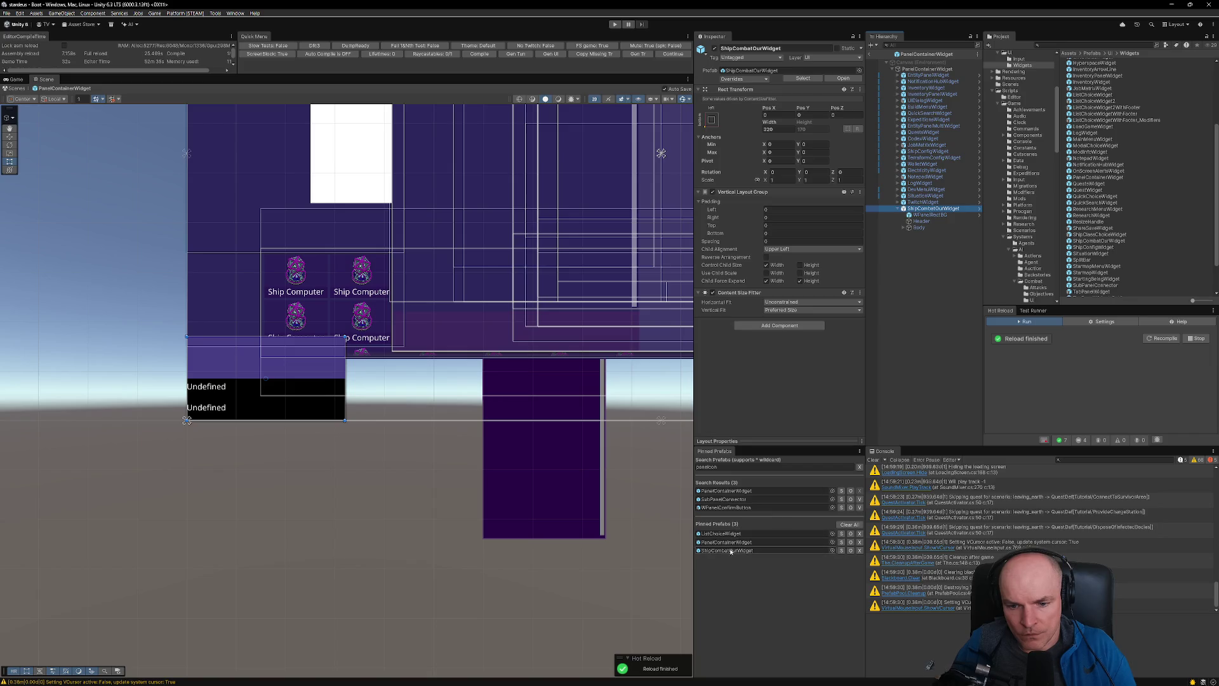
{"action": "double_click", "coordinate": [726, 549]}
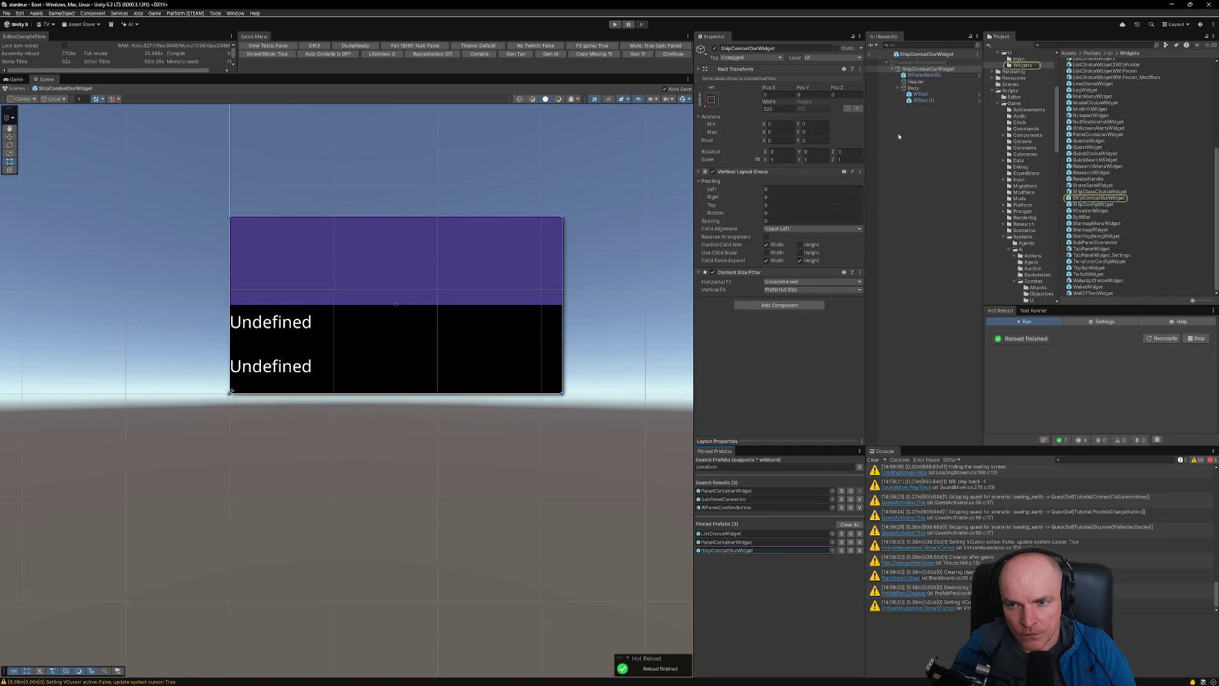
- Reapply the theme style to the Header's UI Themed Image, darkening it
{"action": "left_click", "coordinate": [917, 82]}
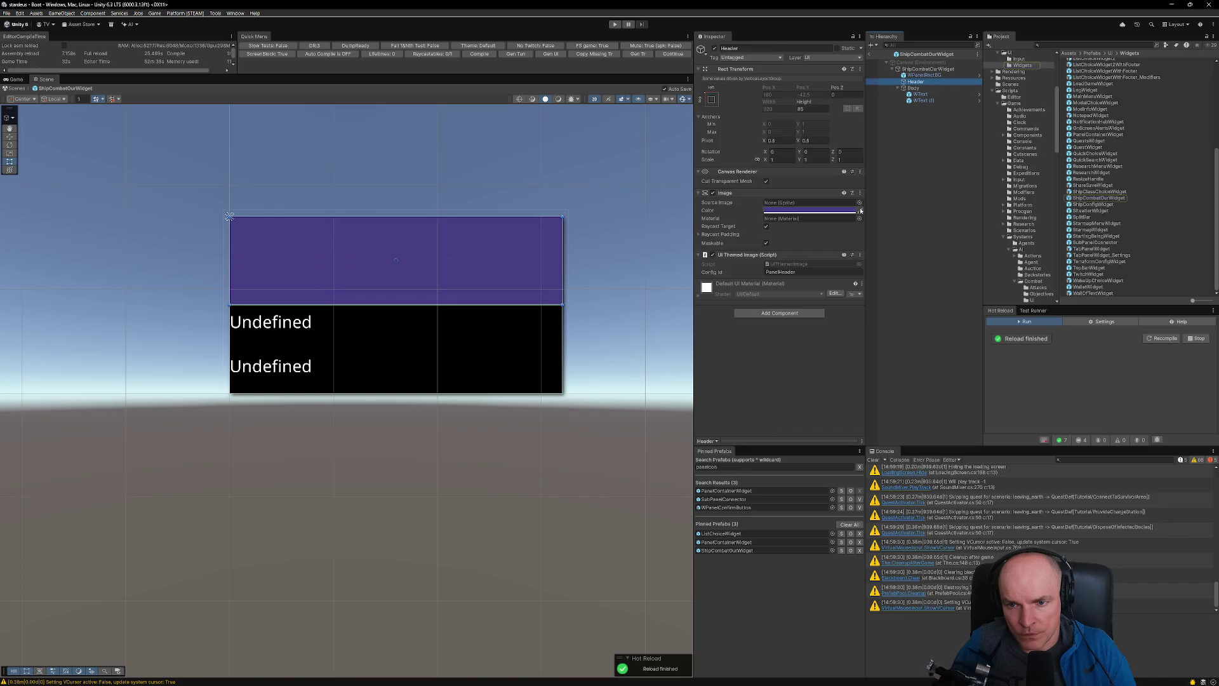
{"action": "right_click", "coordinate": [857, 271]}
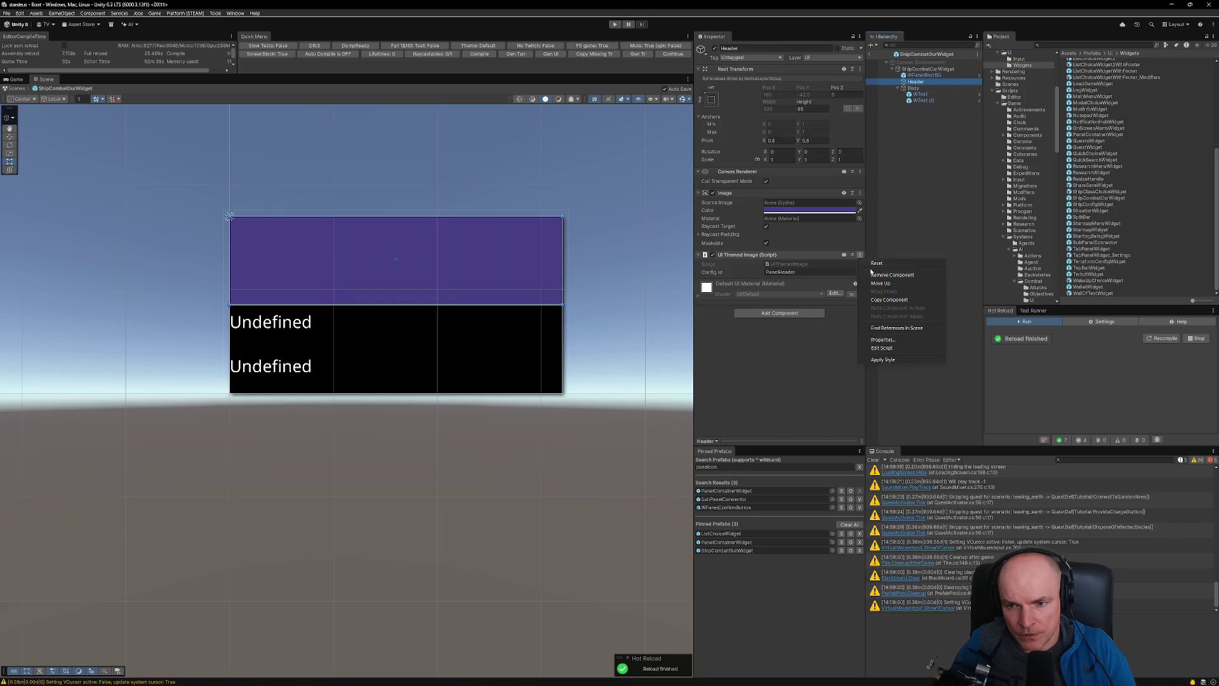
{"action": "left_click", "coordinate": [887, 360]}
- Reapply the Body's theme style to turn it dark purple, then exit Prefab Mode
{"action": "left_click", "coordinate": [913, 88]}
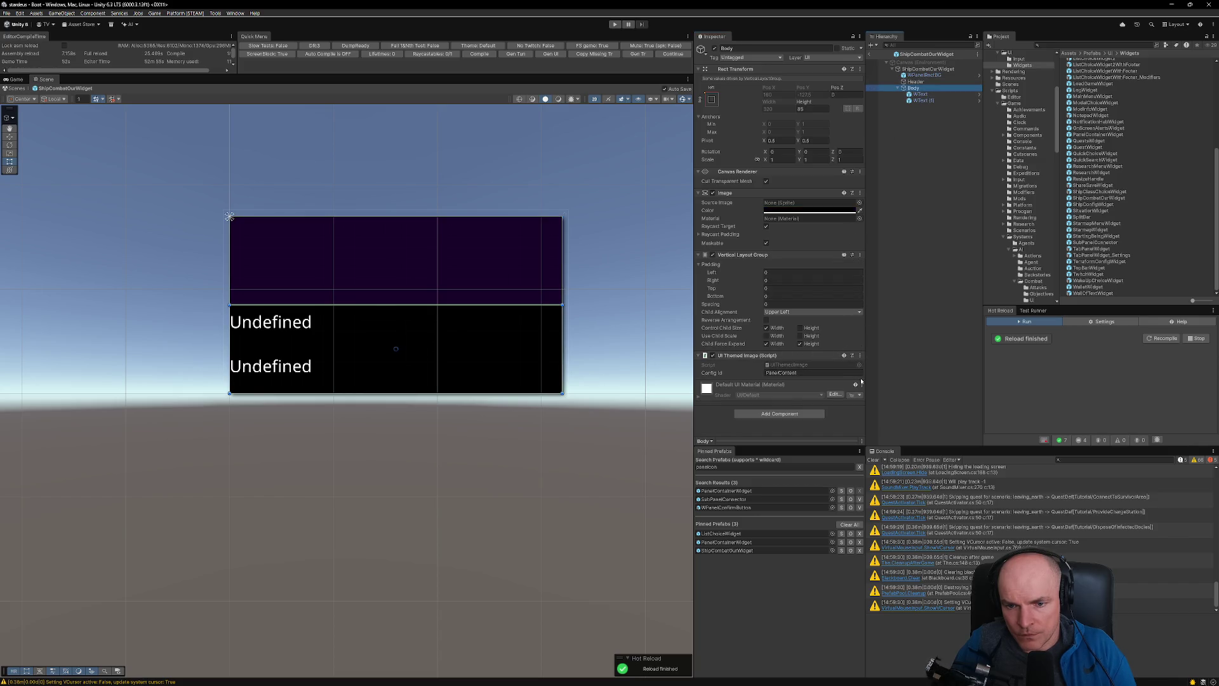
{"action": "left_click", "coordinate": [860, 356]}
{"action": "left_click", "coordinate": [886, 460]}
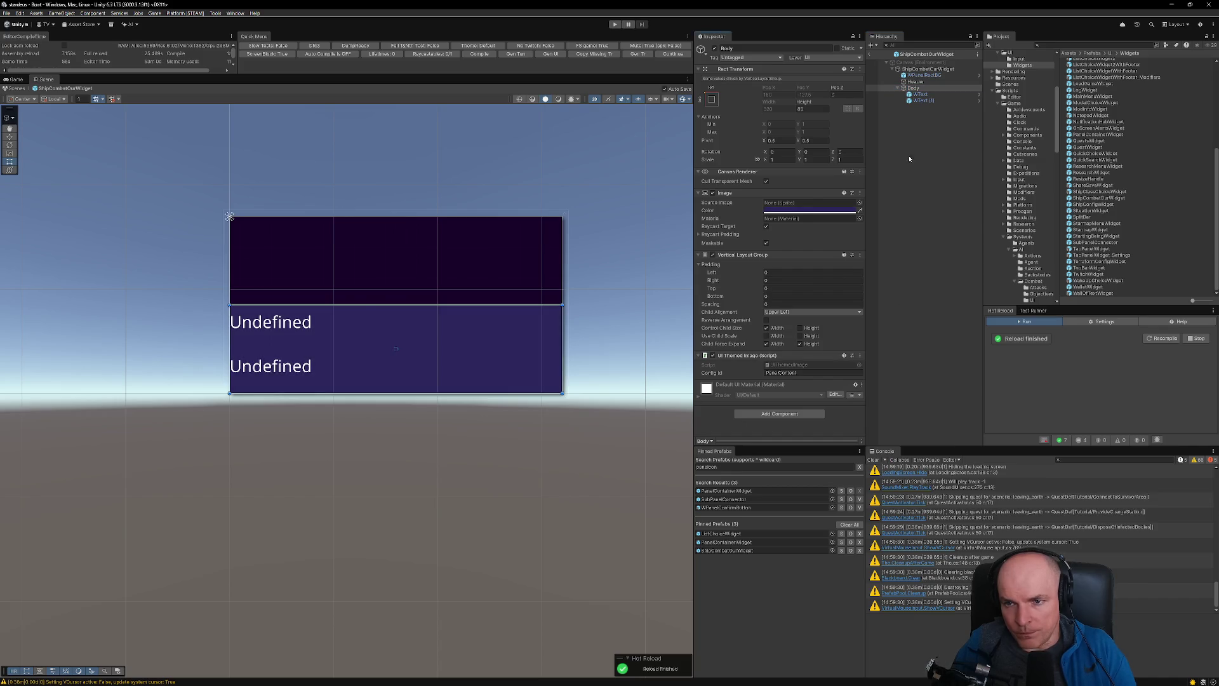
{"action": "left_click", "coordinate": [871, 55]}
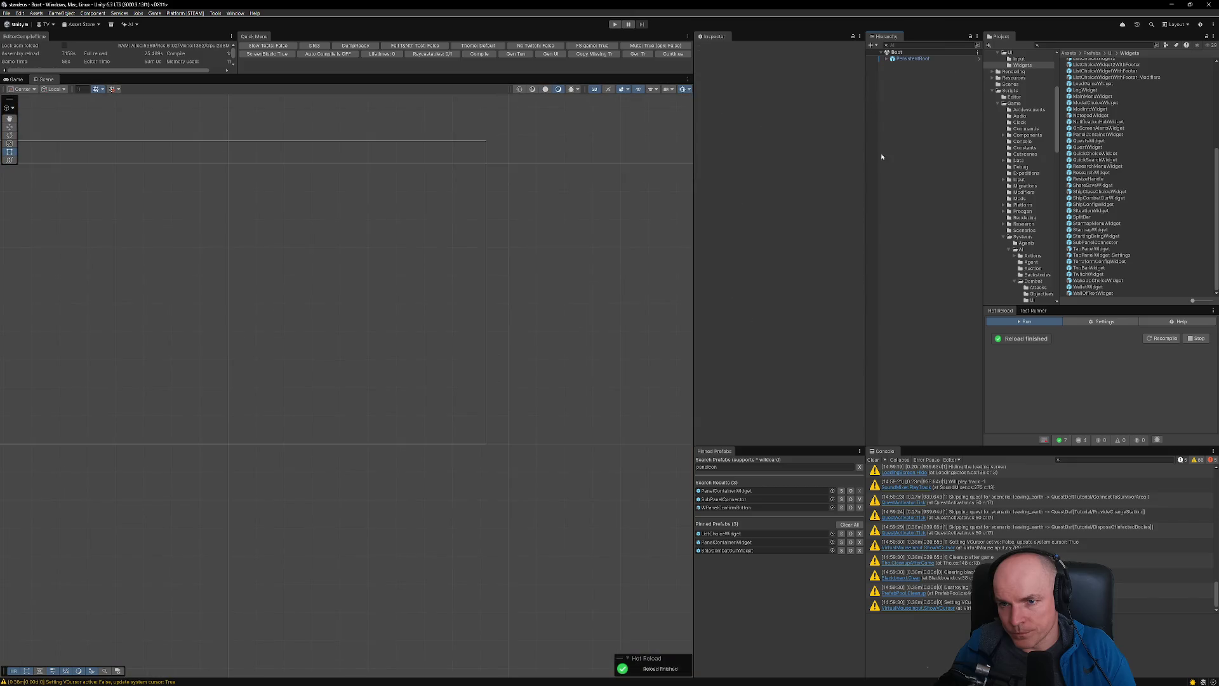
- Inspect ShipCombatOurWidget in context within PanelContainerWidget, then reopen it on its own
{"action": "double_click", "coordinate": [726, 541]}
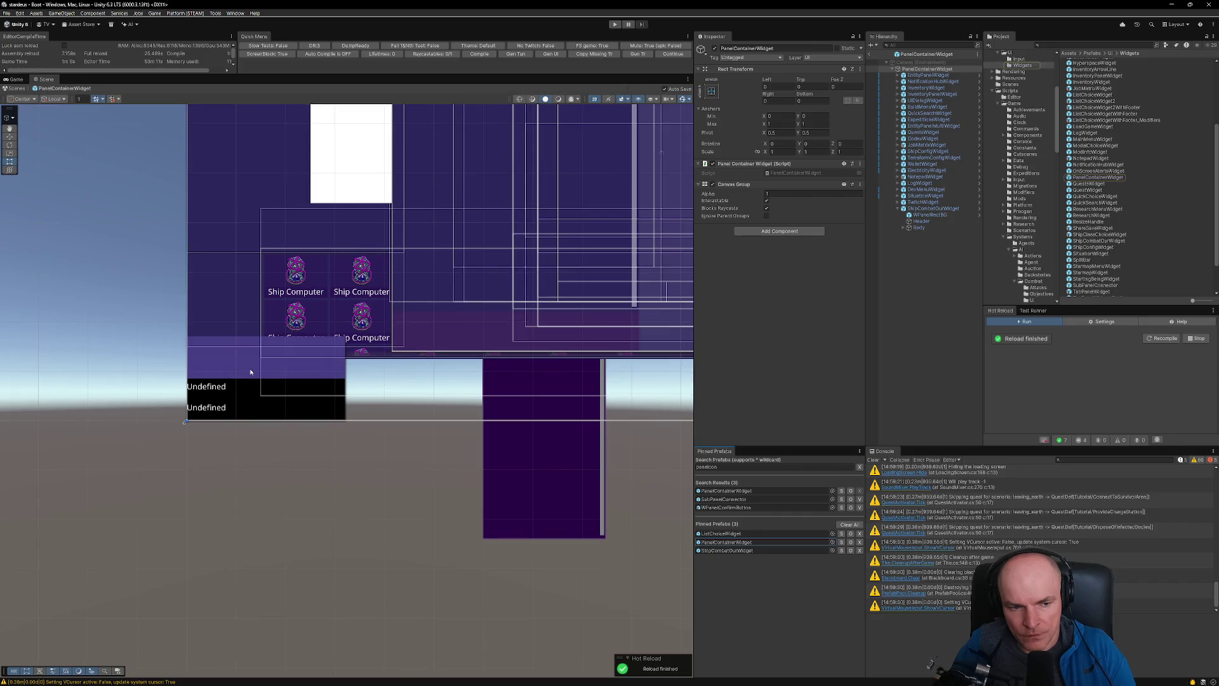
{"action": "scroll", "coordinate": [233, 360], "scroll_direction": "up", "scroll_amount": 4}
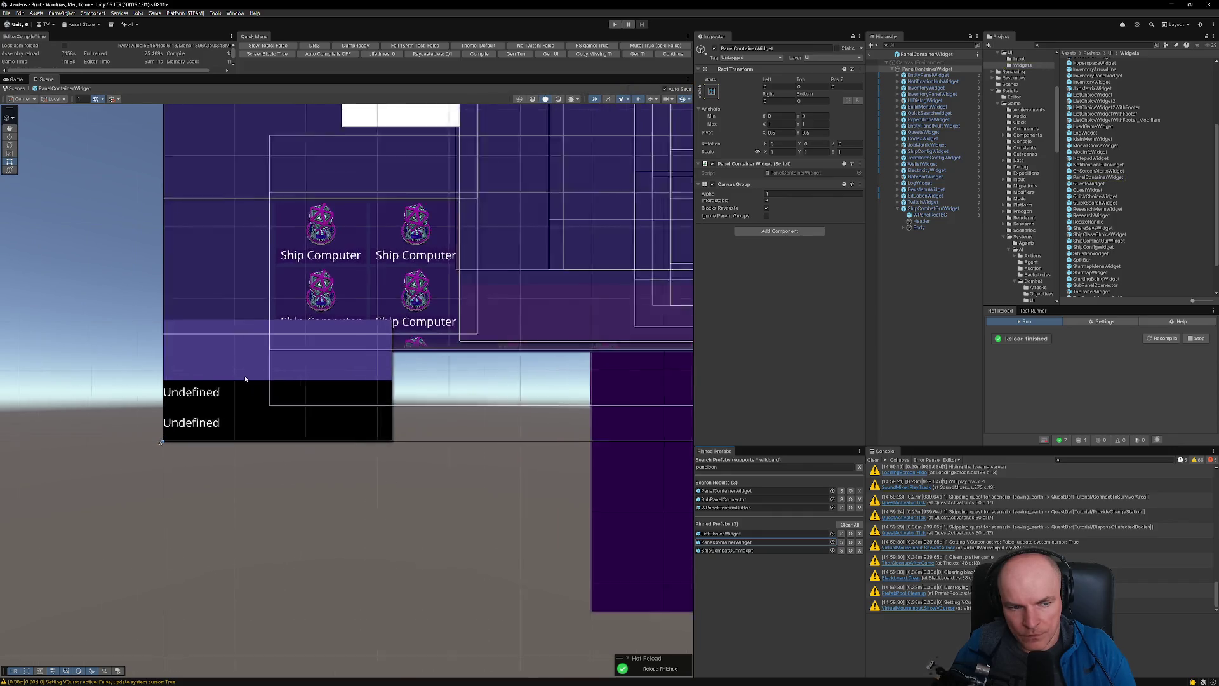
{"action": "scroll", "coordinate": [310, 416], "scroll_direction": "down", "scroll_amount": 2}
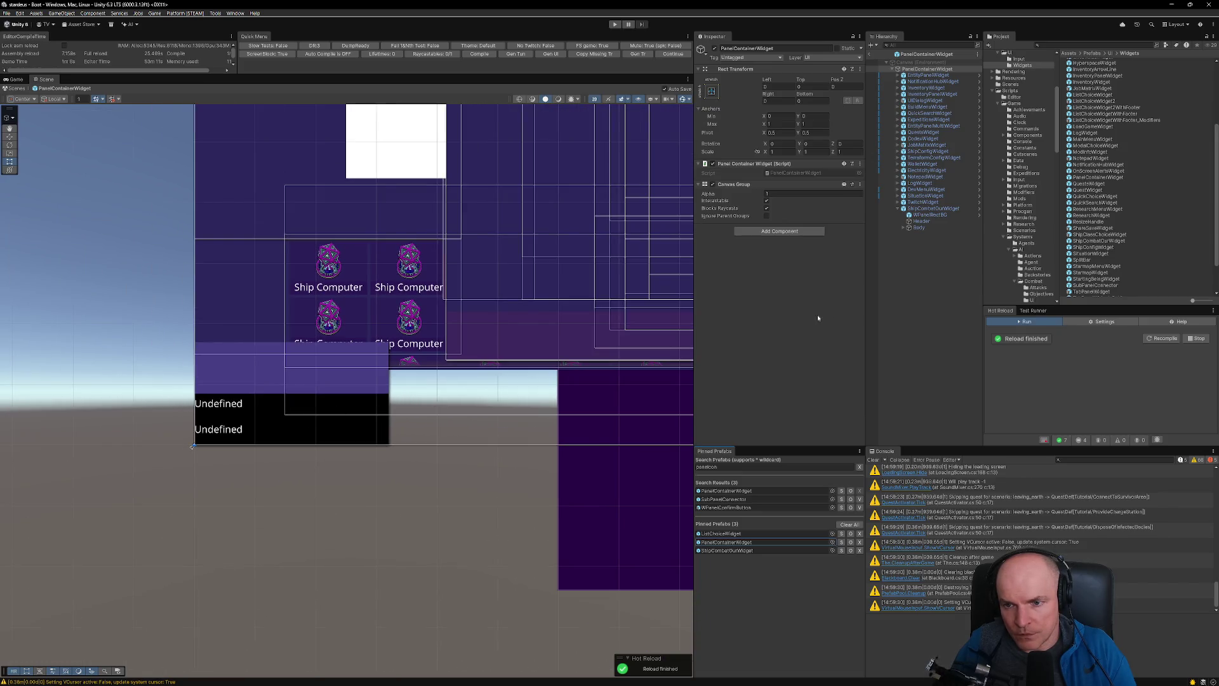
{"action": "left_click", "coordinate": [926, 209]}
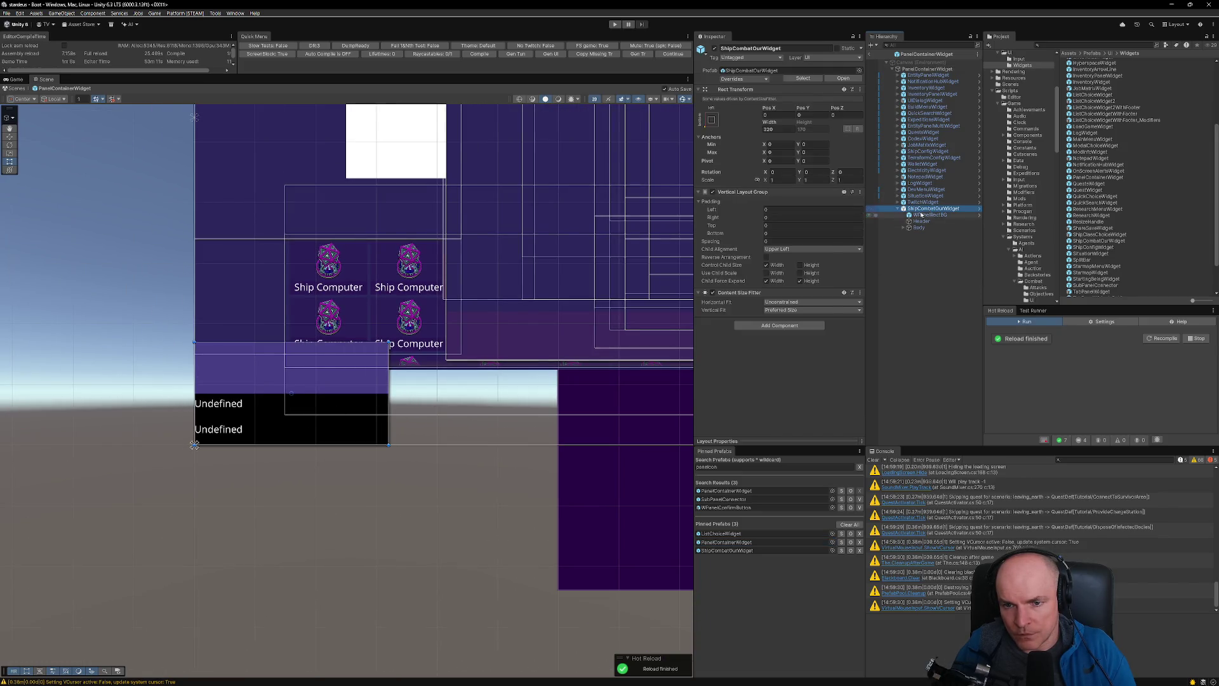
{"action": "left_click", "coordinate": [841, 78]}
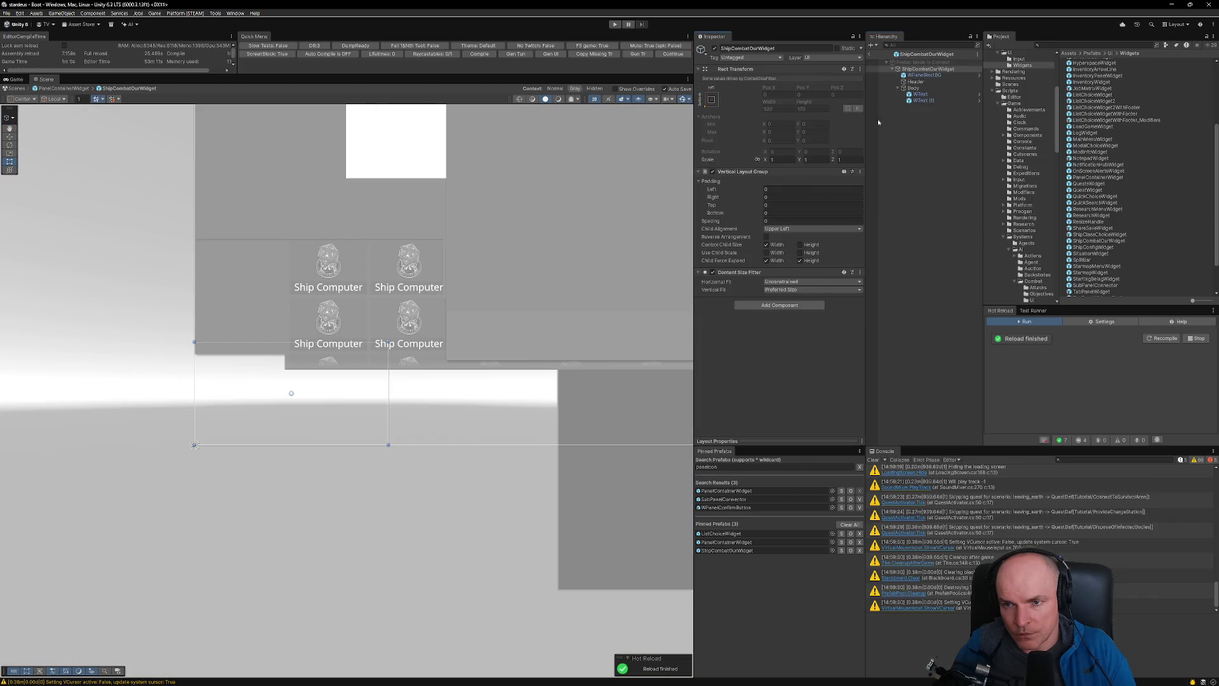
{"action": "key", "text": "f"}
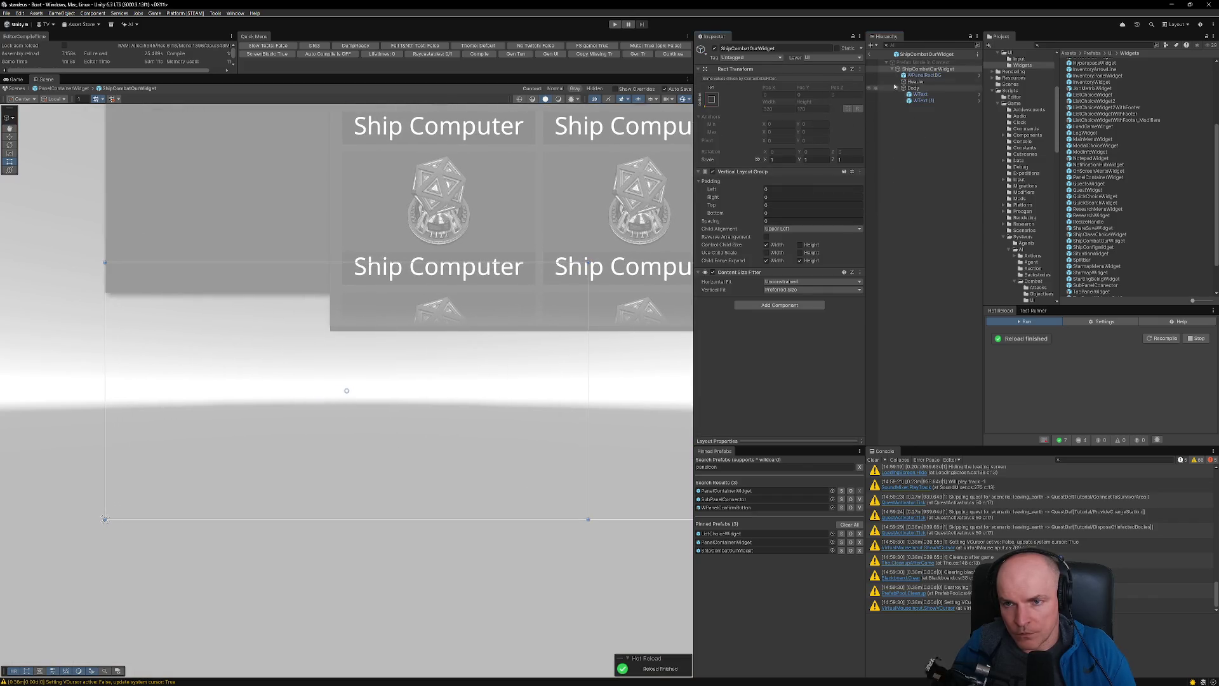
{"action": "left_click", "coordinate": [870, 56]}
{"action": "left_click", "coordinate": [725, 552]}
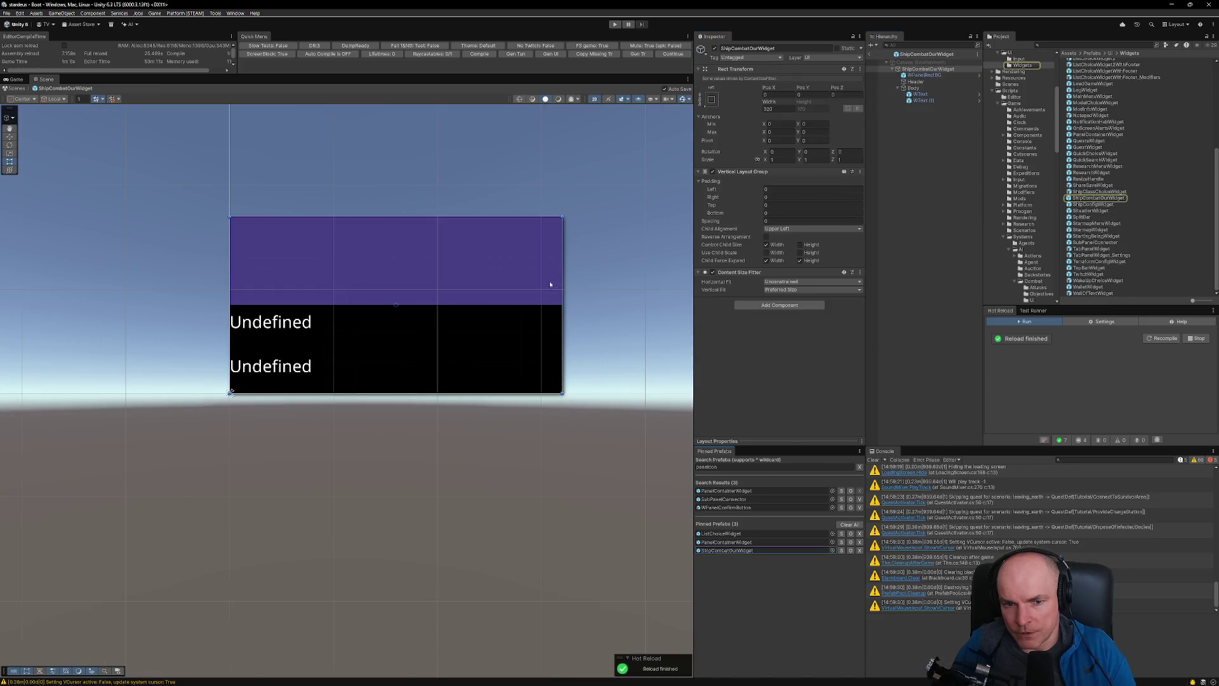
- Check the Header image colour and reapply its theme style to darken it
{"action": "left_click", "coordinate": [915, 81]}
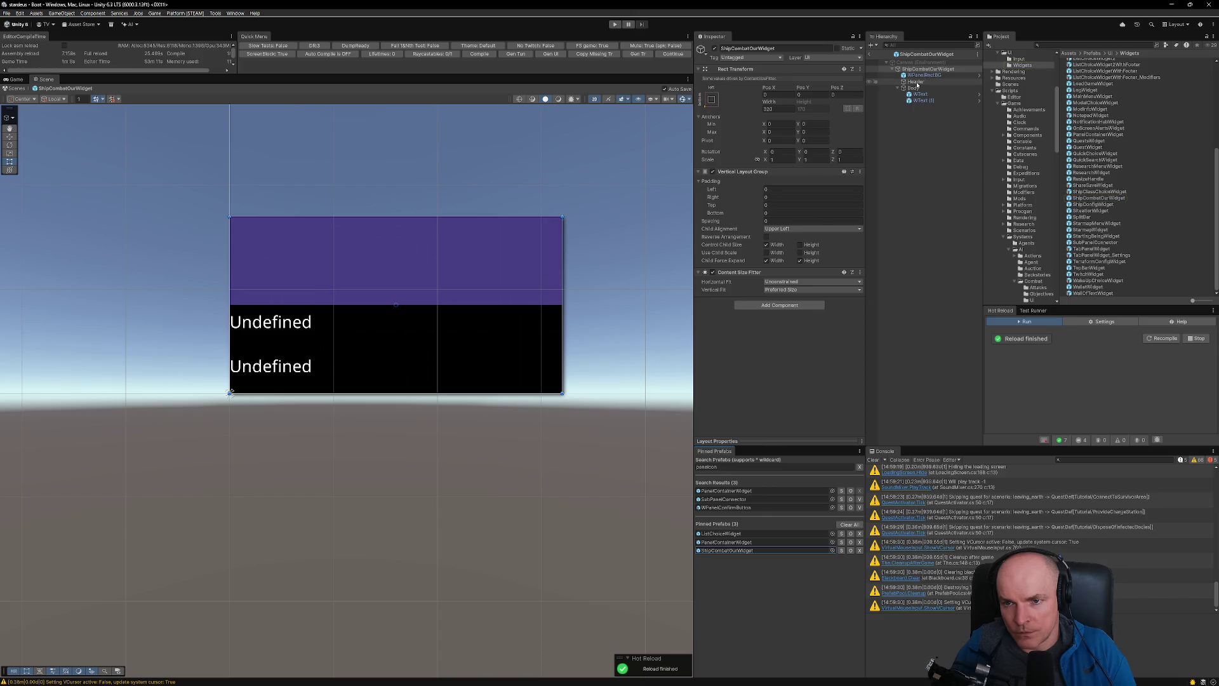
{"action": "left_click", "coordinate": [813, 211]}
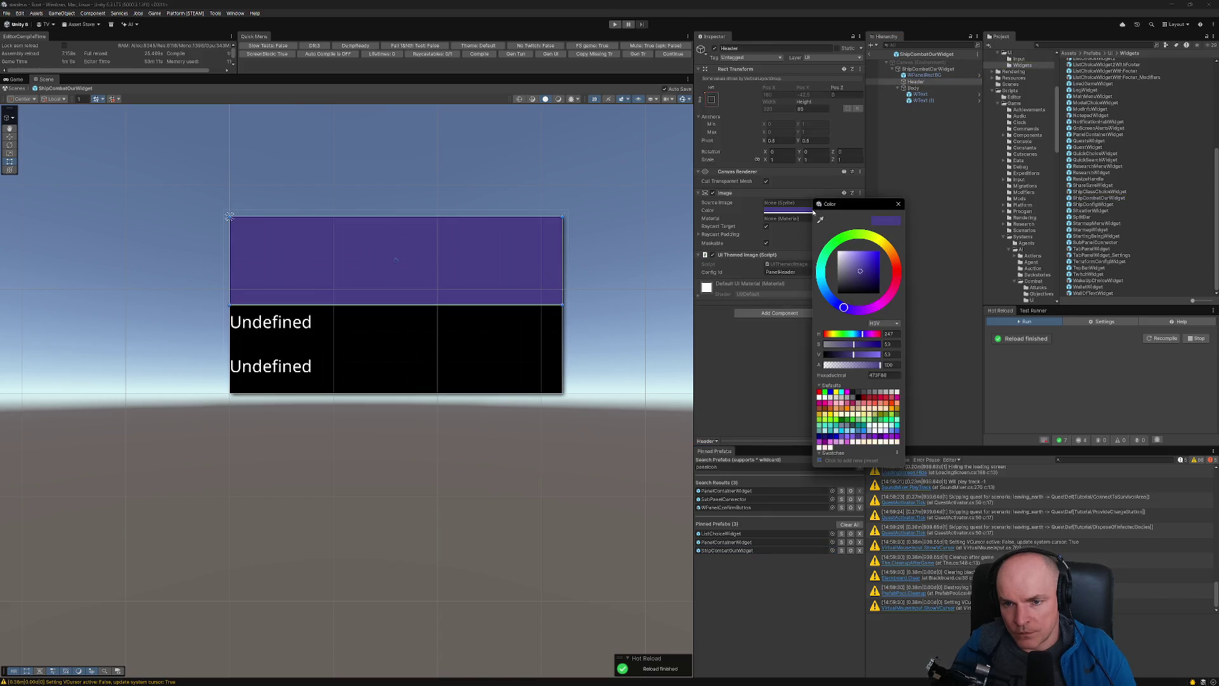
{"action": "left_click", "coordinate": [899, 204]}
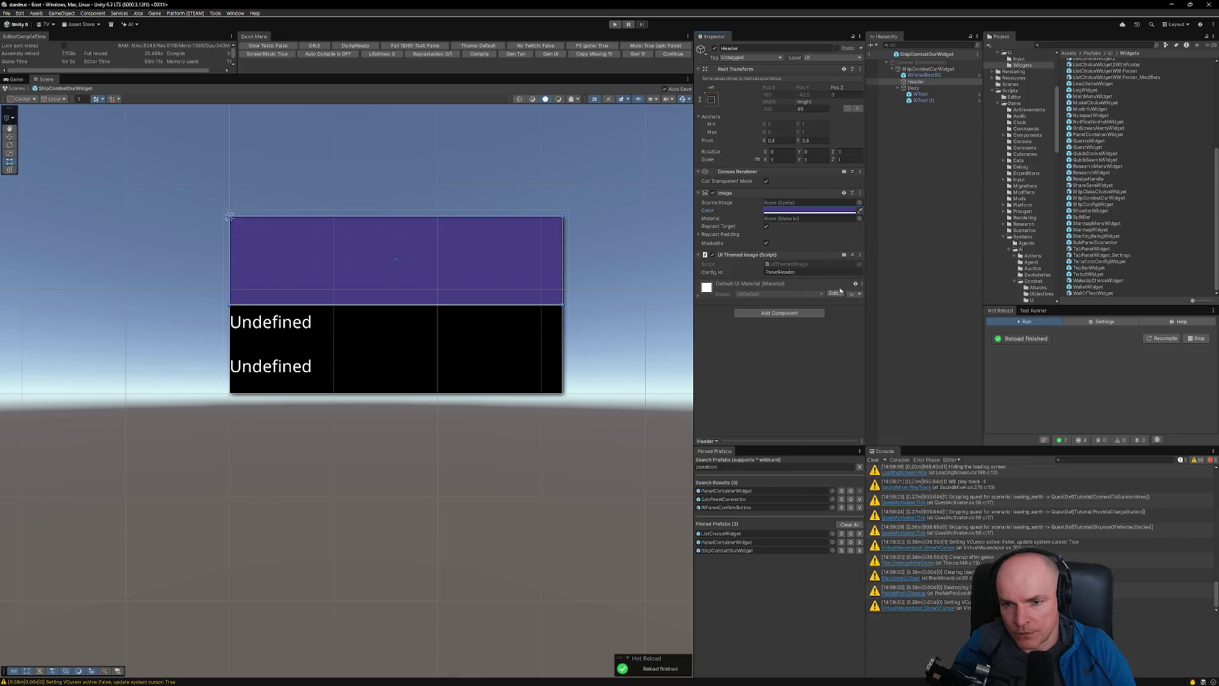
{"action": "left_click", "coordinate": [859, 255]}
{"action": "left_click", "coordinate": [882, 360]}
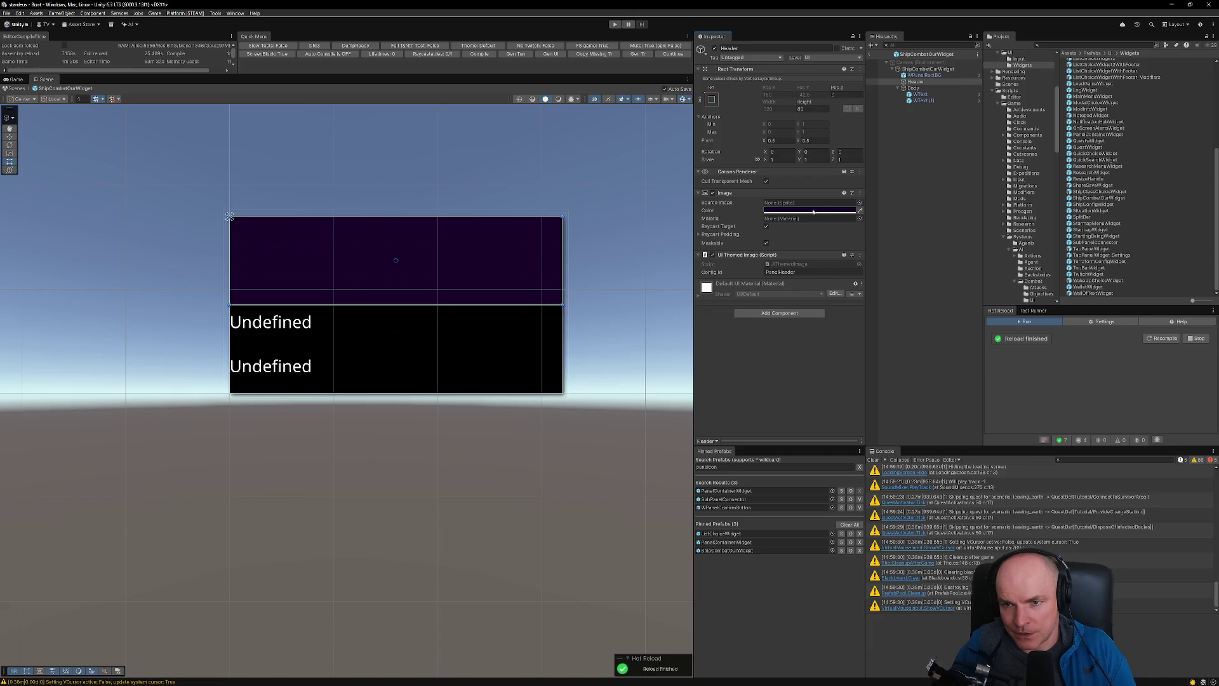
{"action": "left_click", "coordinate": [914, 89]}
{"action": "left_click", "coordinate": [915, 82]}
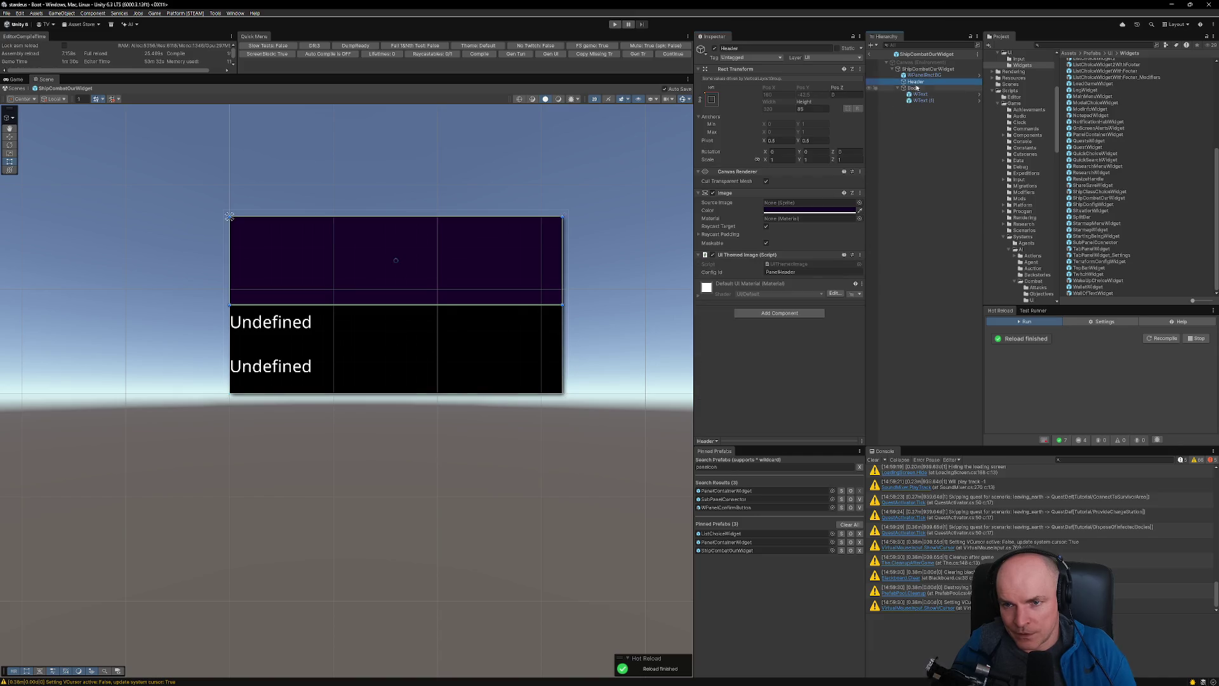
- Reapply the Body's theme style, turning it dark purple
{"action": "left_click", "coordinate": [914, 88]}
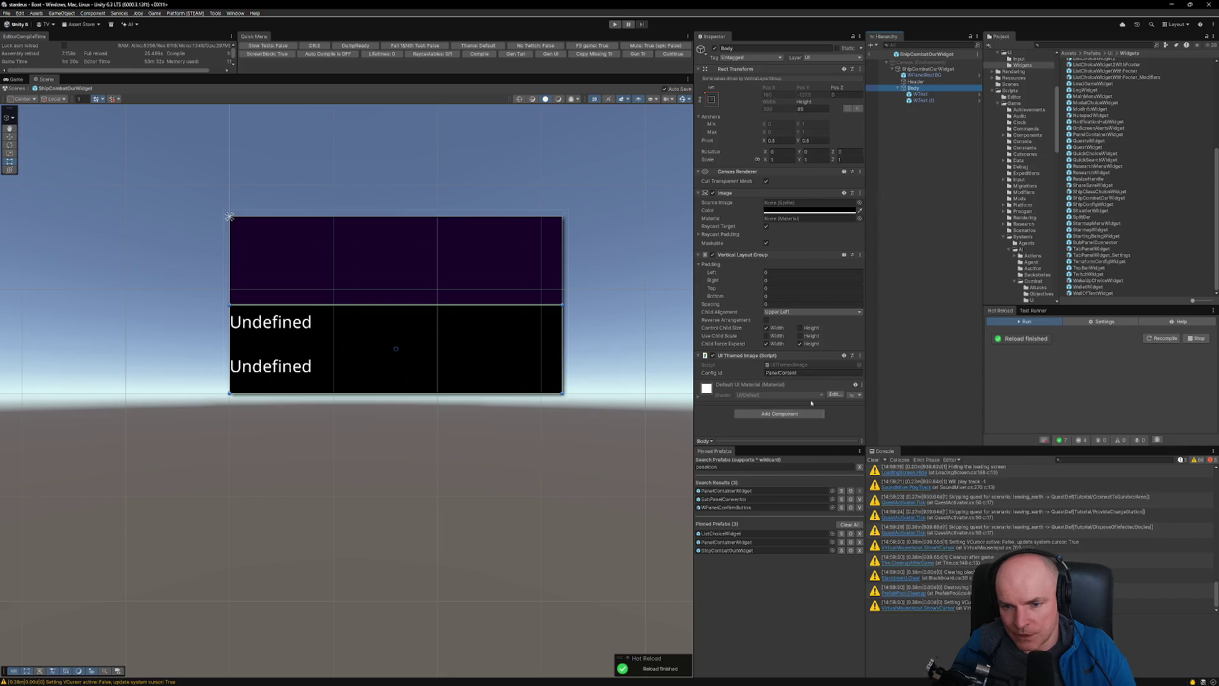
{"action": "left_click", "coordinate": [858, 356]}
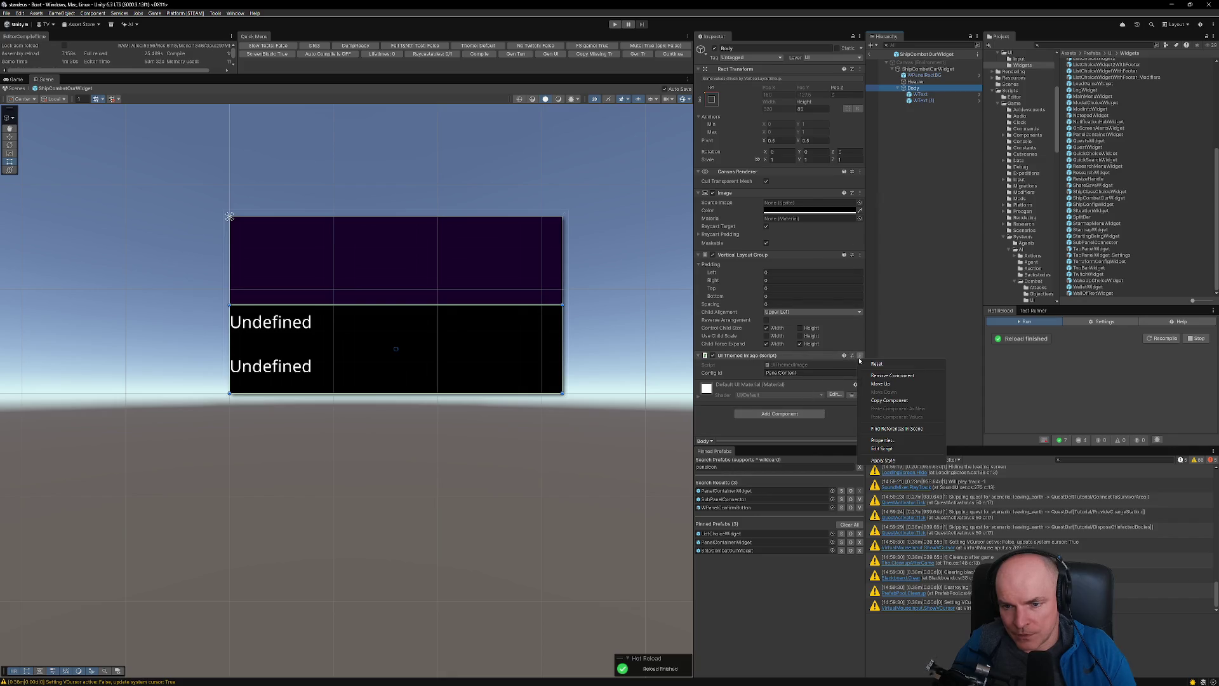
{"action": "left_click", "coordinate": [886, 446]}
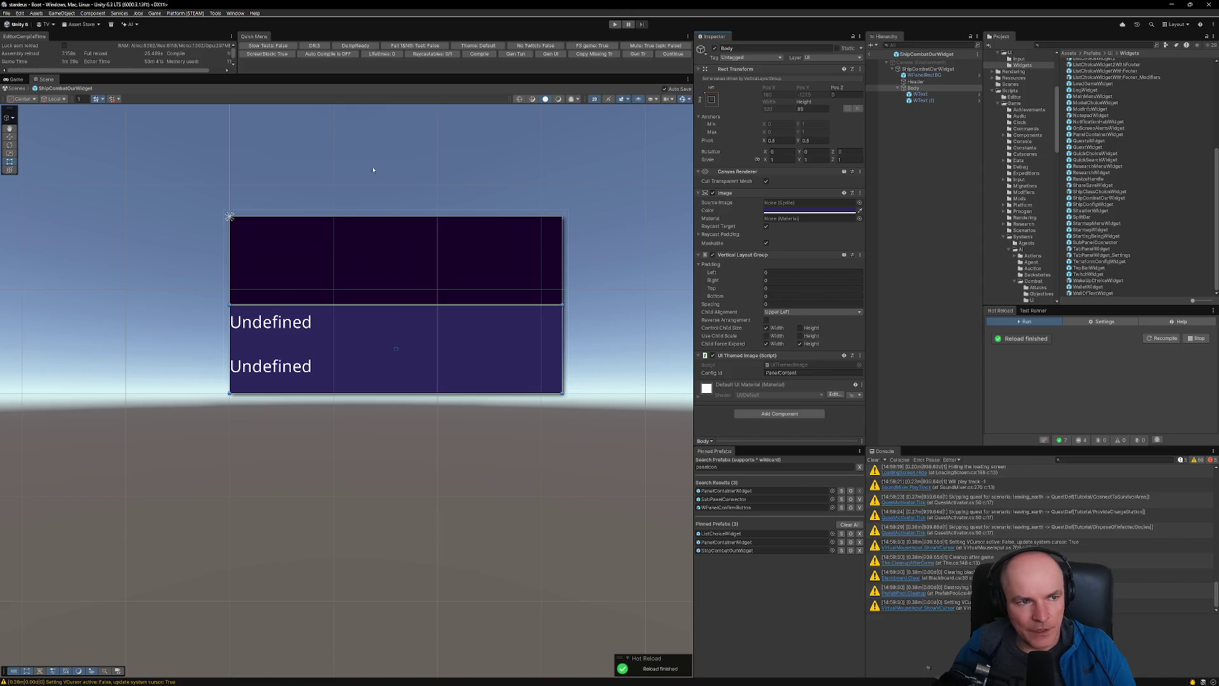
- Save the prefab changes and the whole project from the File menu
{"action": "left_click", "coordinate": [7, 14]}
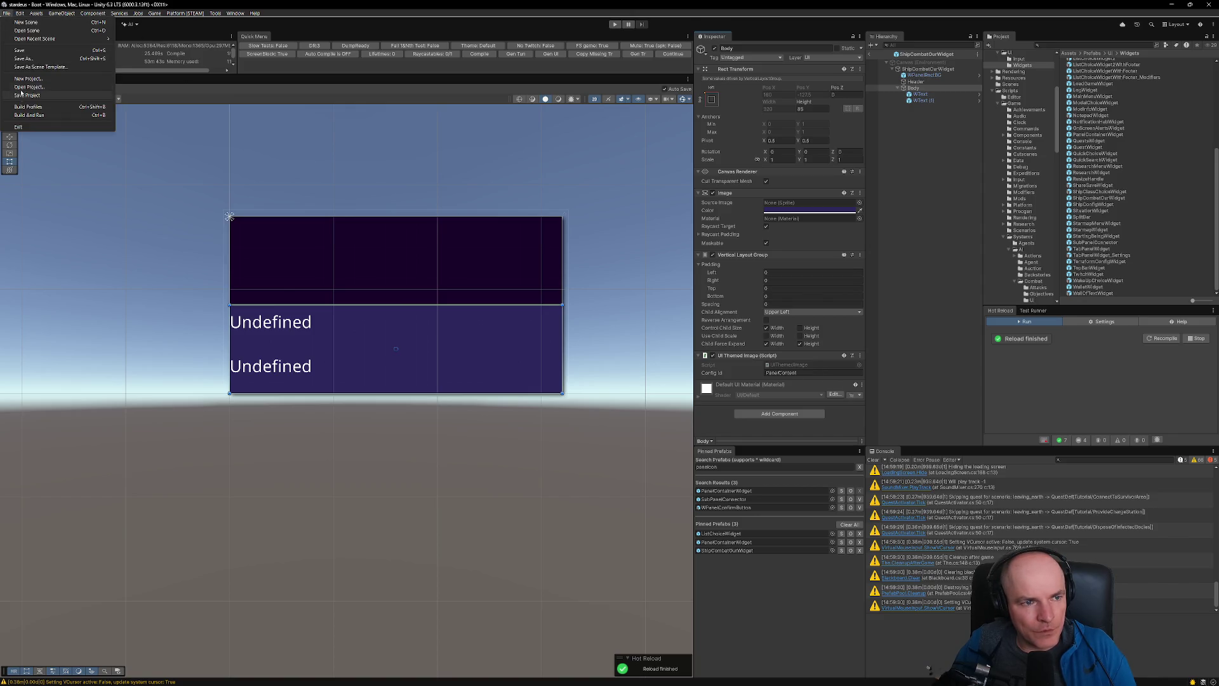
{"action": "left_click", "coordinate": [21, 52]}
{"action": "left_click", "coordinate": [7, 14]}
{"action": "left_click", "coordinate": [12, 96]}
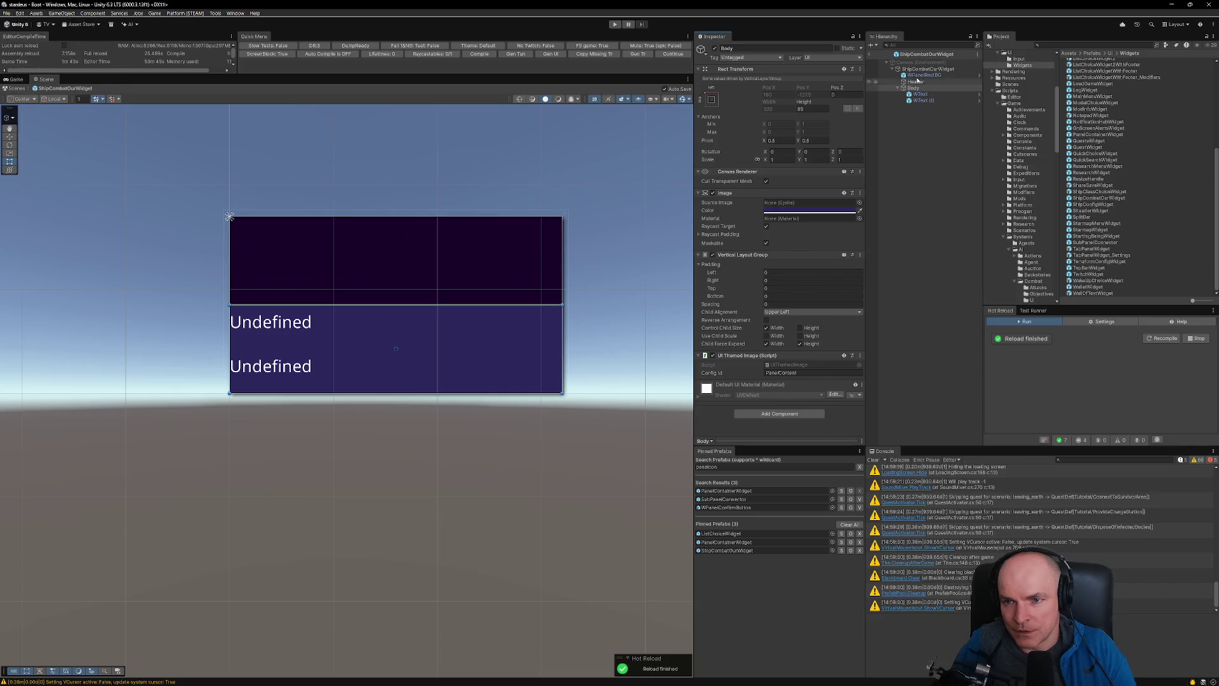
- Exit and reopen ShipCombatOurWidget to verify, then quit the Unity editor
{"action": "left_click", "coordinate": [871, 54]}
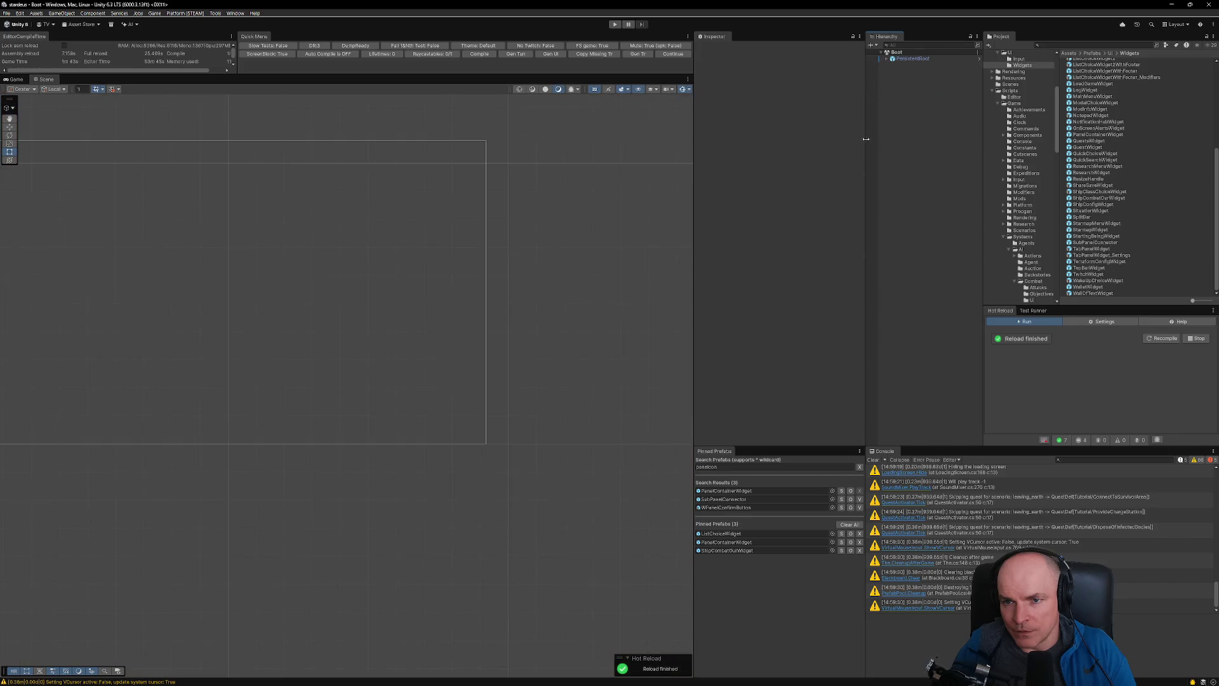
{"action": "double_click", "coordinate": [727, 551]}
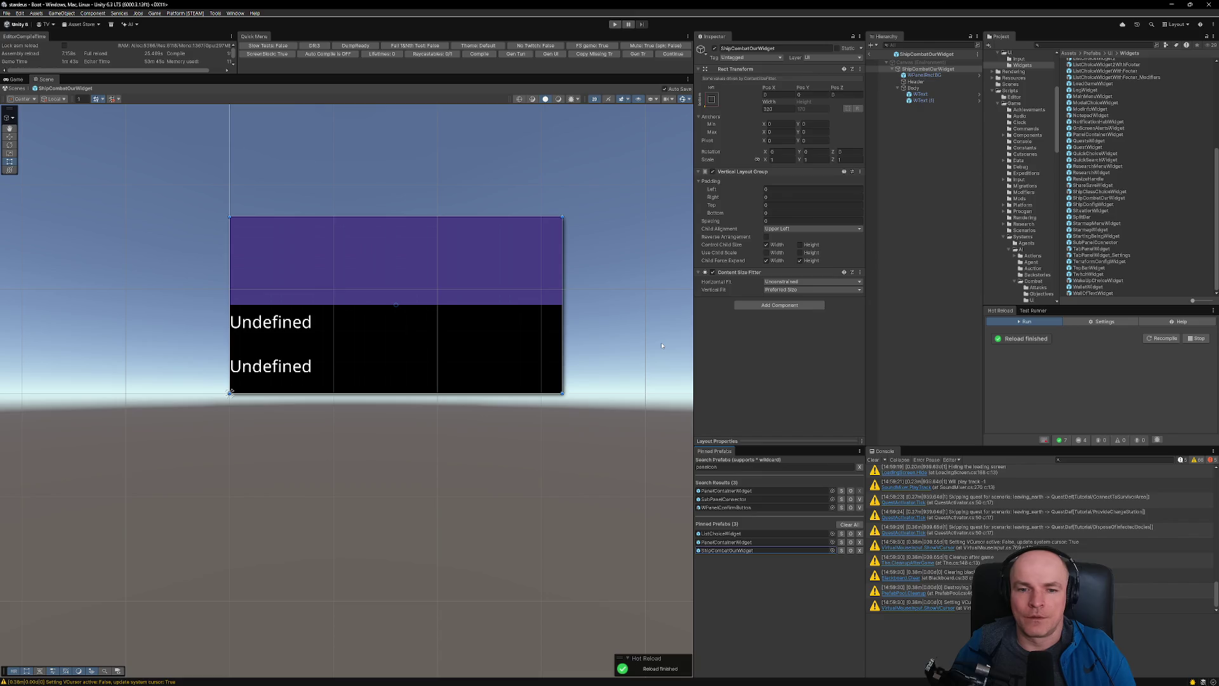
{"action": "left_click", "coordinate": [1209, 5]}
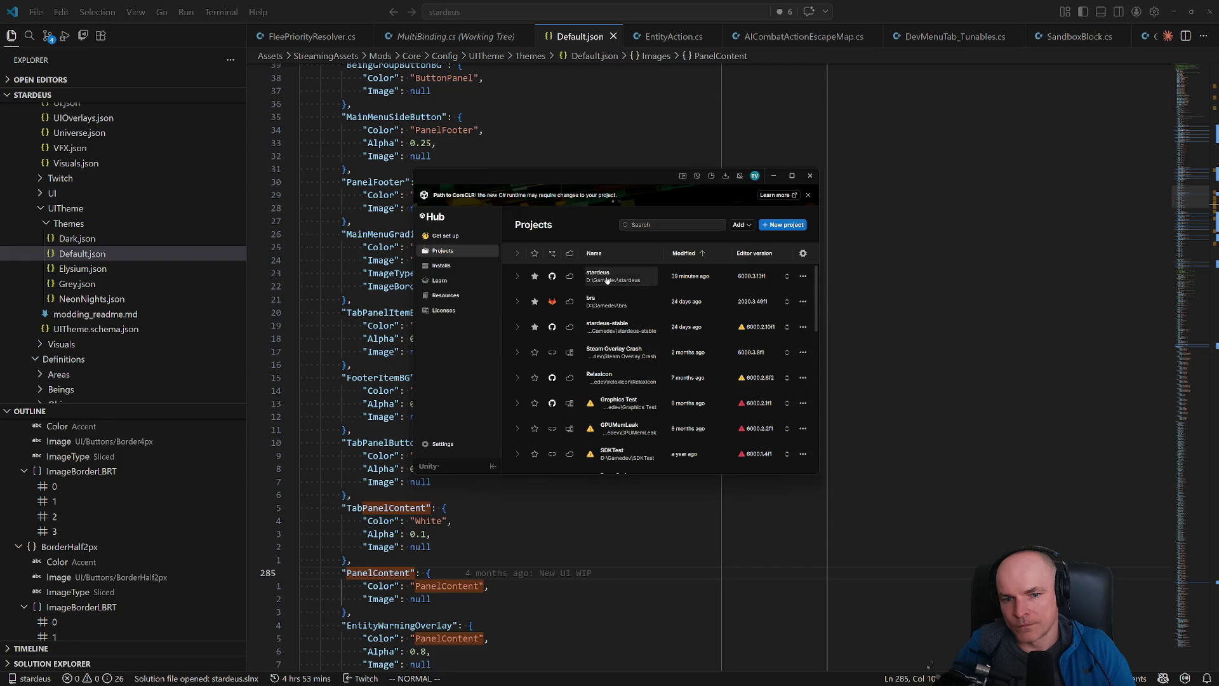
- Launch the stardeus project from Unity Hub's Projects list
{"action": "left_click", "coordinate": [603, 278]}
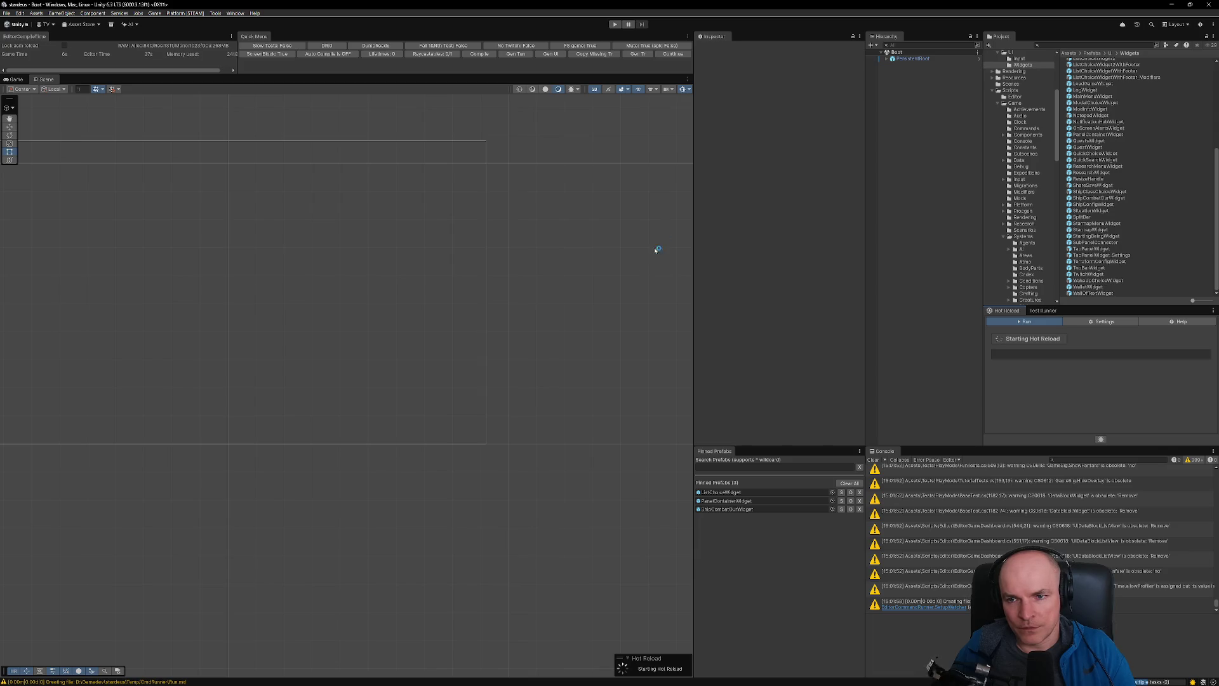
- Commit the stardeus prefab changes in VS Code as 'Ship Combat screen WIP', then return to Unity
{"action": "mouse_move", "coordinate": [619, 676]}
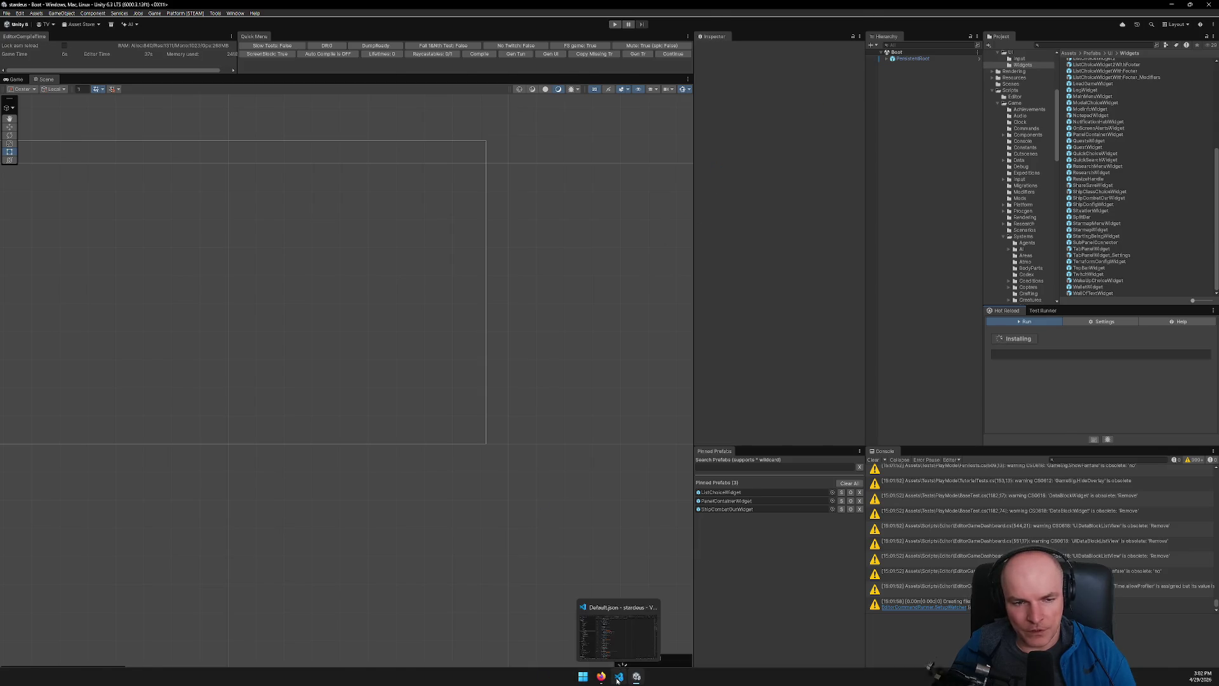
{"action": "left_click", "coordinate": [619, 629]}
{"action": "left_click", "coordinate": [48, 36]}
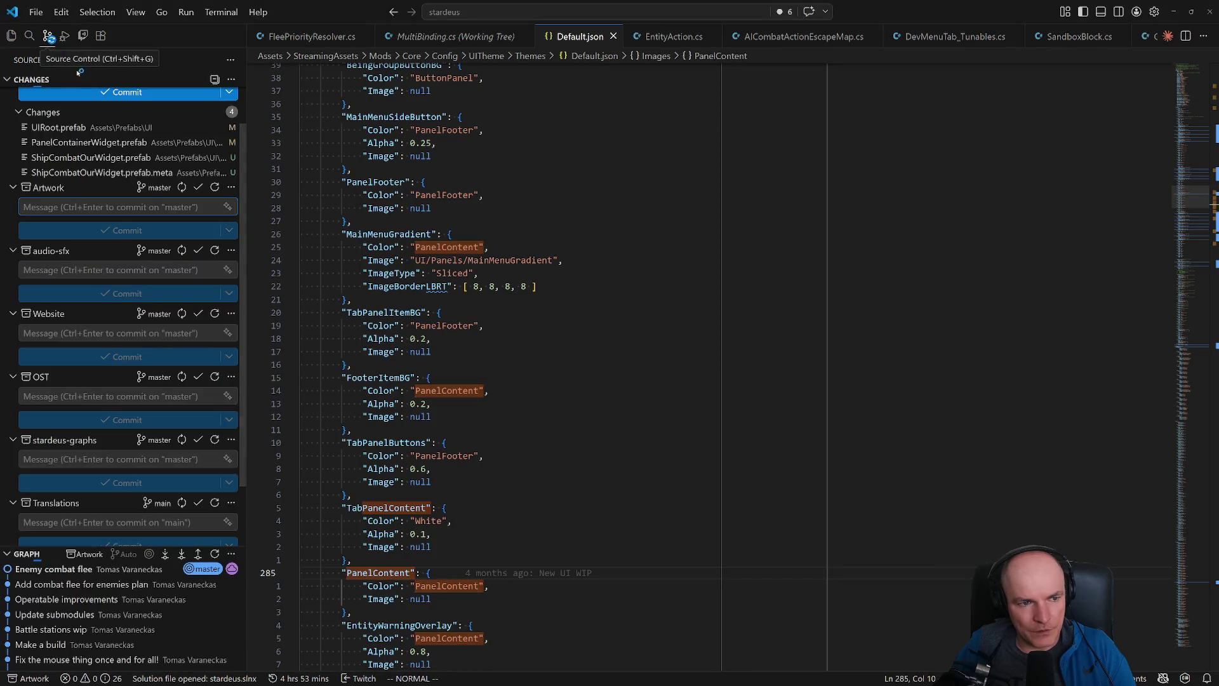
{"action": "scroll", "coordinate": [79, 135], "scroll_direction": "up", "scroll_amount": 2}
{"action": "left_click", "coordinate": [131, 115]}
{"action": "type", "text": "Ship Combat screen WIP"}
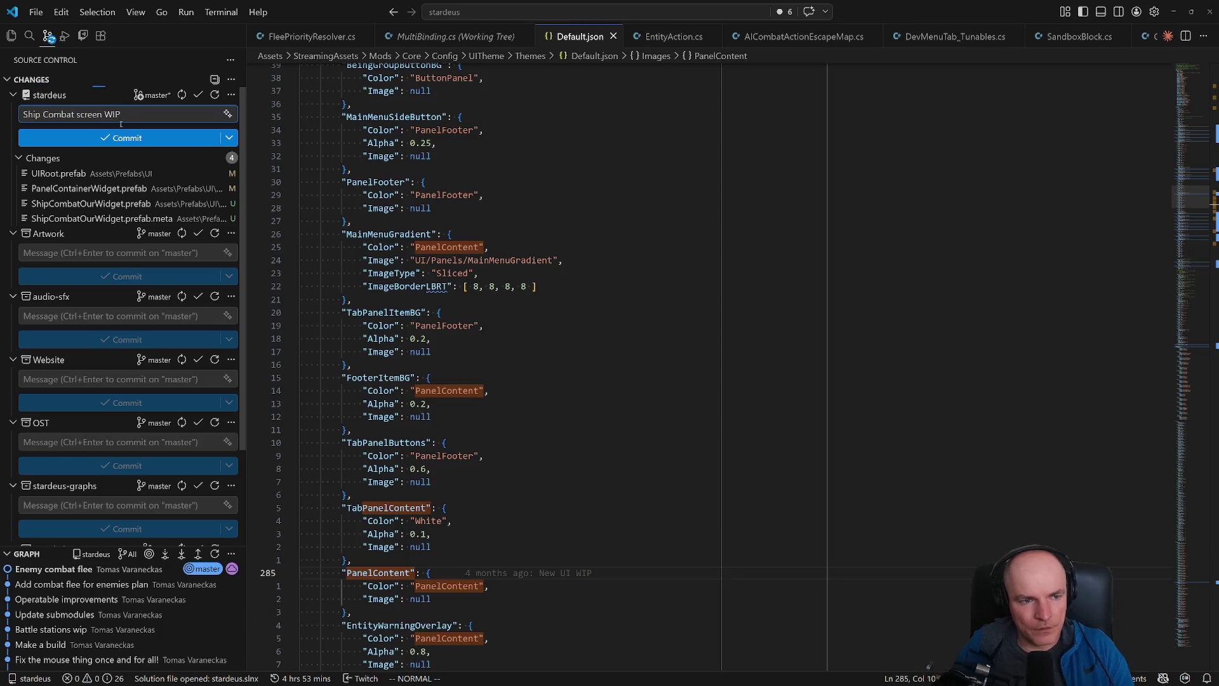
{"action": "key", "text": "ctrl+Return"}
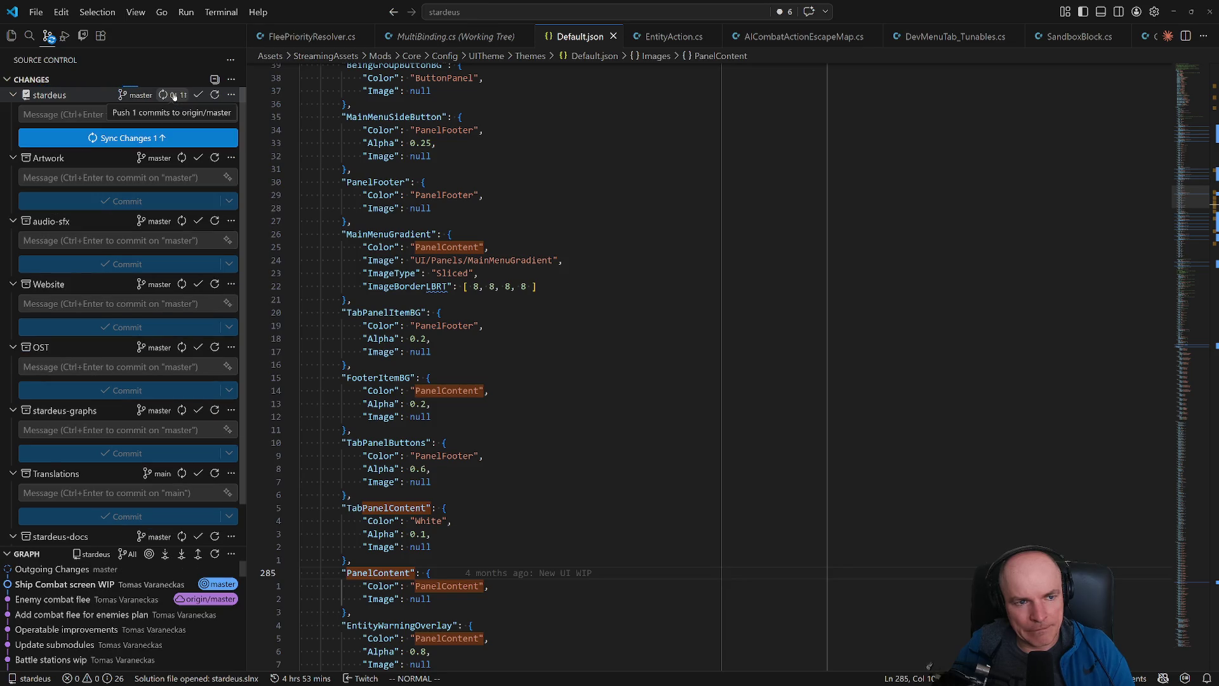
{"action": "key", "text": "alt+Tab"}
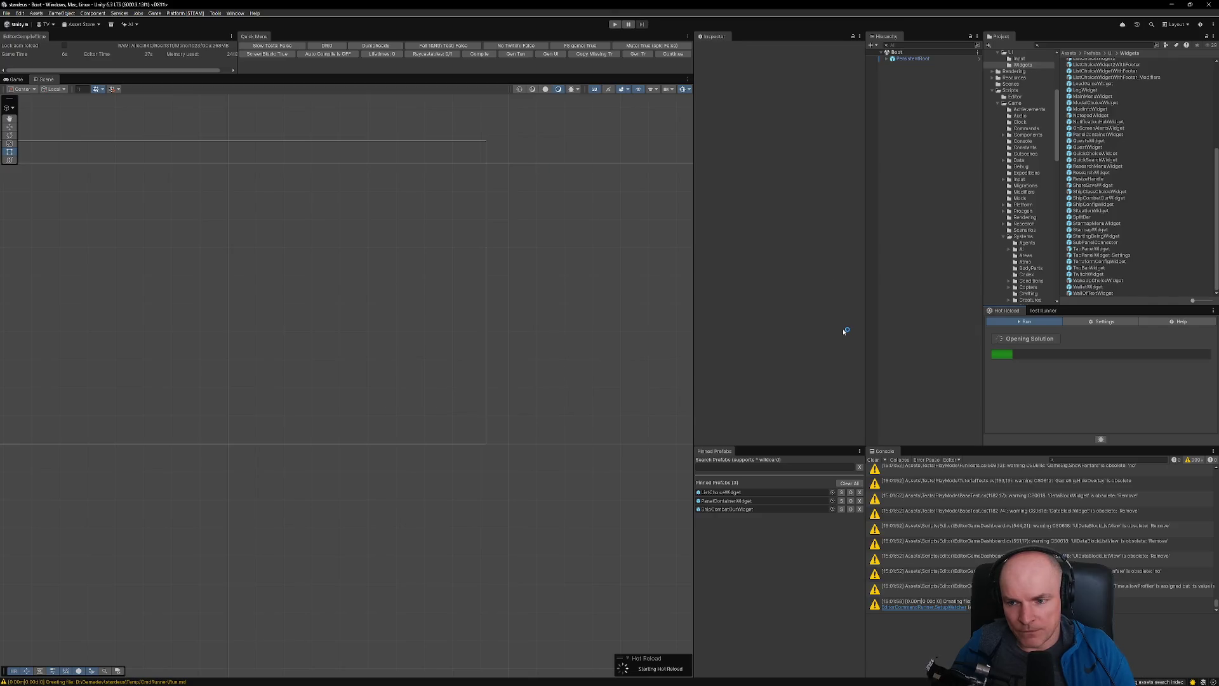
- Open ShipCombatOurWidget, play-test by continuing the saved game, then stop play mode
{"action": "double_click", "coordinate": [736, 509]}
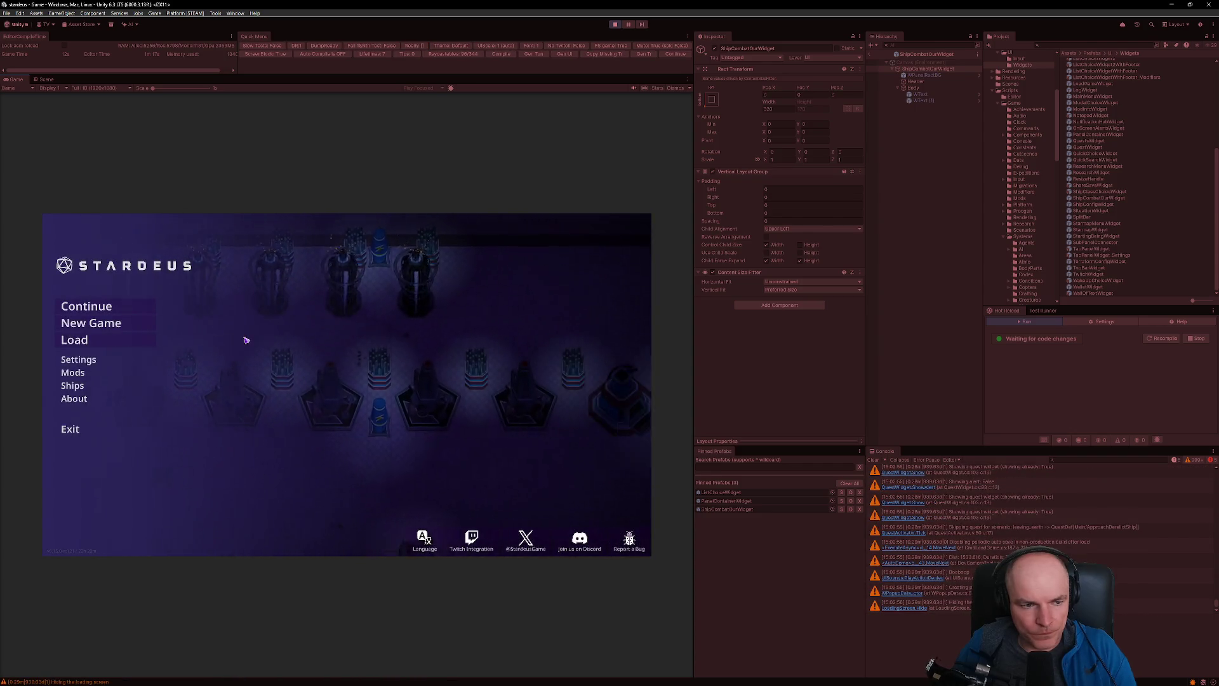
{"action": "left_click", "coordinate": [89, 307]}
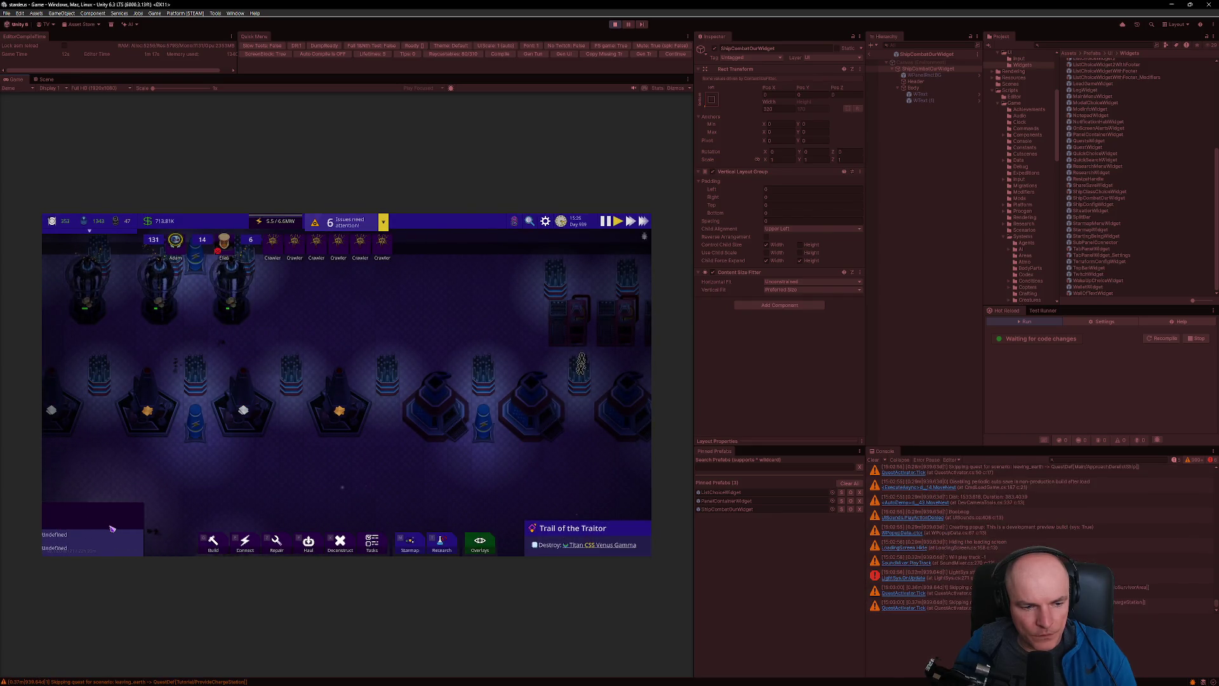
{"action": "left_click", "coordinate": [615, 26]}
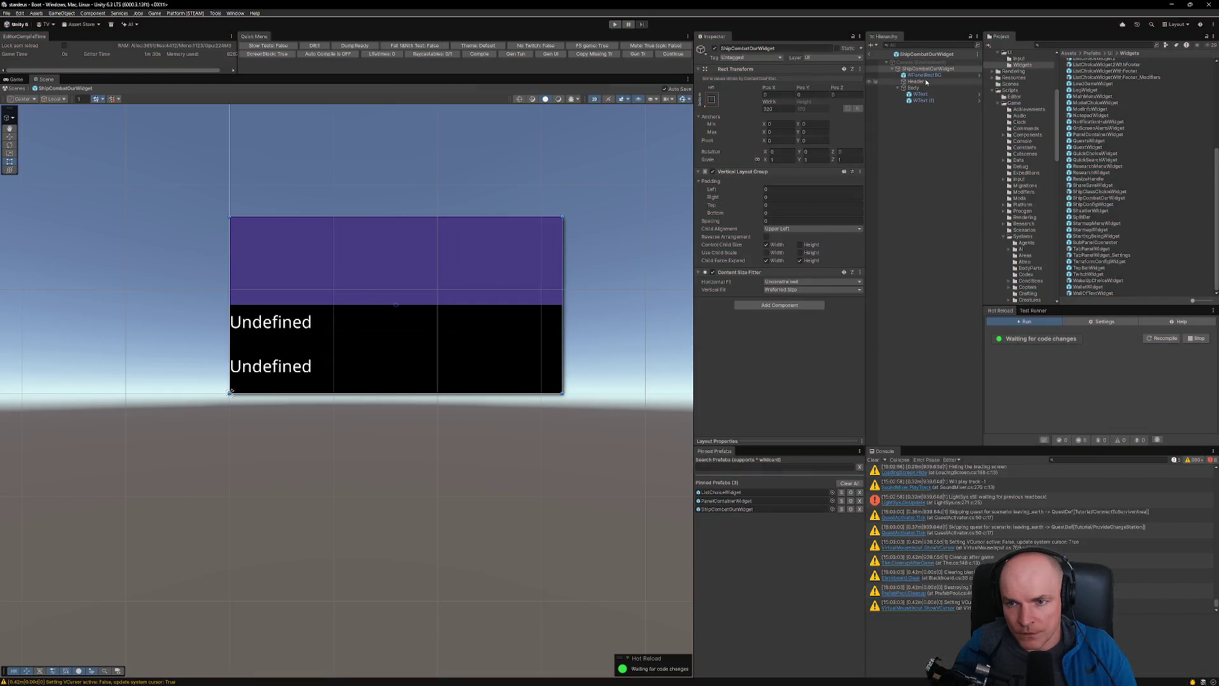
- Change the Header's UI Themed Image Config Id to a darker purple theme
{"action": "left_click", "coordinate": [921, 83]}
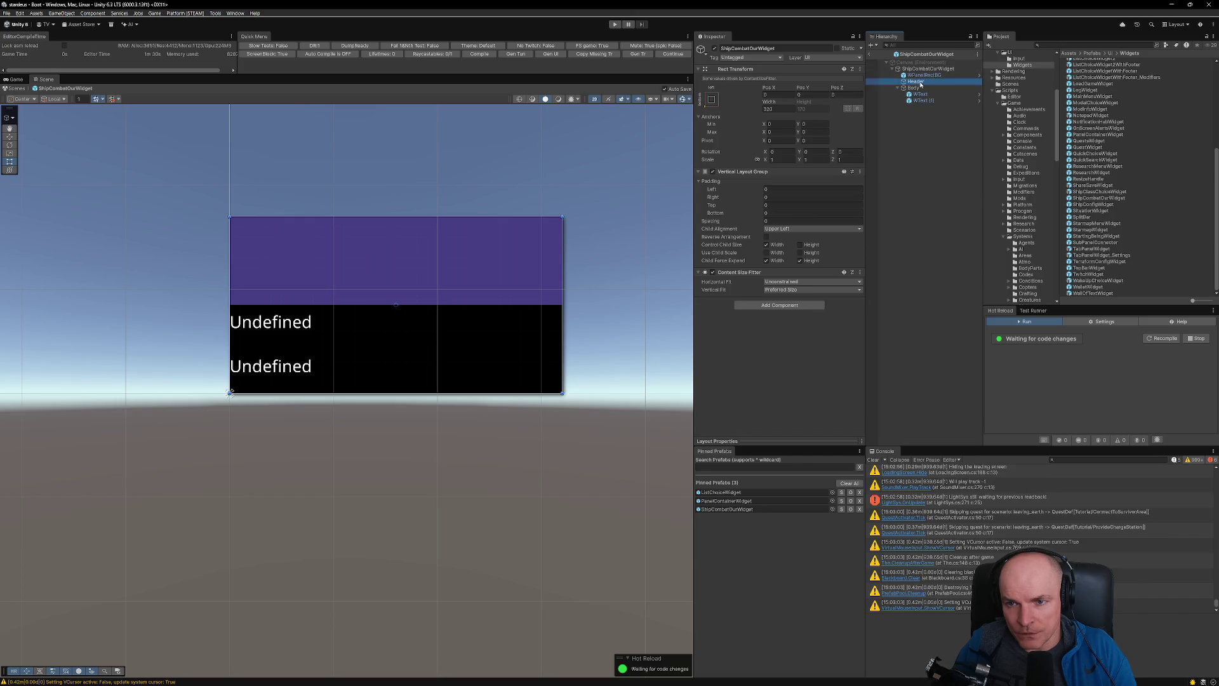
{"action": "left_click", "coordinate": [784, 272]}
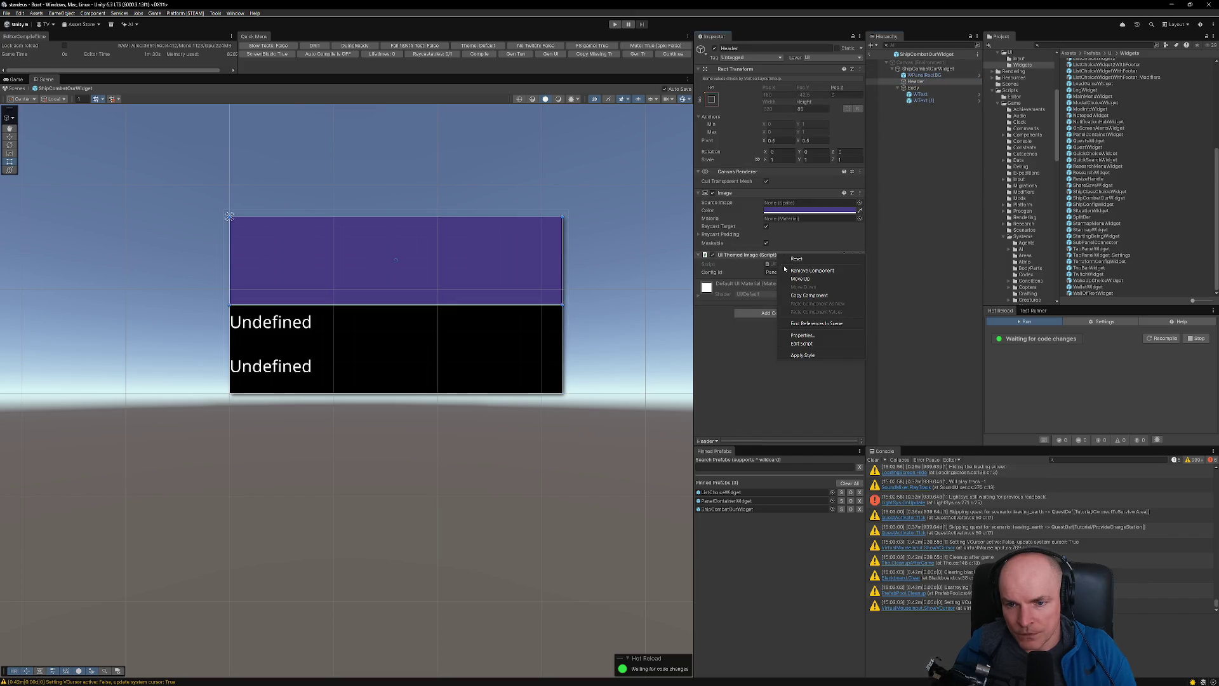
{"action": "left_click", "coordinate": [805, 356]}
- Give the Body a dark blue theme Config Id, clear the selection, and switch to VS Code
{"action": "left_click", "coordinate": [913, 87]}
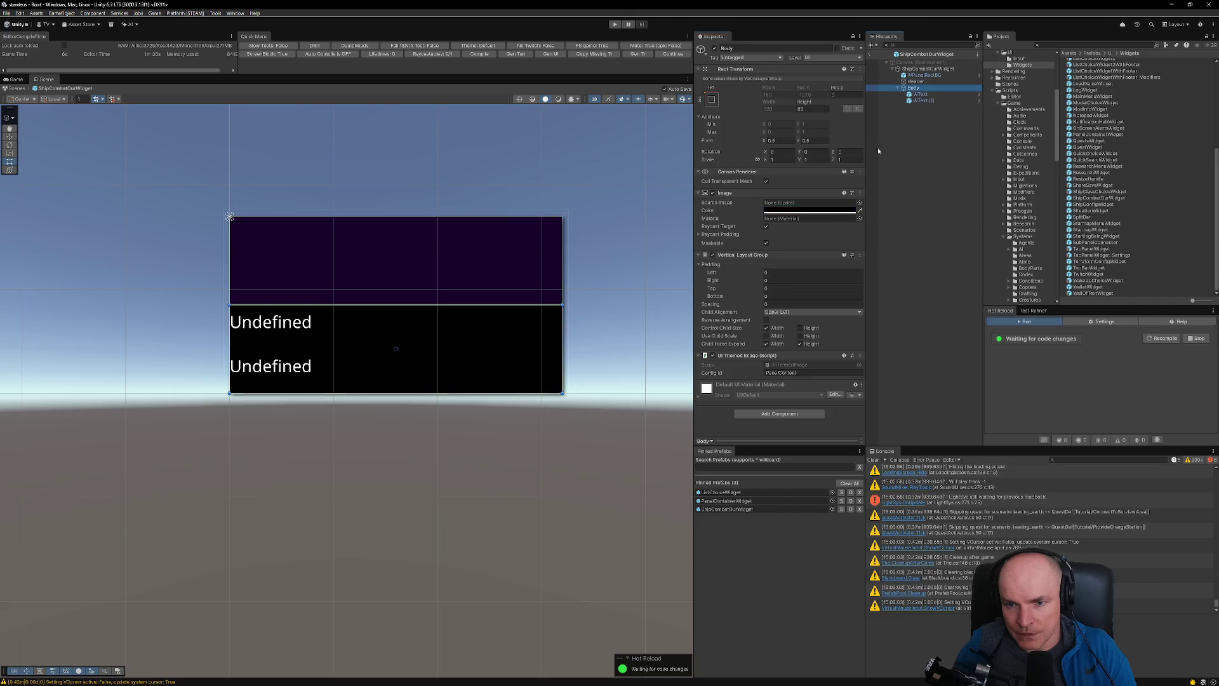
{"action": "left_click", "coordinate": [807, 373]}
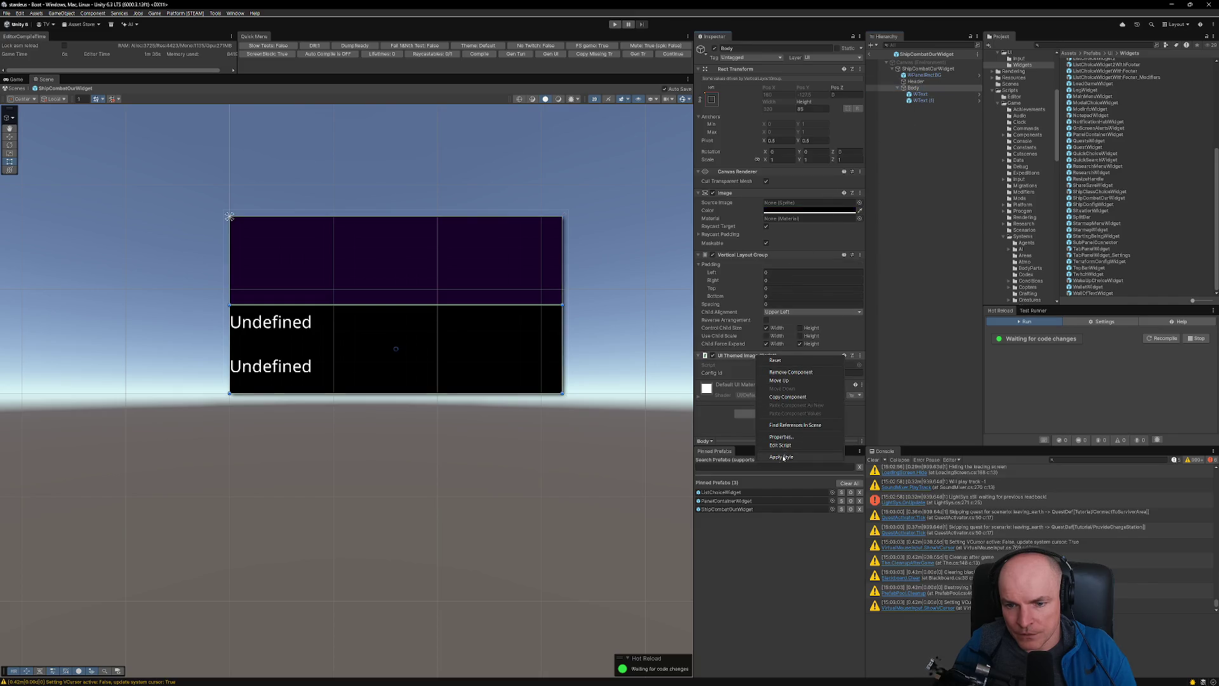
{"action": "left_click", "coordinate": [817, 455]}
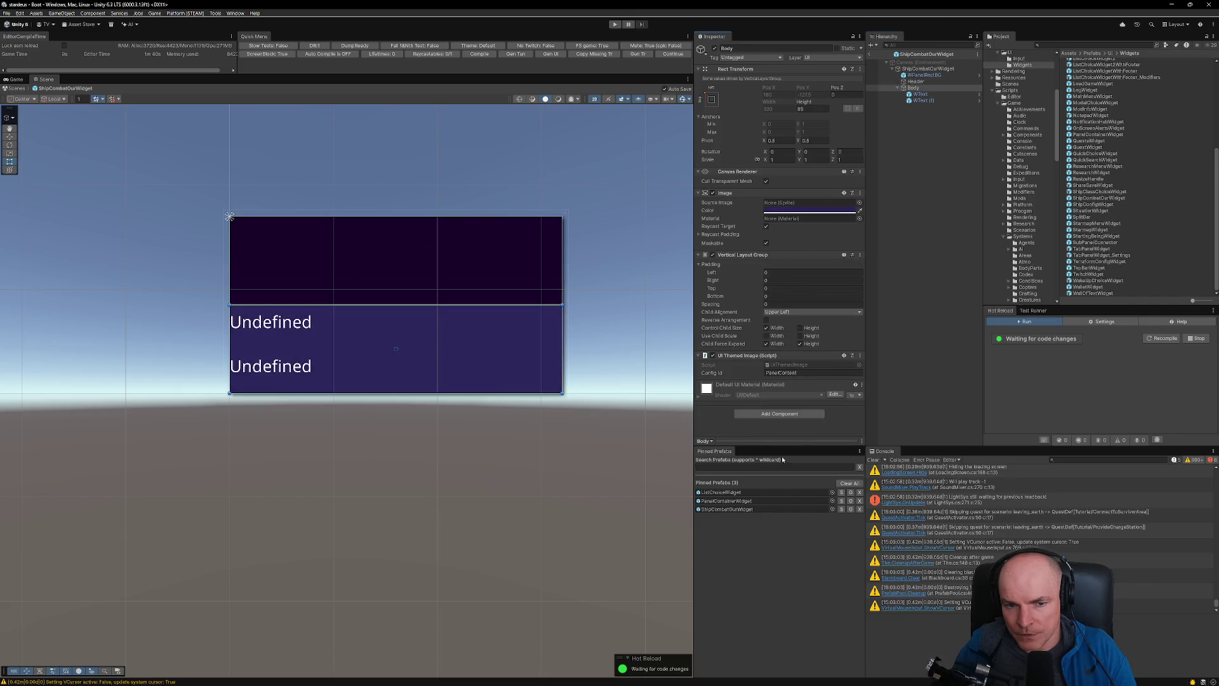
{"action": "left_click", "coordinate": [909, 144]}
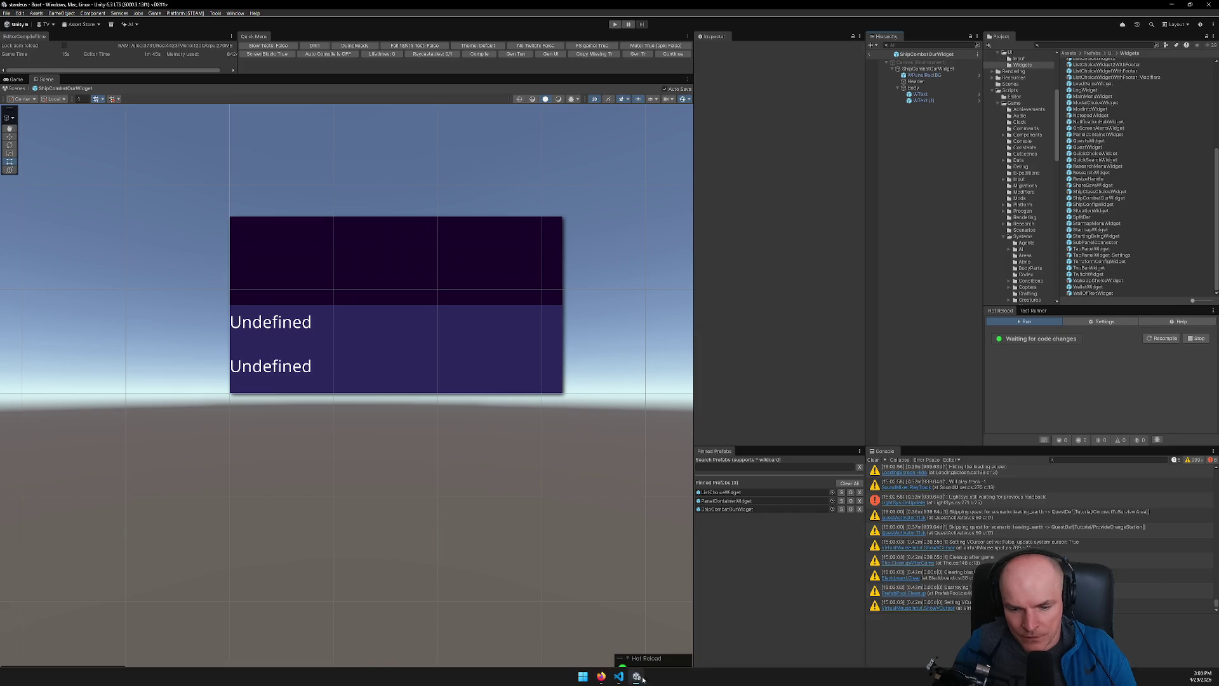
{"action": "left_click", "coordinate": [619, 676]}
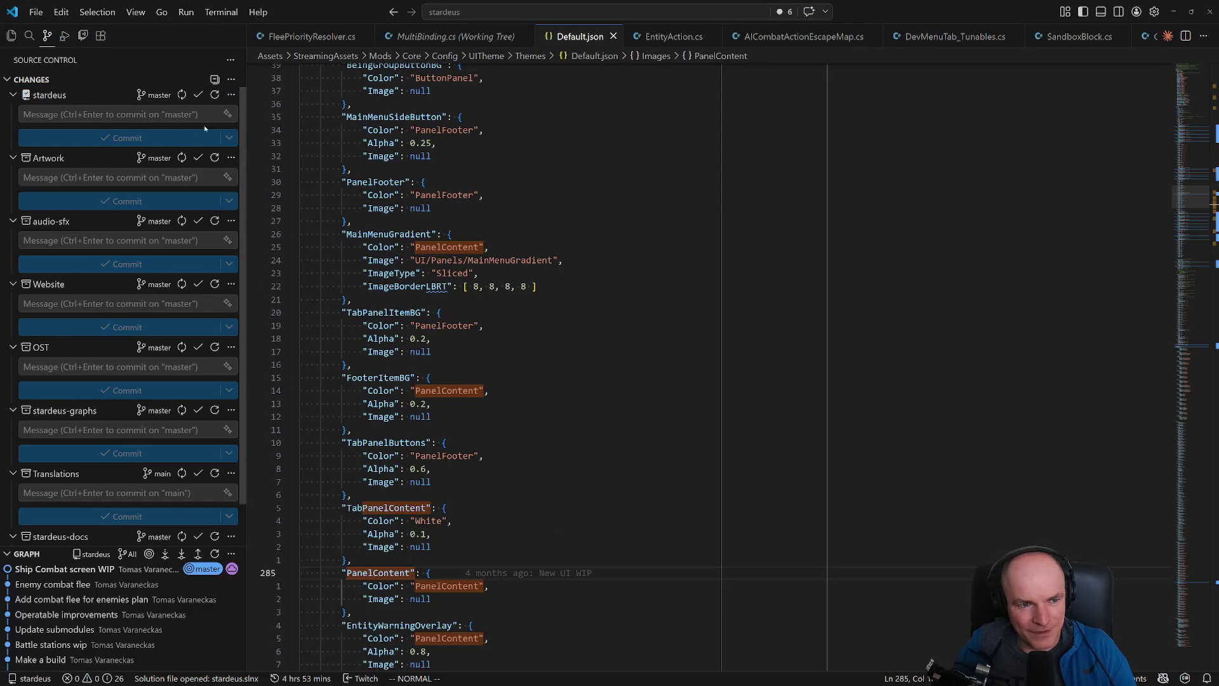
- Inspect the current Header and Body image colours in their colour pickers
{"action": "key", "text": "alt+Tab"}
{"action": "left_click", "coordinate": [927, 69]}
{"action": "left_click", "coordinate": [920, 94]}
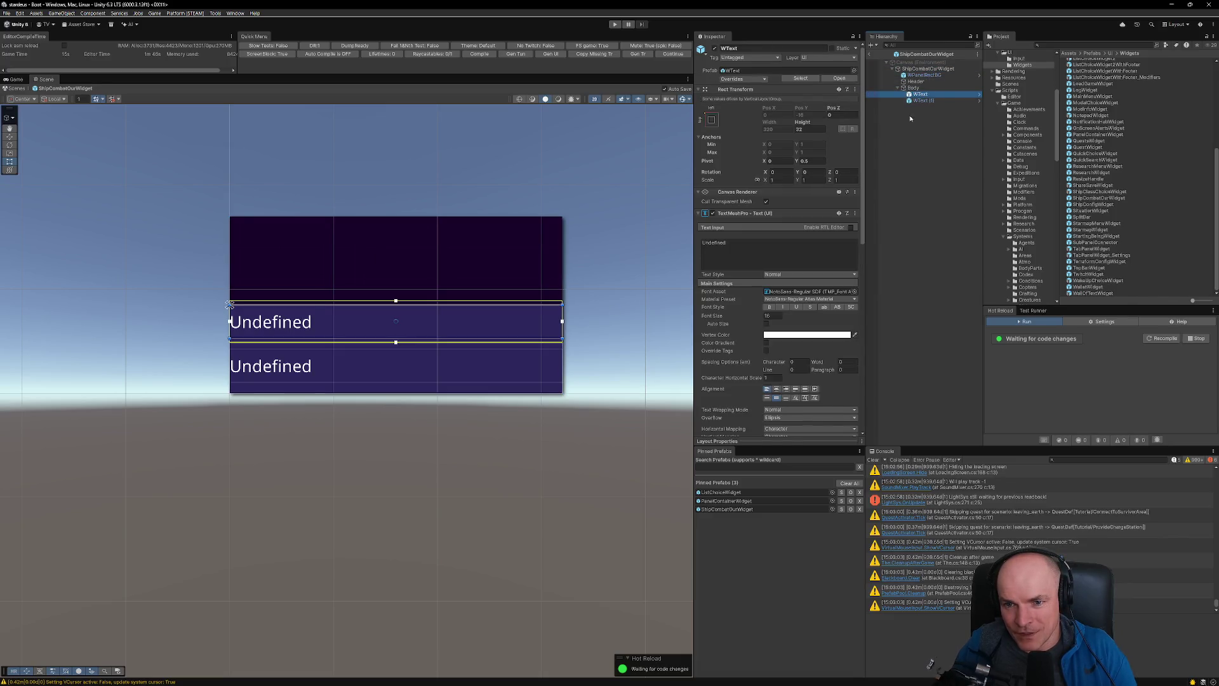
{"action": "key", "text": "Up"}
{"action": "key", "text": "Up"}
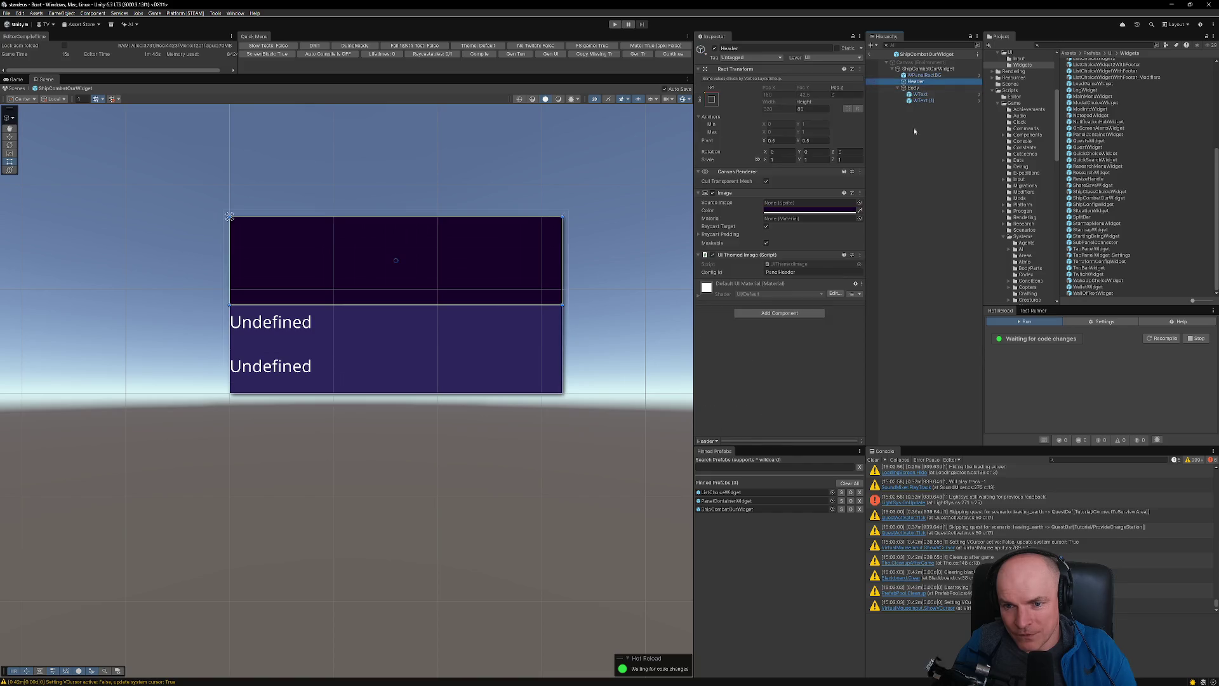
{"action": "left_click", "coordinate": [820, 210]}
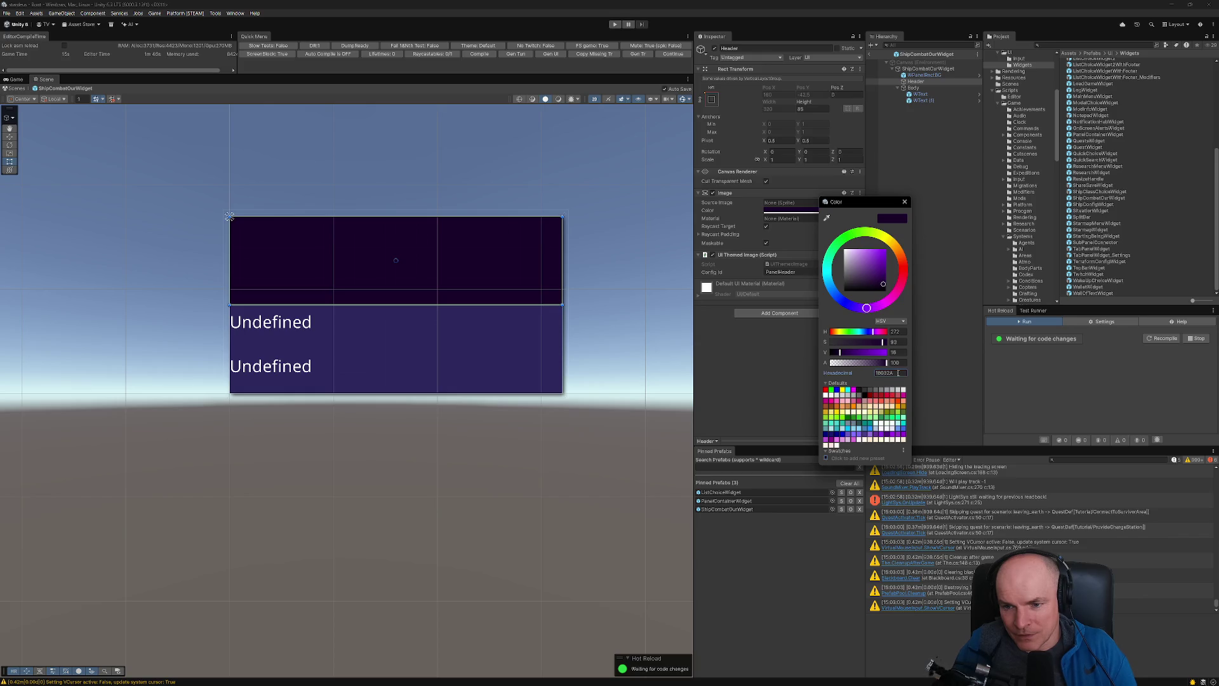
{"action": "left_click", "coordinate": [904, 202]}
{"action": "key", "text": "Down"}
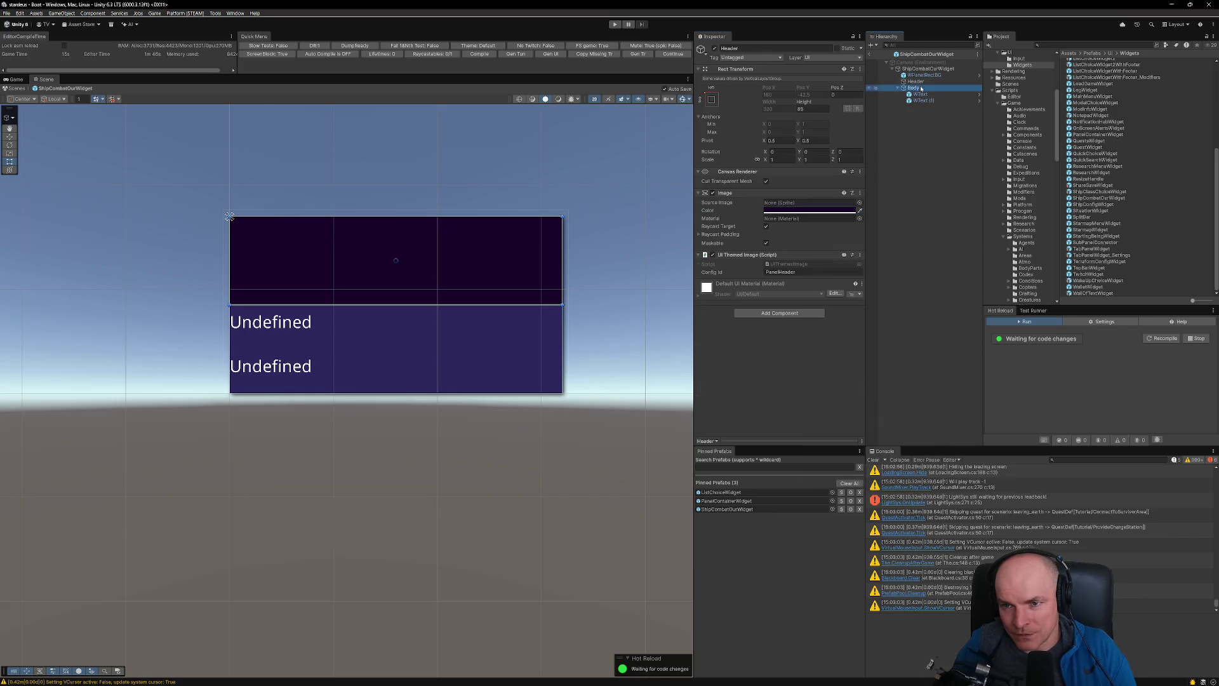
{"action": "left_click", "coordinate": [847, 210]}
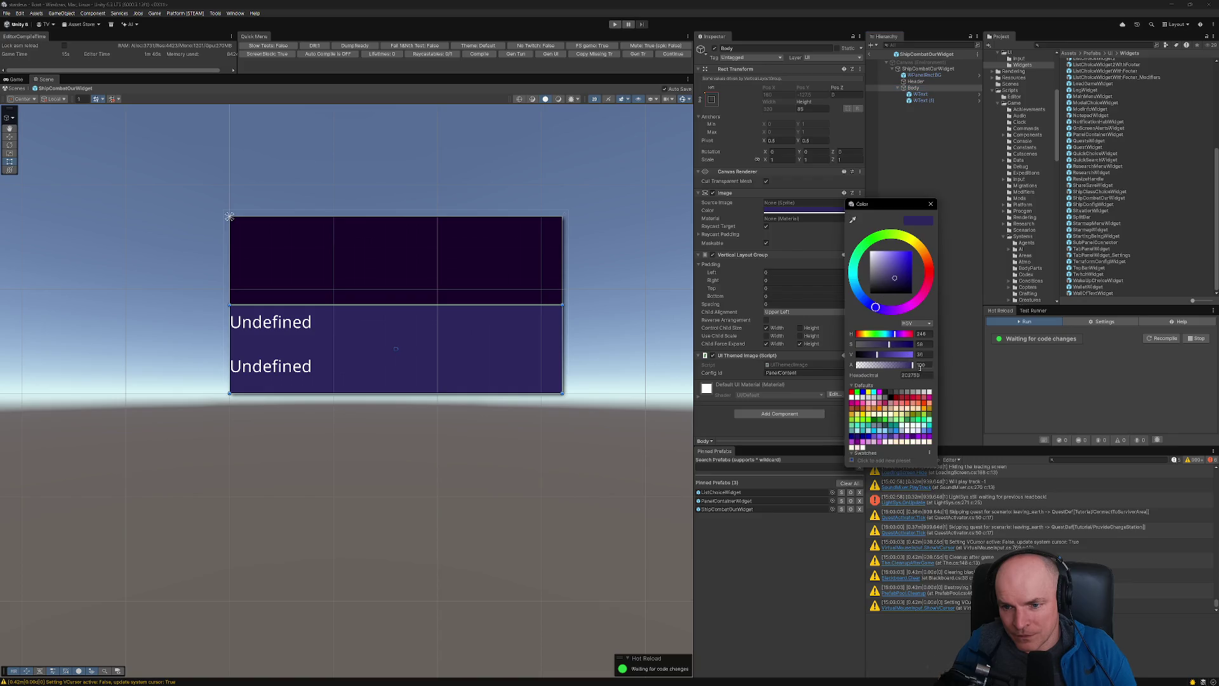
{"action": "left_click", "coordinate": [928, 204]}
{"action": "left_click", "coordinate": [915, 82]}
{"action": "left_click_drag", "start_coordinate": [913, 88], "coordinate": [914, 83]}
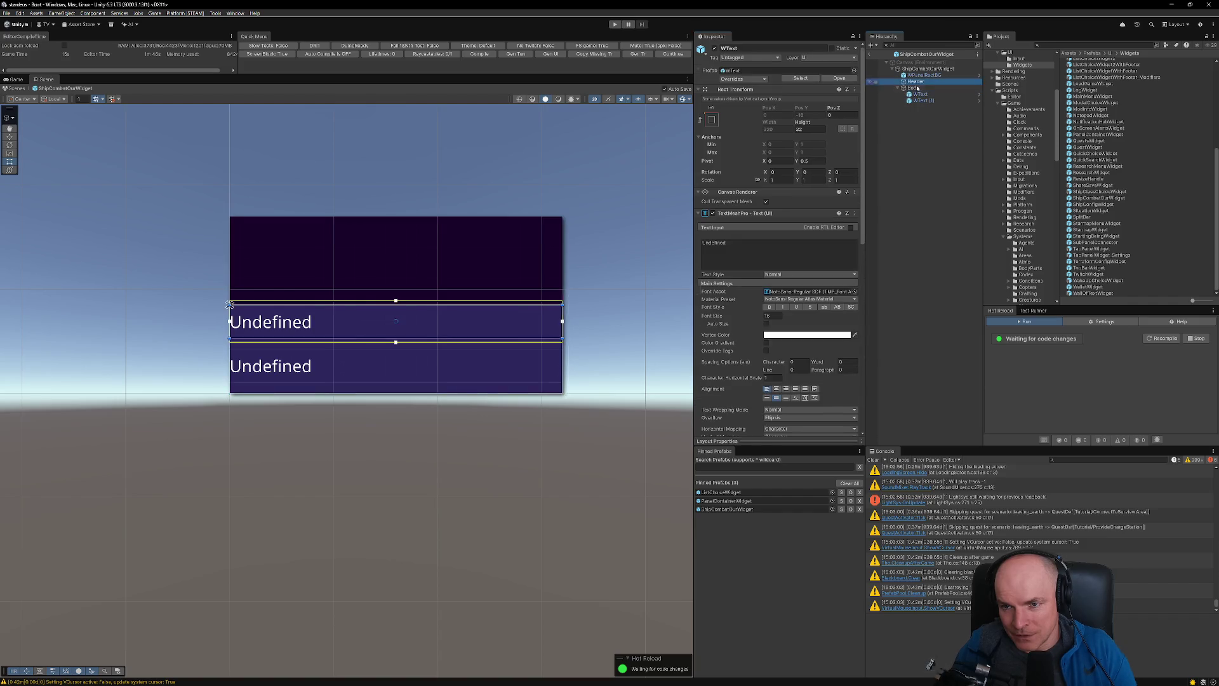
{"action": "left_click", "coordinate": [913, 88]}
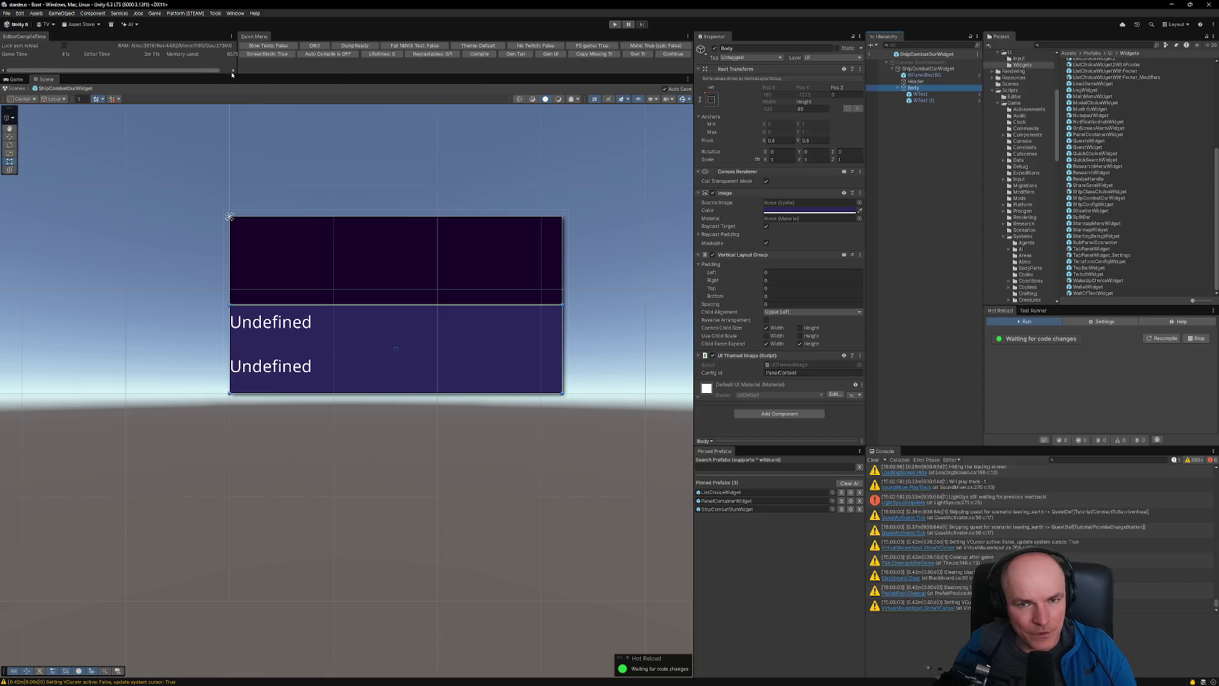
- Locate the widget prefab in the project files and use the File menu options
{"action": "left_click", "coordinate": [919, 58]}
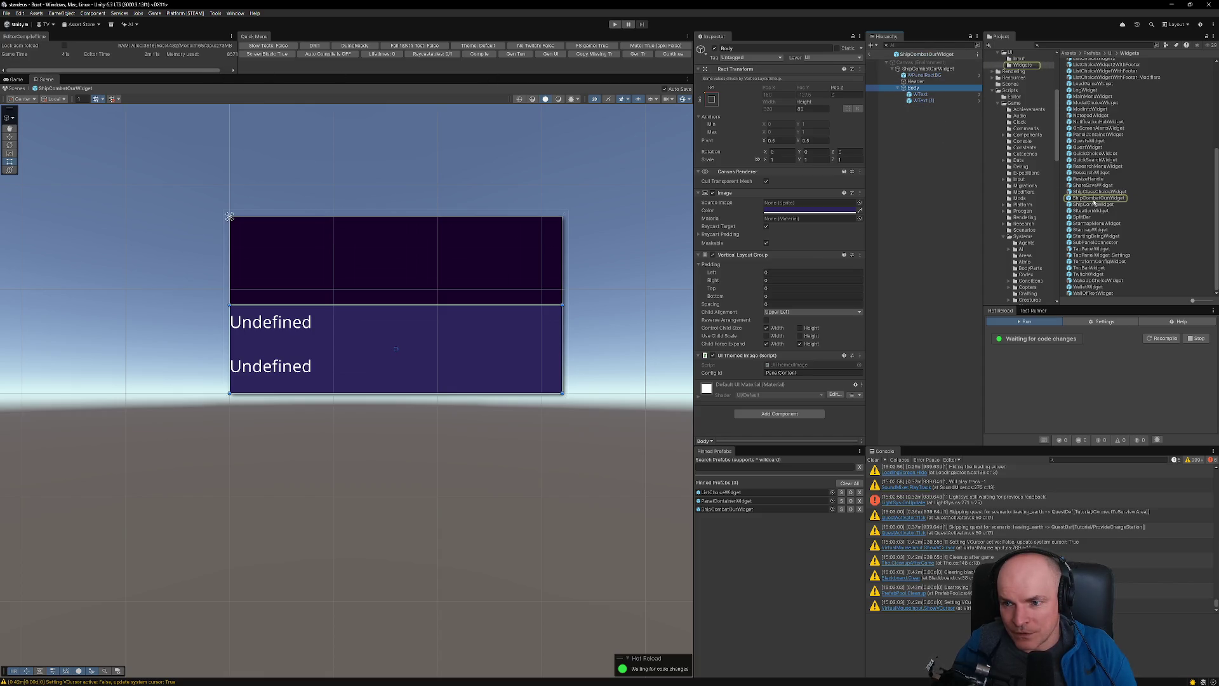
{"action": "left_click", "coordinate": [8, 14]}
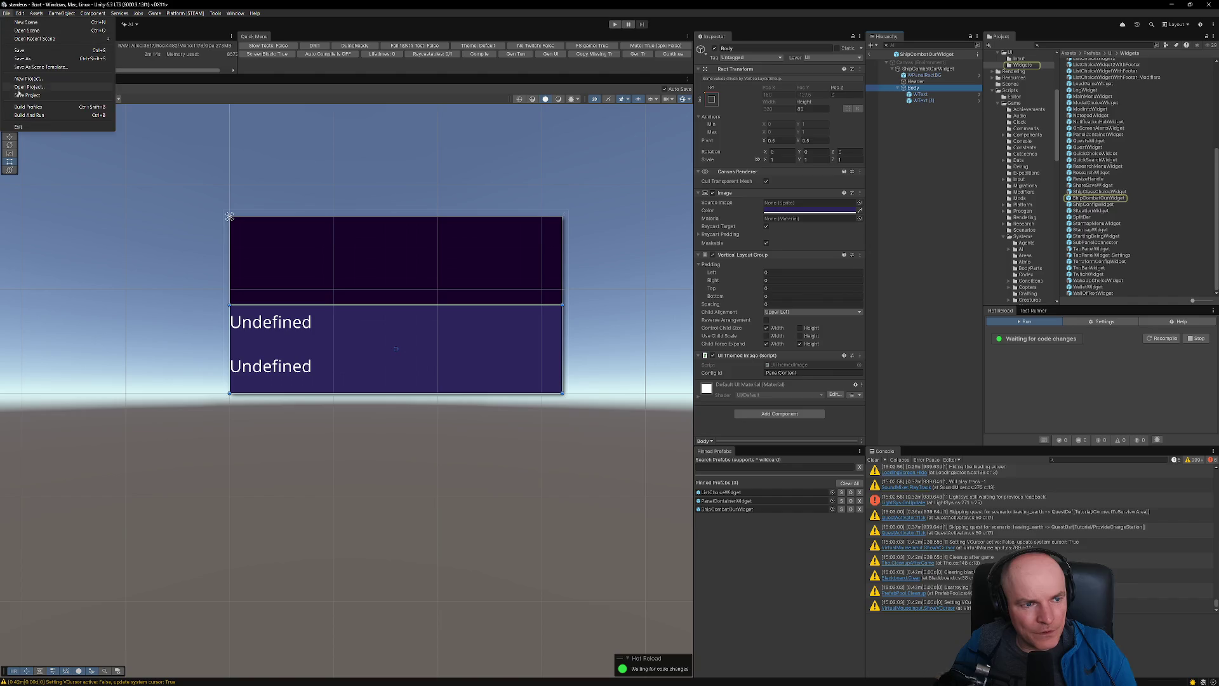
{"action": "left_click", "coordinate": [19, 54]}
{"action": "left_click", "coordinate": [9, 14]}
{"action": "left_click", "coordinate": [19, 95]}
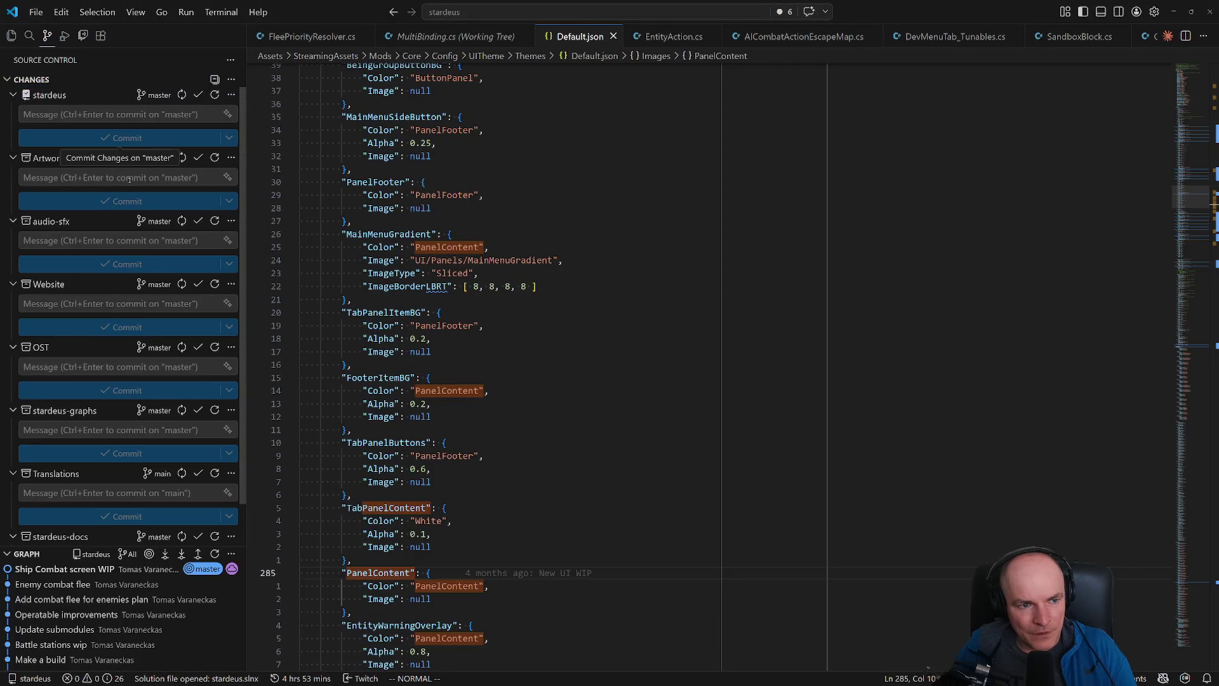
- Lighten the Body and Header colours slightly and save the prefab
{"action": "key", "text": "alt+Tab"}
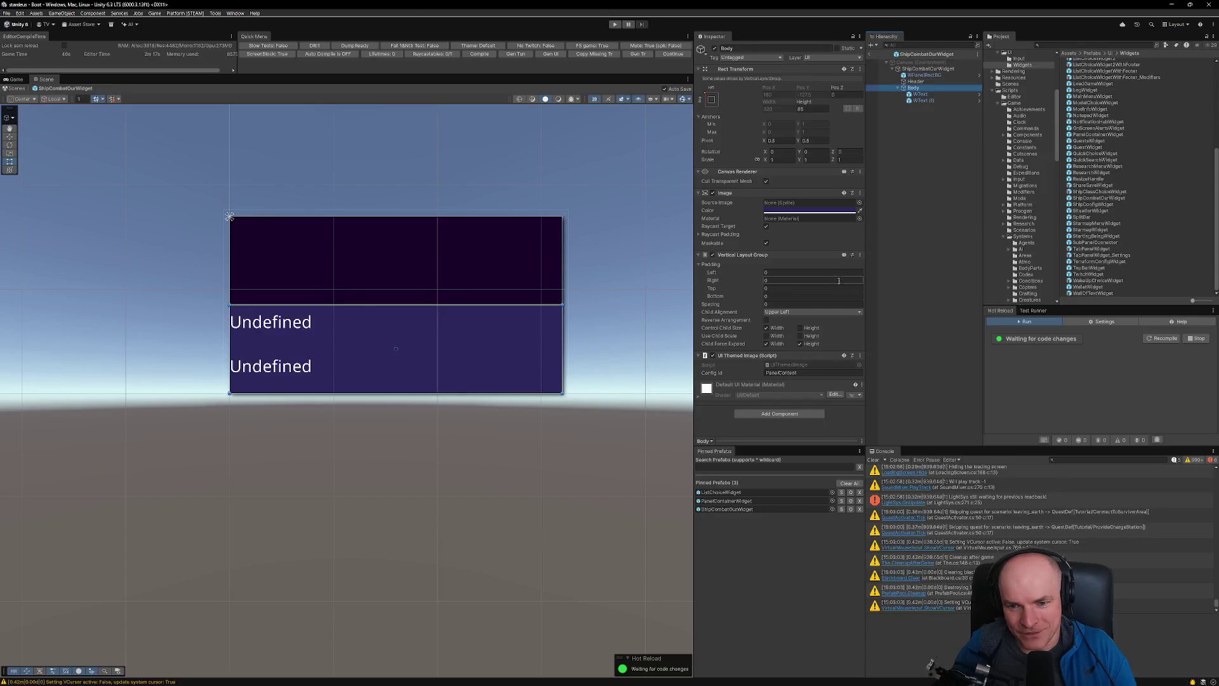
{"action": "left_click", "coordinate": [830, 212]}
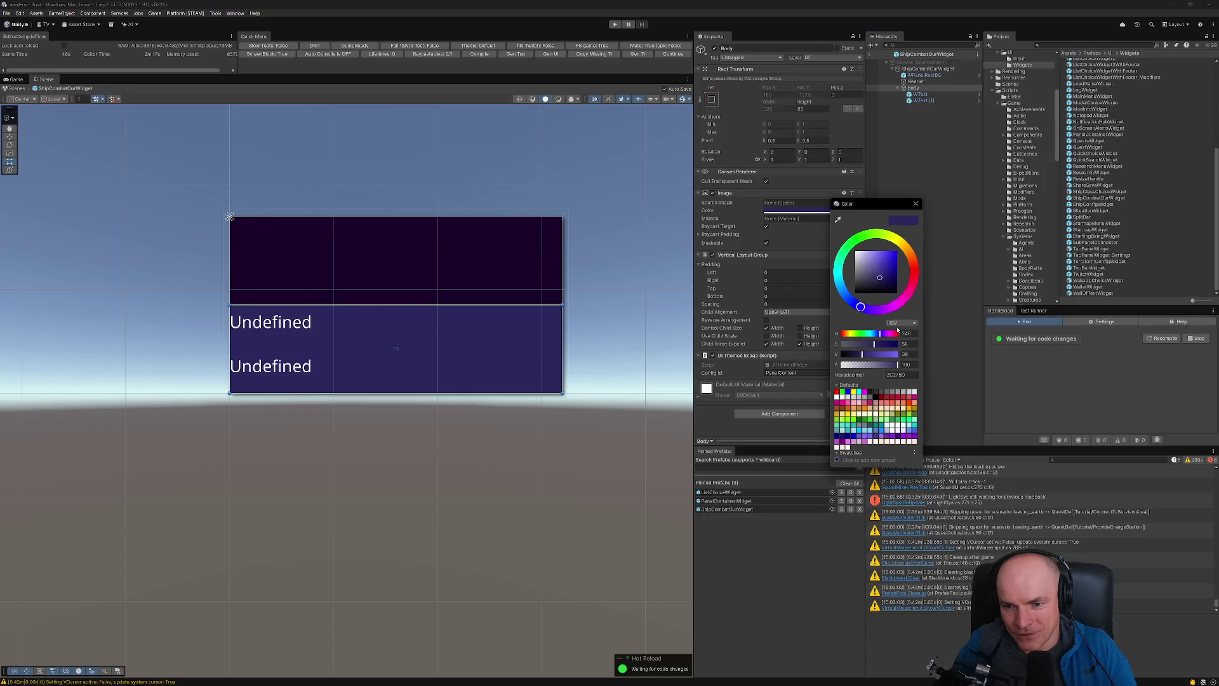
{"action": "left_click", "coordinate": [880, 279]}
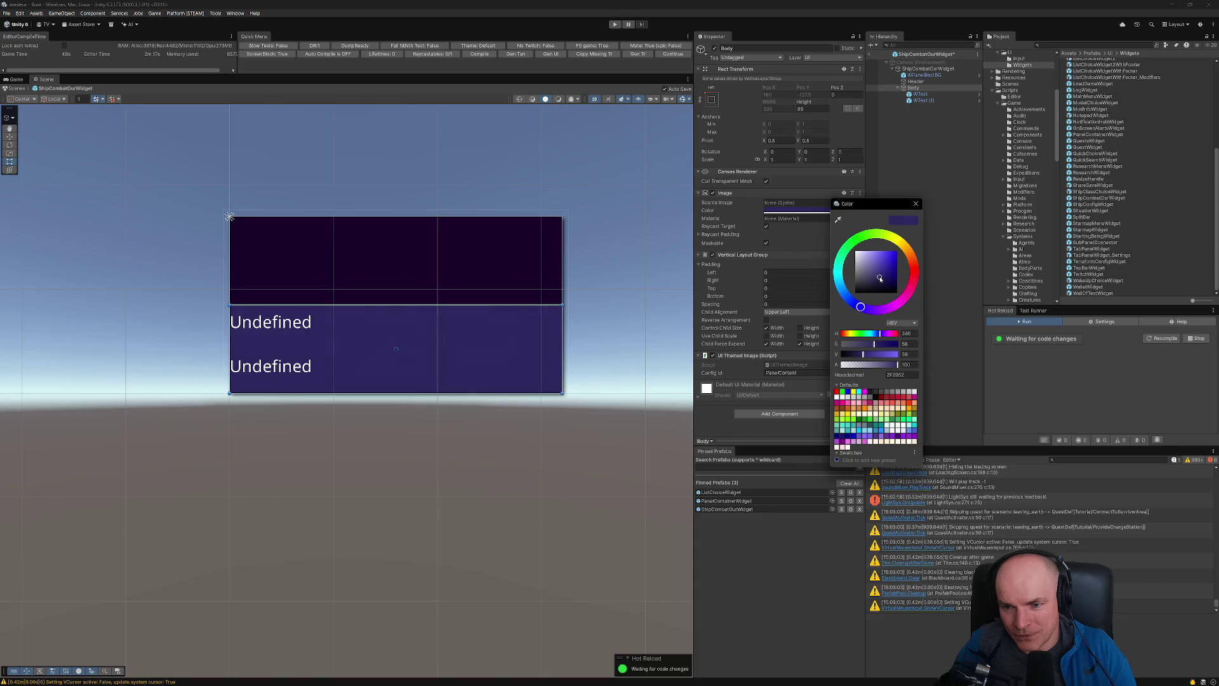
{"action": "left_click", "coordinate": [916, 81]}
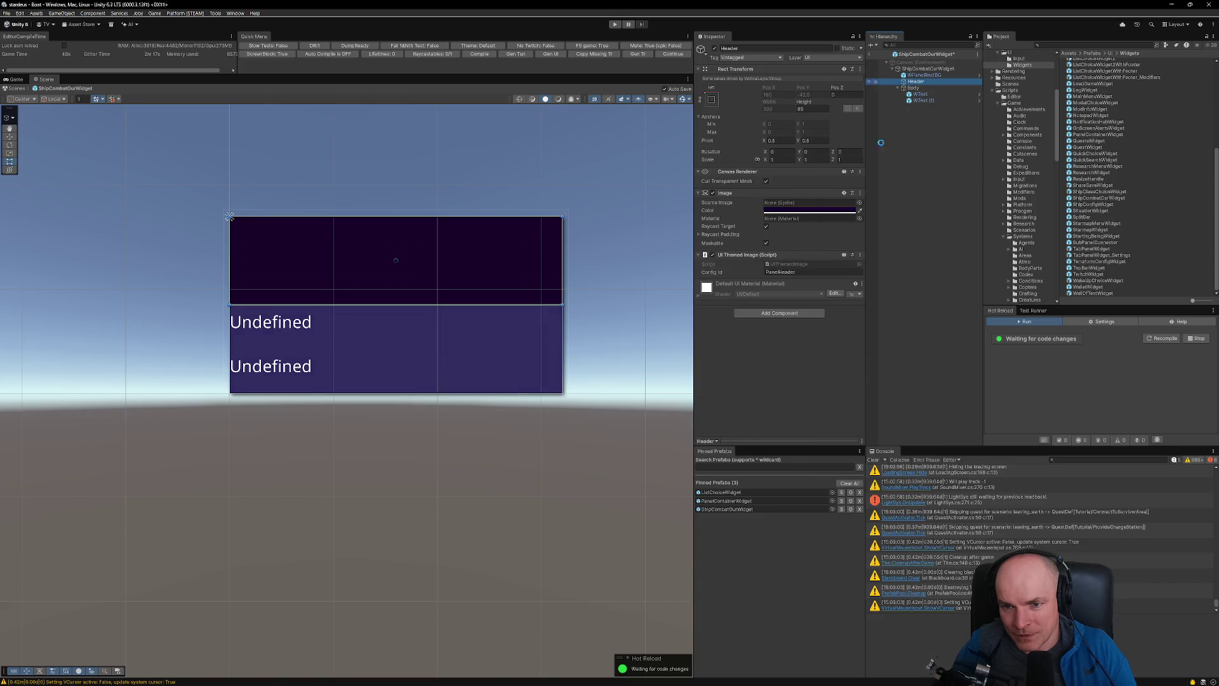
{"action": "left_click", "coordinate": [814, 210]}
{"action": "left_click_drag", "start_coordinate": [877, 288], "coordinate": [876, 286]}
{"action": "left_click", "coordinate": [899, 204]}
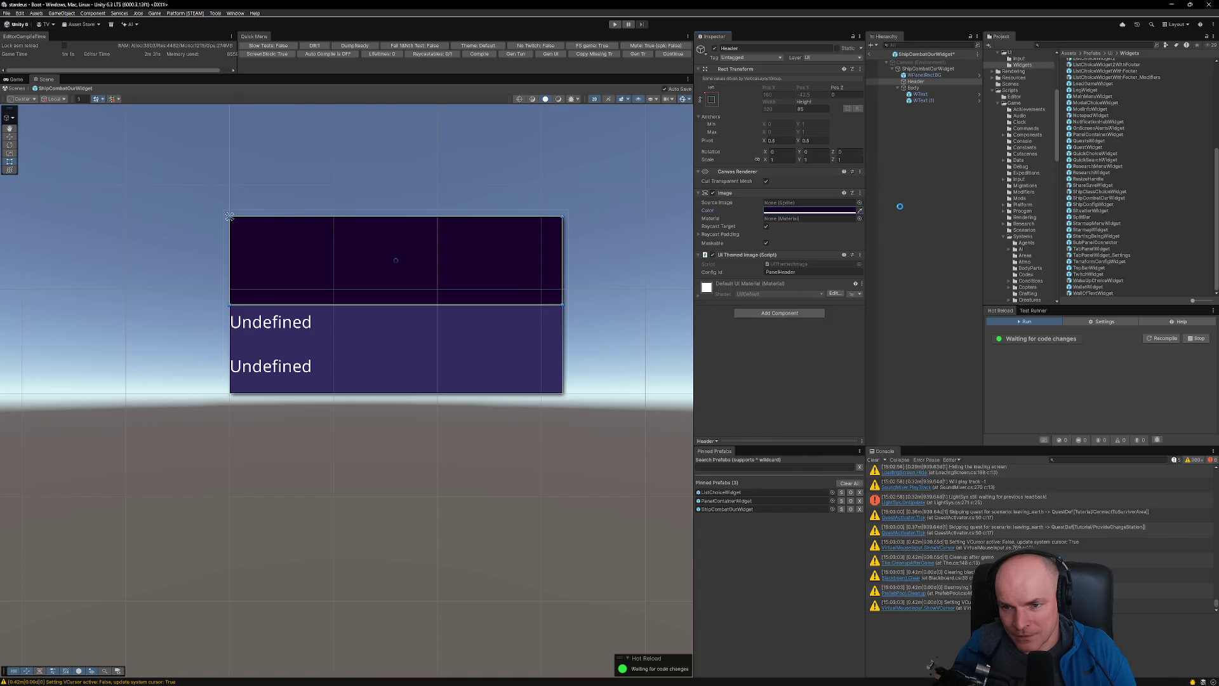
{"action": "key", "text": "ctrl+s"}
{"action": "key", "text": "alt+Tab"}
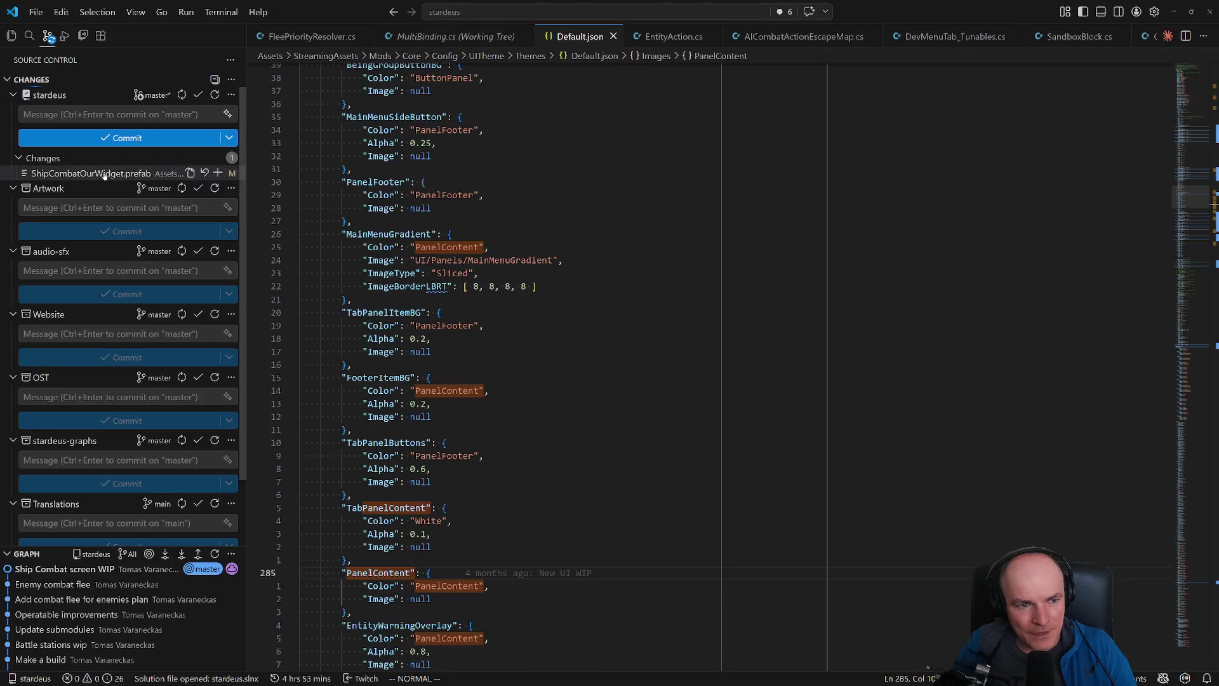
- Review the ShipCombatOurWidget.prefab diff of m_Color changes, then reselect the widget root in Unity
{"action": "left_click", "coordinate": [121, 174]}
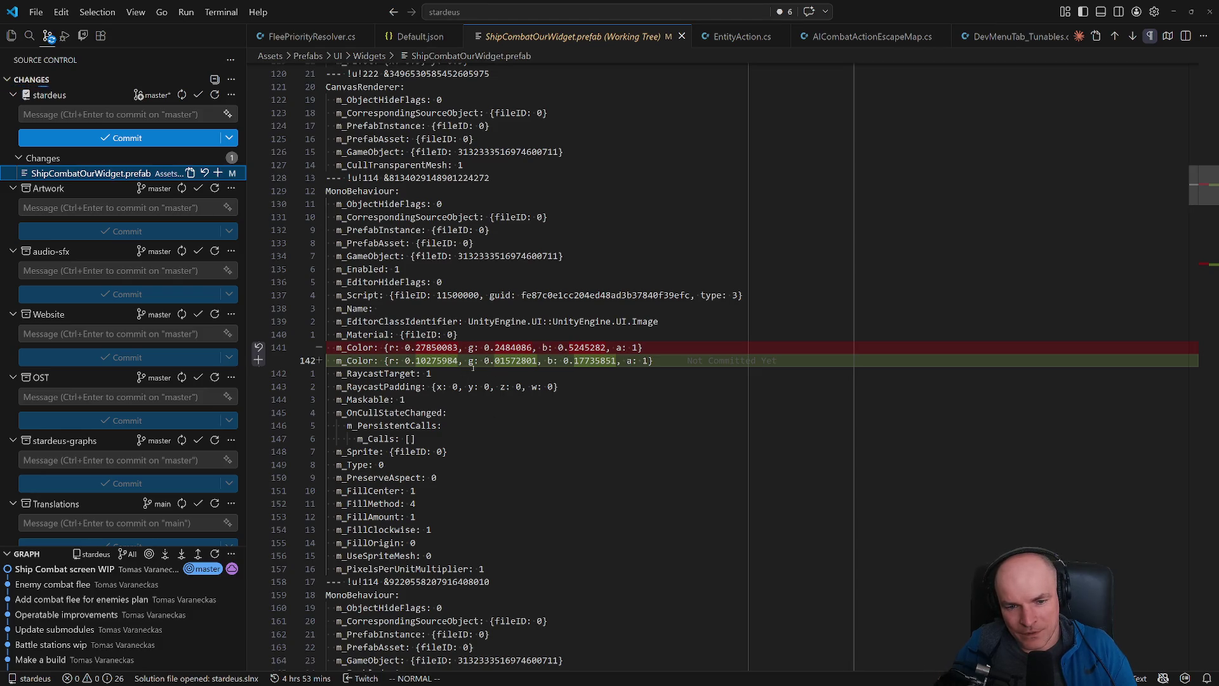
{"action": "key", "text": "alt+Tab"}
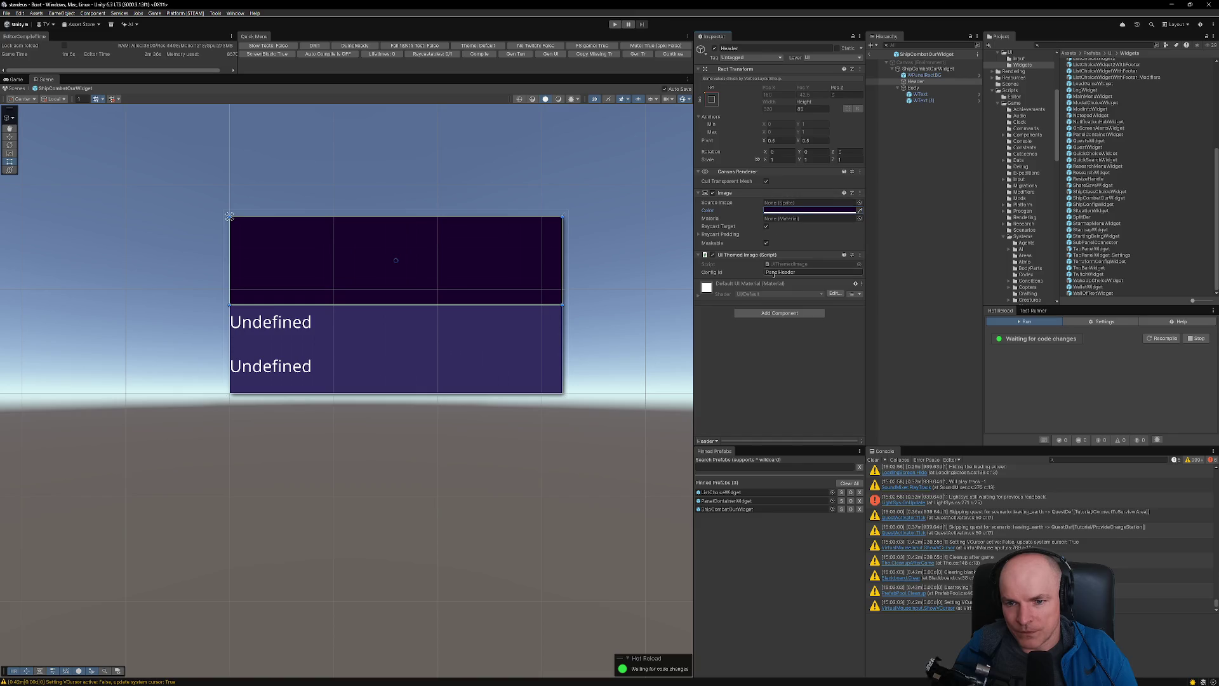
{"action": "left_click", "coordinate": [910, 70]}
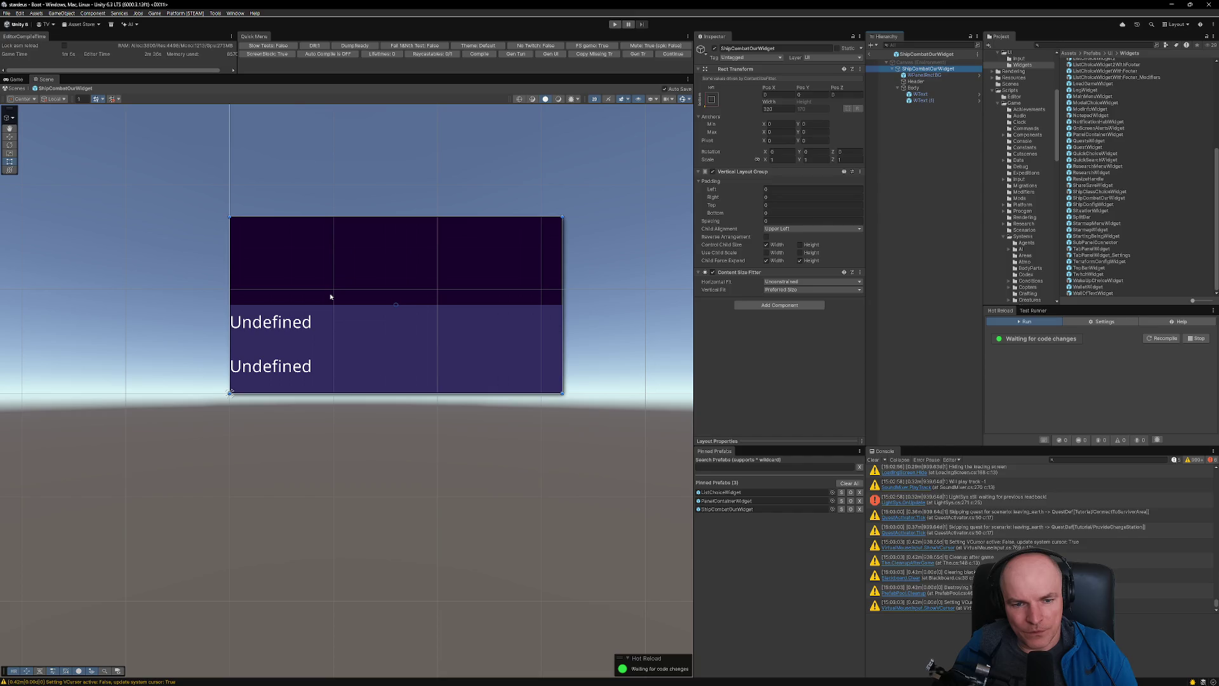
{"action": "left_click", "coordinate": [601, 676]}
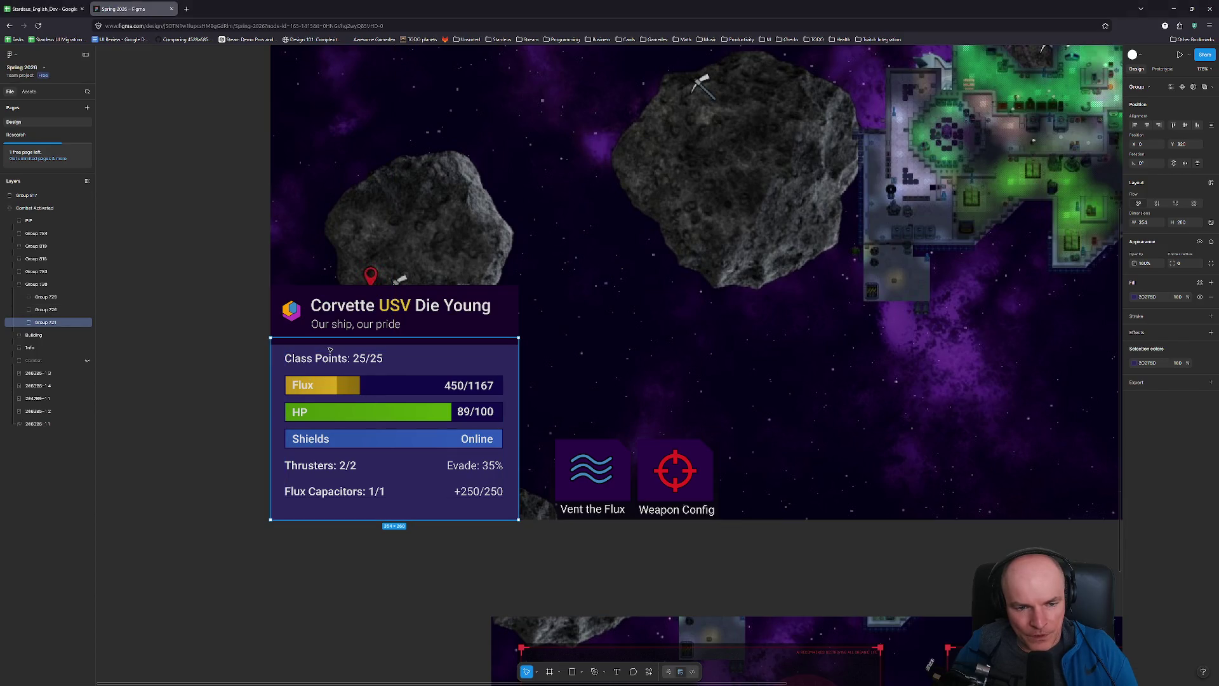
- Measure the stats frame's spacing to its group in Figma: 20, 20, 22, 31
{"action": "key", "text": "alt+Tab"}
{"action": "key", "text": "alt+Tab"}
{"action": "key", "text": "alt"}
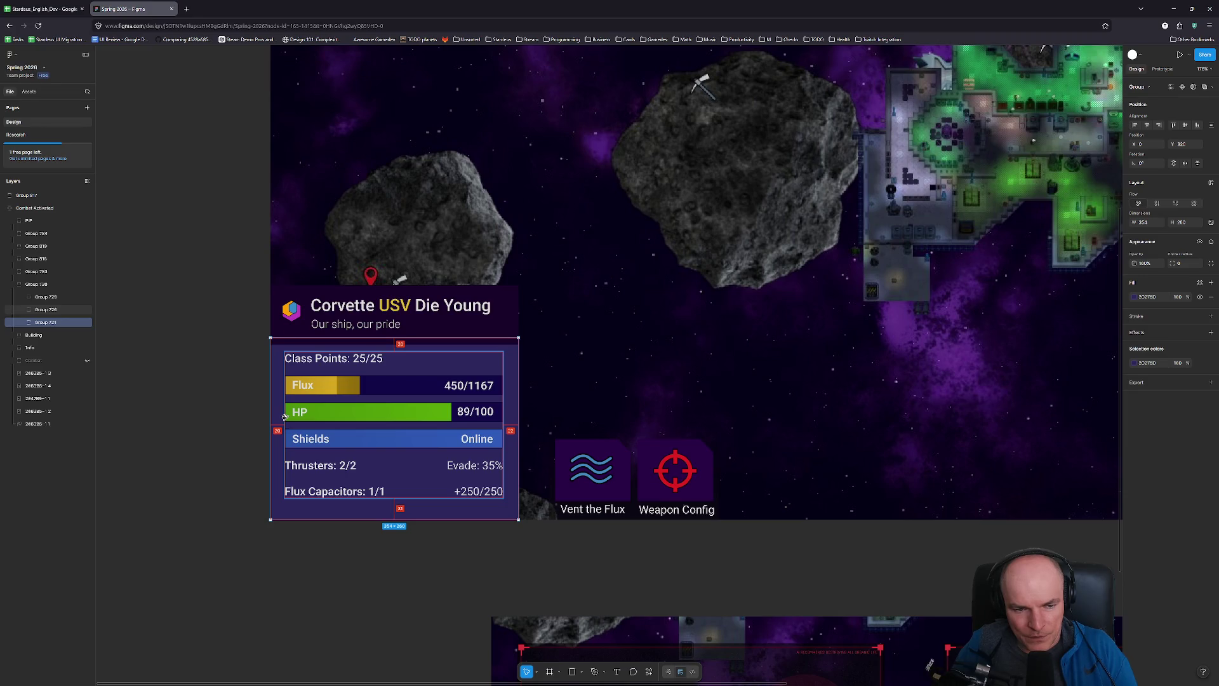
{"action": "key", "text": "alt+Tab"}
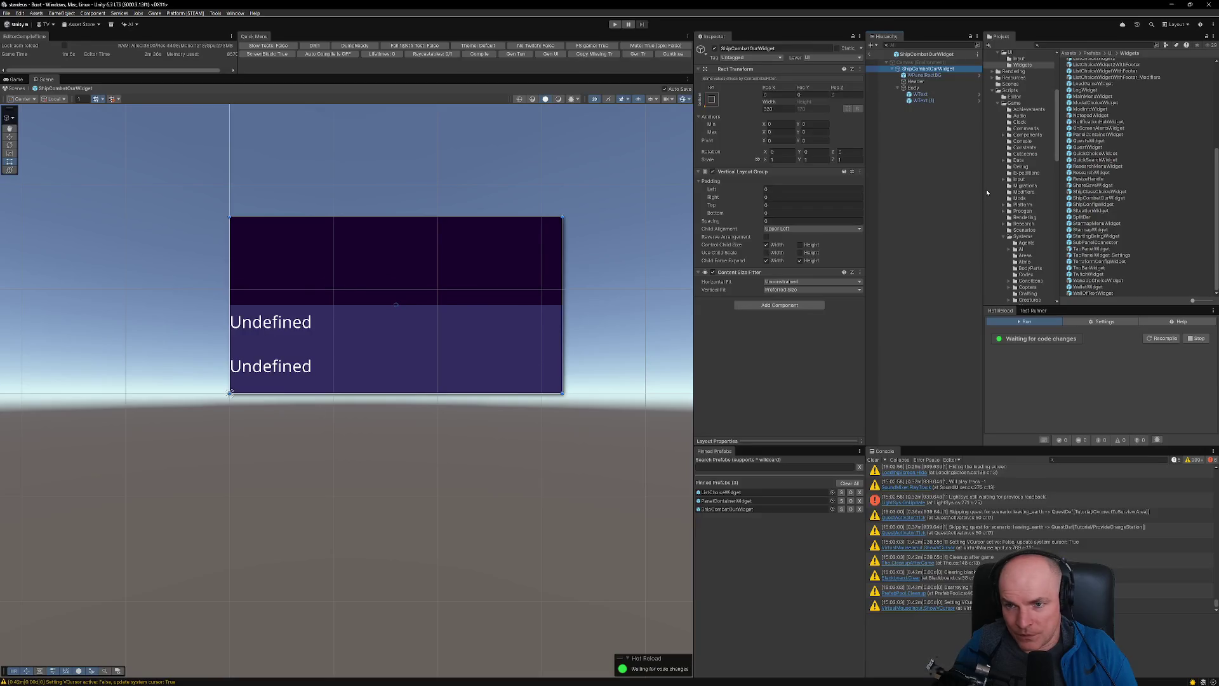
- Try 20 padding on the root layout group, then reset those padding values to 0
{"action": "double_click", "coordinate": [778, 189]}
{"action": "type", "text": "20"}
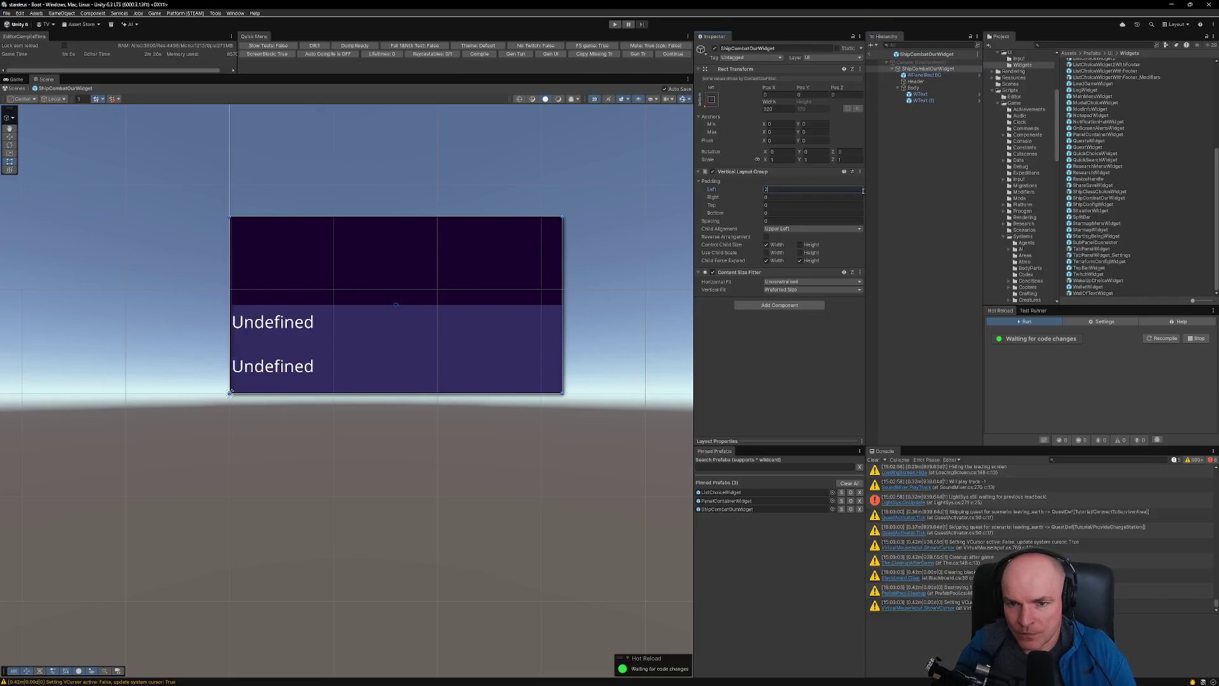
{"action": "key", "text": "Tab"}
{"action": "type", "text": "20"}
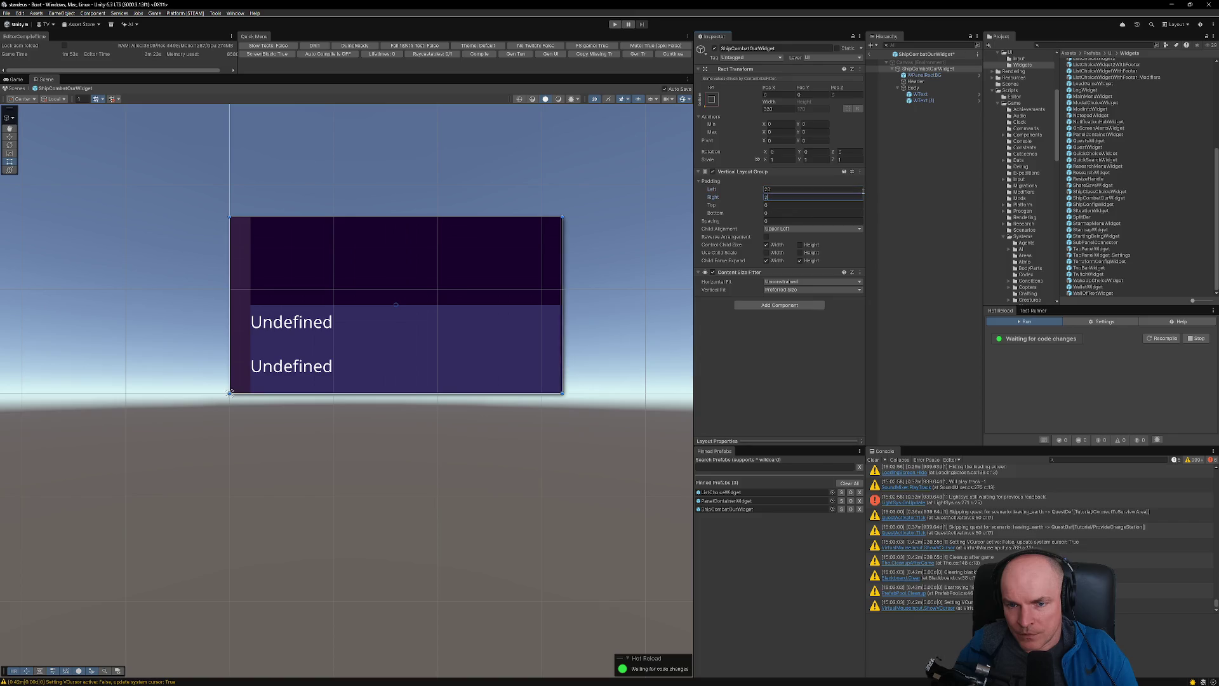
{"action": "key", "text": "Tab"}
{"action": "type", "text": "20"}
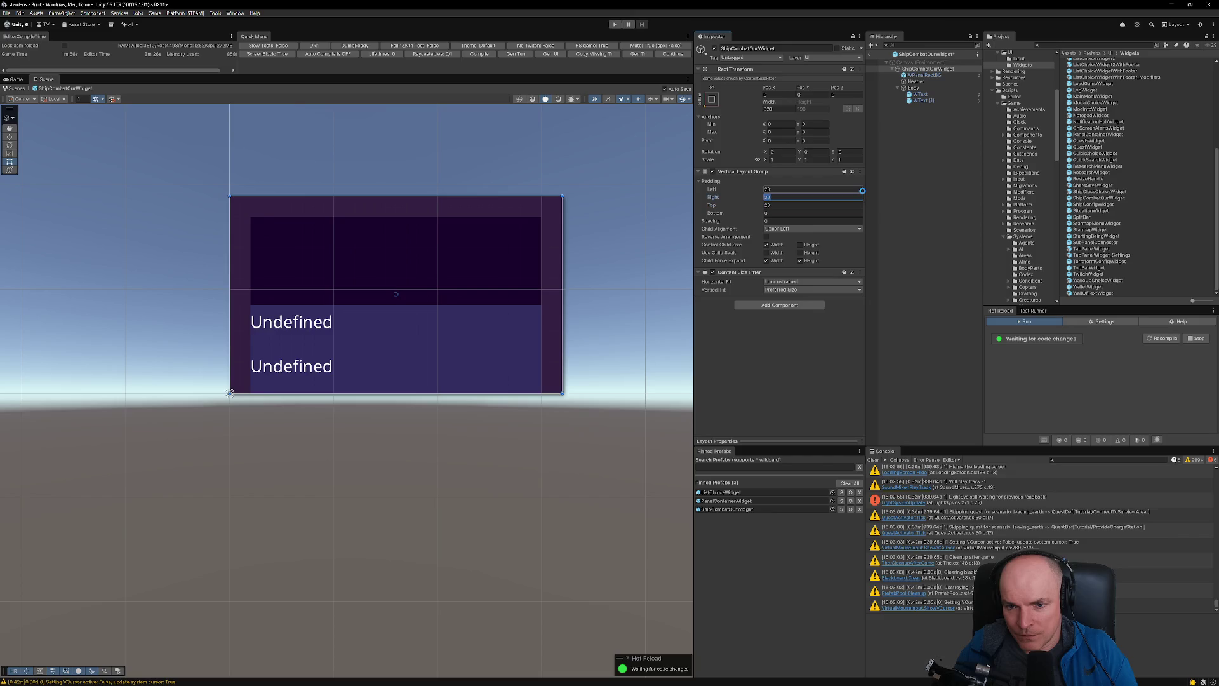
{"action": "left_click", "coordinate": [847, 191]}
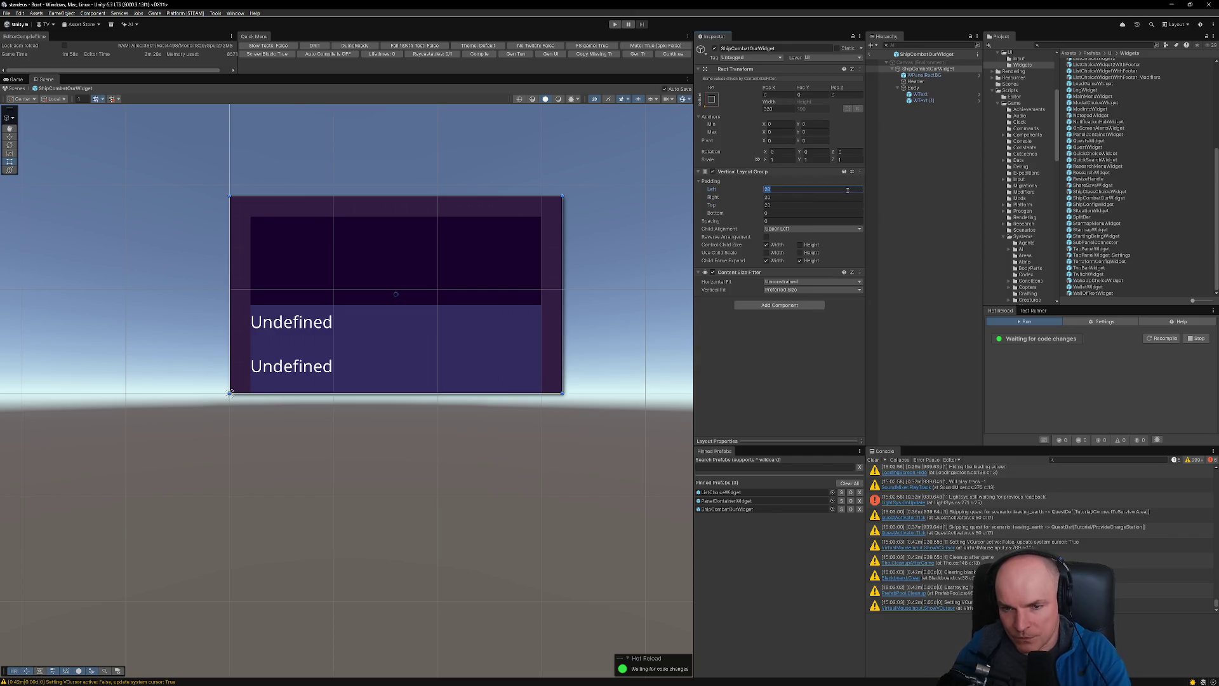
{"action": "type", "text": "0"}
{"action": "key", "text": "Tab"}
{"action": "type", "text": "0"}
{"action": "left_click", "coordinate": [775, 206]}
{"action": "type", "text": "0"}
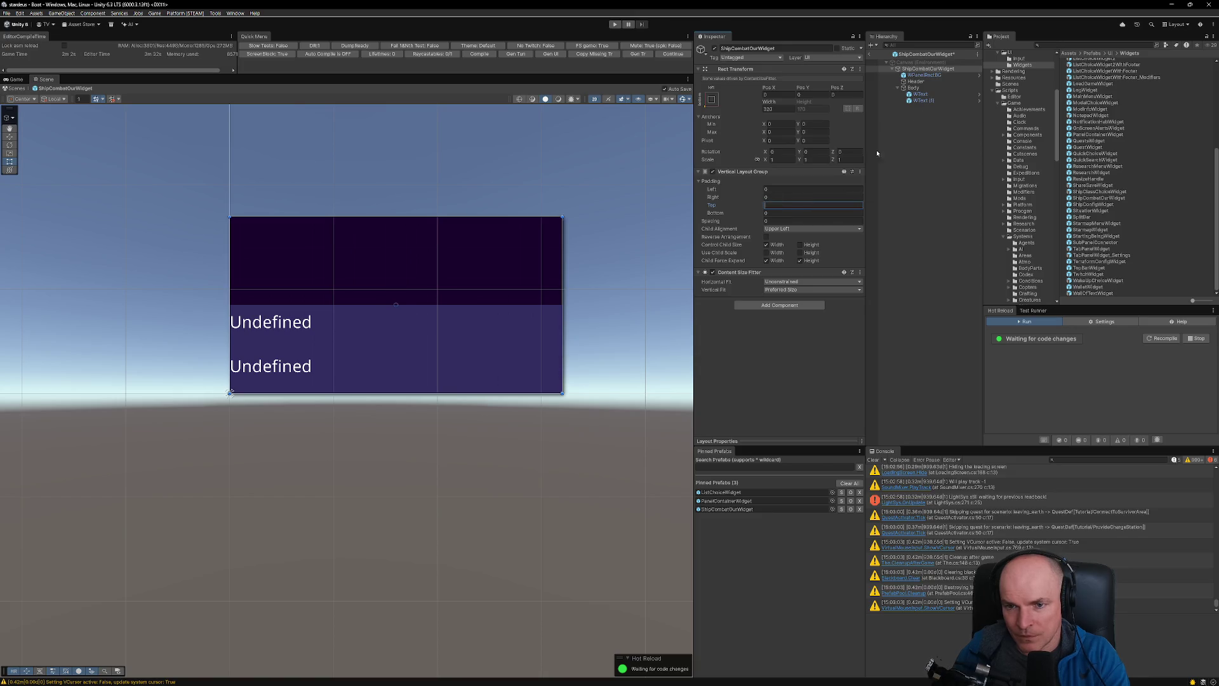
- Set Body's Vertical Layout Group padding to 20 left, right and top, 30 bottom
{"action": "left_click", "coordinate": [915, 87]}
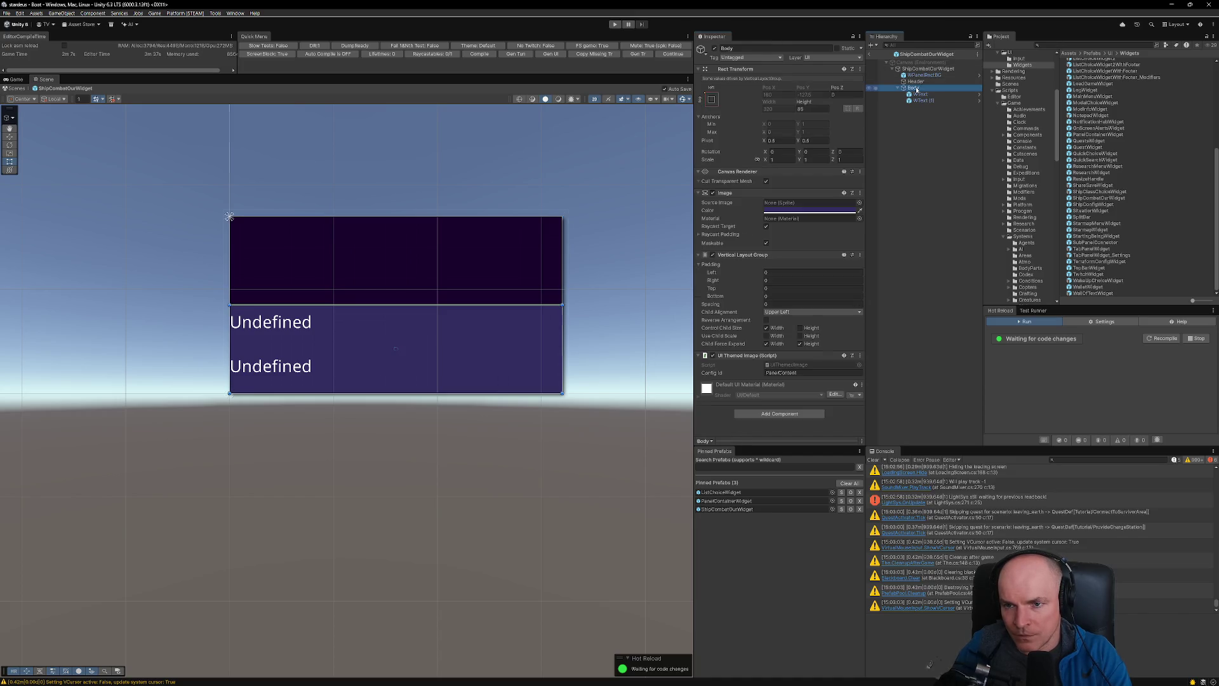
{"action": "left_click", "coordinate": [778, 272]}
{"action": "type", "text": "20"}
{"action": "left_click", "coordinate": [781, 283]}
{"action": "type", "text": "20"}
{"action": "key", "text": "Tab"}
{"action": "type", "text": "20"}
{"action": "key", "text": "Tab"}
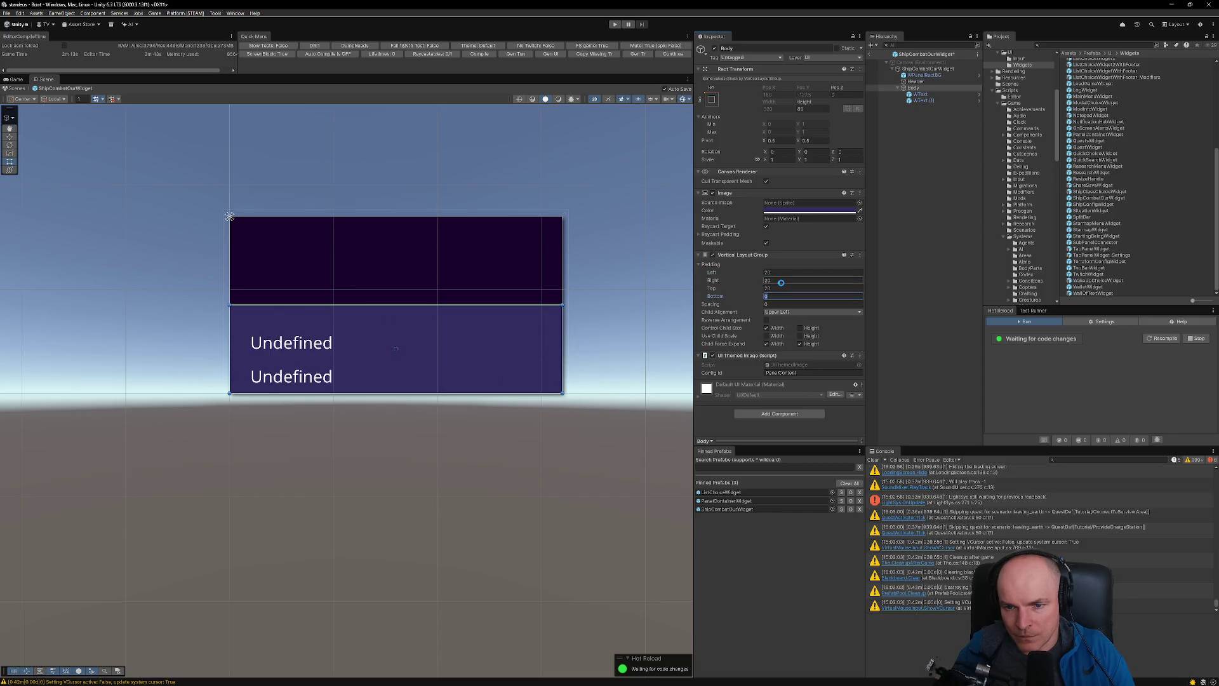
{"action": "type", "text": "30"}
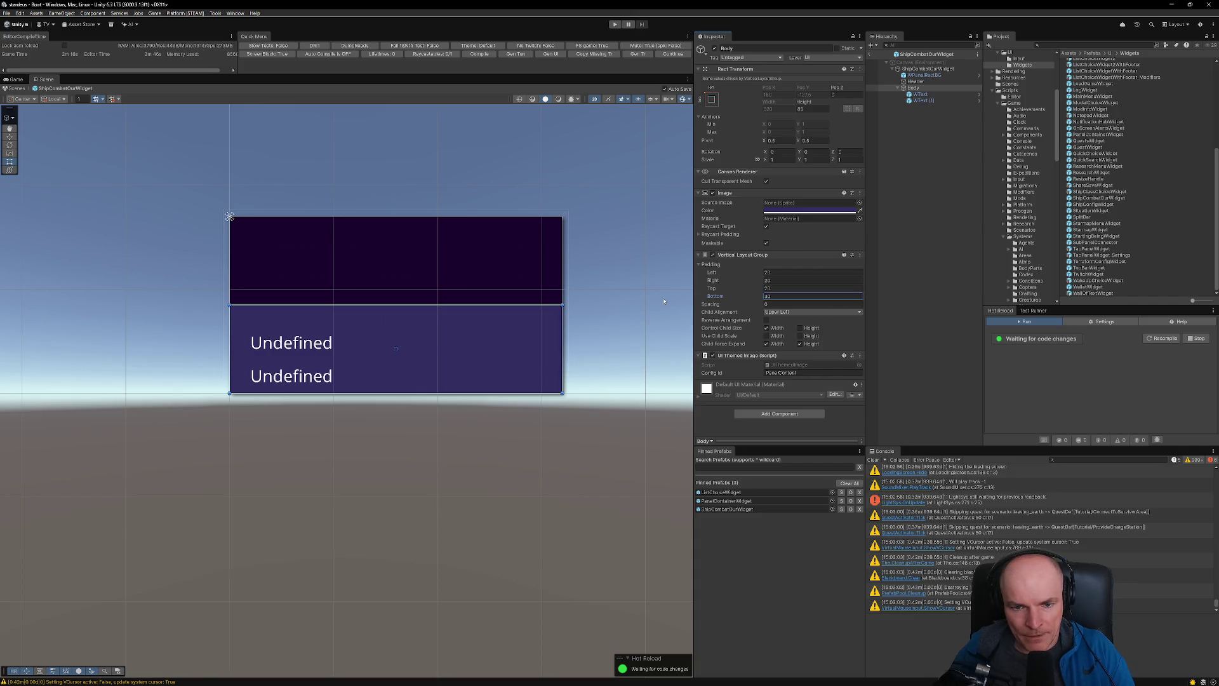
- Check the Flux bar size in the Figma mockup and set Body's spacing to 10
{"action": "key", "text": "alt+Tab"}
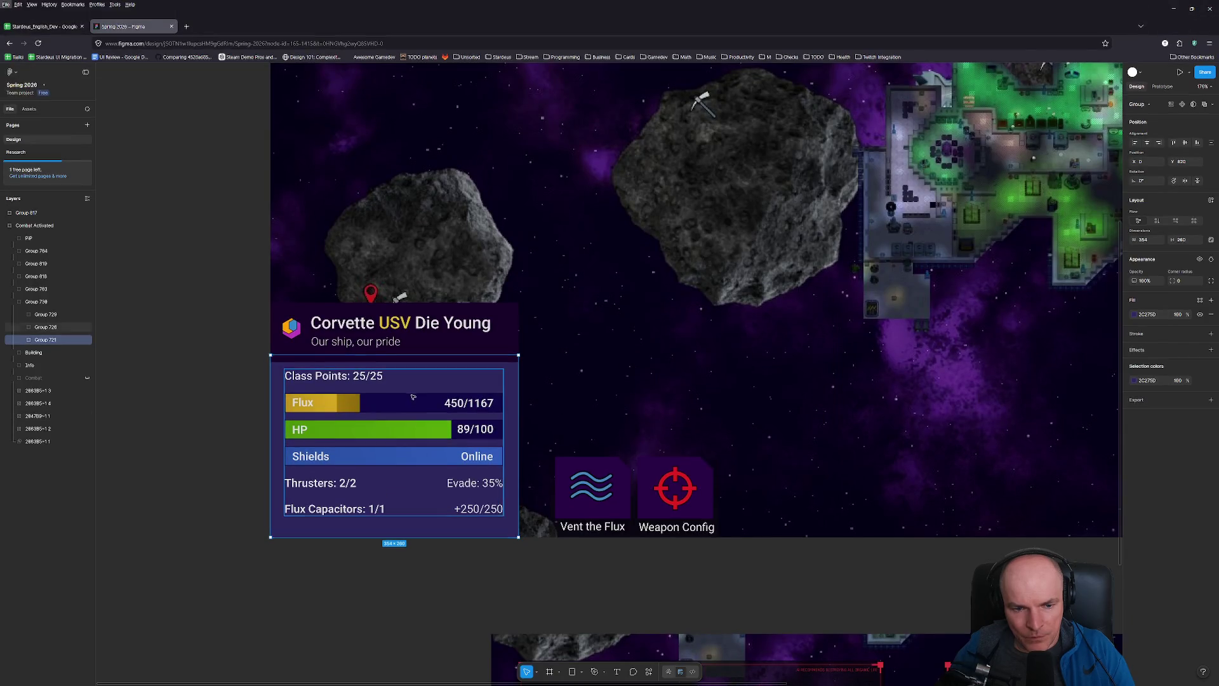
{"action": "double_click", "coordinate": [412, 390]}
{"action": "double_click", "coordinate": [412, 390]}
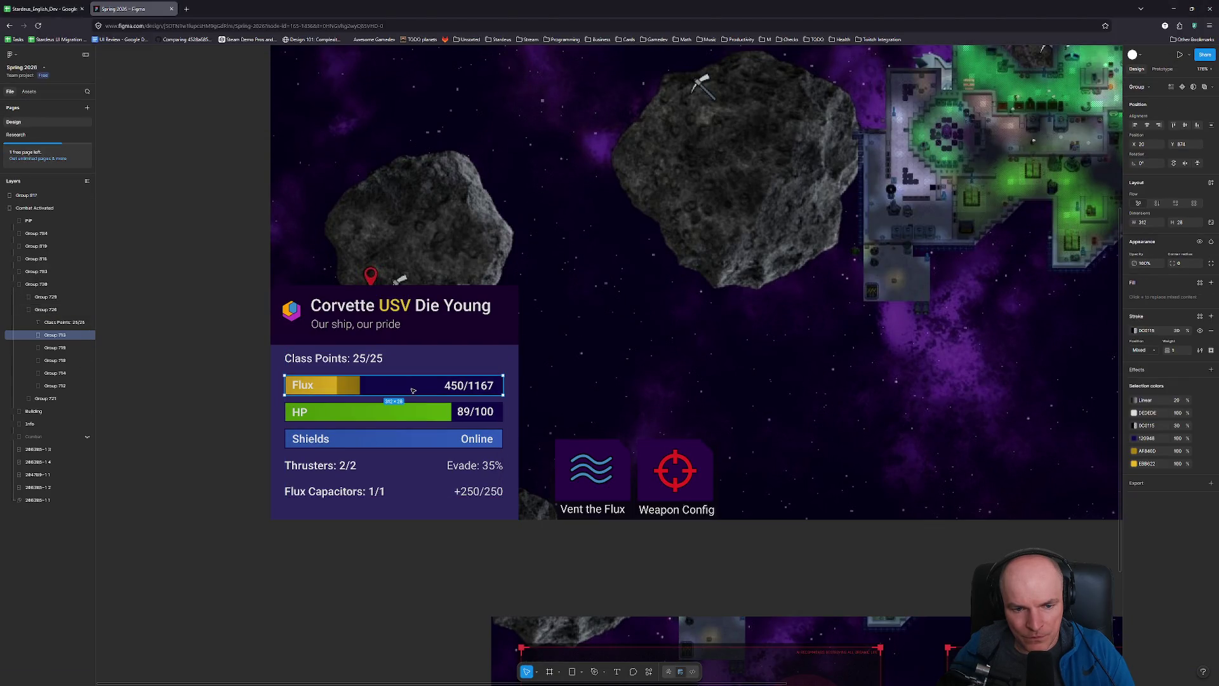
{"action": "key", "text": "alt+Tab"}
{"action": "left_click", "coordinate": [772, 305]}
{"action": "type", "text": "10"}
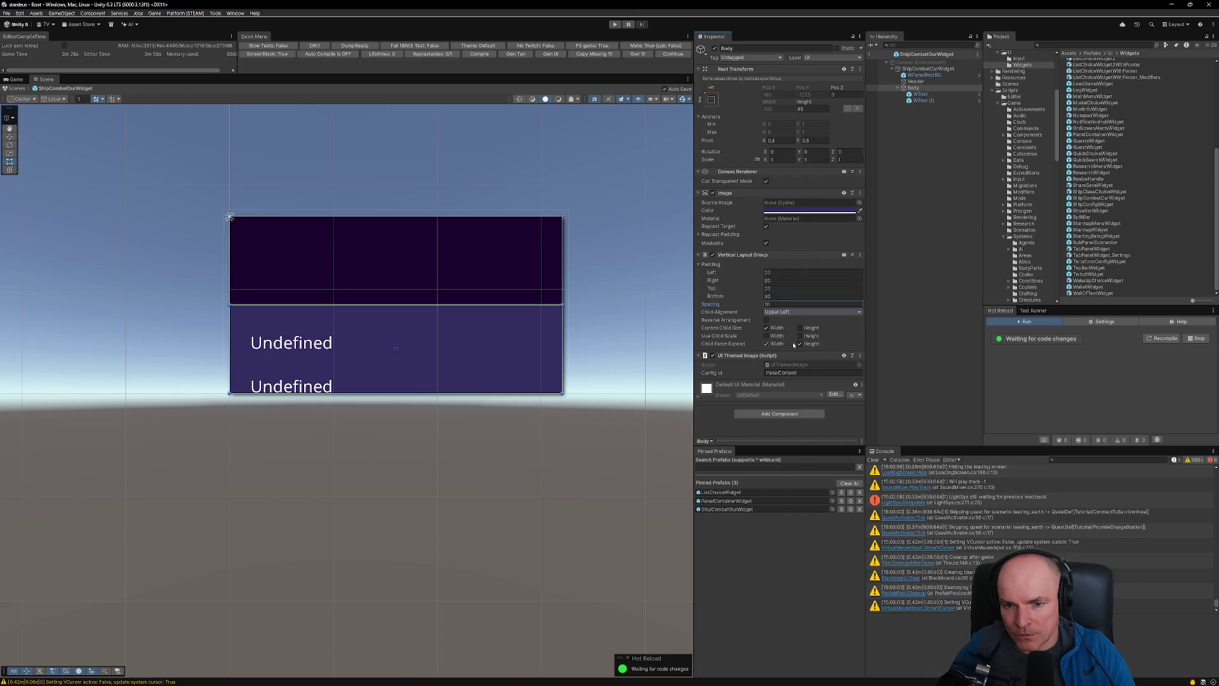
- Add a Content Size Fitter to Body with Vertical Fit set to Preferred Size
{"action": "left_click", "coordinate": [776, 414]}
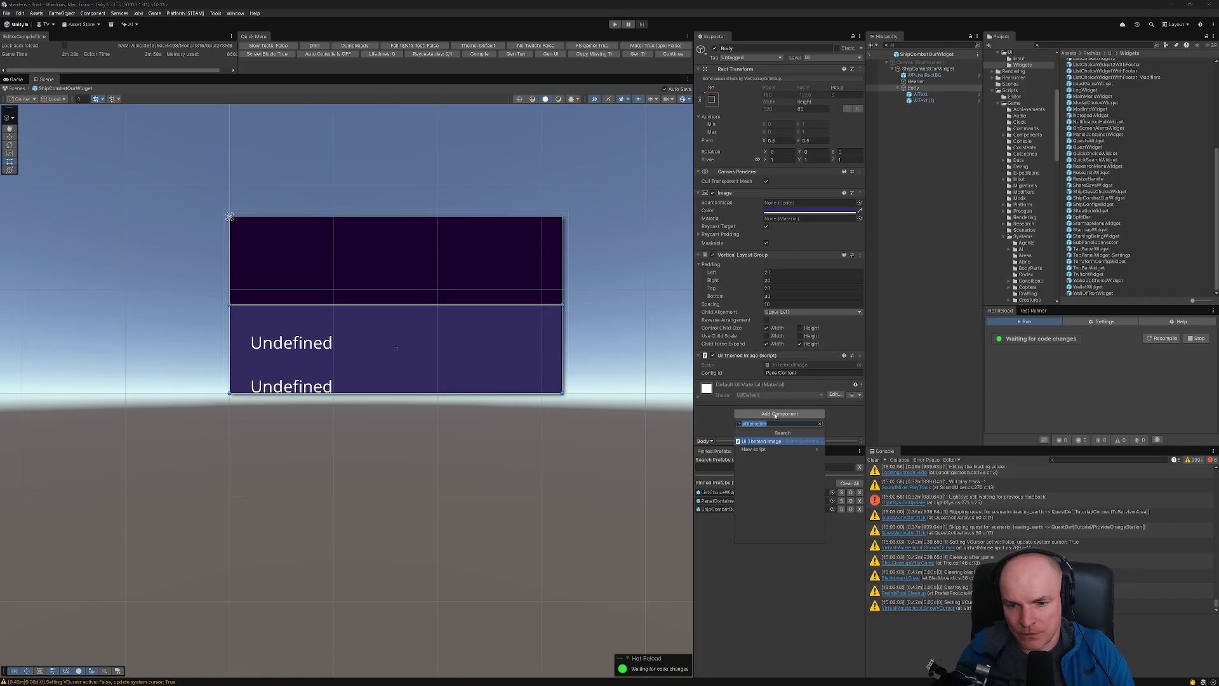
{"action": "type", "text": "content"}
{"action": "key", "text": "Return"}
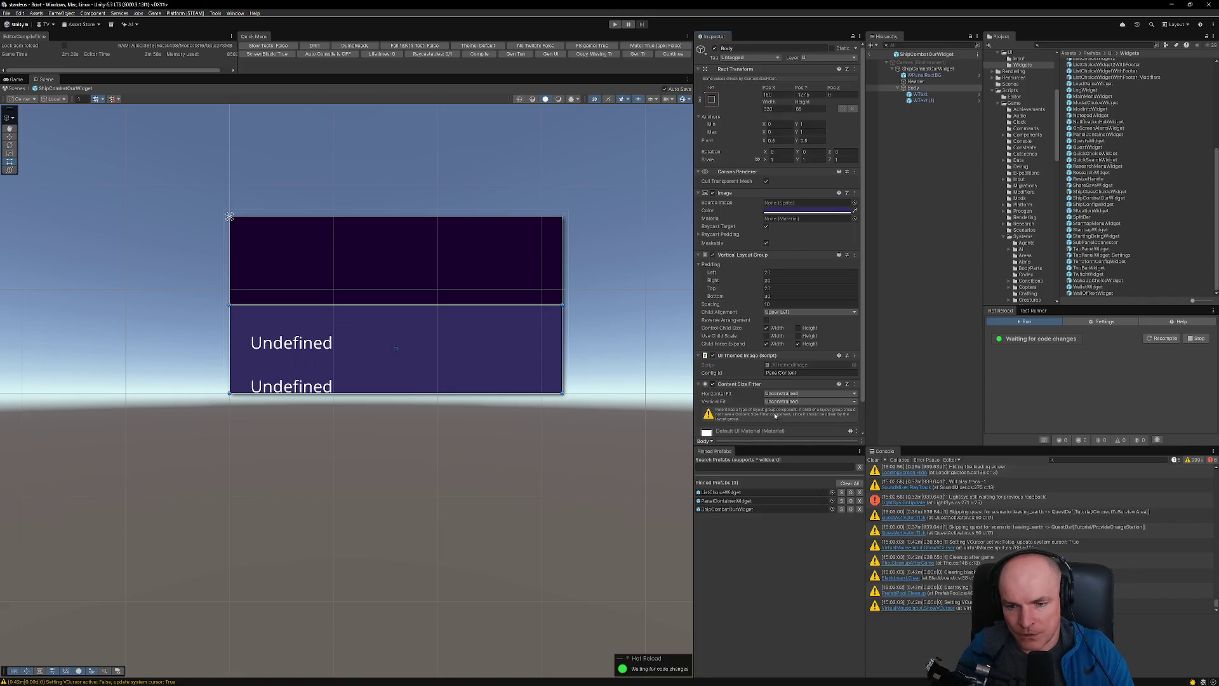
{"action": "left_click", "coordinate": [781, 401]}
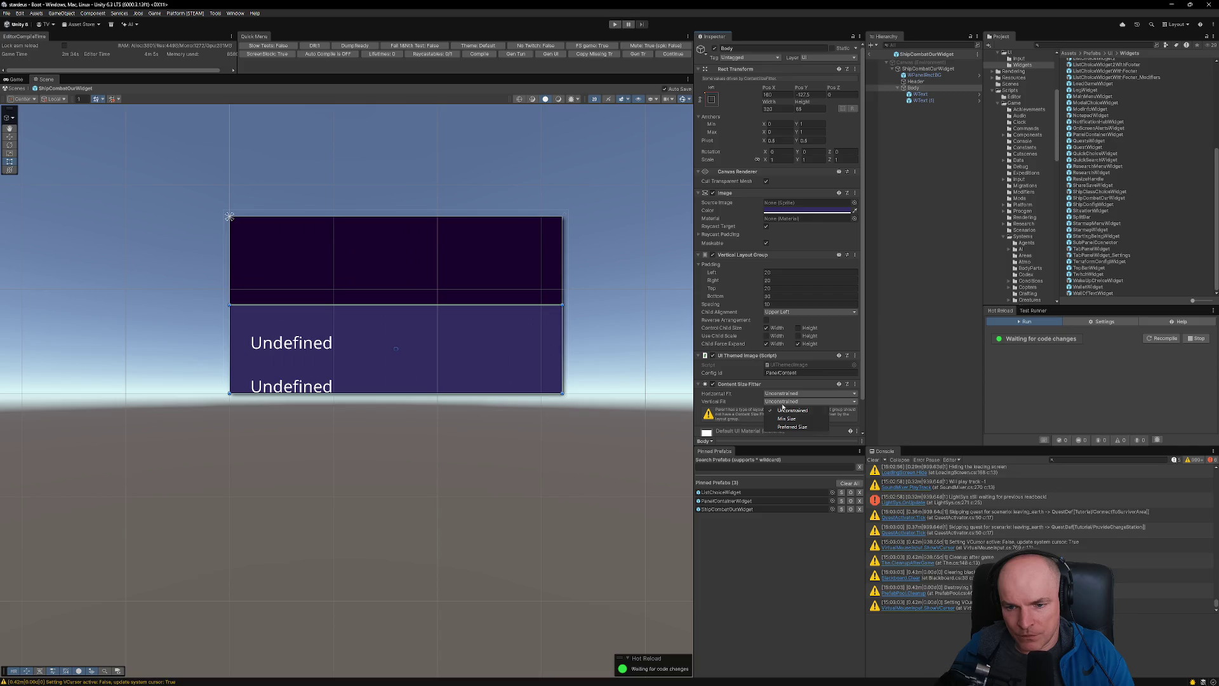
{"action": "left_click", "coordinate": [791, 427]}
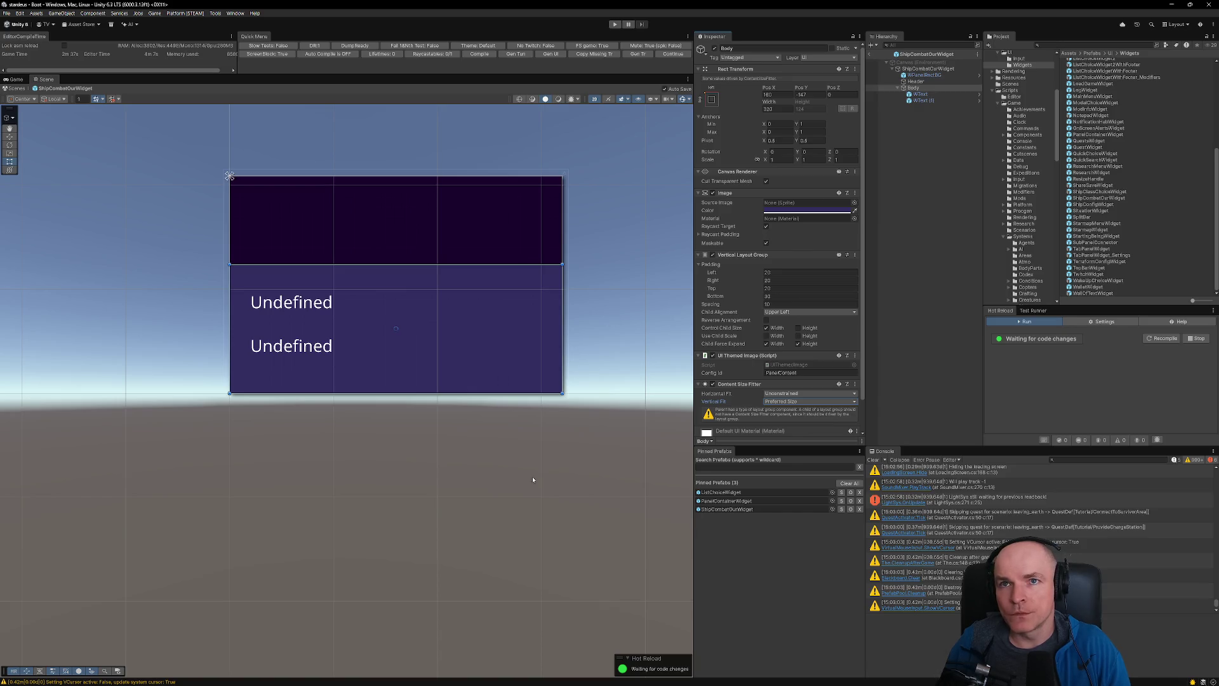
- Compare against the Figma mockup's Flux bar (392 × 28)
{"action": "left_click", "coordinate": [601, 676]}
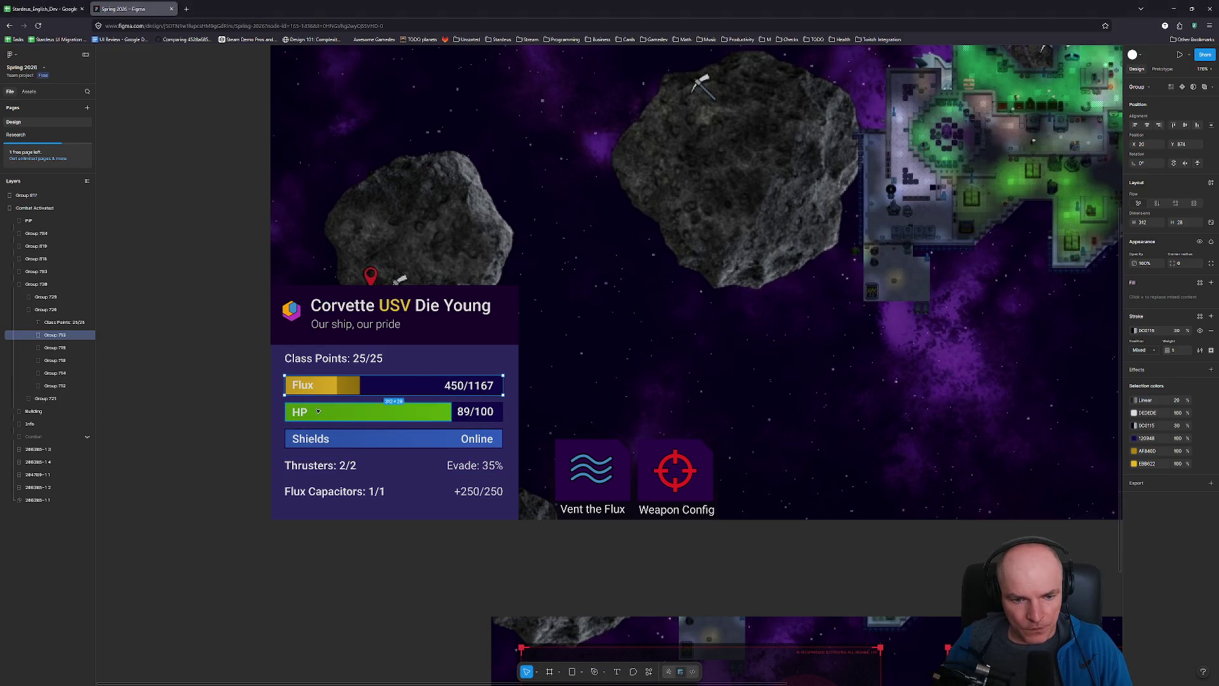
{"action": "scroll", "coordinate": [317, 387], "scroll_direction": "up", "scroll_amount": 5}
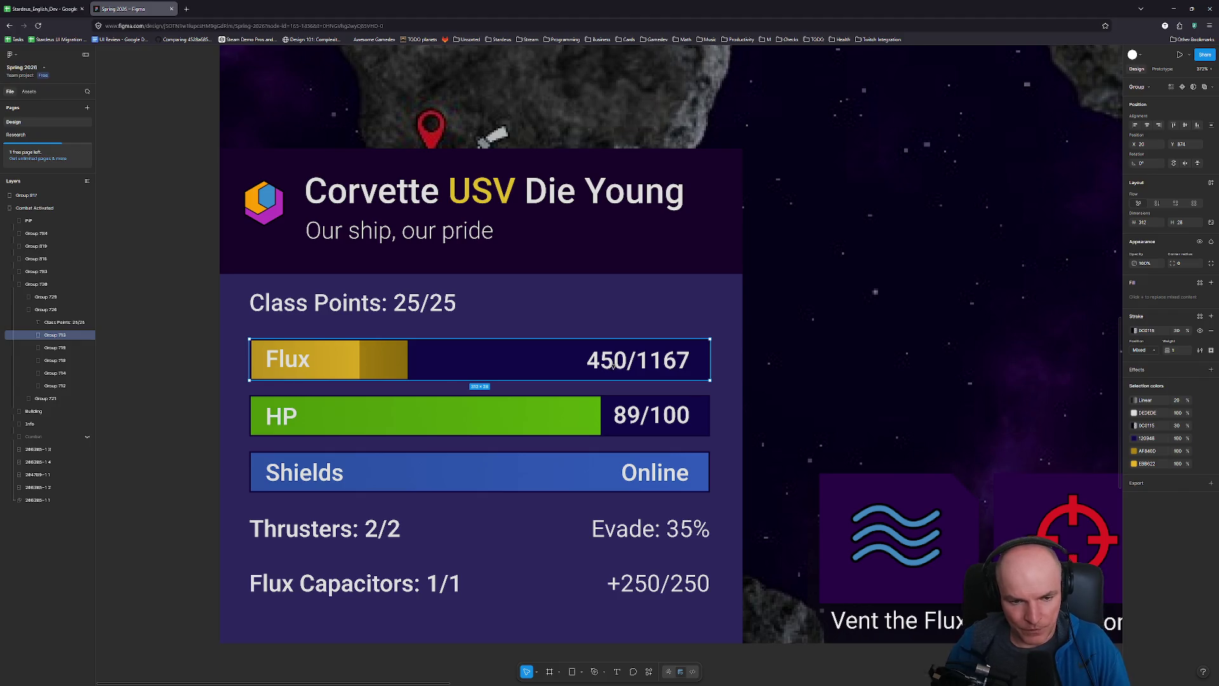
{"action": "key", "text": "alt+Tab"}
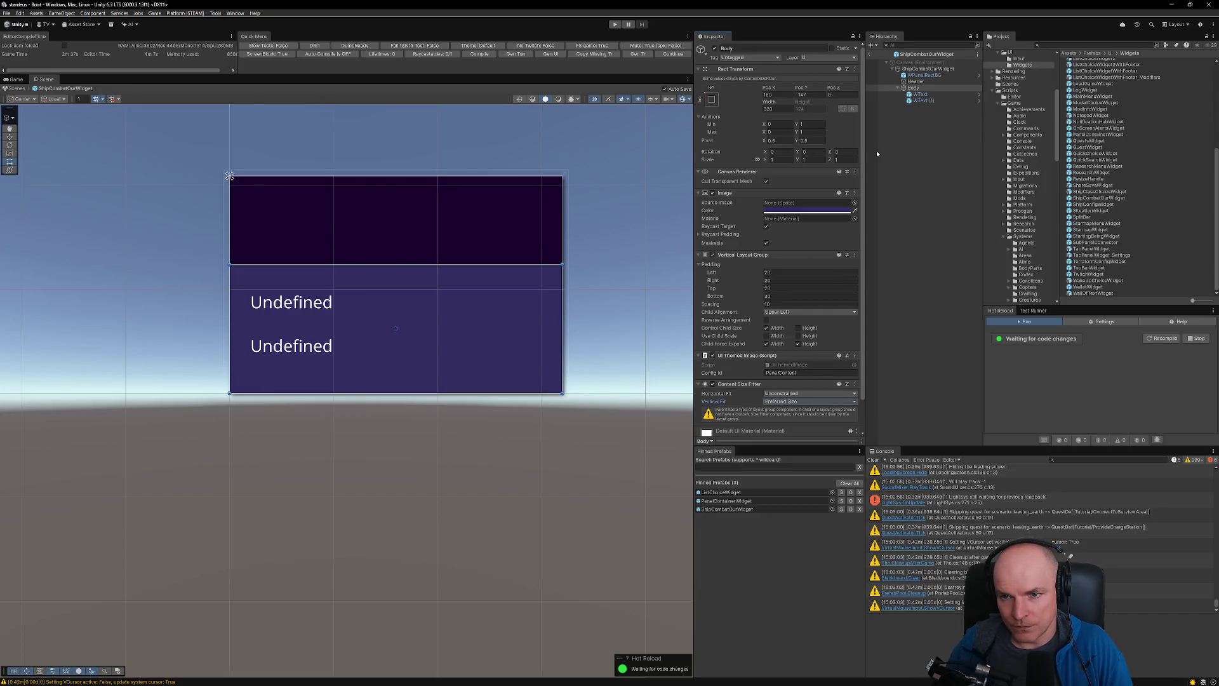
- Search the project for 'stacked' and open the UIInfoBlockProgressStackedWidget prefab
{"action": "left_click", "coordinate": [1065, 45]}
{"action": "type", "text": "stacked"}
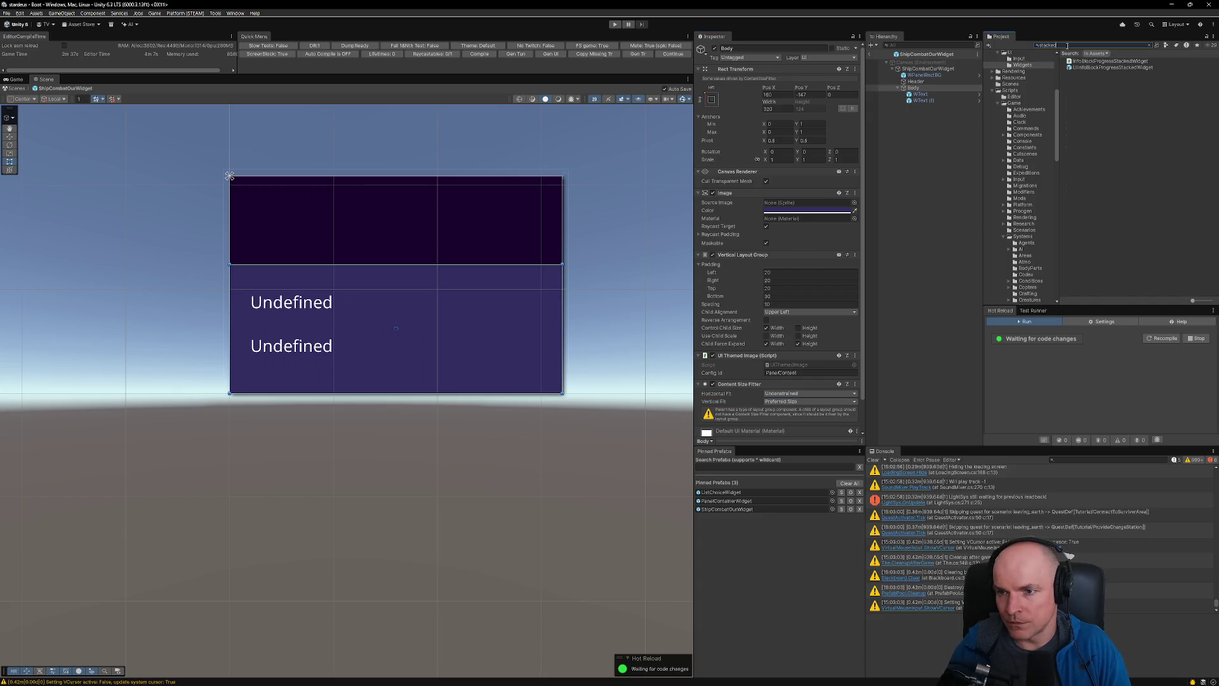
{"action": "double_click", "coordinate": [1110, 68]}
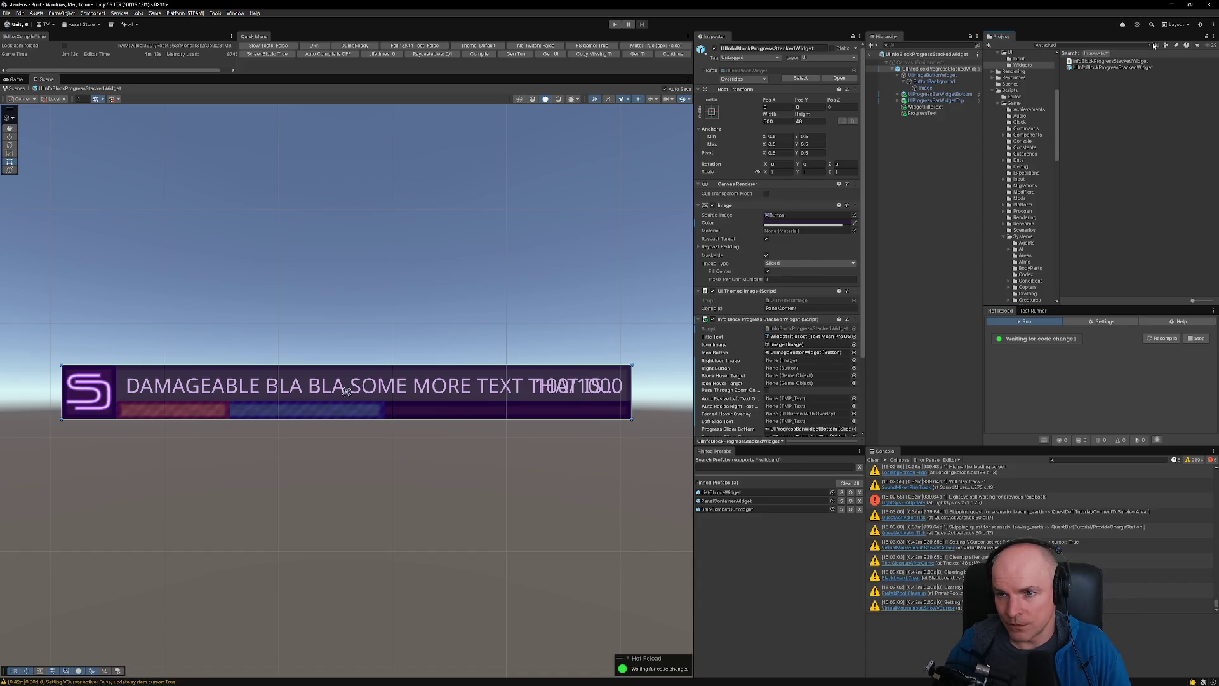
- Search for 'progres' and open the WProgressBar prefab in Prefab Mode
{"action": "left_click", "coordinate": [1085, 47]}
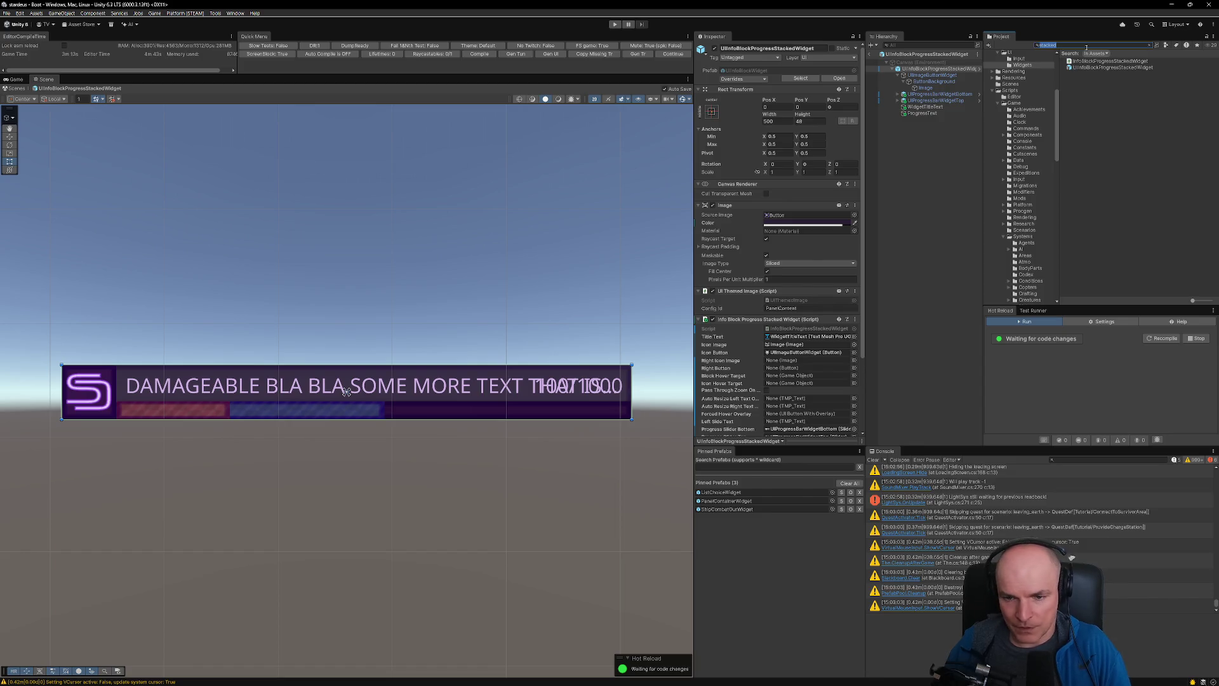
{"action": "type", "text": "pro"}
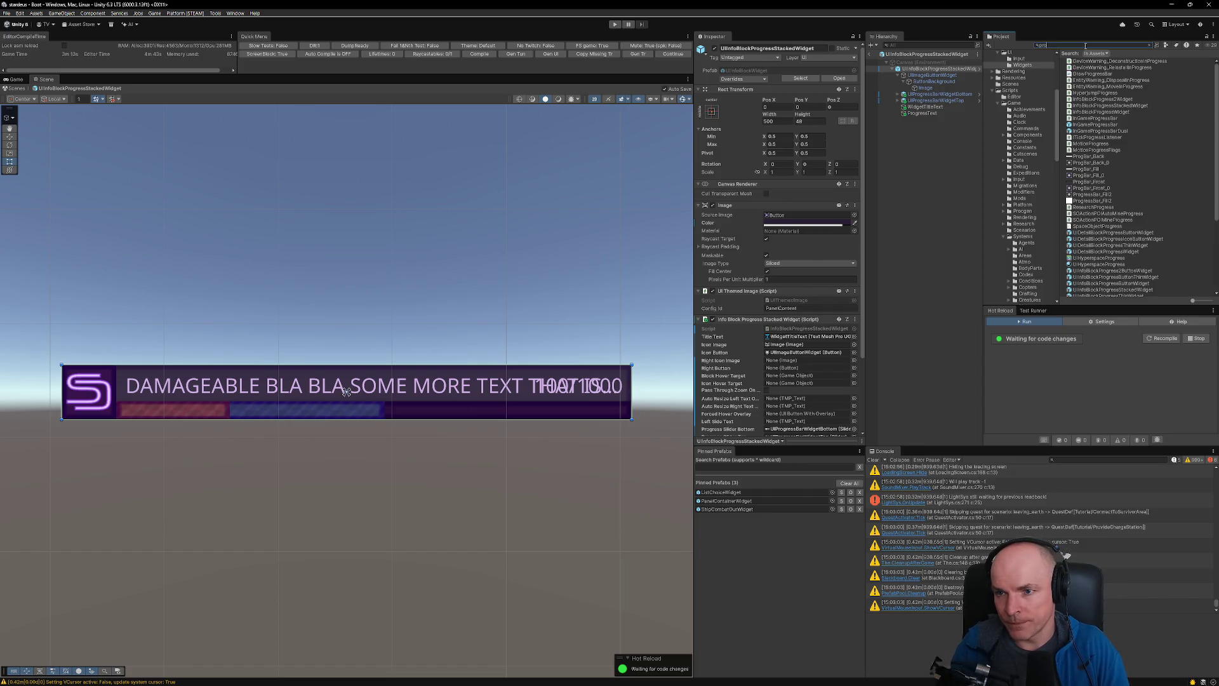
{"action": "type", "text": "gress"}
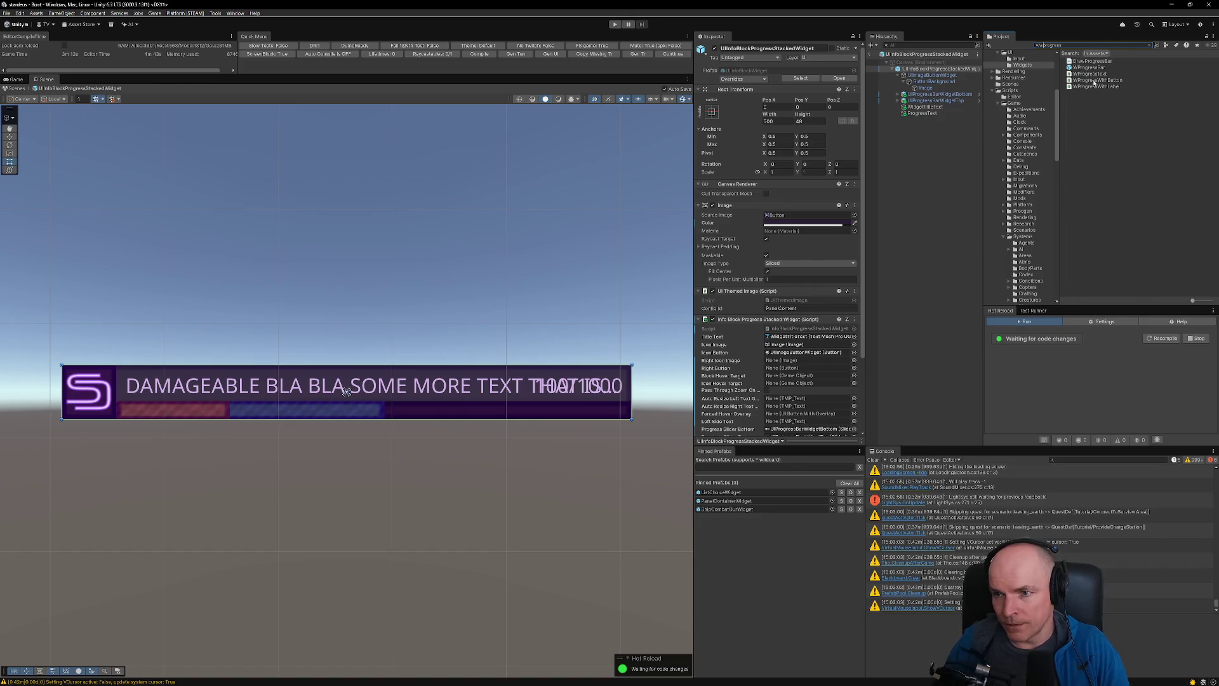
{"action": "double_click", "coordinate": [1089, 67]}
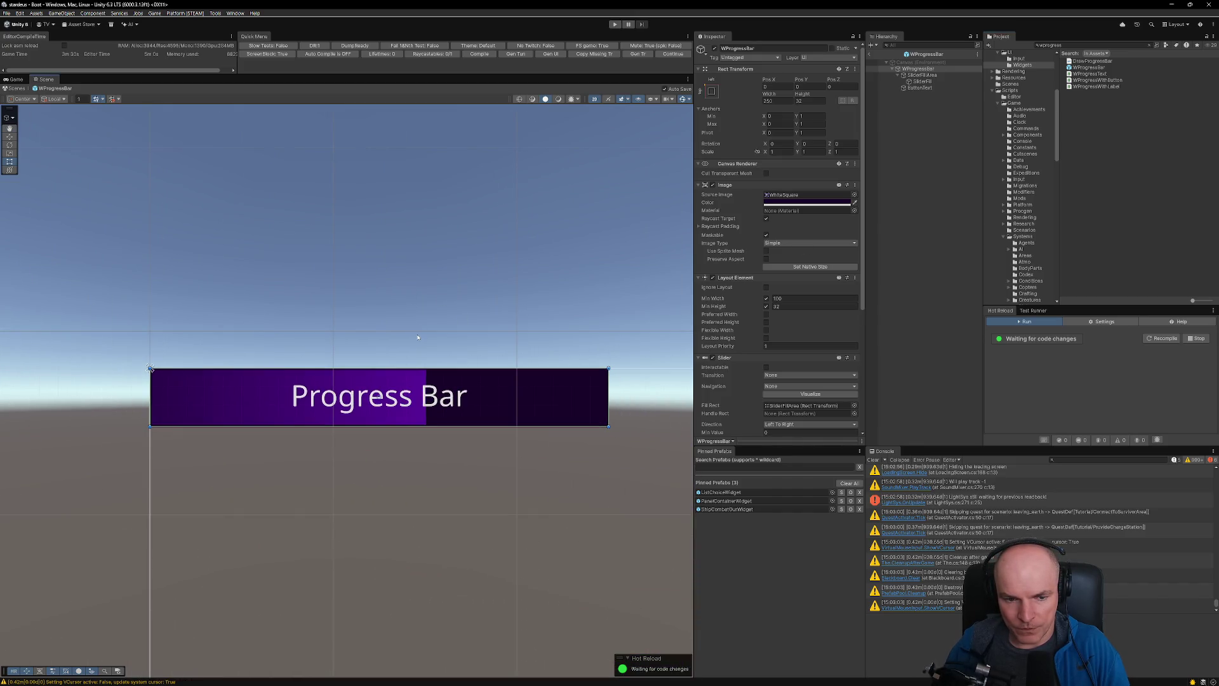
- Locate the WProgressBar prefab asset in its project folder
{"action": "key", "text": "alt+Tab"}
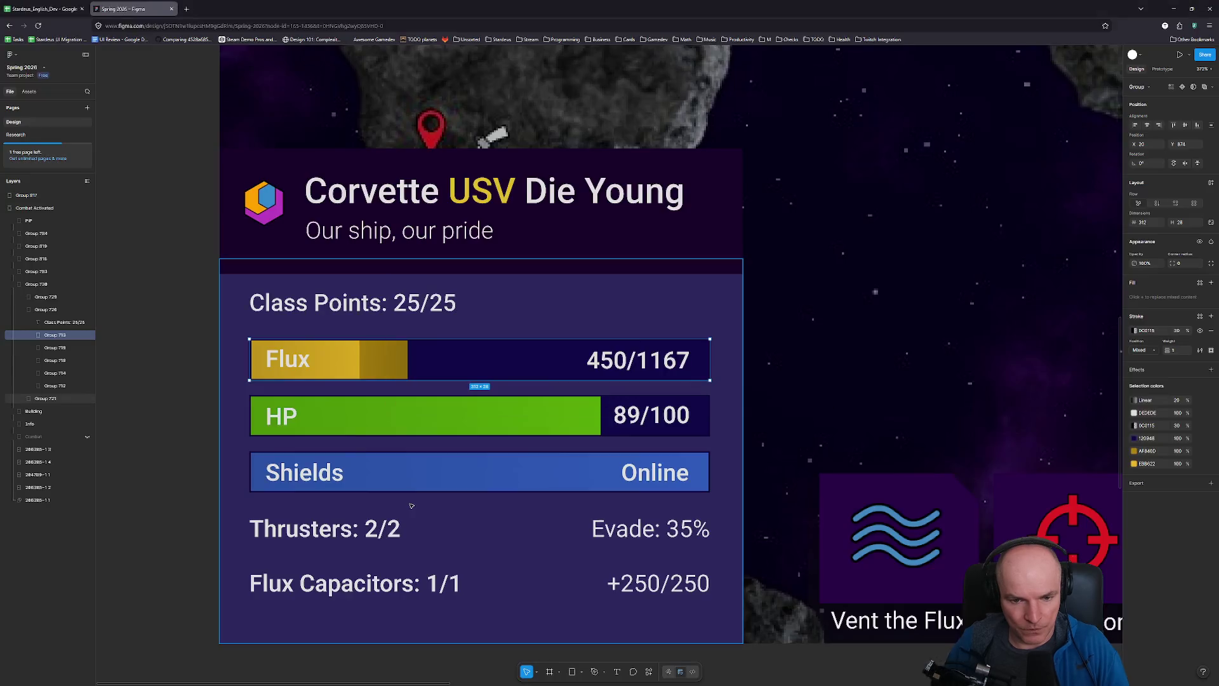
{"action": "key", "text": "alt+Tab"}
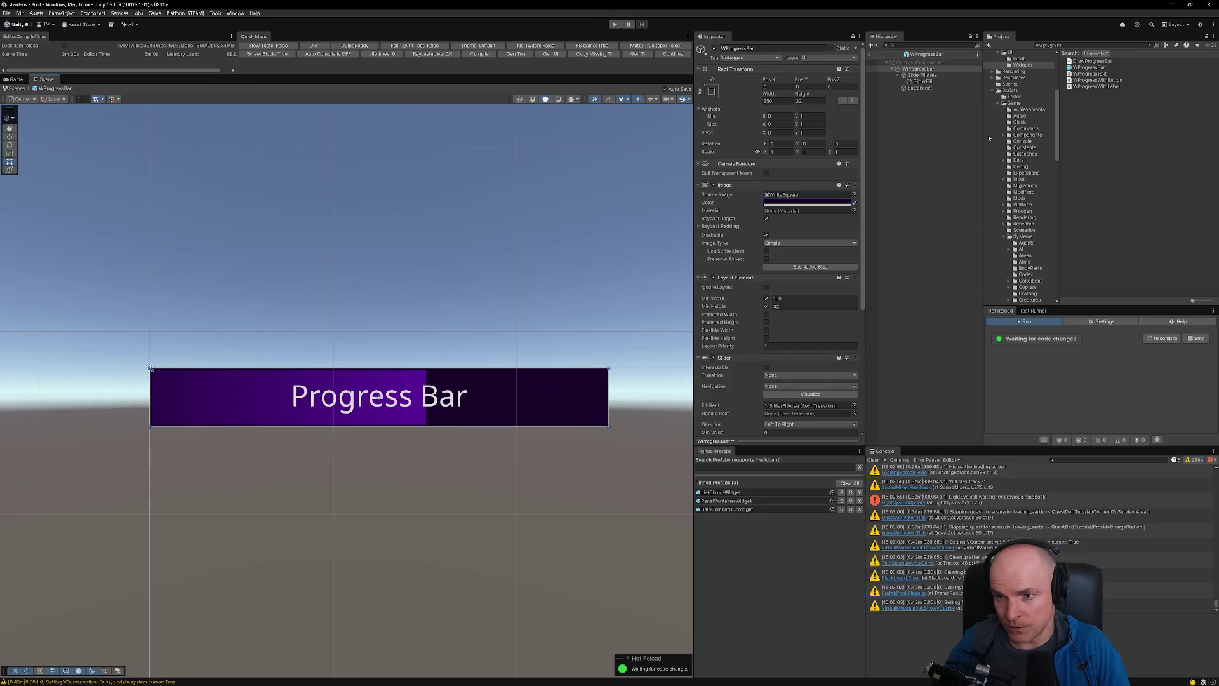
{"action": "left_click", "coordinate": [1088, 67]}
{"action": "left_click", "coordinate": [1148, 45]}
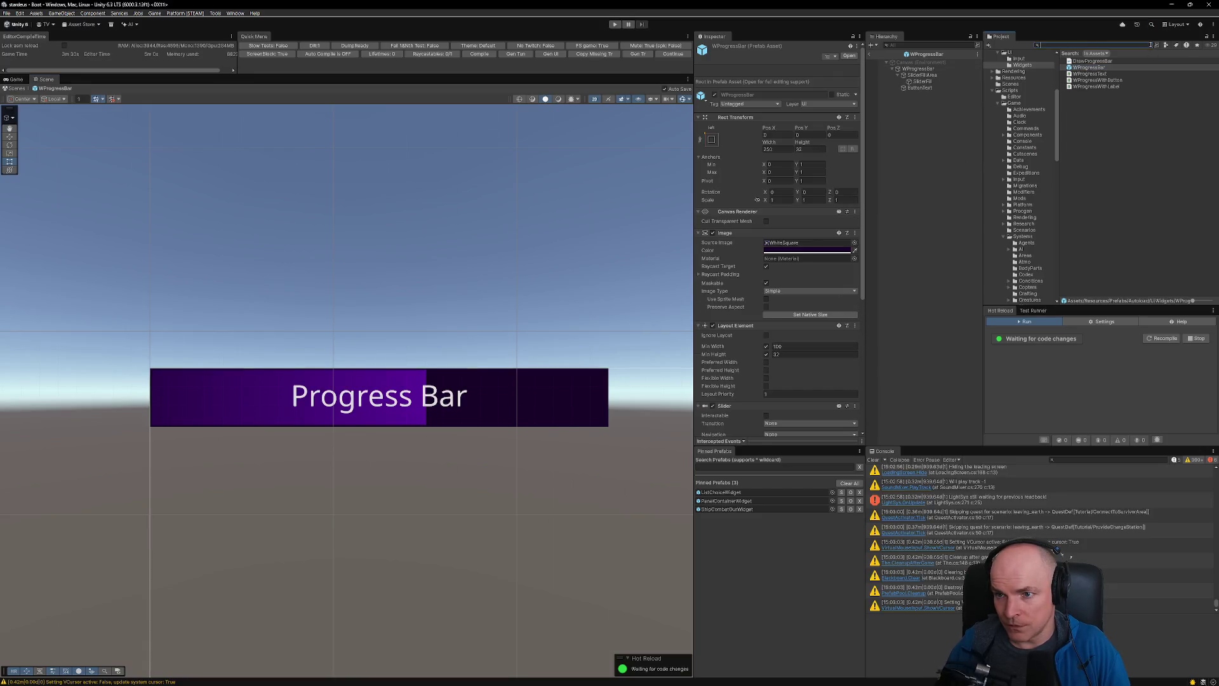
{"action": "left_click", "coordinate": [1098, 179]}
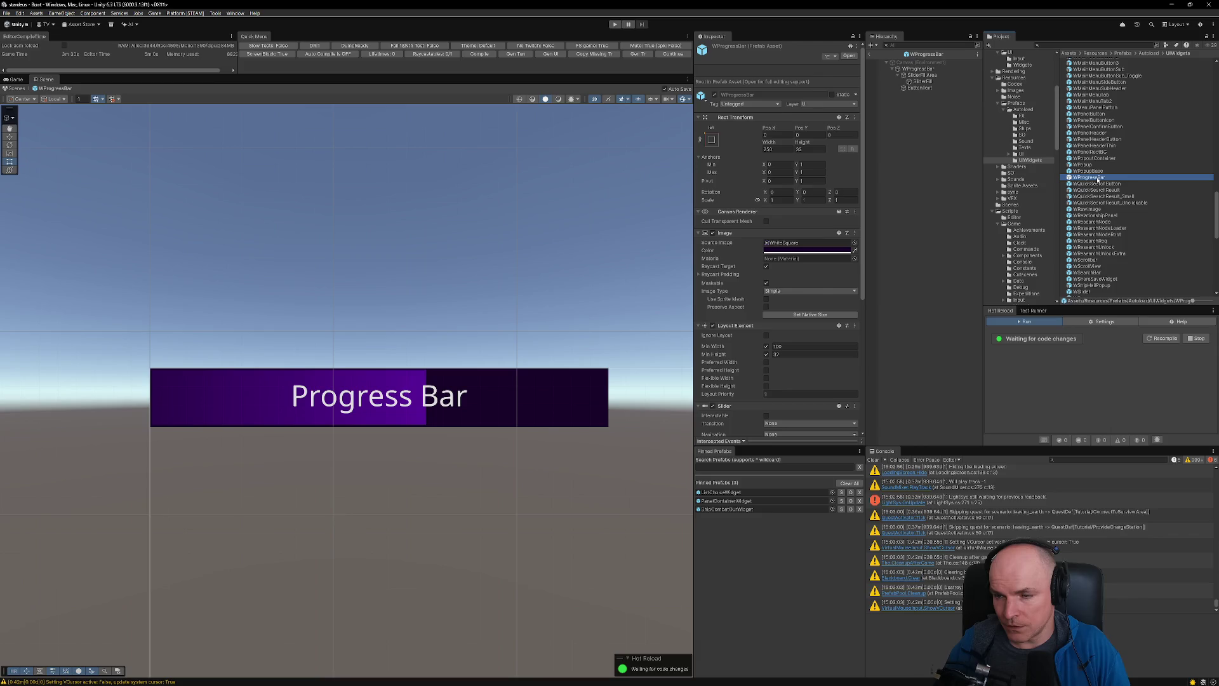
- Create a WProgressBar prefab variant named WProgressBarStacked and open it for editing
{"action": "right_click", "coordinate": [1098, 179]}
{"action": "mouse_move", "coordinate": [1104, 184]}
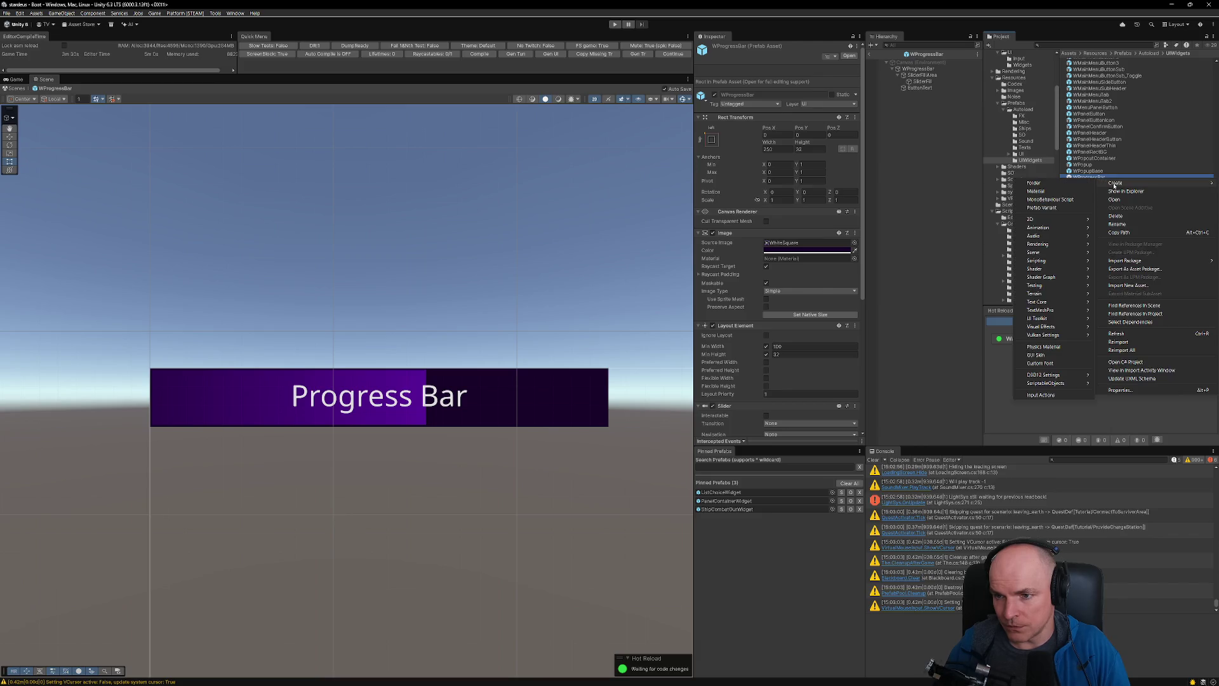
{"action": "left_click", "coordinate": [1072, 208]}
{"action": "key", "text": "End"}
{"action": "key", "text": "BackSpace"}
{"action": "key", "text": "BackSpace"}
{"action": "key", "text": "BackSpace"}
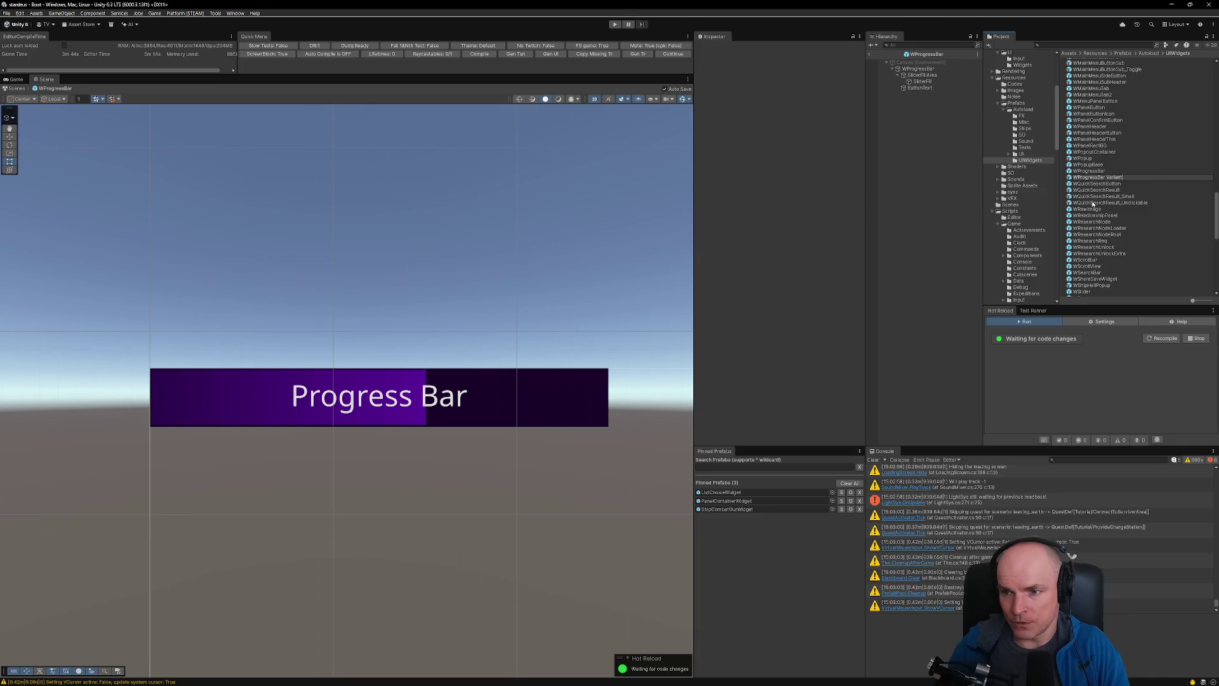
{"action": "type", "text": "Stacked"}
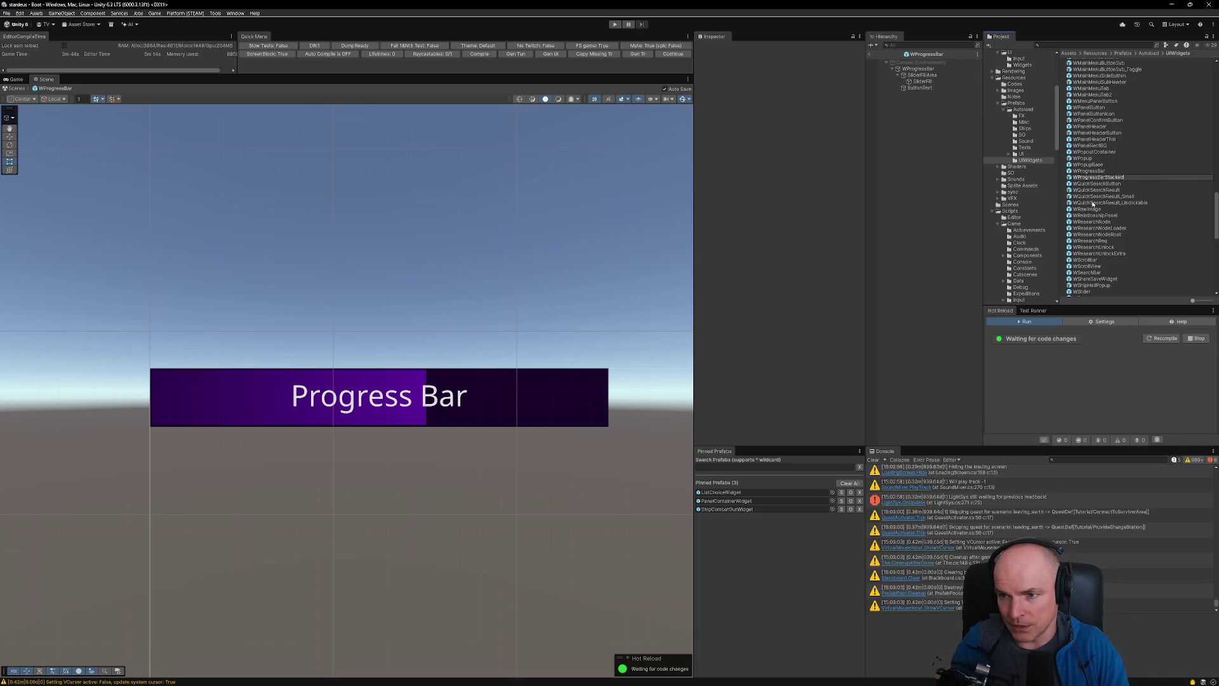
{"action": "key", "text": "Return"}
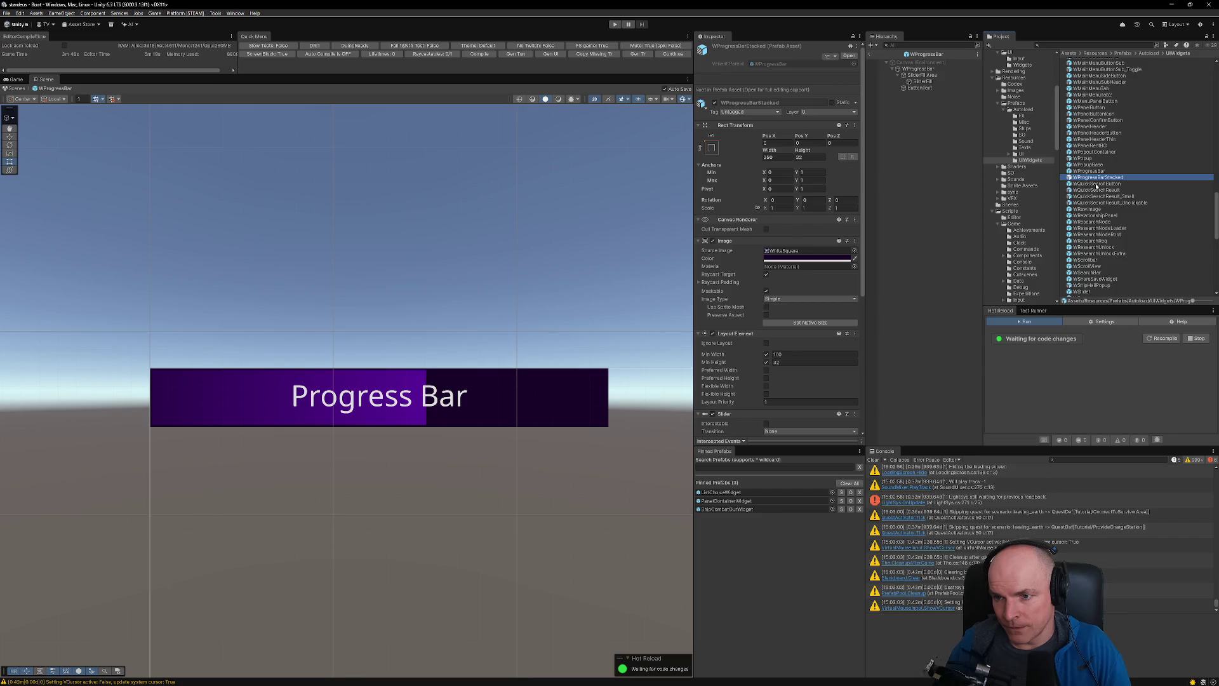
{"action": "double_click", "coordinate": [1101, 178]}
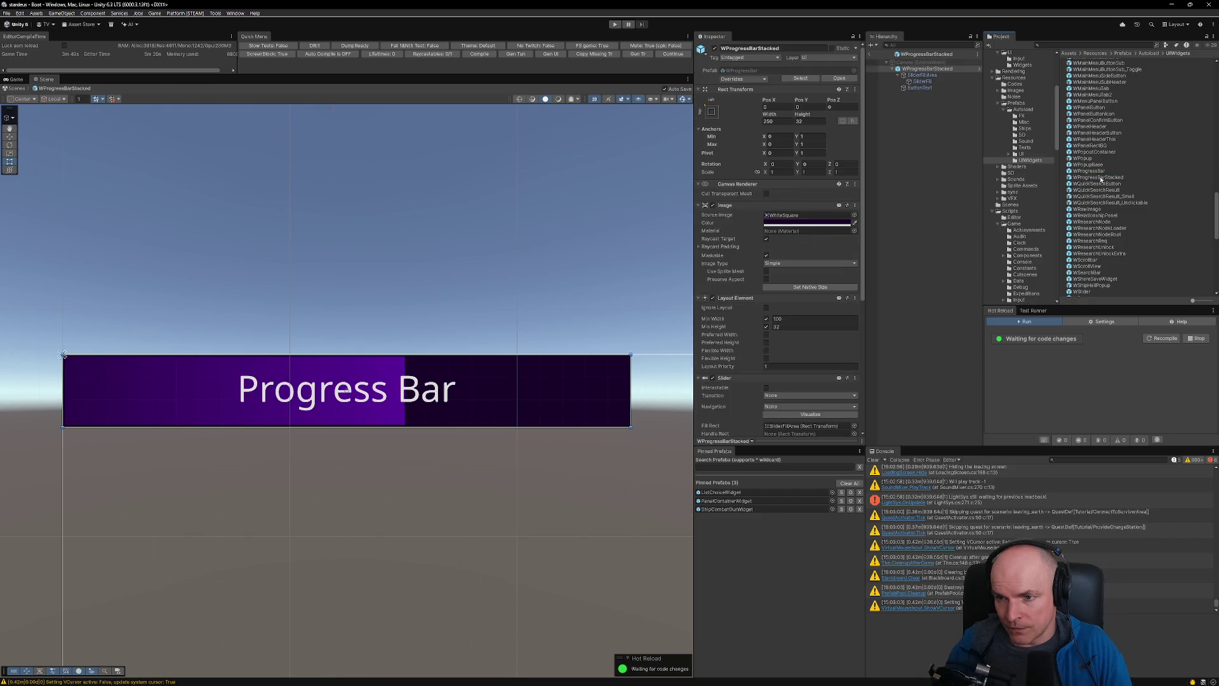
- Inspect the SliderFillArea object and the prefab root's components
{"action": "left_click", "coordinate": [922, 75]}
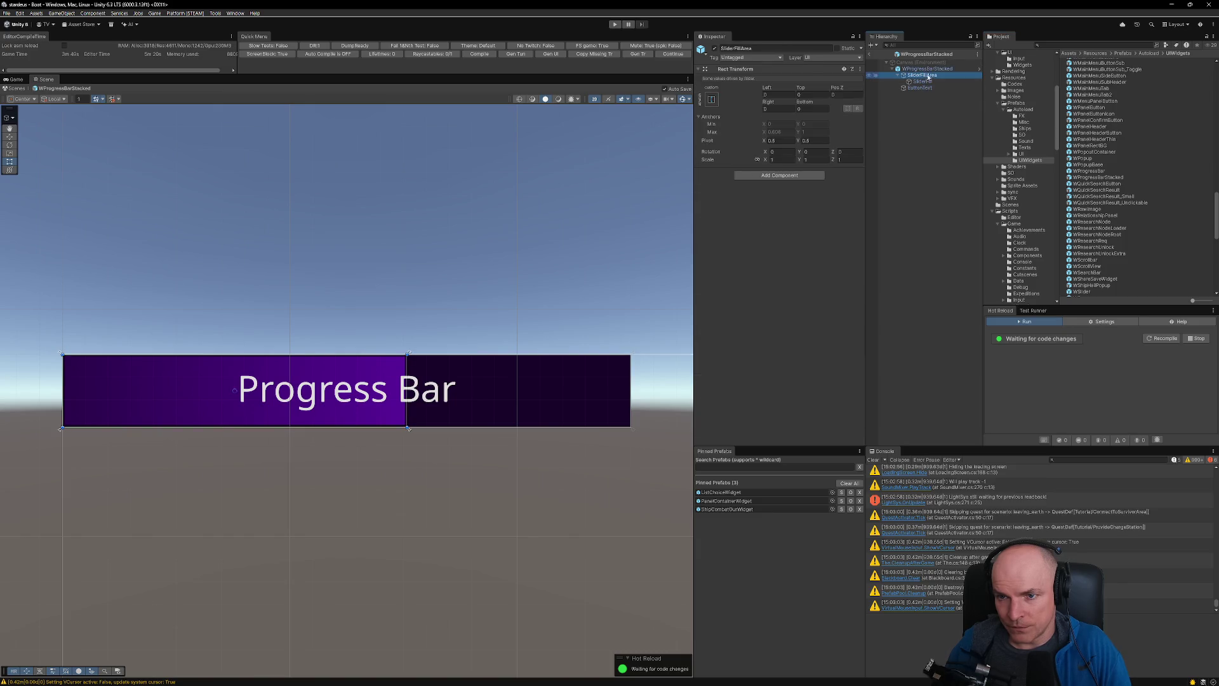
{"action": "left_click", "coordinate": [927, 69]}
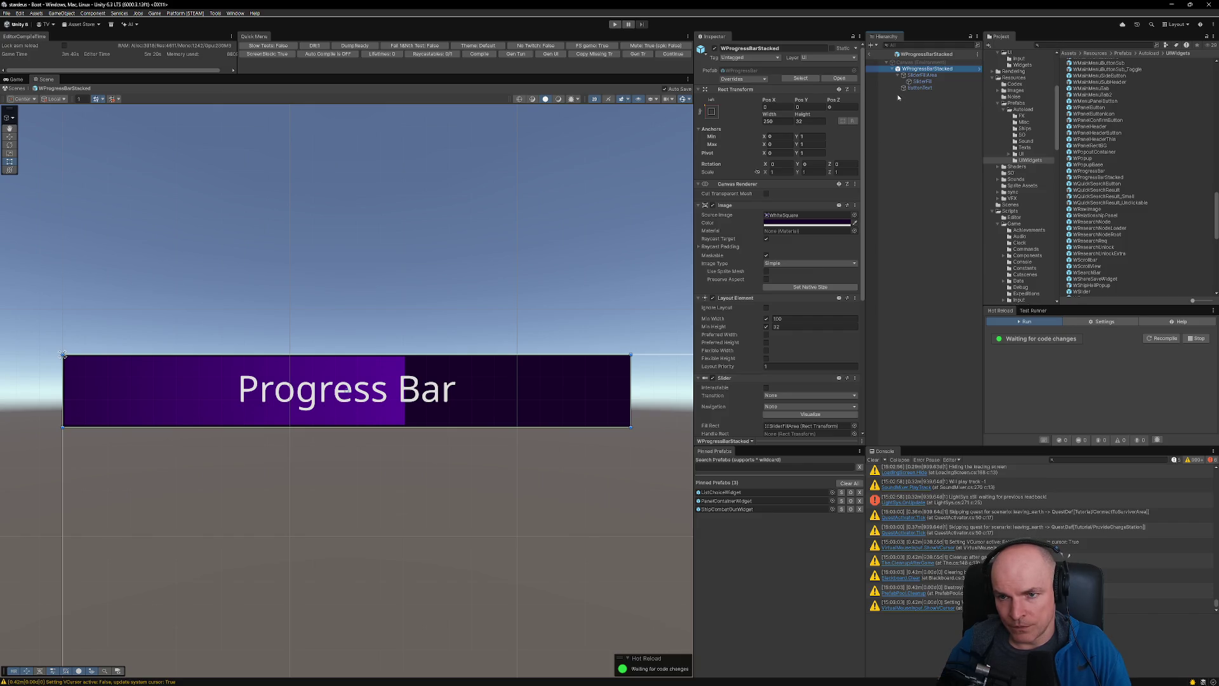
{"action": "left_click", "coordinate": [915, 75]}
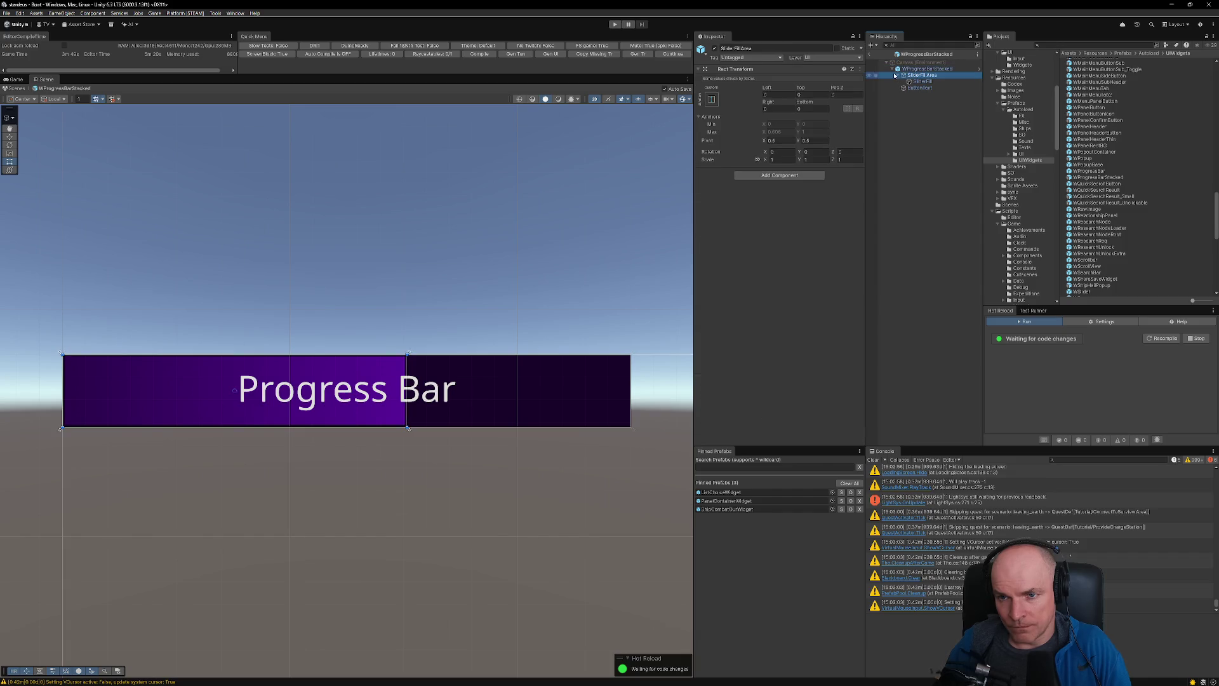
{"action": "left_click", "coordinate": [897, 76]}
- Add a new UI Slider under the WProgressBarStacked root
{"action": "left_click", "coordinate": [916, 70]}
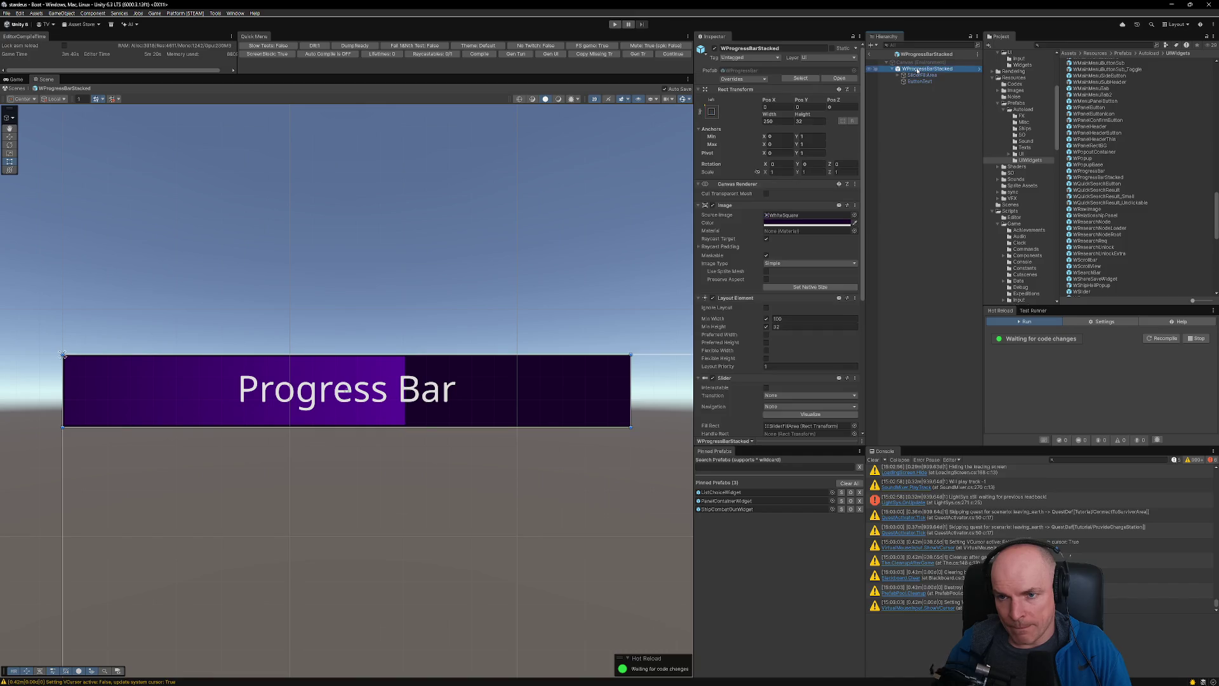
{"action": "right_click", "coordinate": [917, 69]}
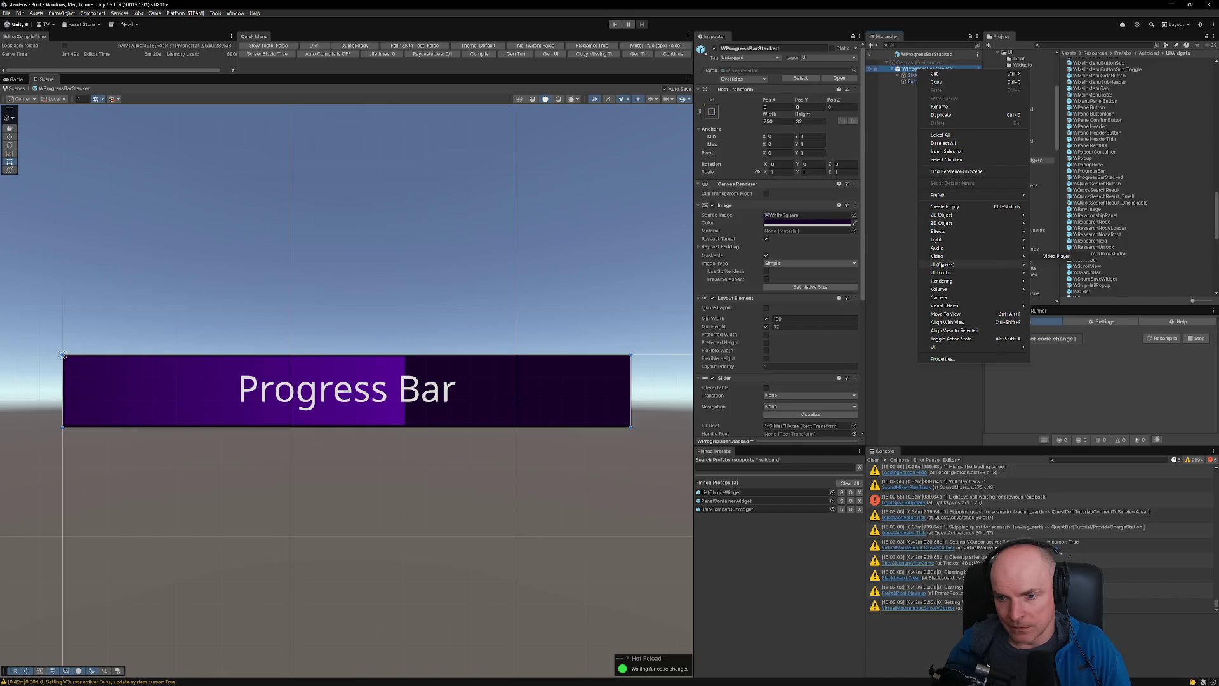
{"action": "mouse_move", "coordinate": [946, 264]}
{"action": "left_click", "coordinate": [1077, 310]}
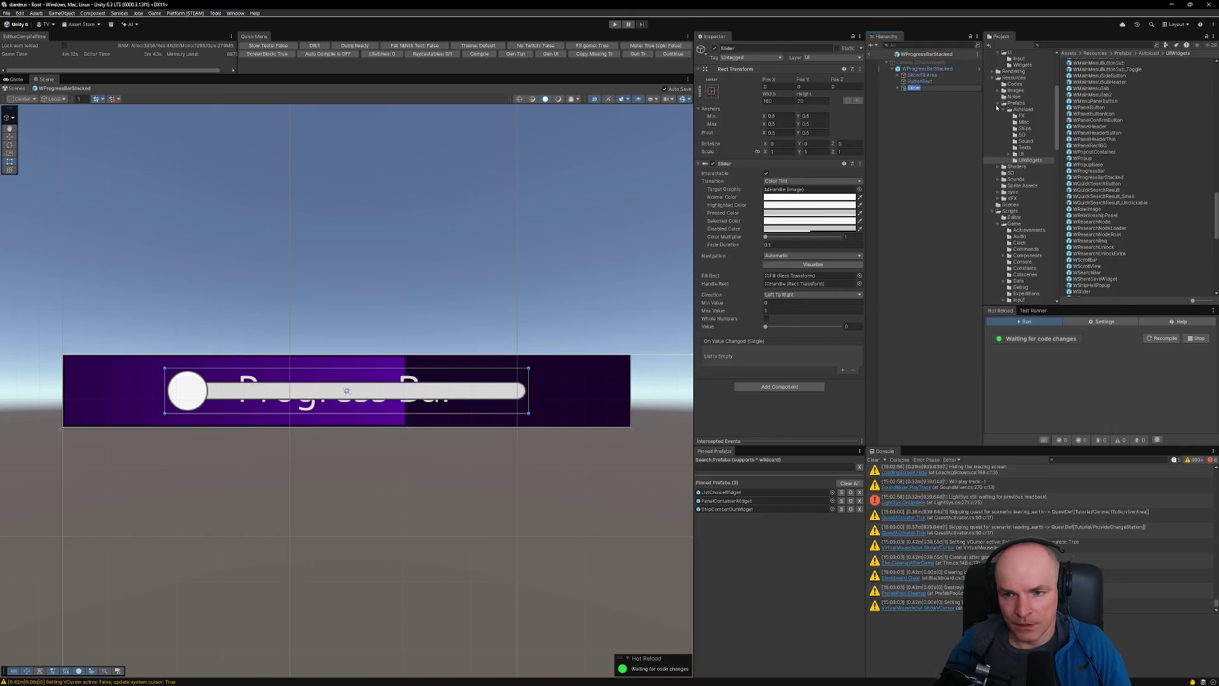
- Delete the new Slider's Handle Slide Area
{"action": "left_click", "coordinate": [898, 88]}
{"action": "left_click", "coordinate": [909, 100]}
{"action": "left_click", "coordinate": [907, 106]}
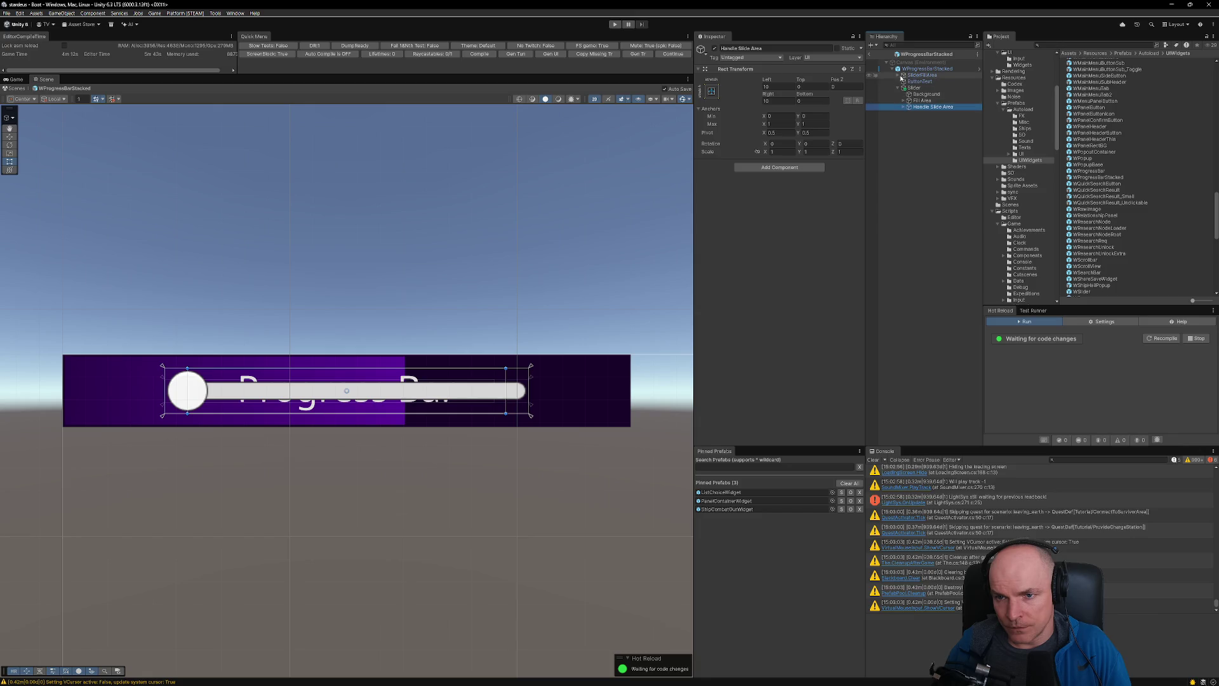
{"action": "left_click", "coordinate": [902, 75]}
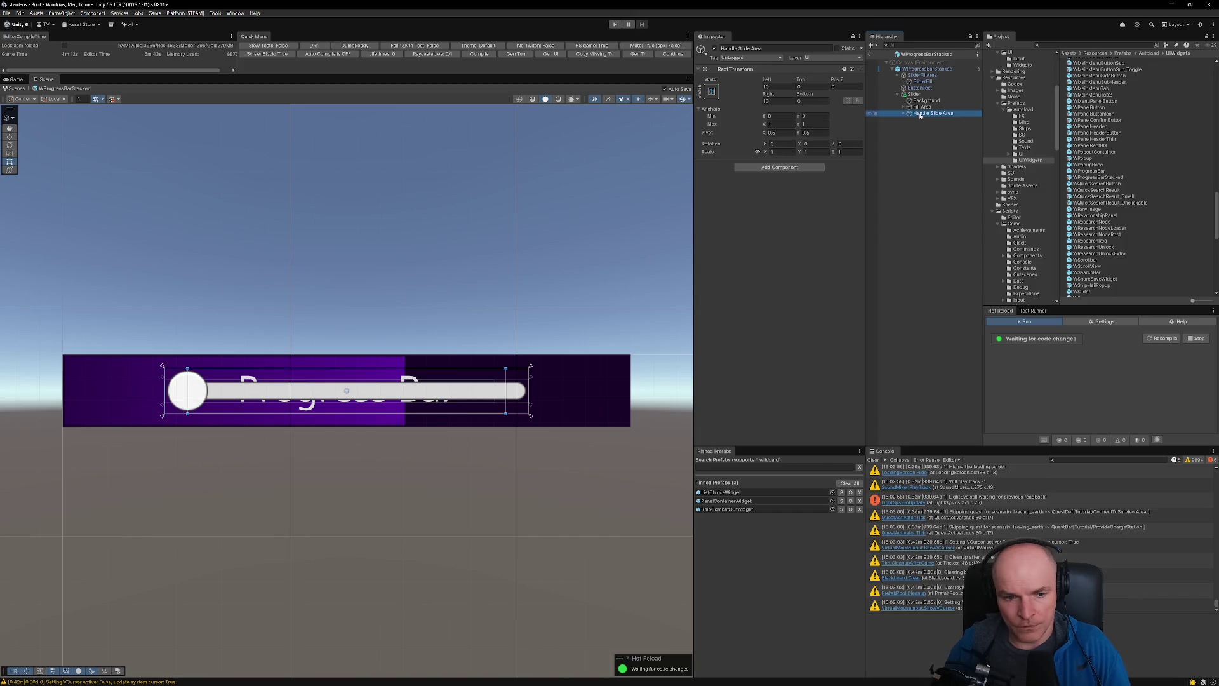
{"action": "key", "text": "Delete"}
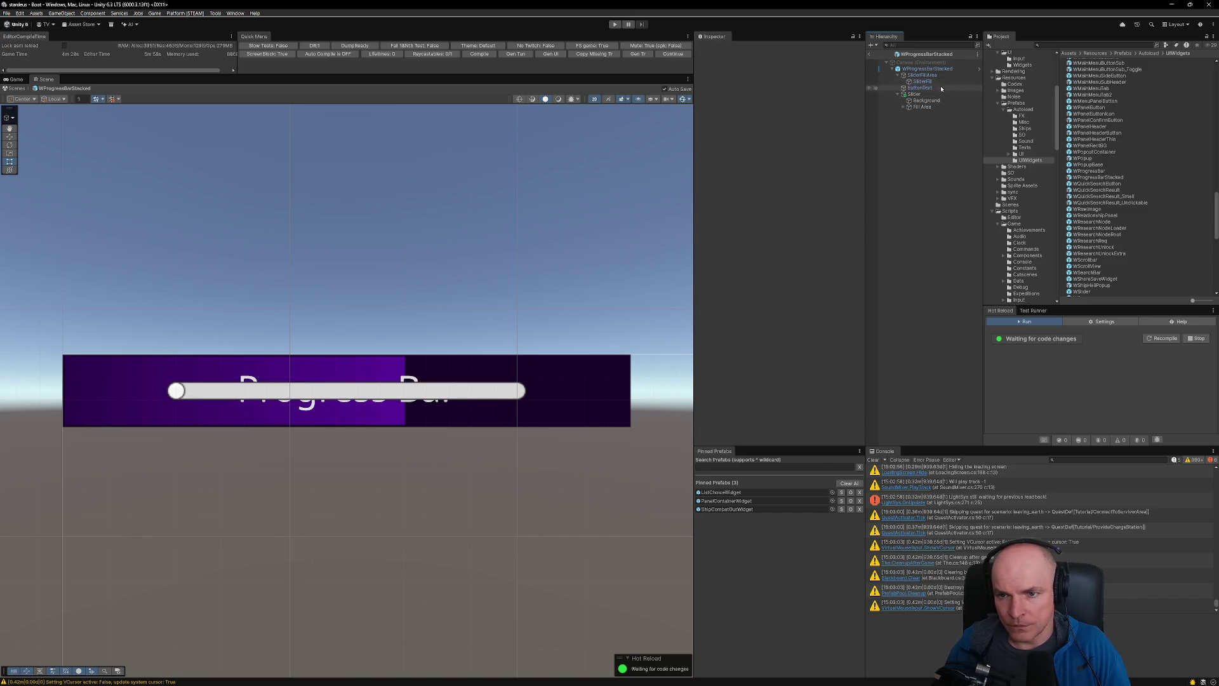
- Set the slider Fill's sprite to None and delete the slider's Background
{"action": "left_click", "coordinate": [926, 107]}
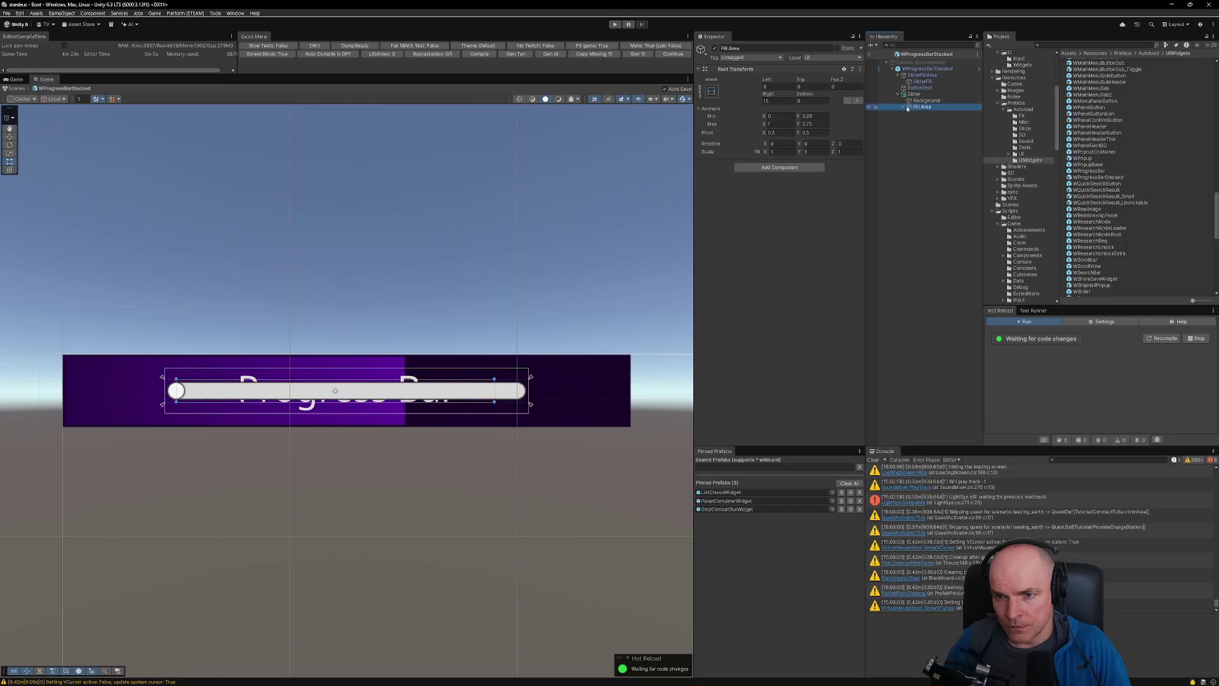
{"action": "left_click", "coordinate": [923, 113]}
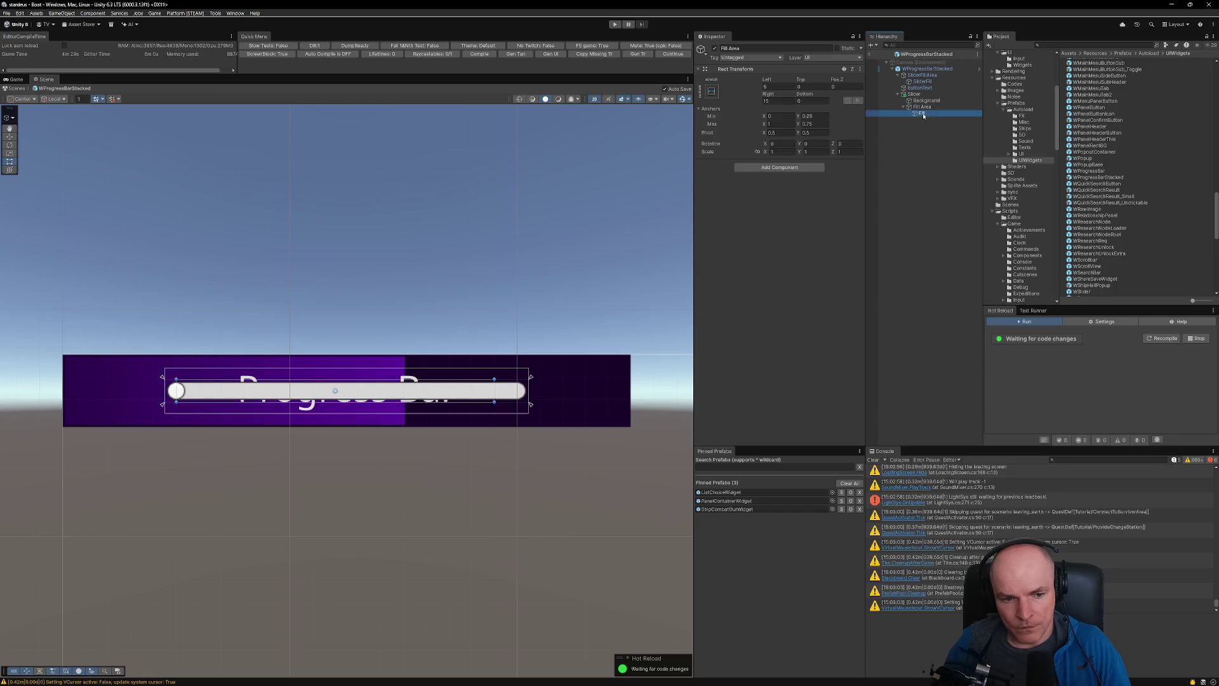
{"action": "left_click", "coordinate": [922, 107]}
{"action": "left_click", "coordinate": [922, 113]}
{"action": "left_click", "coordinate": [858, 202]}
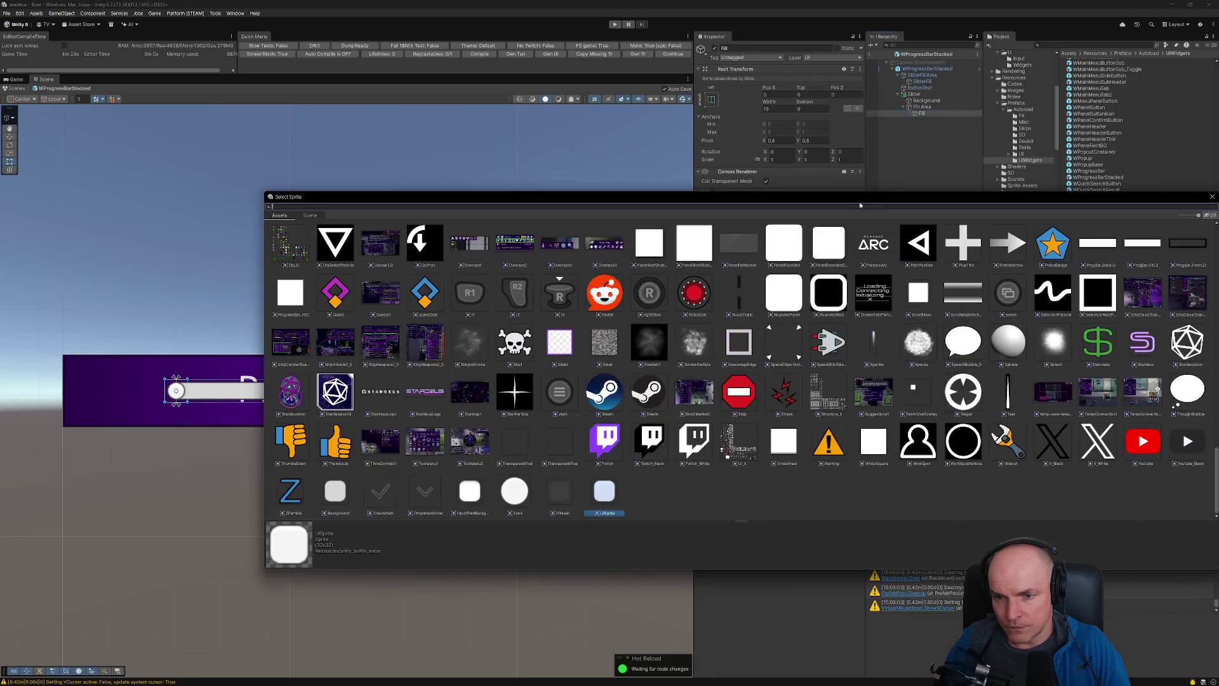
{"action": "scroll", "coordinate": [316, 252], "scroll_direction": "down", "scroll_amount": 10}
{"action": "scroll", "coordinate": [316, 252], "scroll_direction": "up", "scroll_amount": 10}
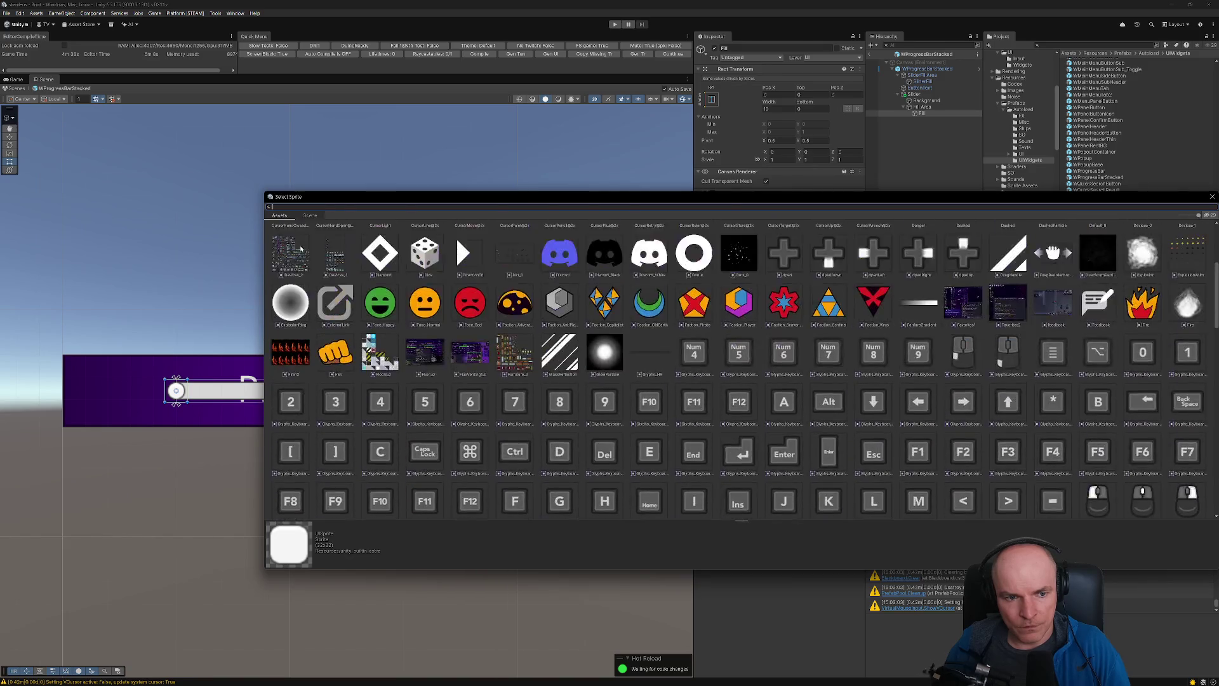
{"action": "left_click", "coordinate": [284, 249]}
{"action": "double_click", "coordinate": [284, 248]}
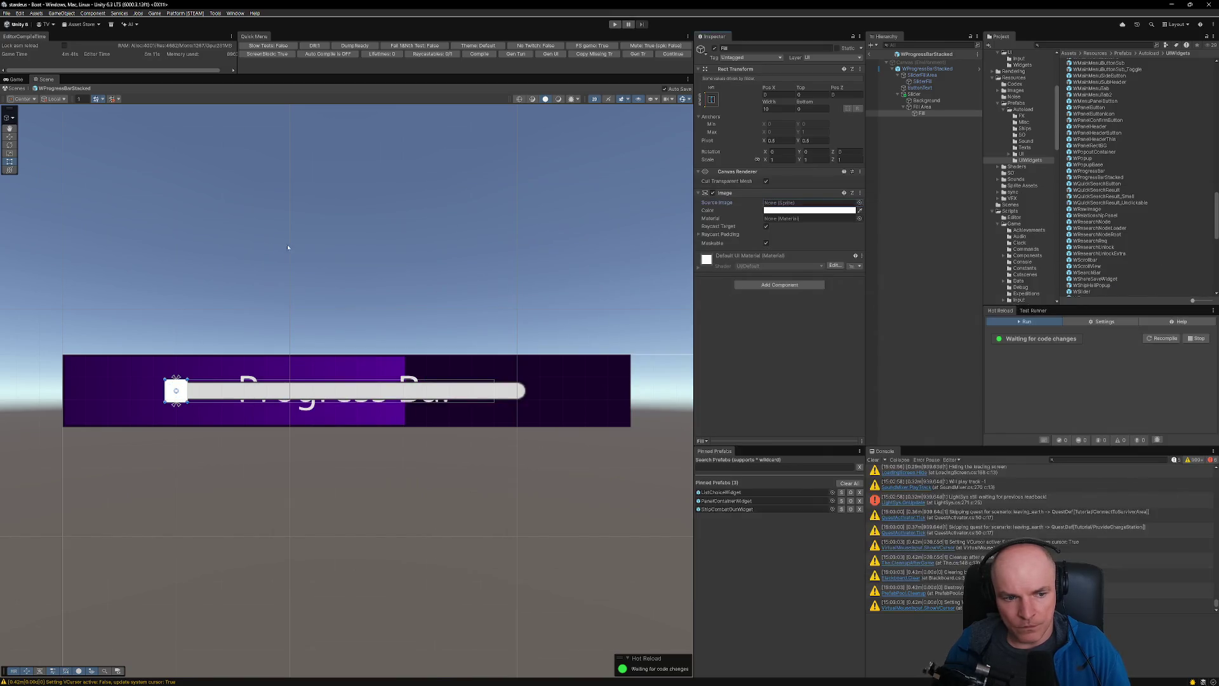
{"action": "left_click", "coordinate": [925, 100]}
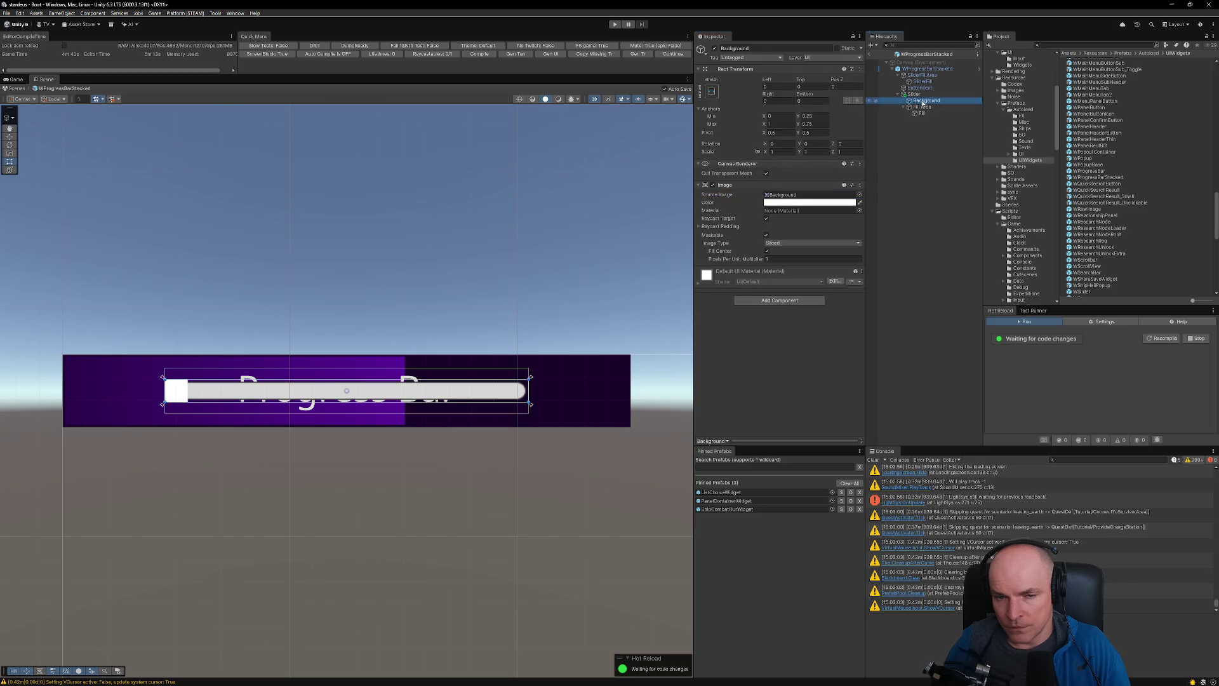
{"action": "left_click", "coordinate": [951, 117]}
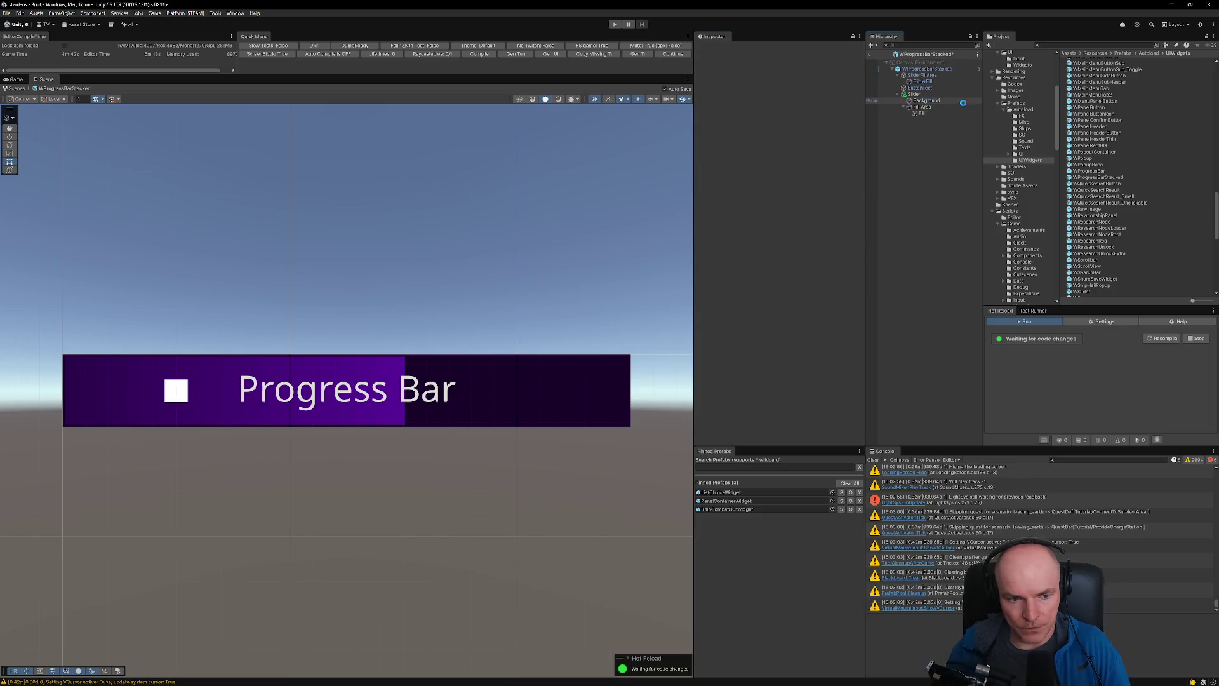
- Set the Slider's Transition to None, untick Interactable, and test the Value
{"action": "left_click", "coordinate": [914, 94]}
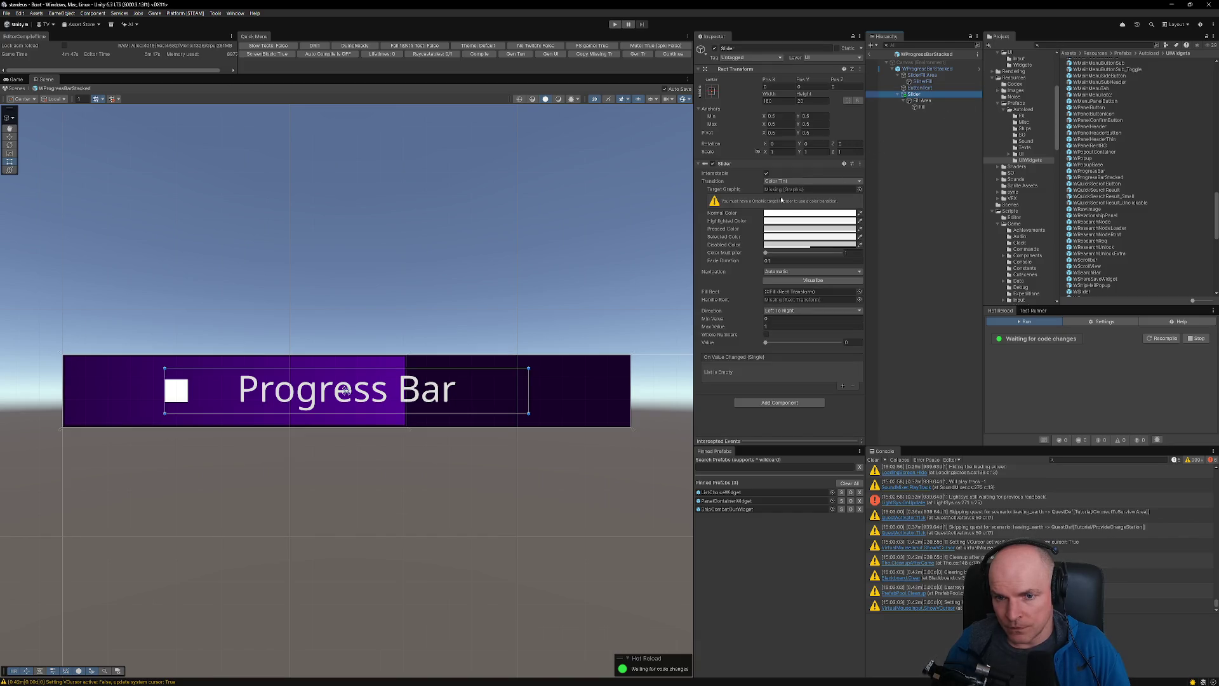
{"action": "left_click", "coordinate": [786, 182]}
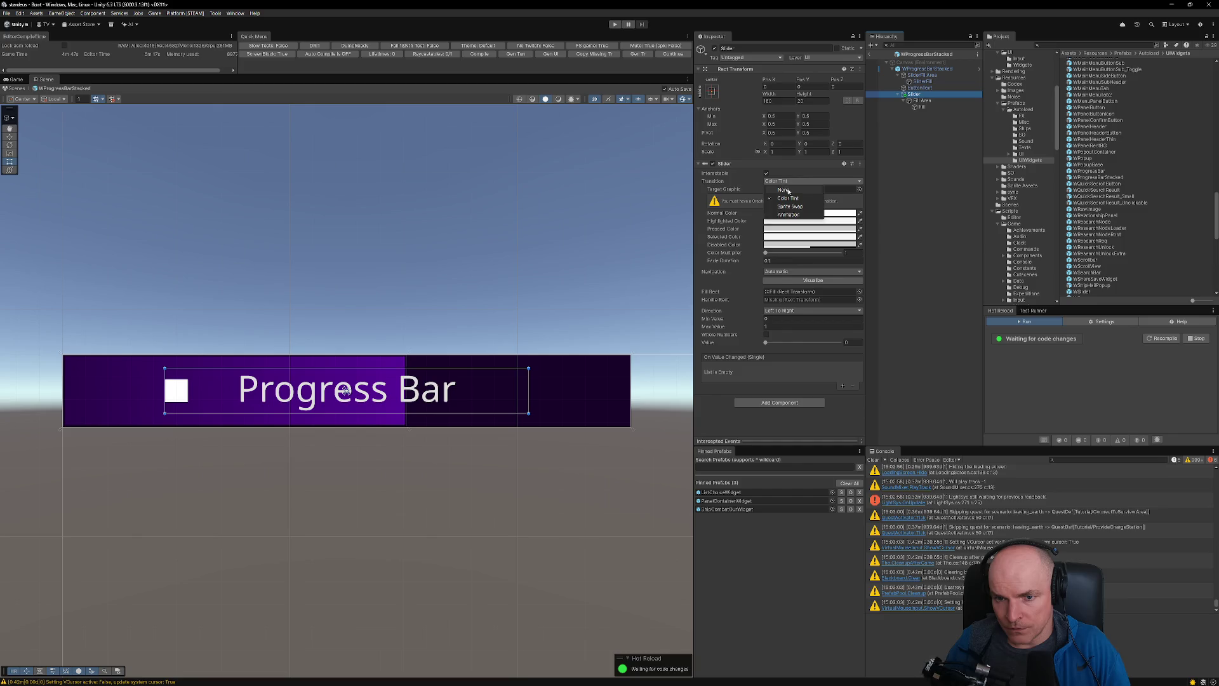
{"action": "left_click", "coordinate": [774, 188]}
{"action": "left_click", "coordinate": [766, 173]}
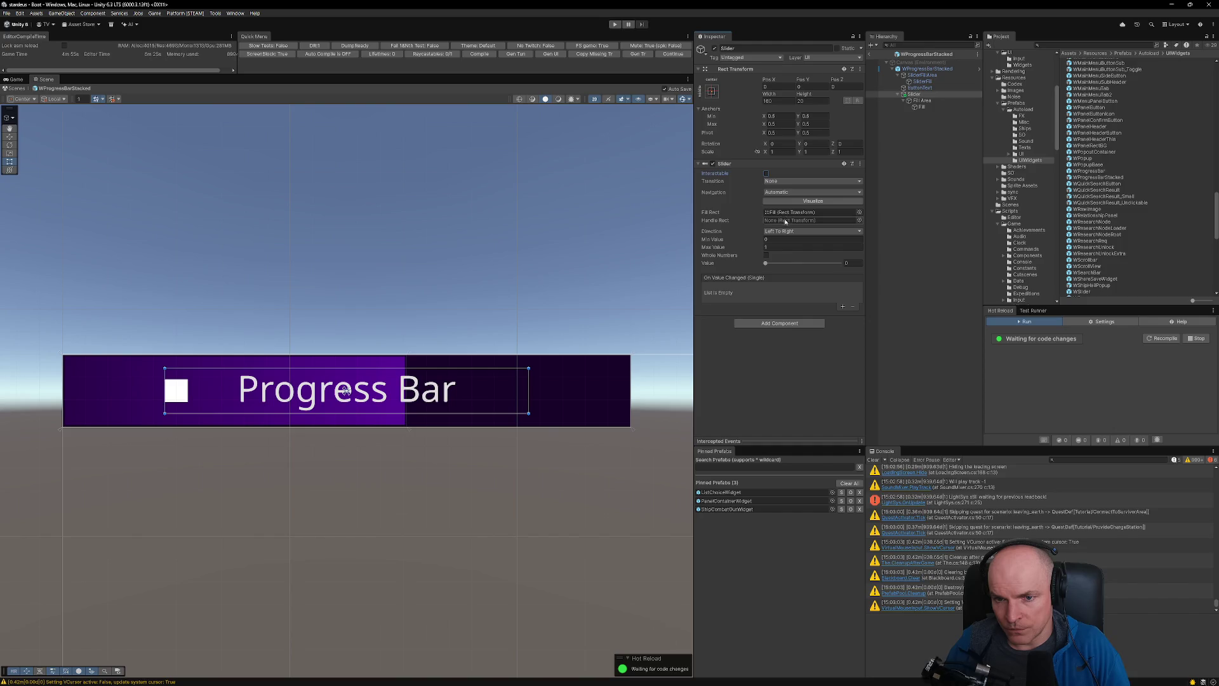
{"action": "mouse_move", "coordinate": [766, 263]}
{"action": "left_mouse_down"}
{"action": "mouse_move", "coordinate": [788, 264]}
{"action": "mouse_move", "coordinate": [759, 265]}
{"action": "left_mouse_up"}
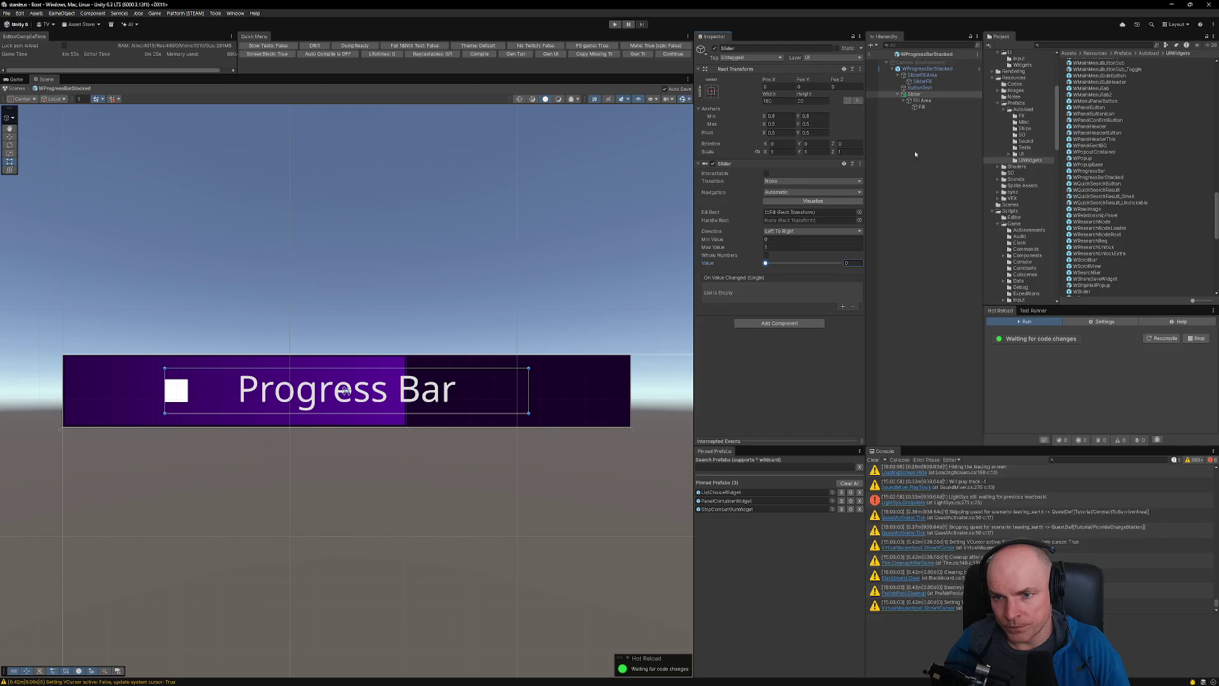
{"action": "left_click", "coordinate": [897, 94]}
- Move the Slider directly under SliderFillArea and anchor it stretch-stretch
{"action": "left_click", "coordinate": [897, 75]}
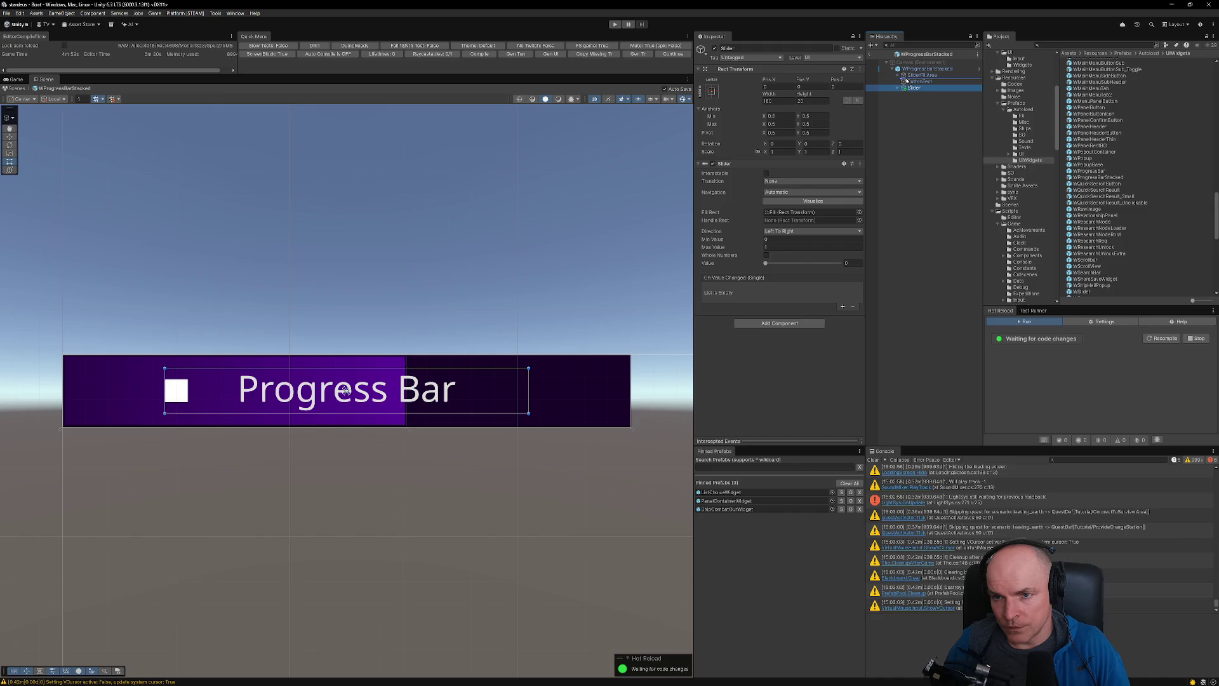
{"action": "left_click_drag", "start_coordinate": [903, 89], "coordinate": [904, 84]}
{"action": "left_click", "coordinate": [897, 82]}
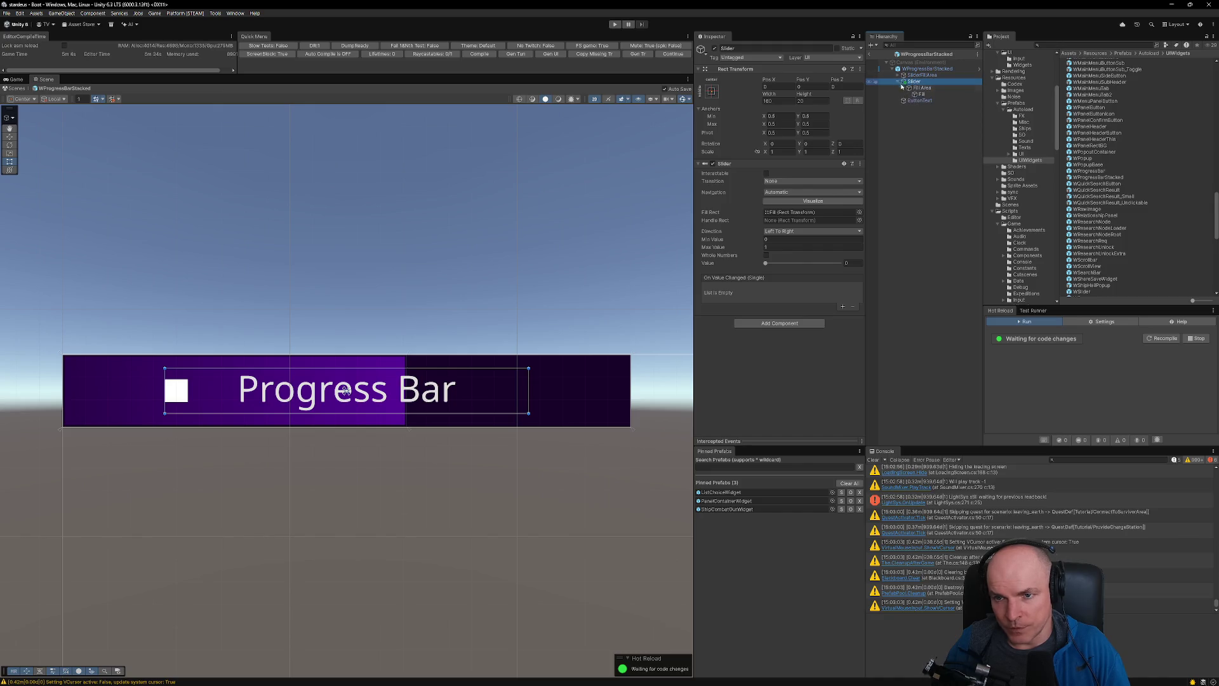
{"action": "left_click", "coordinate": [921, 94]}
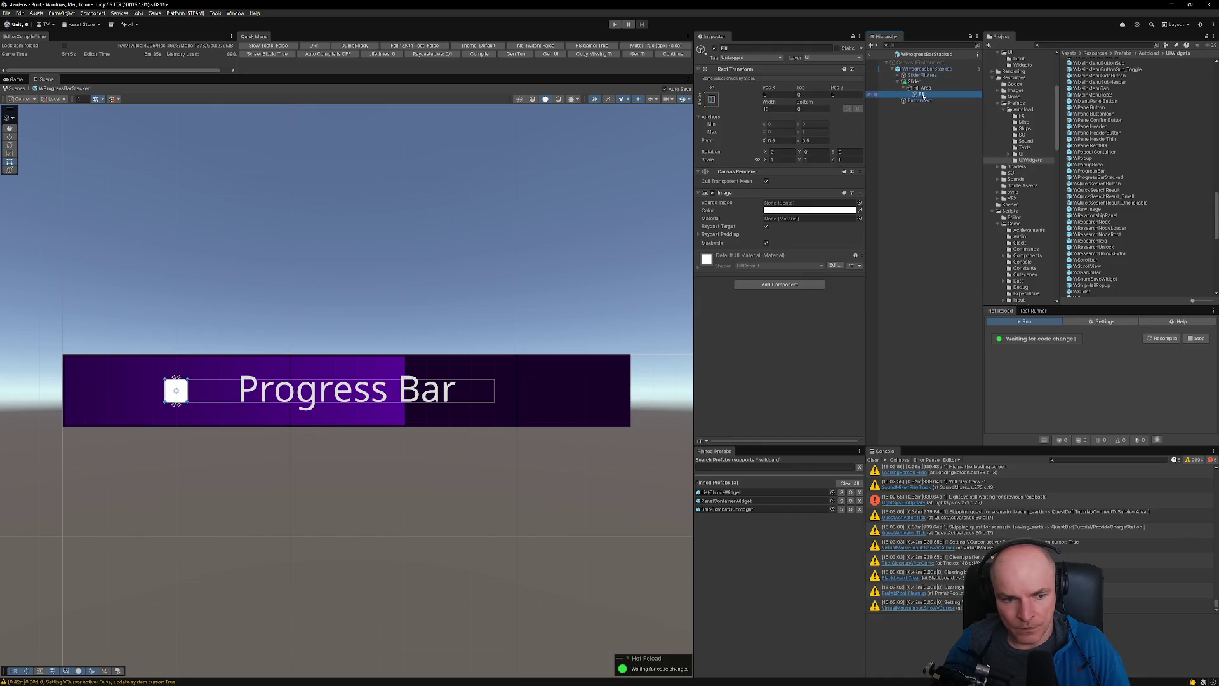
{"action": "left_click", "coordinate": [711, 99]}
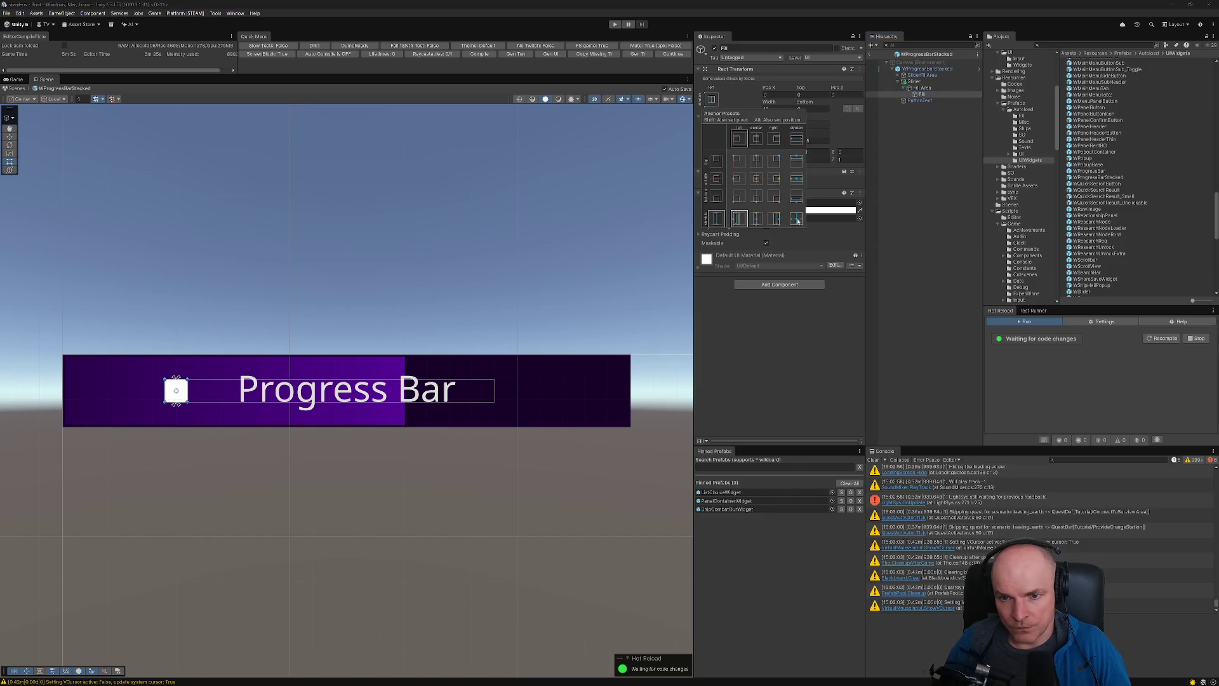
{"action": "left_click", "coordinate": [798, 221]}
{"action": "left_click", "coordinate": [913, 82]}
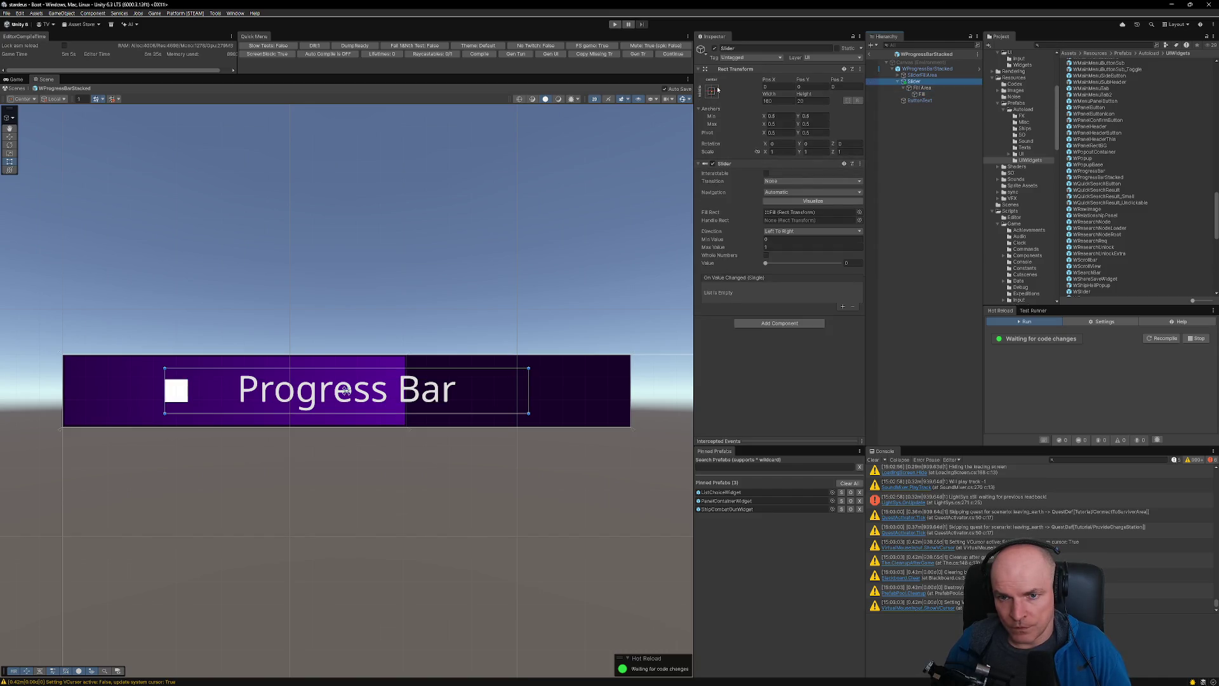
{"action": "left_click", "coordinate": [711, 91]}
{"action": "left_click", "coordinate": [797, 210], "text": "alt"}
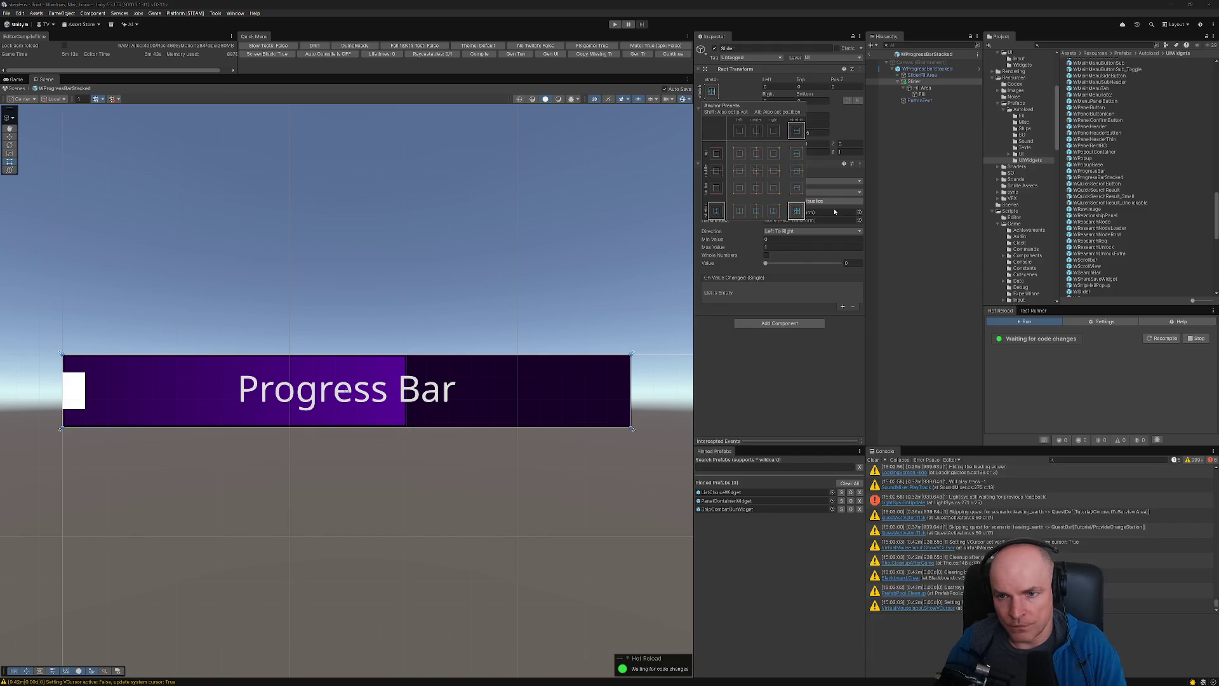
- Zero the Fill Area's left offset and Y anchors, then Alt-apply the stretch-stretch preset
{"action": "left_click", "coordinate": [921, 88]}
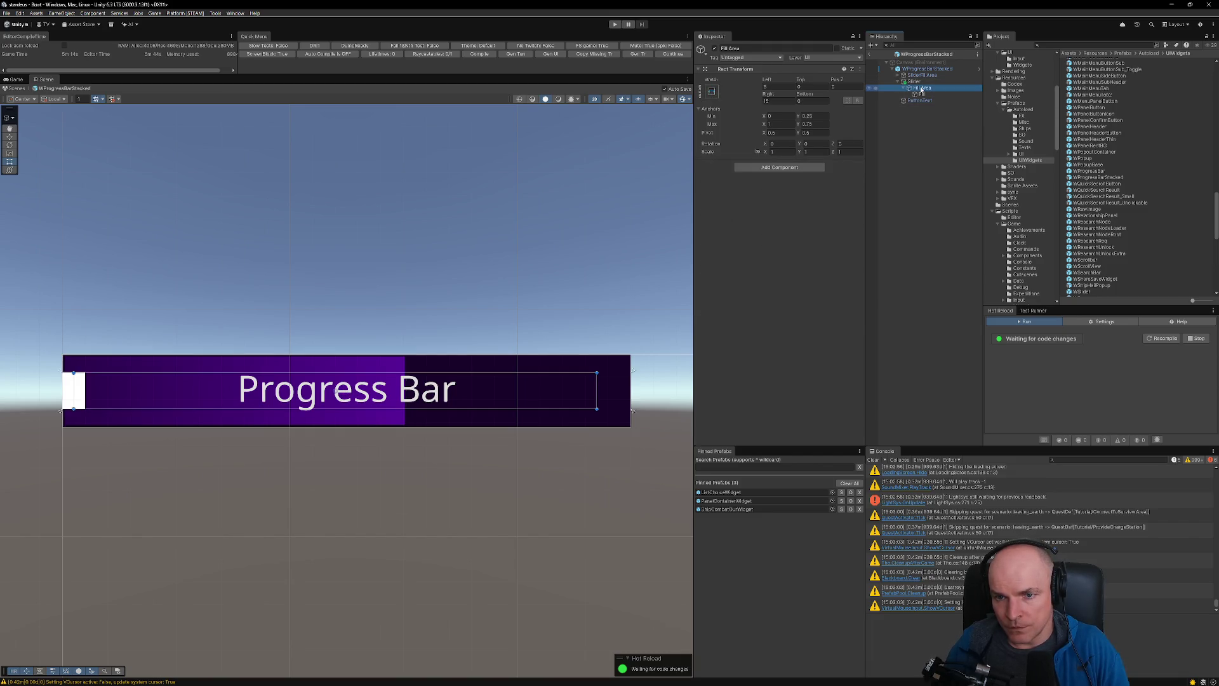
{"action": "left_click", "coordinate": [812, 116]}
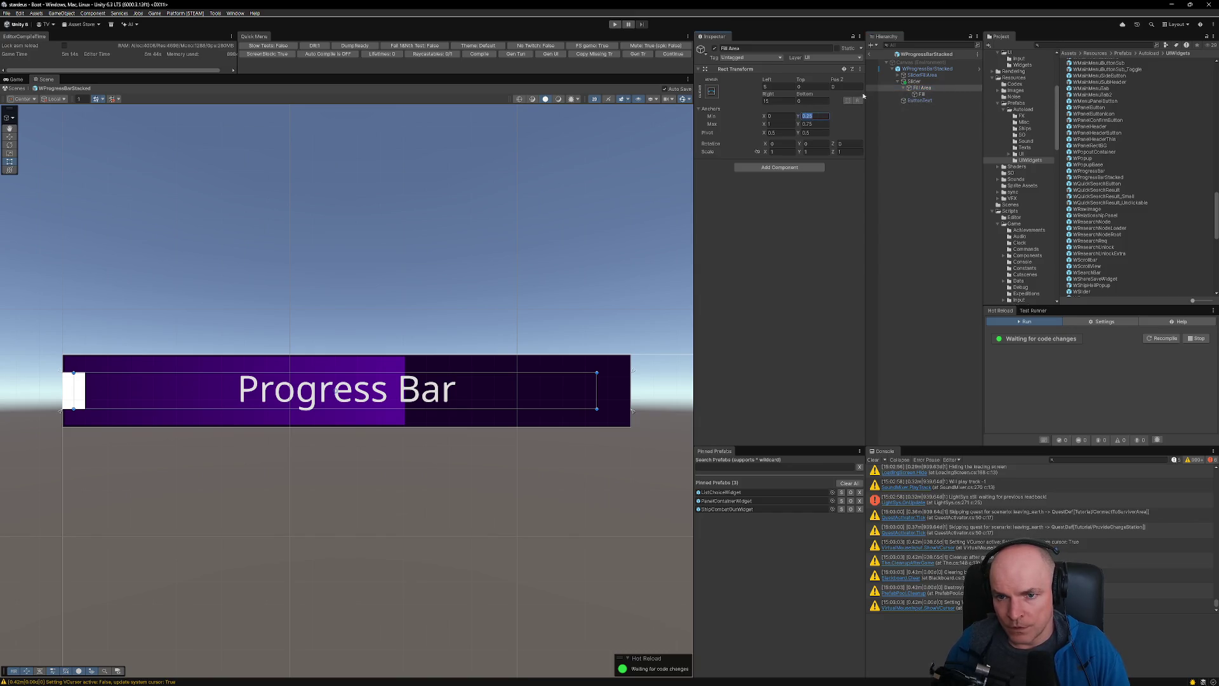
{"action": "type", "text": "0"}
{"action": "key", "text": "BackSpace"}
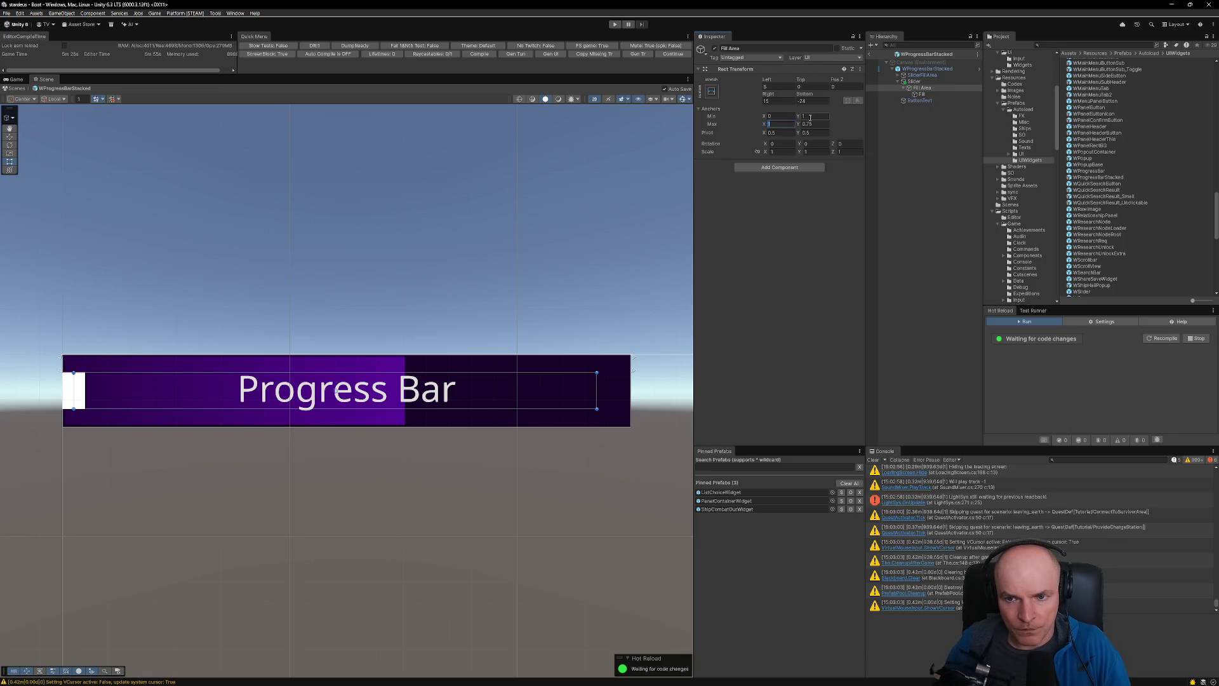
{"action": "left_click", "coordinate": [812, 124]}
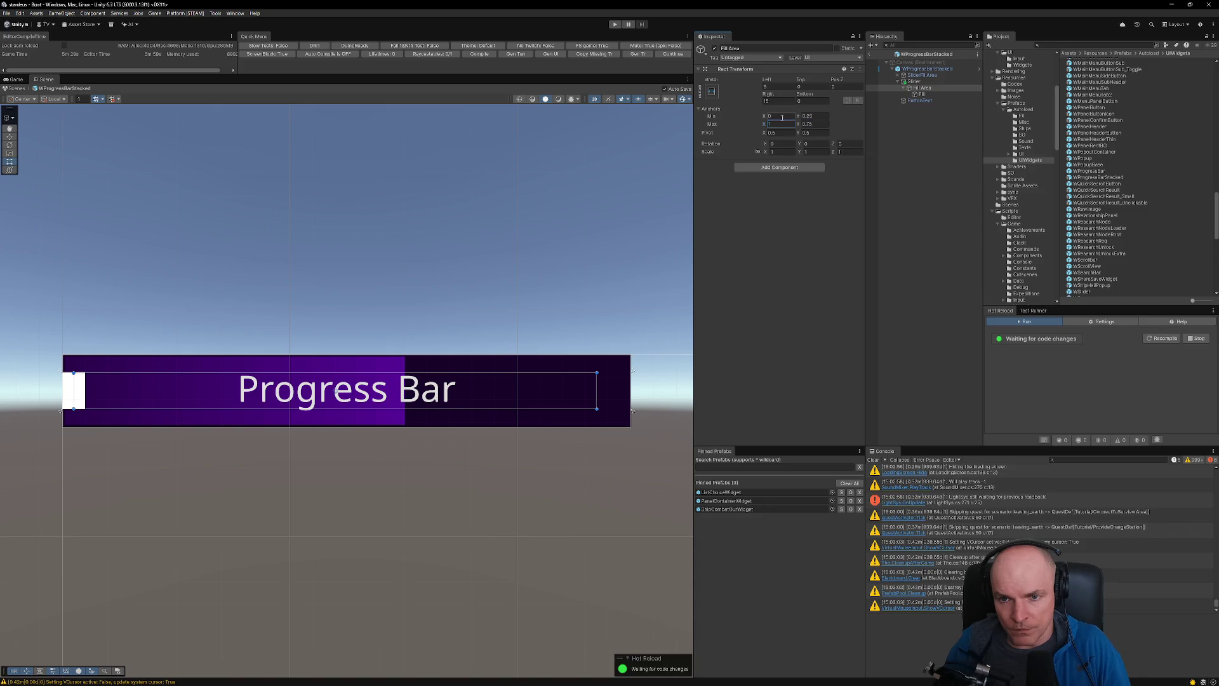
{"action": "left_click", "coordinate": [767, 86]}
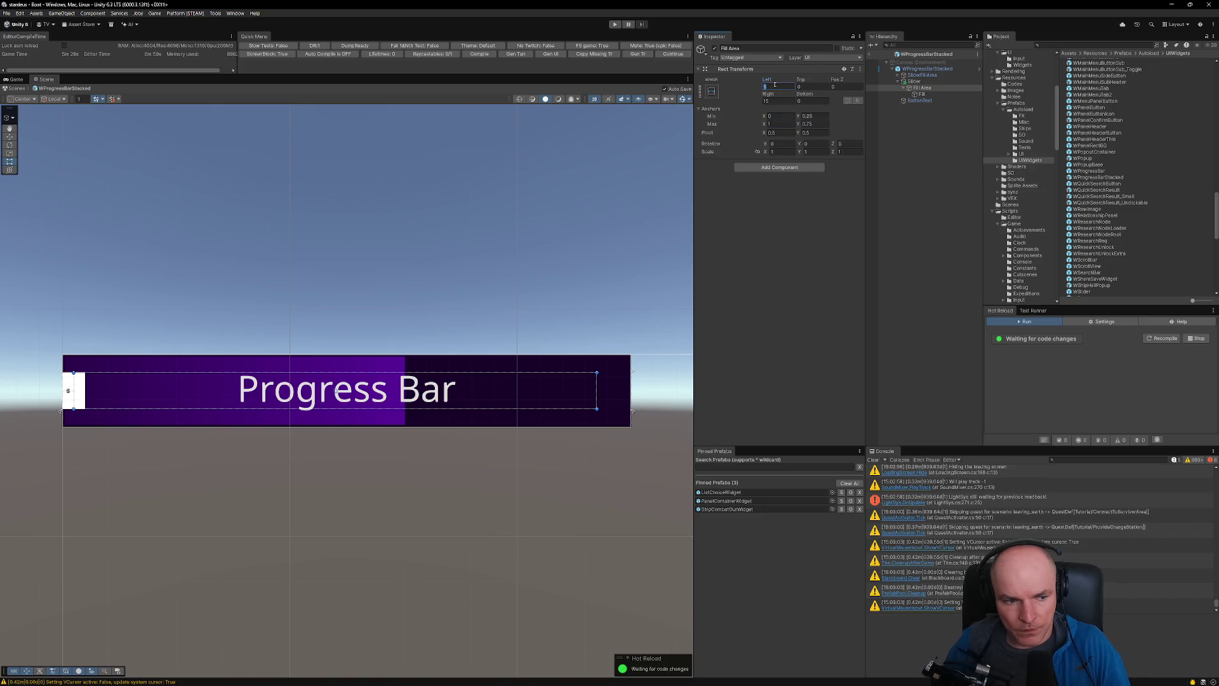
{"action": "type", "text": "0"}
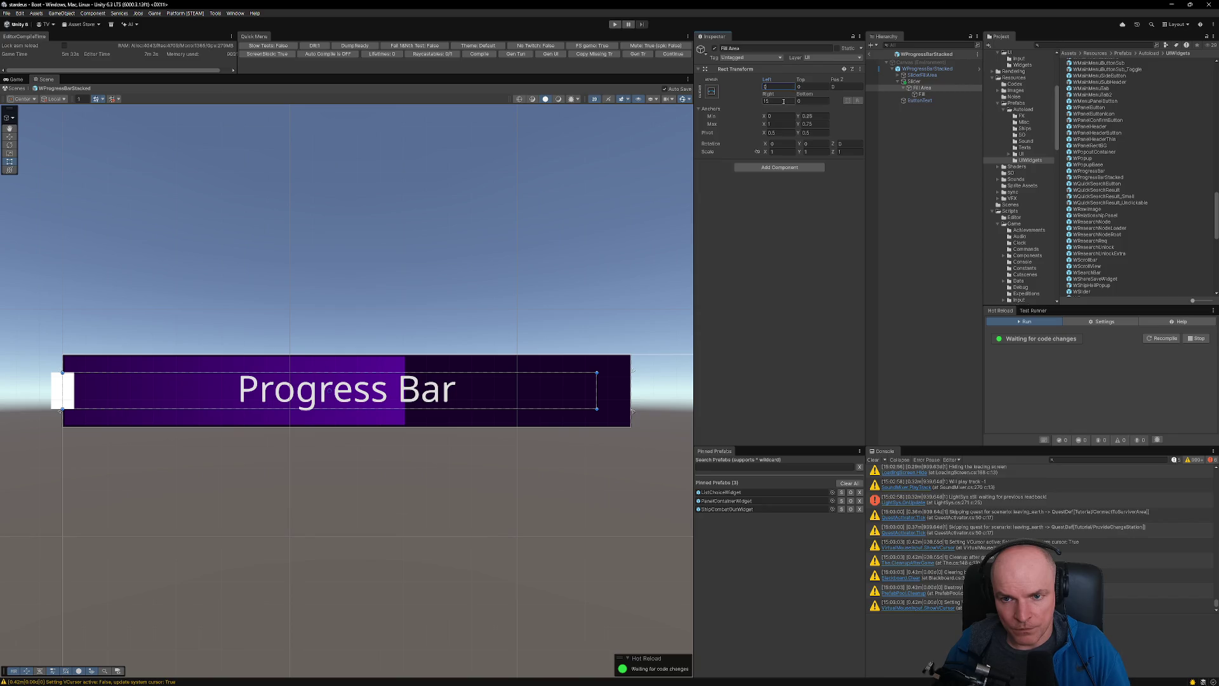
{"action": "type", "text": "0"}
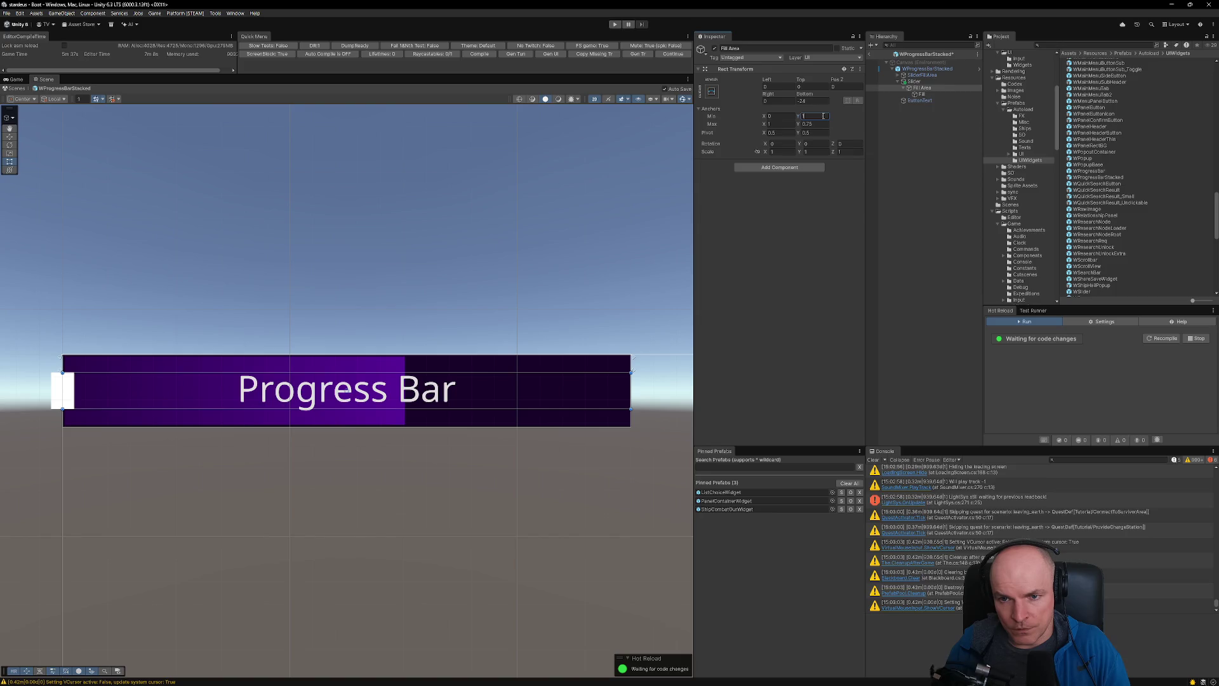
{"action": "left_click", "coordinate": [809, 125]}
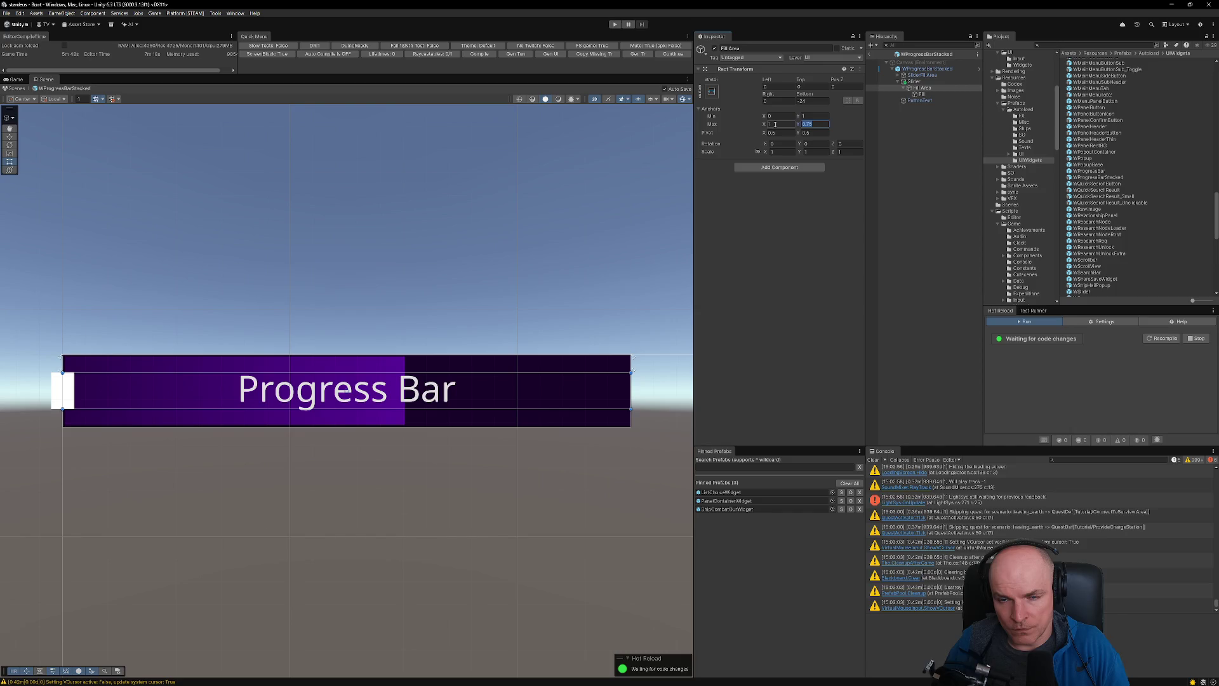
{"action": "left_click", "coordinate": [709, 89]}
{"action": "key", "text": "shift+alt"}
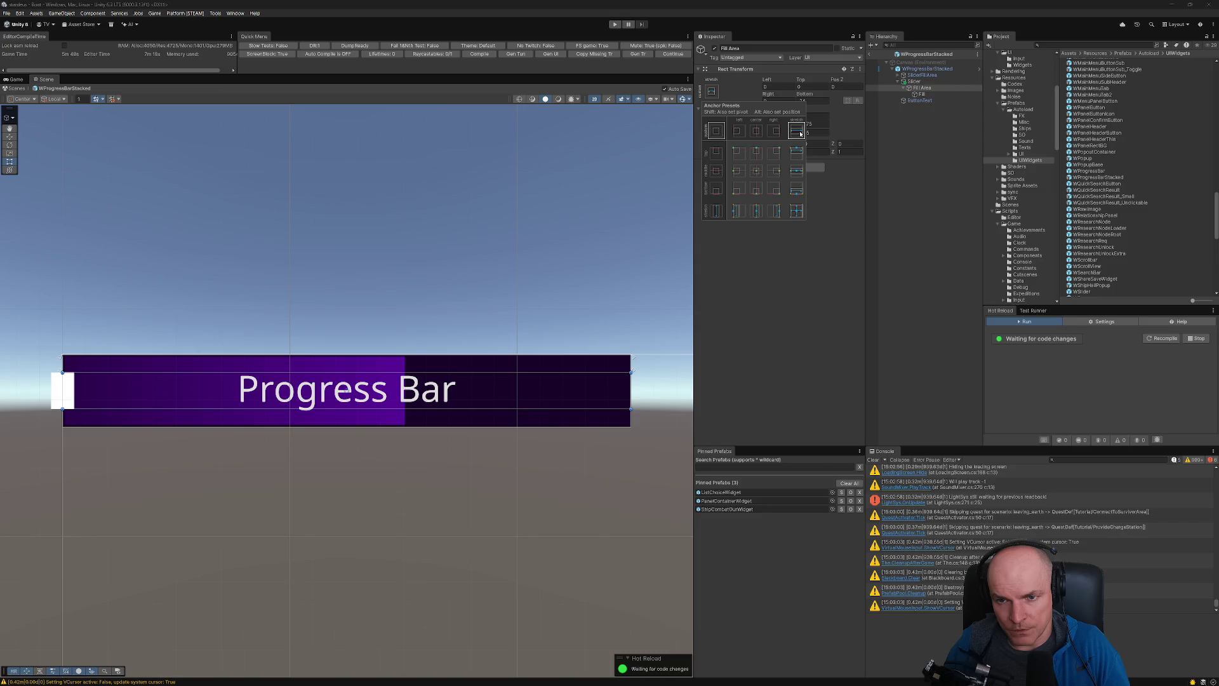
{"action": "left_click", "coordinate": [796, 211], "text": "alt+shift"}
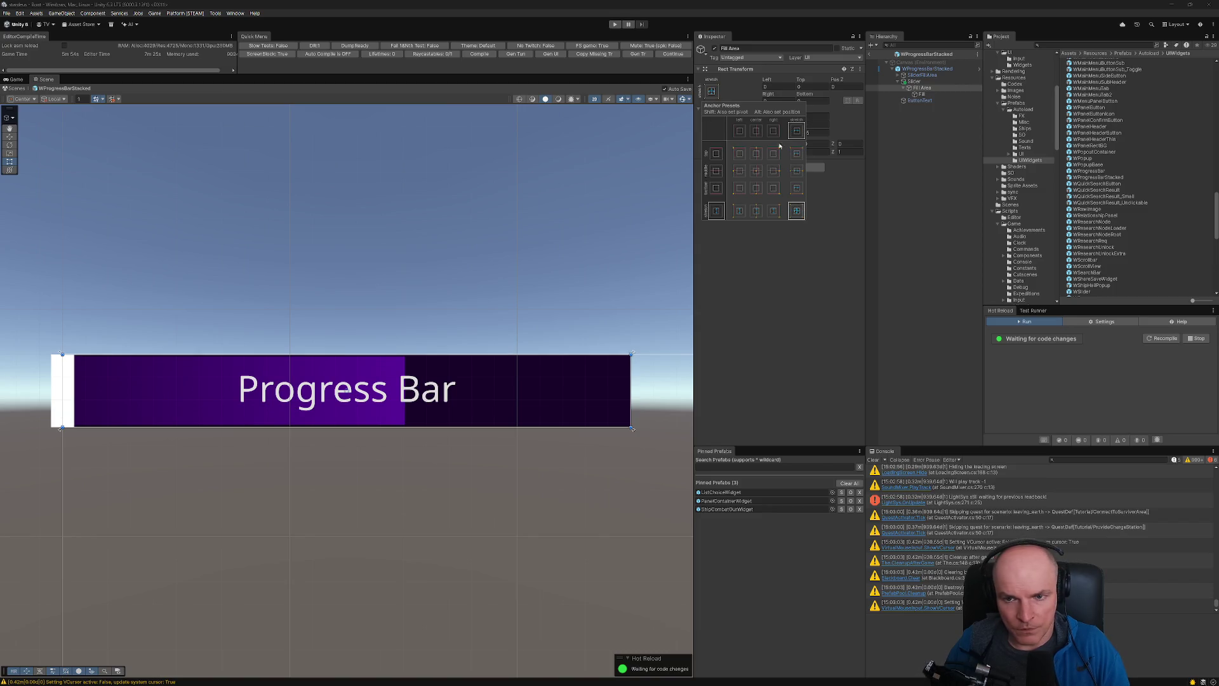
{"action": "left_click", "coordinate": [913, 82]}
- Inspect the slider hierarchy and raise the Slider's Value to its maximum of 1
{"action": "left_click", "coordinate": [922, 88]}
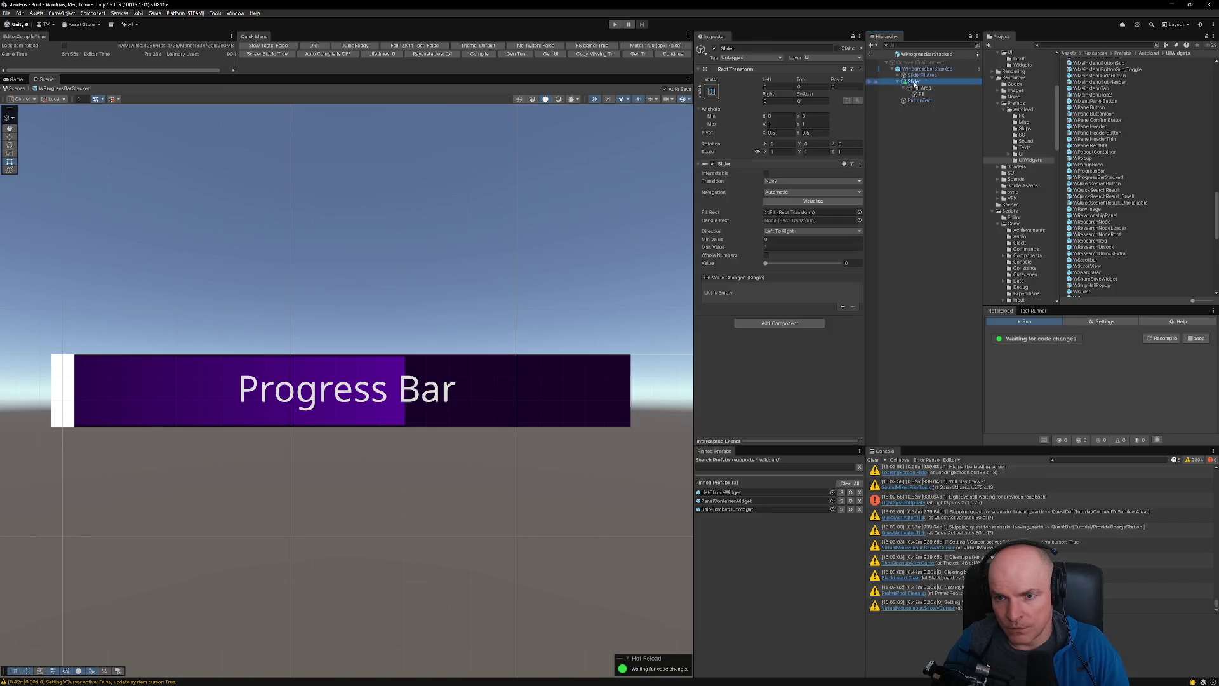
{"action": "left_click", "coordinate": [923, 94]}
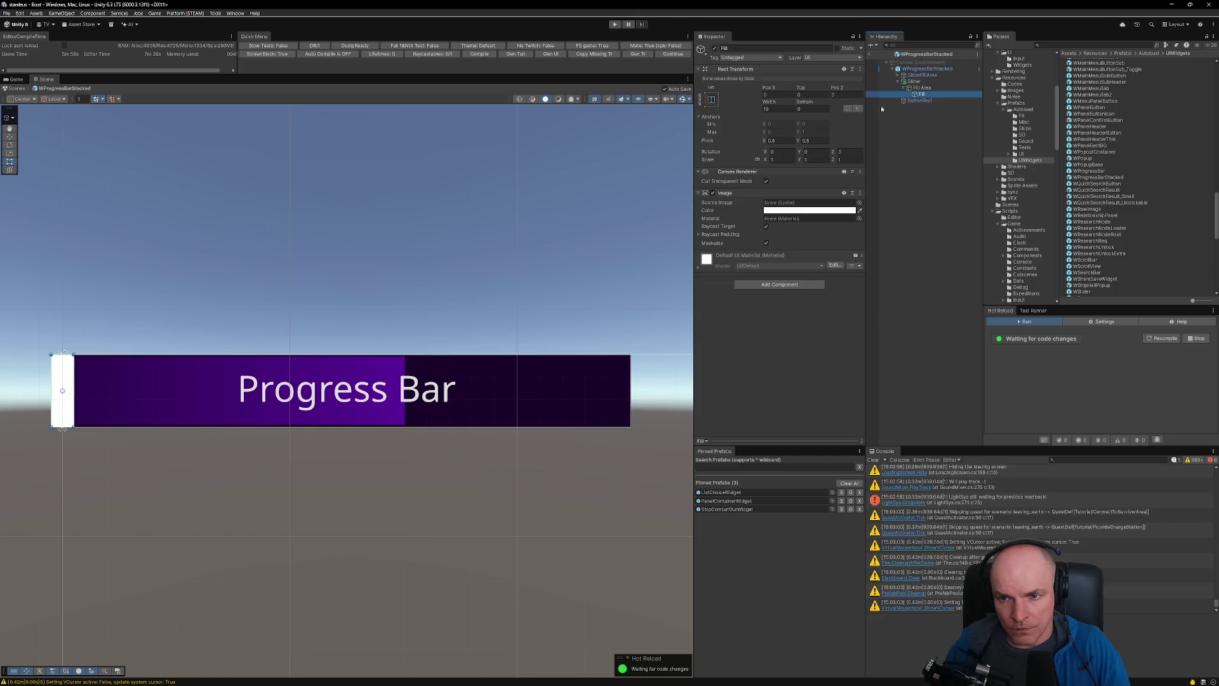
{"action": "left_click", "coordinate": [918, 88]}
{"action": "left_click", "coordinate": [914, 81]}
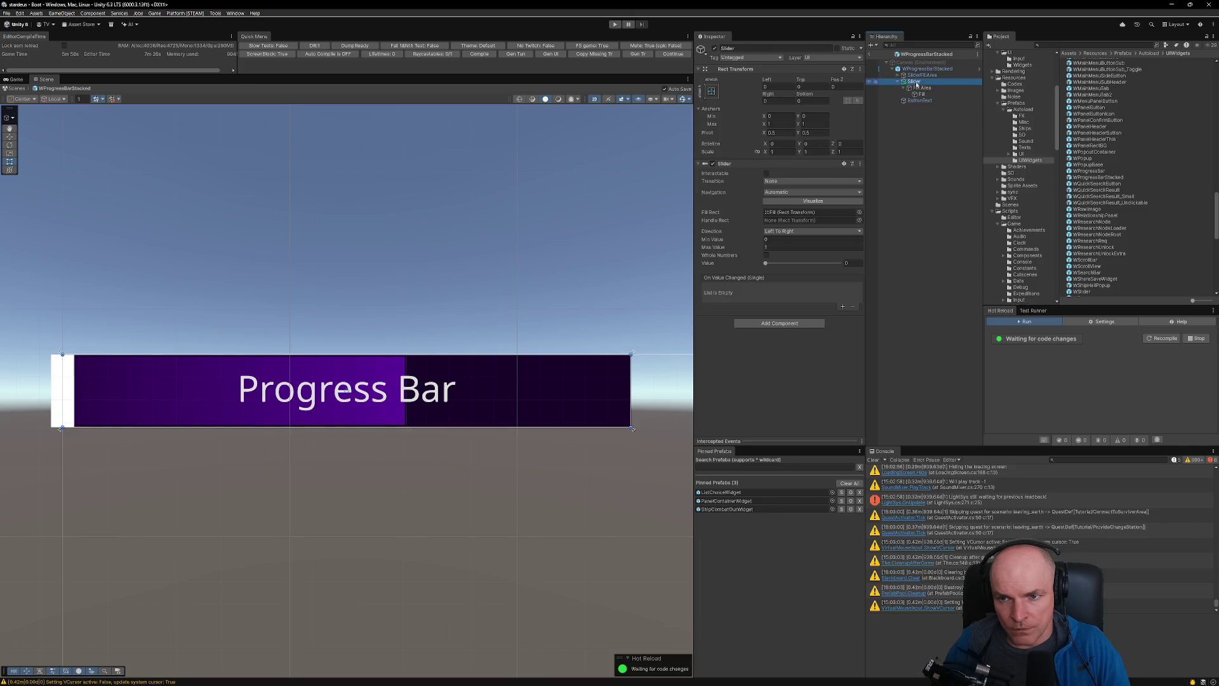
{"action": "left_click", "coordinate": [921, 75]}
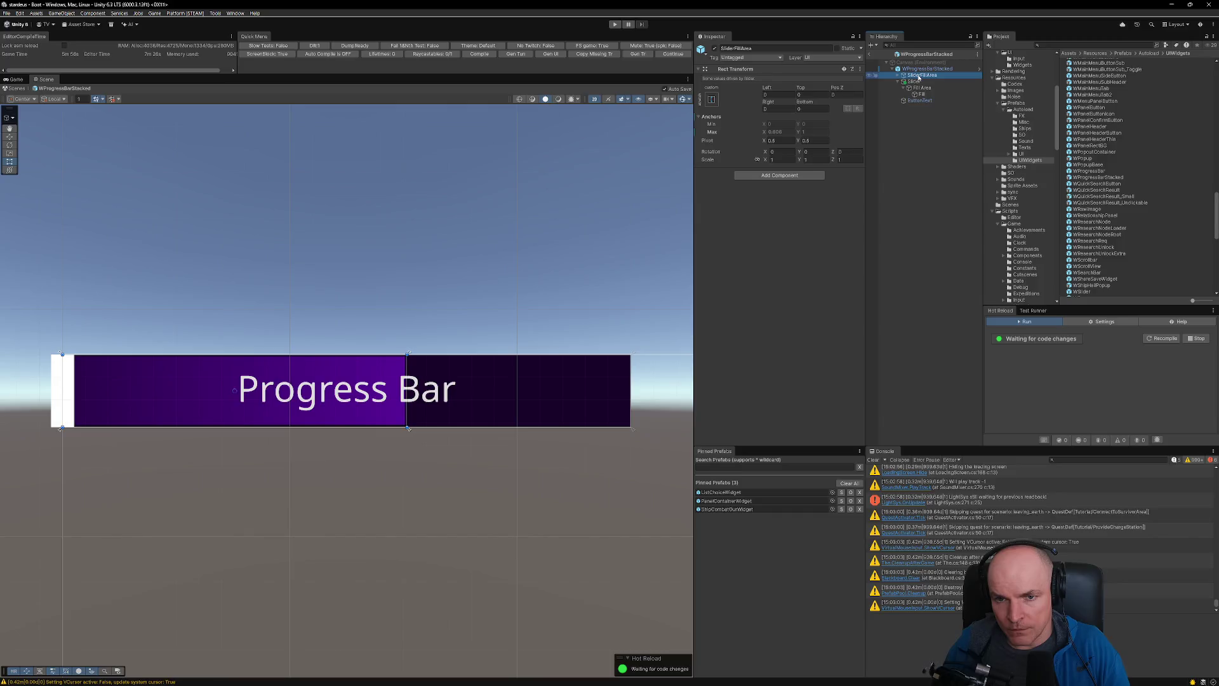
{"action": "left_click", "coordinate": [915, 82]}
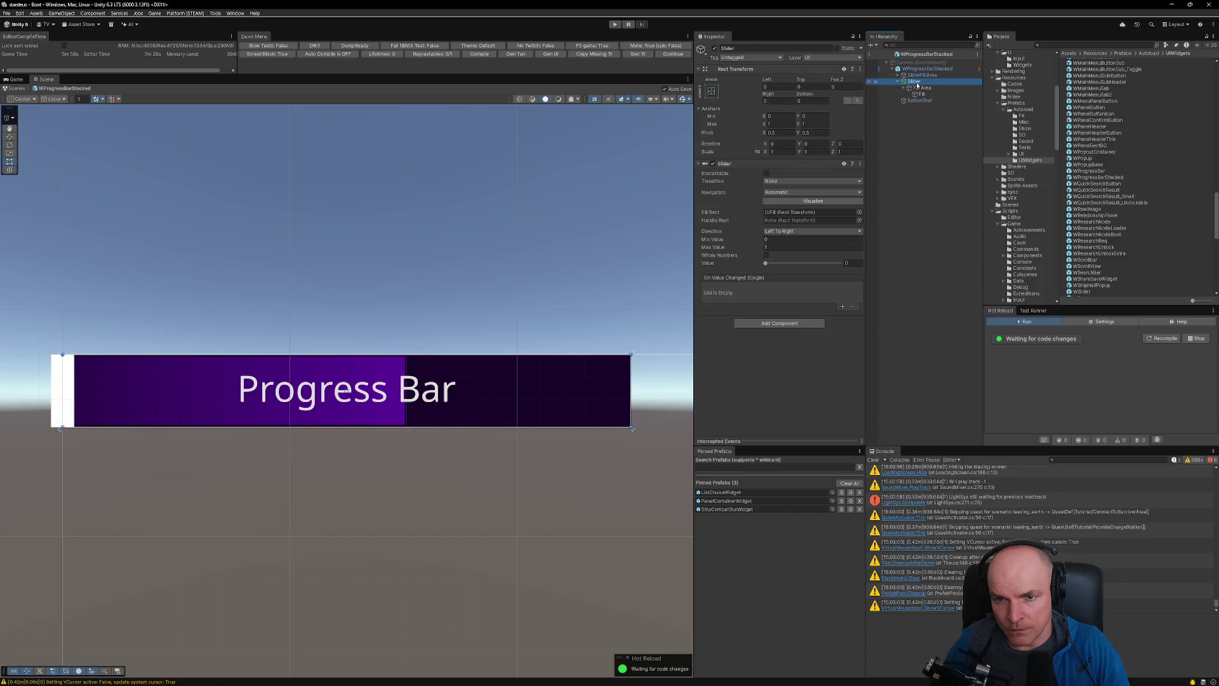
{"action": "left_click_drag", "start_coordinate": [766, 263], "coordinate": [844, 263]}
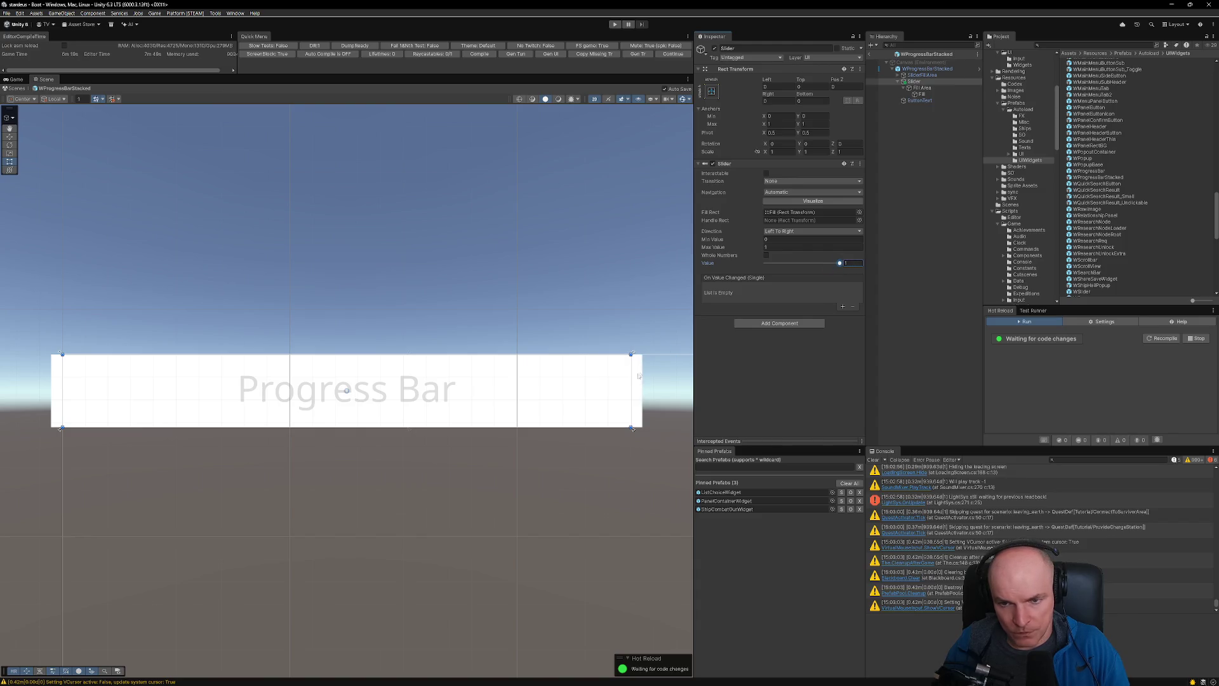
- Set the Fill's Left and Right offsets to 0
{"action": "left_click", "coordinate": [920, 93]}
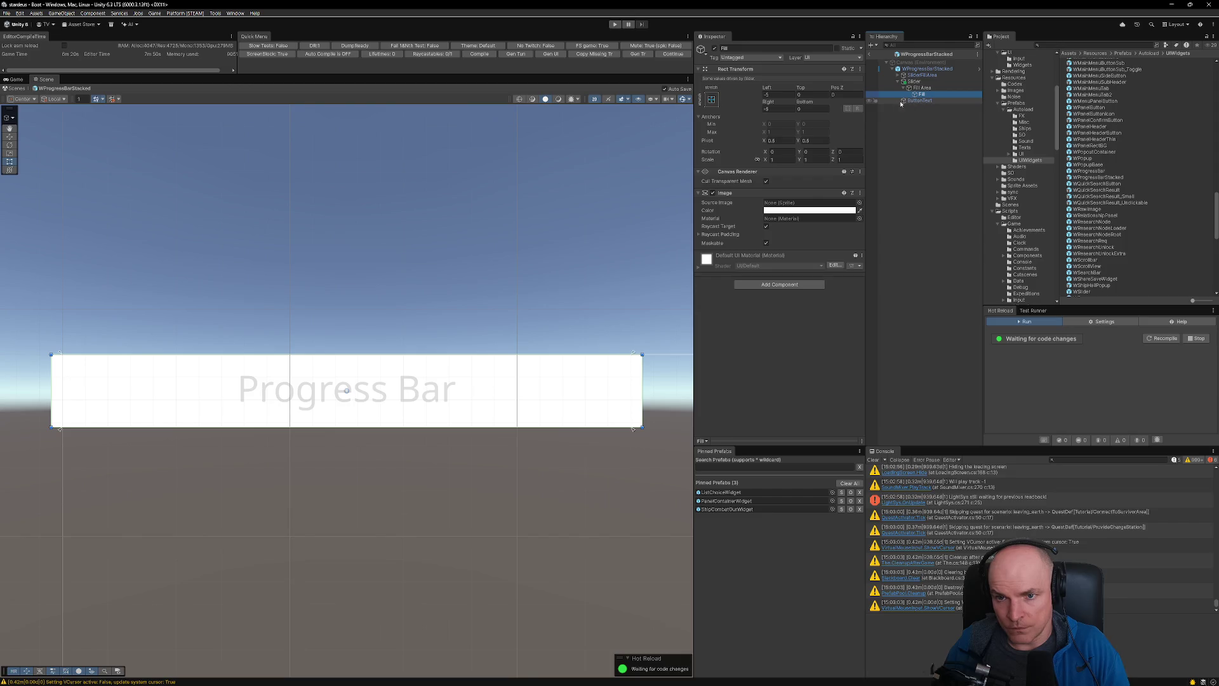
{"action": "left_click", "coordinate": [772, 94]}
{"action": "type", "text": "0"}
{"action": "key", "text": "Tab"}
{"action": "key", "text": "Tab"}
{"action": "key", "text": "Tab"}
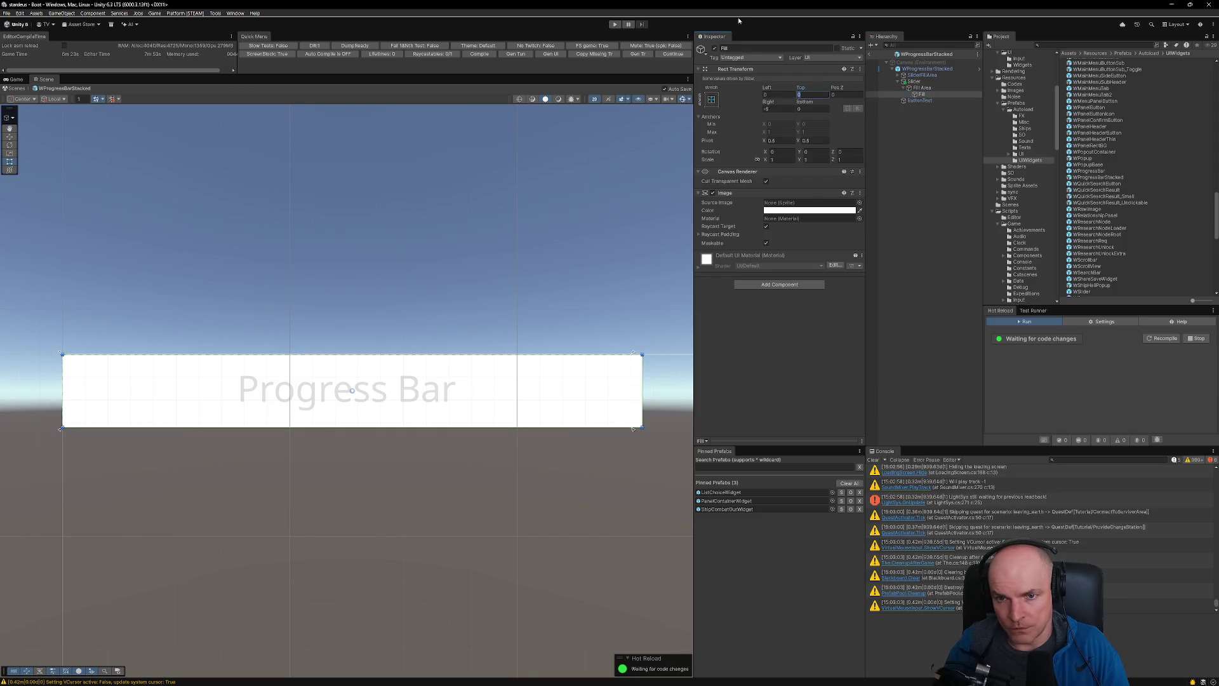
{"action": "type", "text": "0"}
{"action": "key", "text": "Return"}
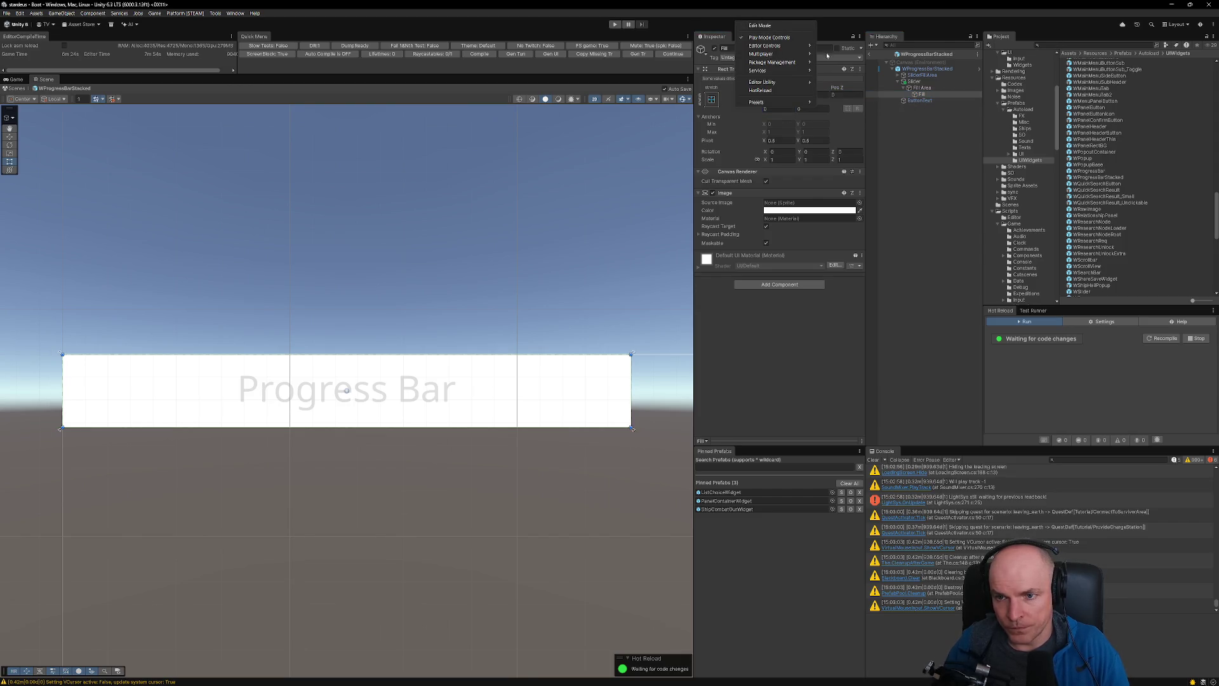
- Compare with the original SliderFillArea and its SliderFill child's settings
{"action": "left_click", "coordinate": [921, 82]}
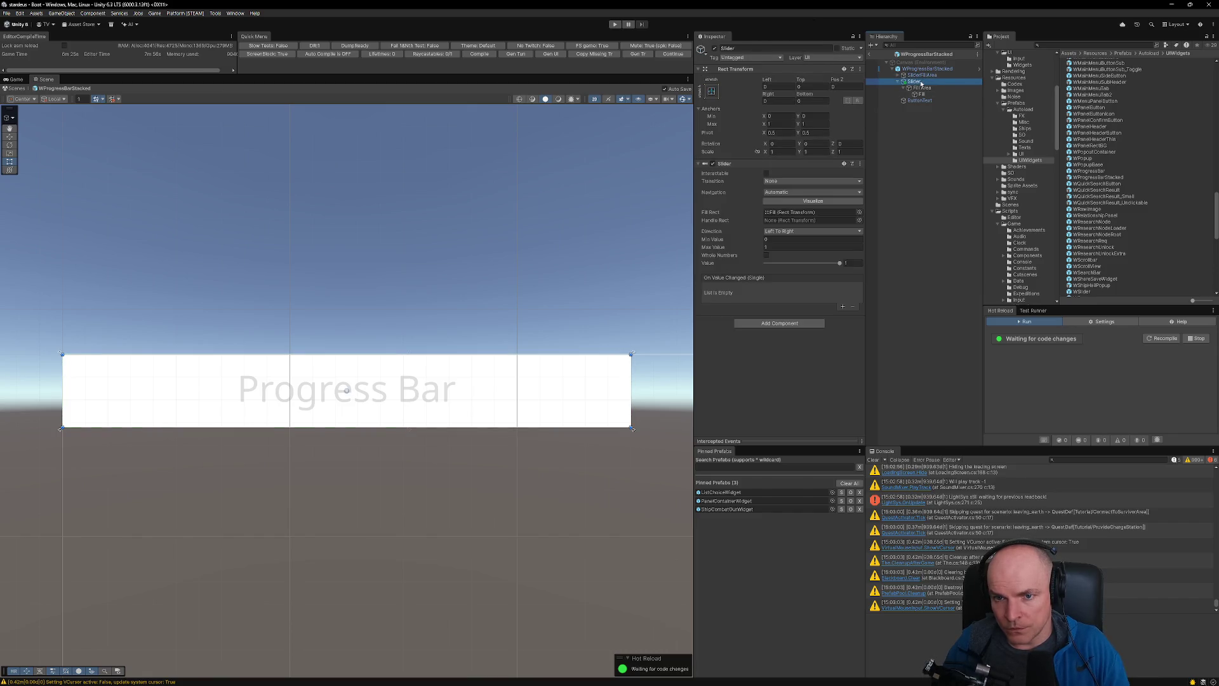
{"action": "left_click", "coordinate": [923, 75]}
{"action": "left_click", "coordinate": [897, 75]}
{"action": "left_click", "coordinate": [923, 82]}
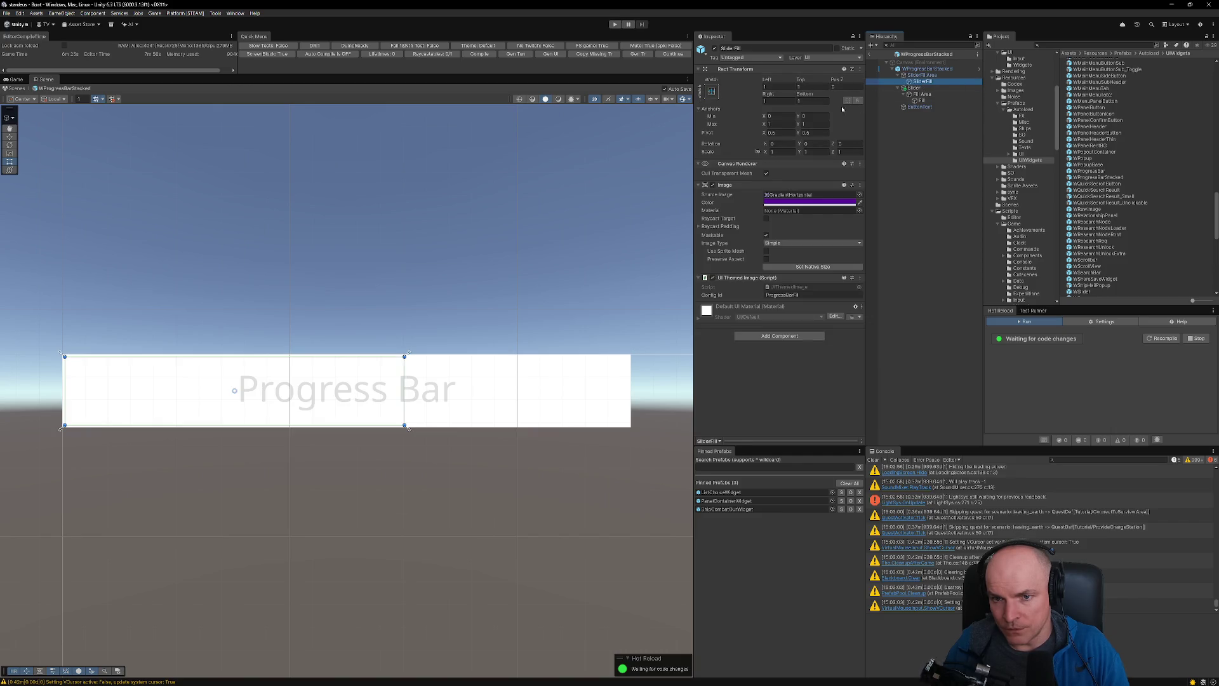
- Set the Fill's Top, Right and Bottom offsets to 1
{"action": "left_click", "coordinate": [928, 100]}
{"action": "left_click", "coordinate": [784, 96]}
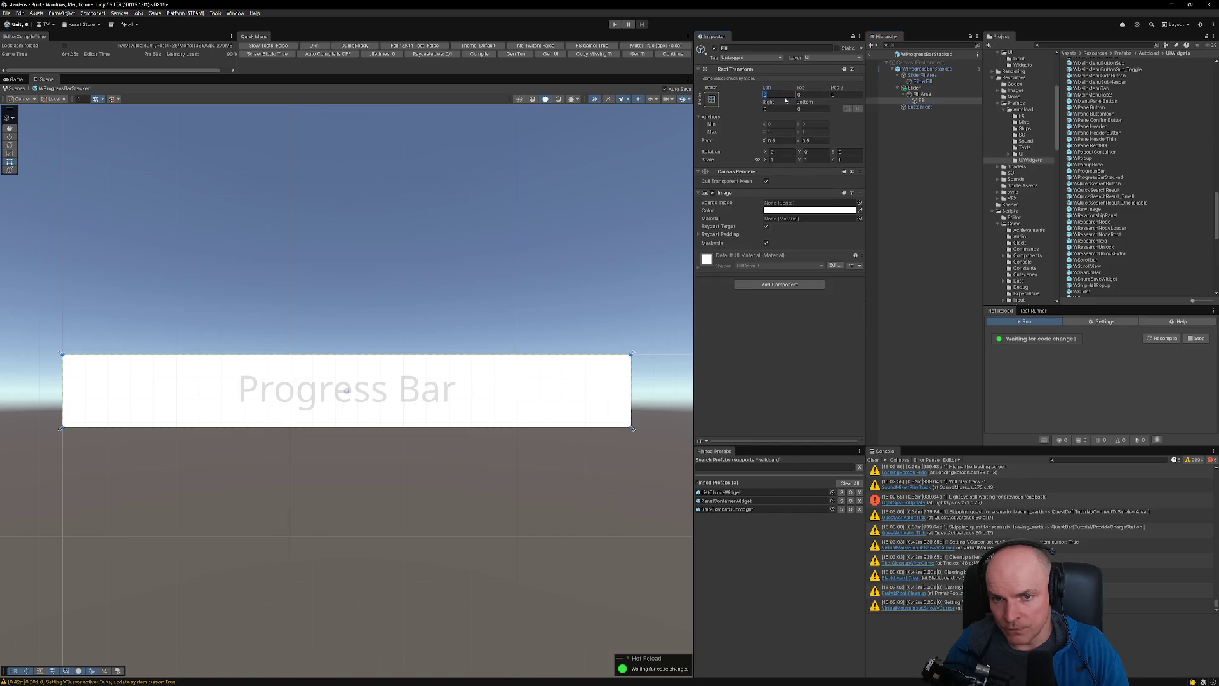
{"action": "key", "text": "Tab"}
{"action": "type", "text": "1"}
{"action": "key", "text": "Tab"}
{"action": "key", "text": "Tab"}
{"action": "type", "text": "11"}
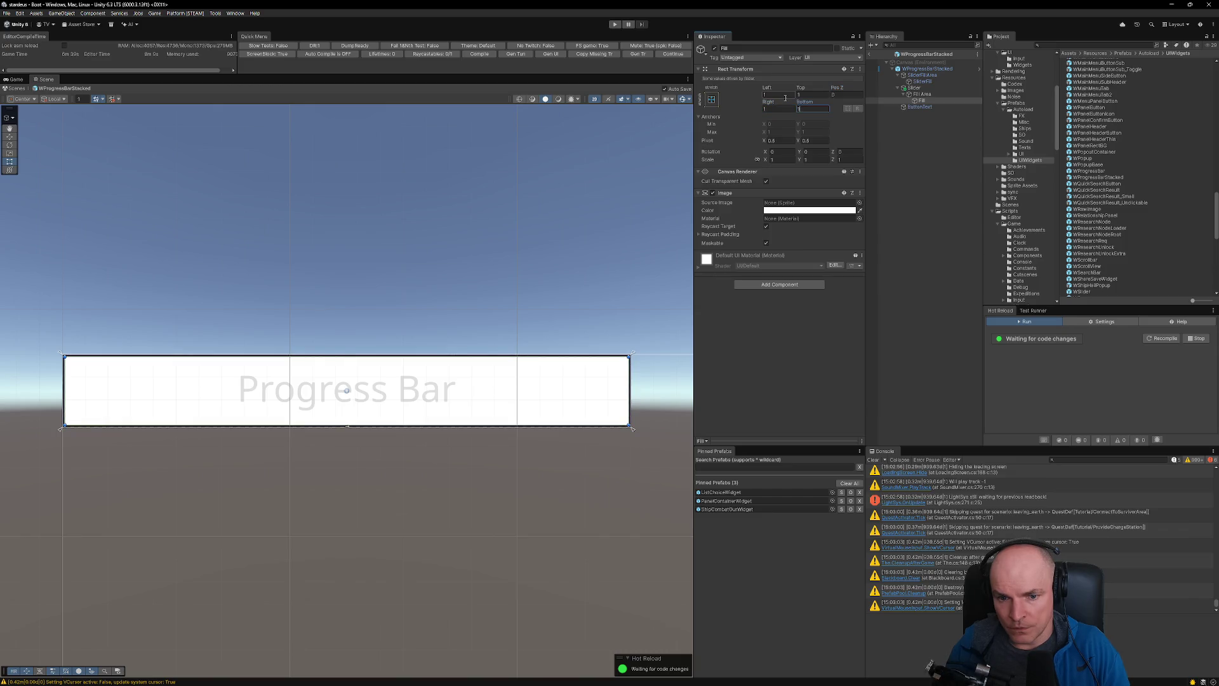
{"action": "left_click", "coordinate": [917, 100]}
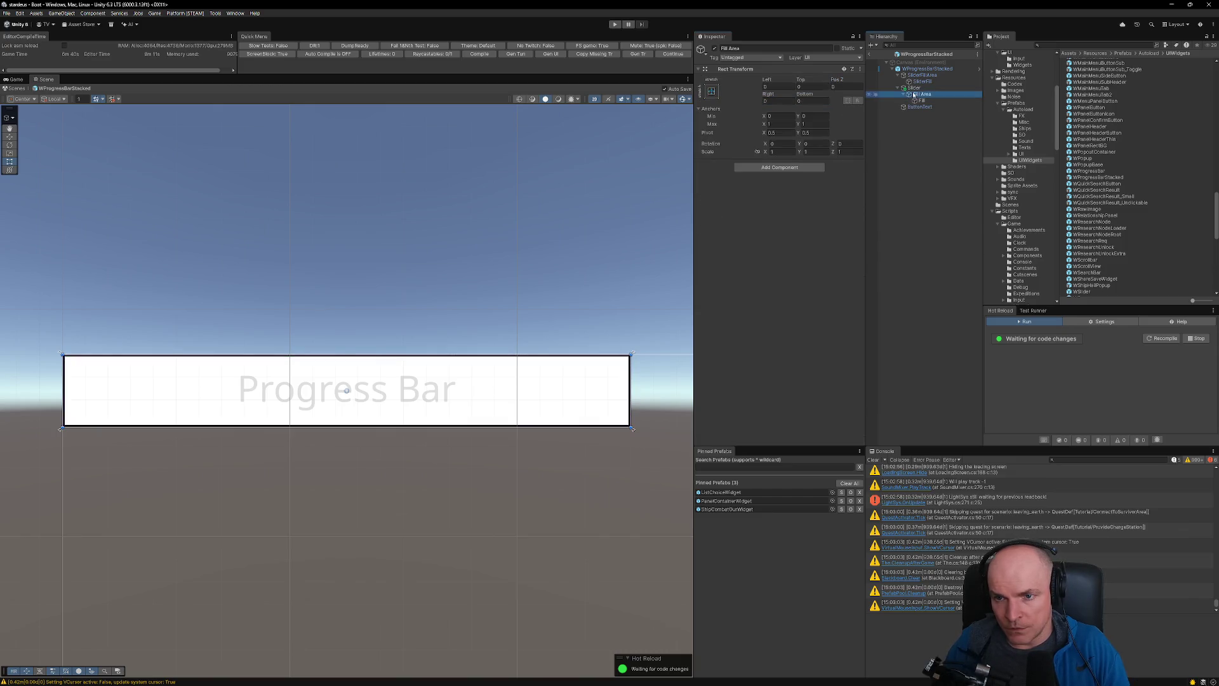
{"action": "left_click", "coordinate": [811, 211]}
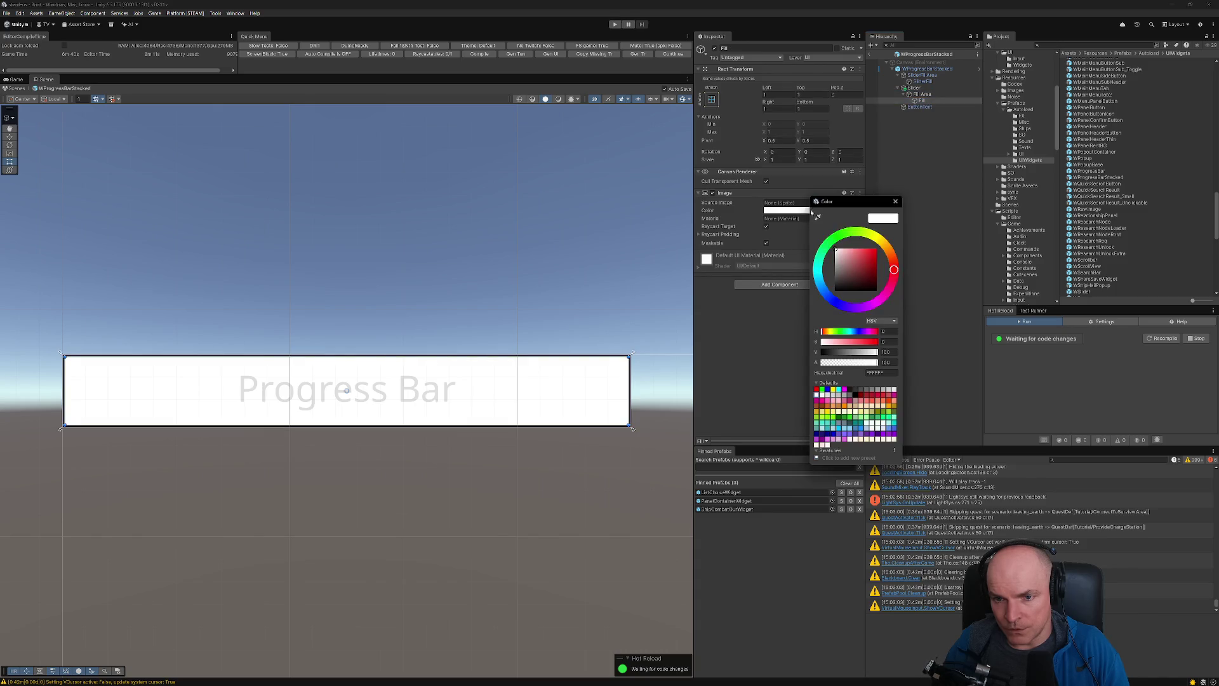
- Change the Fill's Image colour to violet purple
{"action": "mouse_move", "coordinate": [858, 264]}
{"action": "left_mouse_down"}
{"action": "mouse_move", "coordinate": [875, 250]}
{"action": "mouse_move", "coordinate": [836, 280]}
{"action": "mouse_move", "coordinate": [873, 255]}
{"action": "left_mouse_up"}
{"action": "left_click", "coordinate": [852, 307]}
{"action": "left_click", "coordinate": [922, 94]}
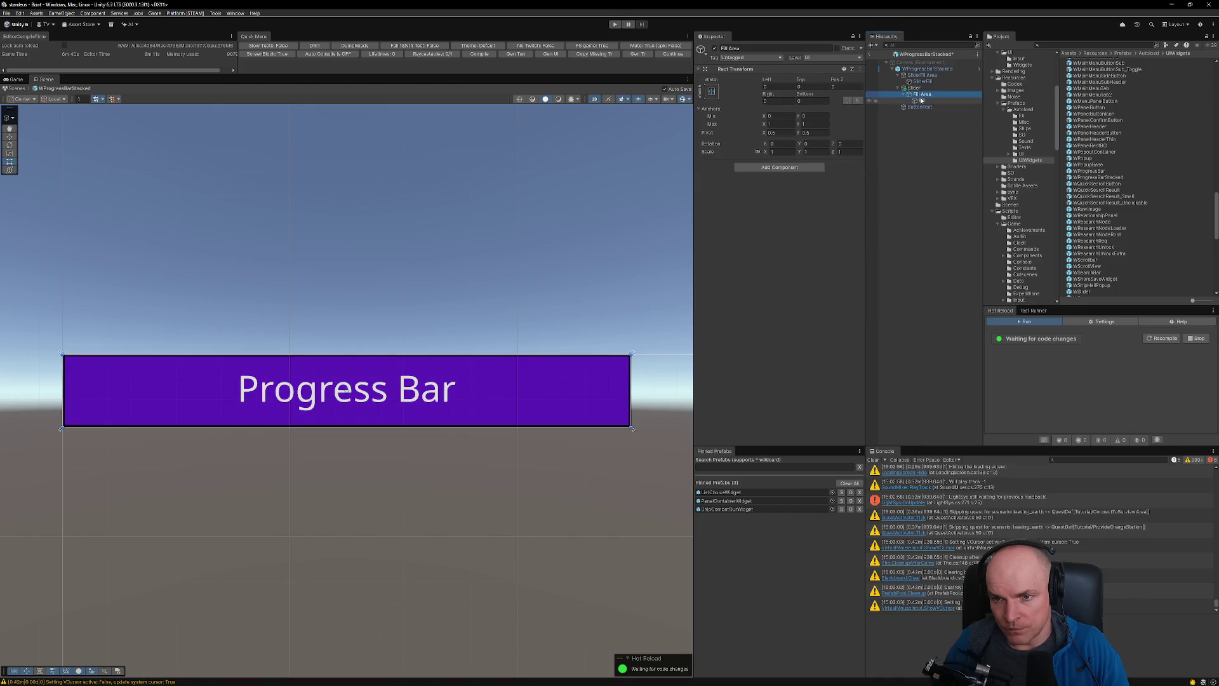
- Lower the Slider value to about 0.44, then review the prefab diff in VS Code
{"action": "left_click", "coordinate": [914, 91]}
{"action": "left_click_drag", "start_coordinate": [839, 263], "coordinate": [794, 264]}
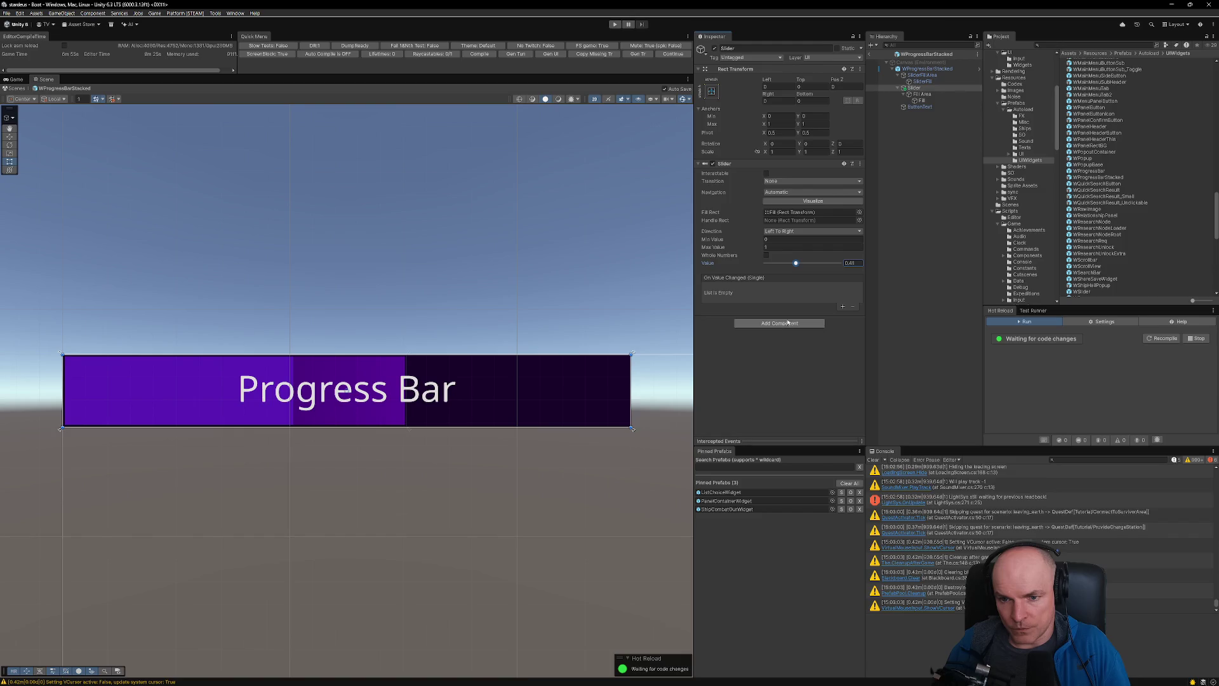
{"action": "left_click", "coordinate": [921, 71]}
{"action": "scroll", "coordinate": [832, 262], "scroll_direction": "down", "scroll_amount": 6}
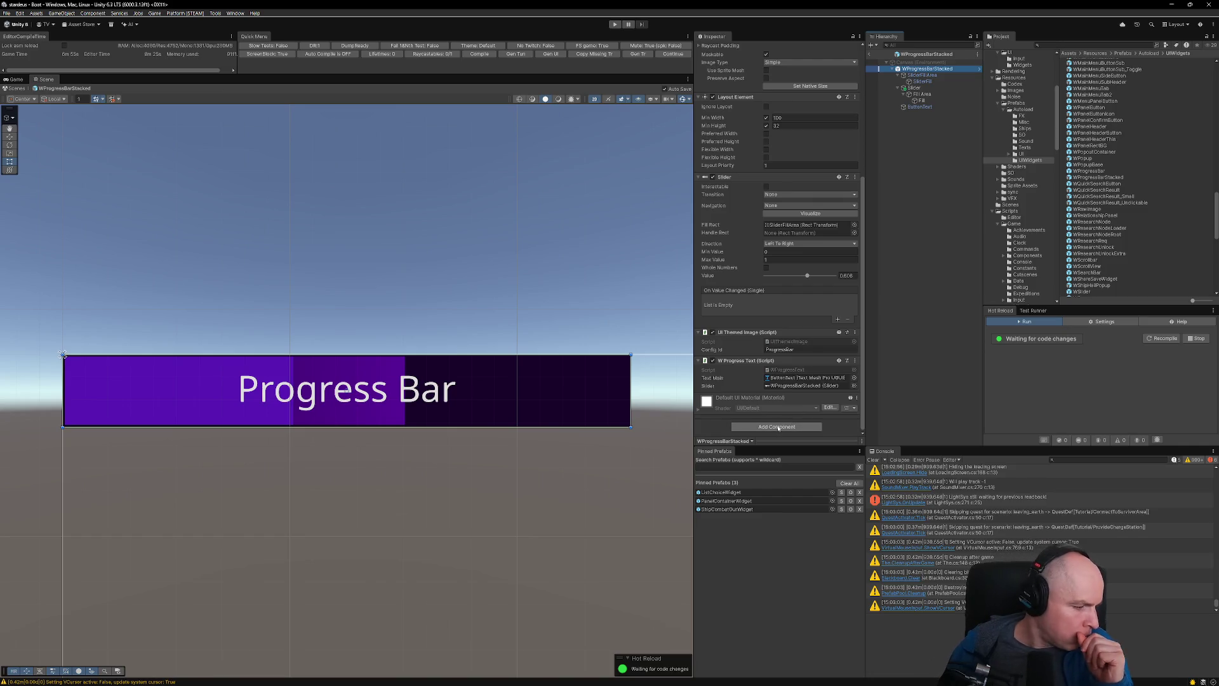
{"action": "left_click", "coordinate": [619, 676]}
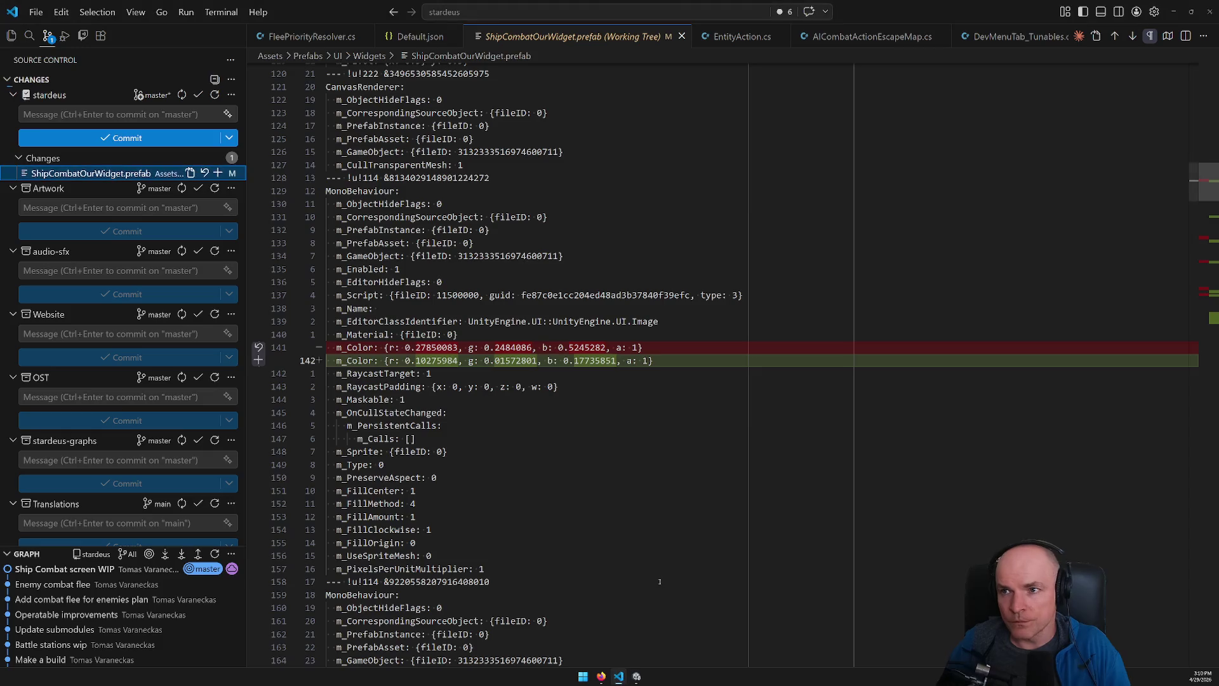
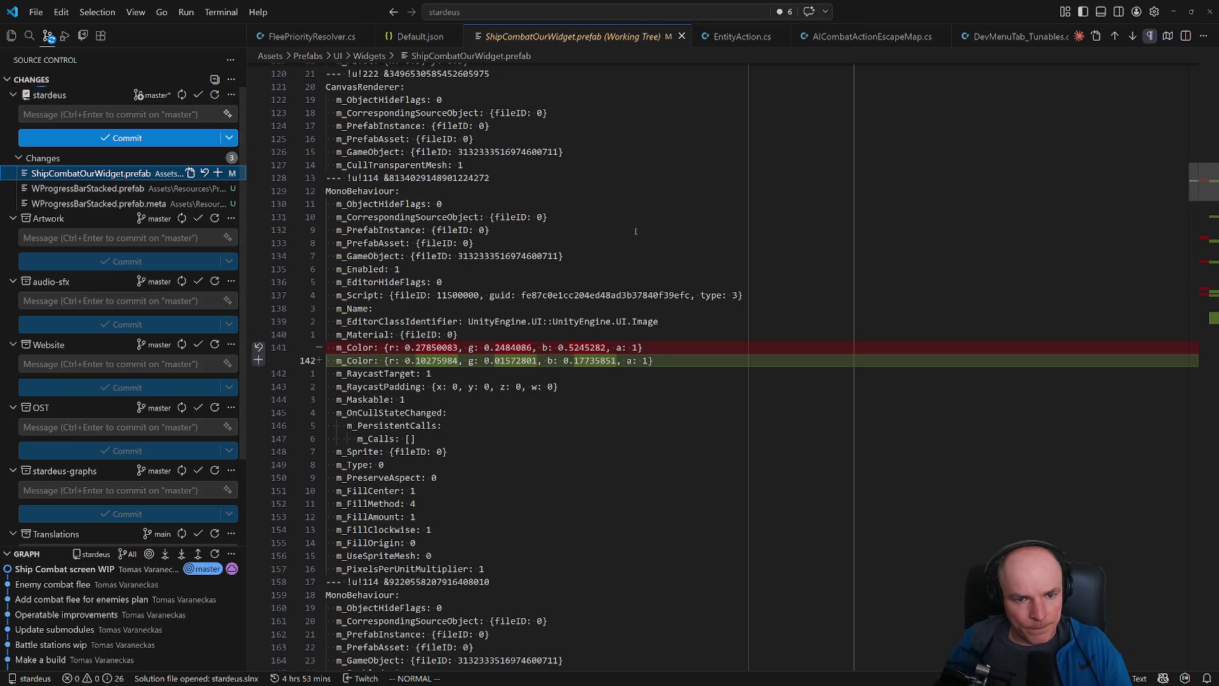
- Duplicate WProgressWithLabel.cs in the Explorer and rename the copy to WProgressStacked.cs
{"action": "scroll", "coordinate": [119, 100], "scroll_direction": "up", "scroll_amount": 2}
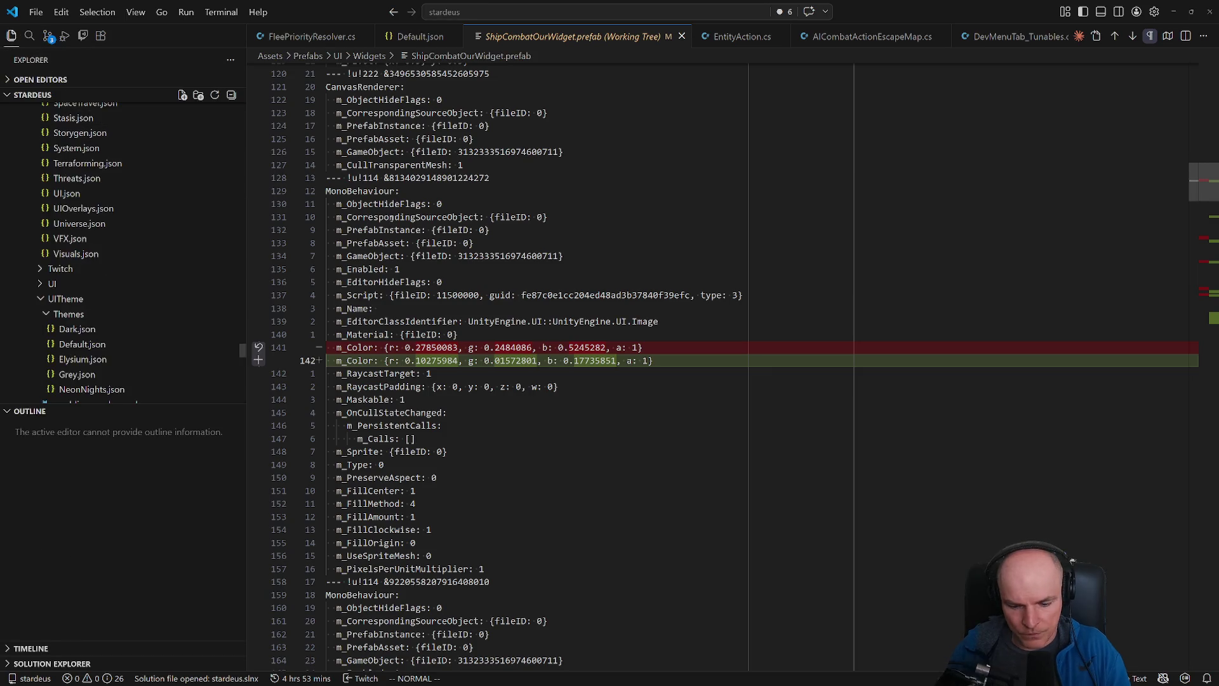
{"action": "key", "text": "ctrl+p"}
{"action": "type", "text": "wprogressw"}
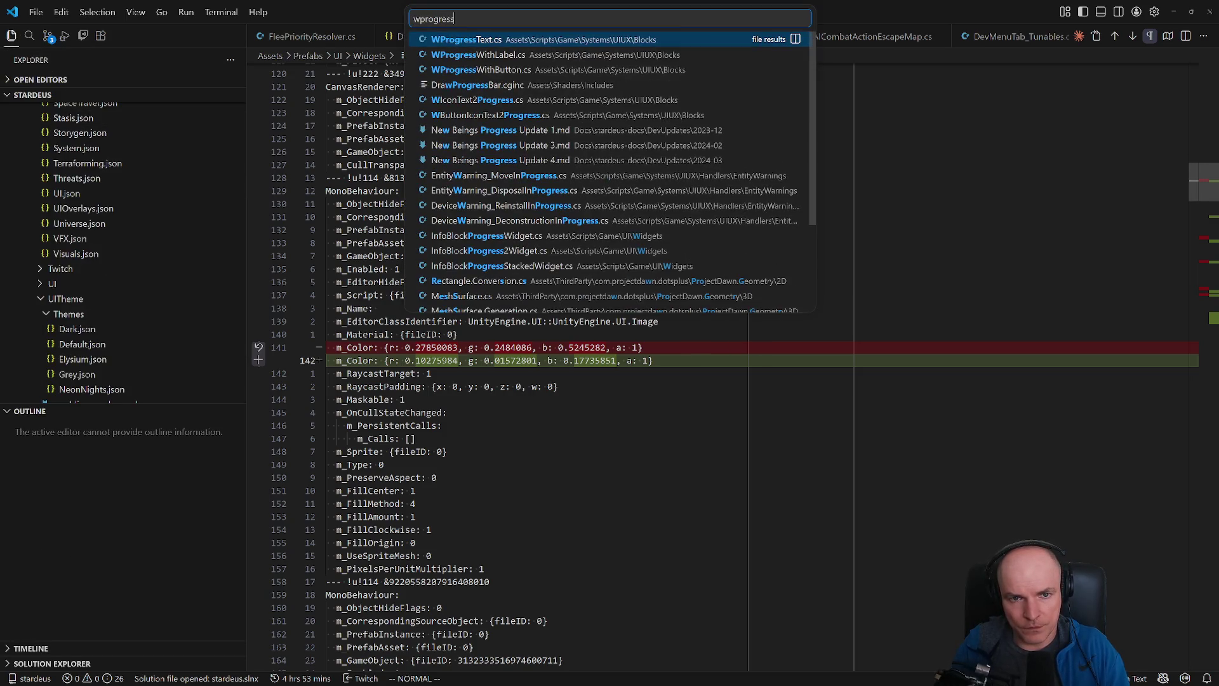
{"action": "key", "text": "Return"}
{"action": "left_click", "coordinate": [106, 254]}
{"action": "key", "text": "ctrl+c"}
{"action": "key", "text": "ctrl+v"}
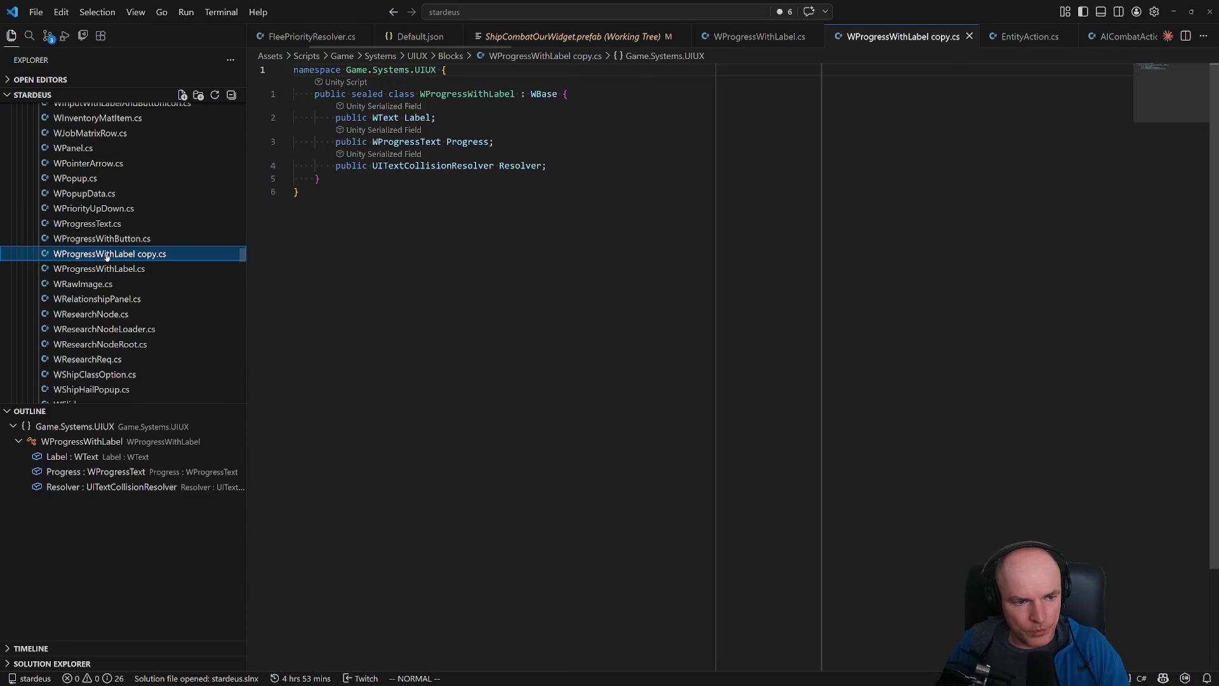
{"action": "key", "text": "BackSpace"}
{"action": "key", "text": "BackSpace"}
{"action": "key", "text": "BackSpace"}
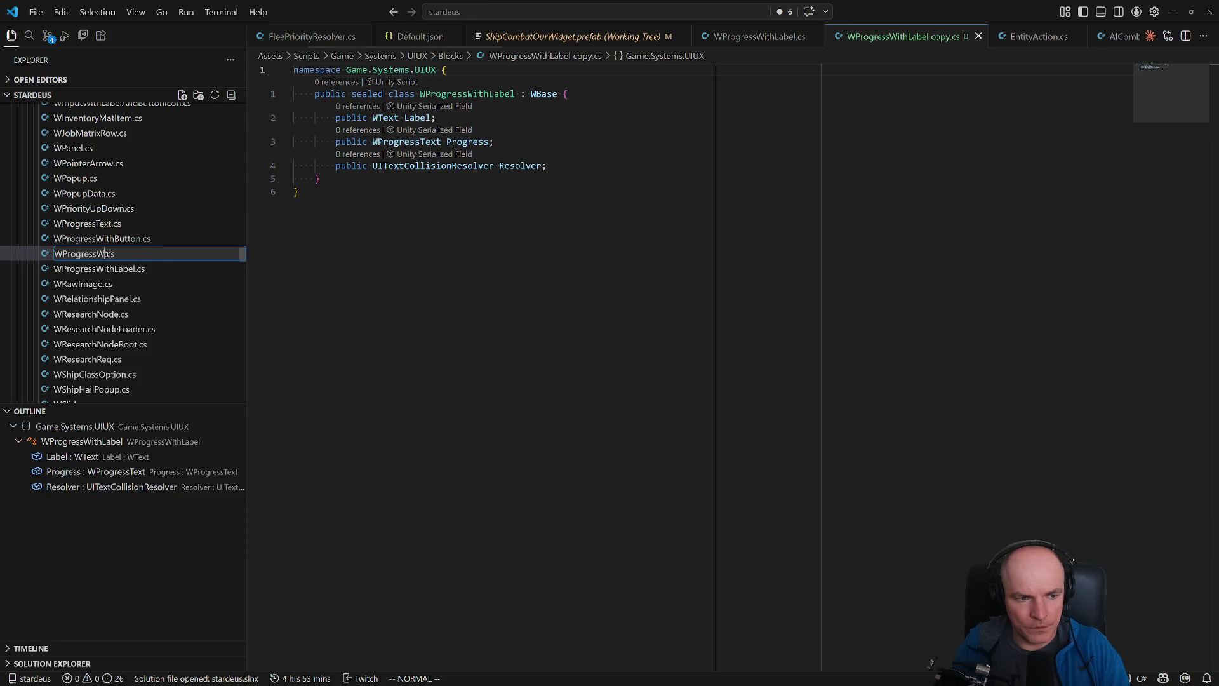
{"action": "type", "text": "Stacked"}
{"action": "key", "text": "Return"}
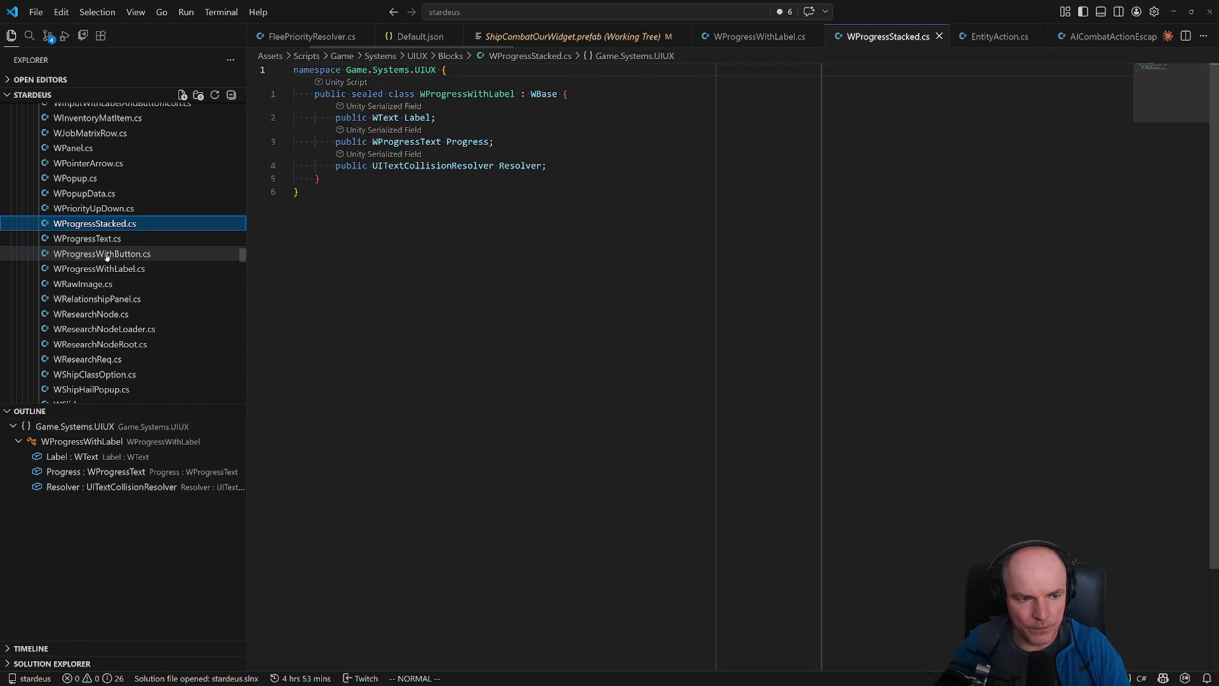
- Rename the class on line 2 to WProgressStacked and delete the Label field line
{"action": "left_click", "coordinate": [467, 93]}
{"action": "type", "text": "cwStacked"}
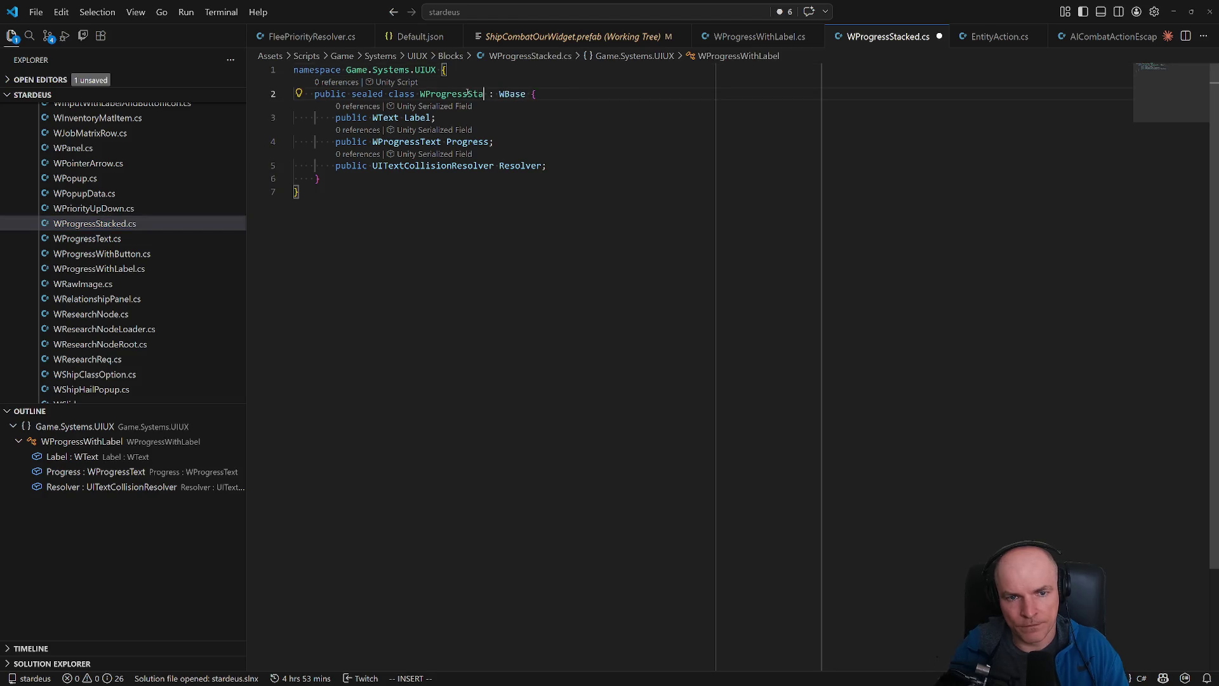
{"action": "key", "text": "Escape"}
{"action": "key", "text": "j"}
{"action": "key", "text": "j"}
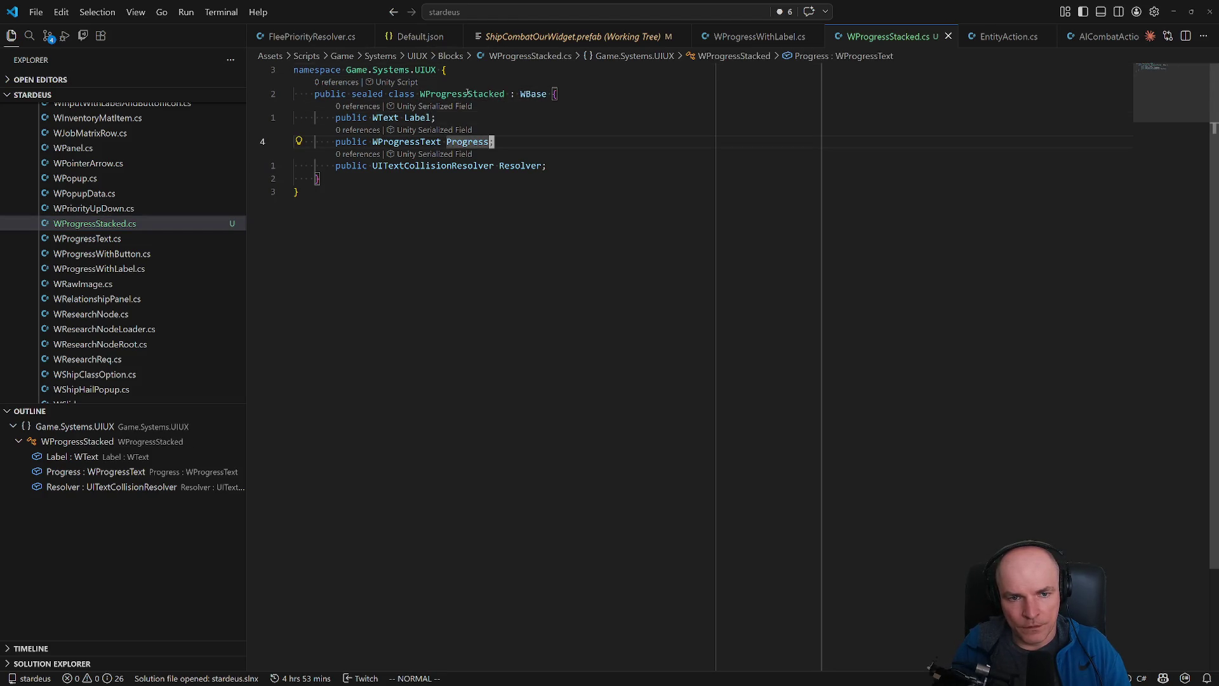
{"action": "key", "text": "k"}
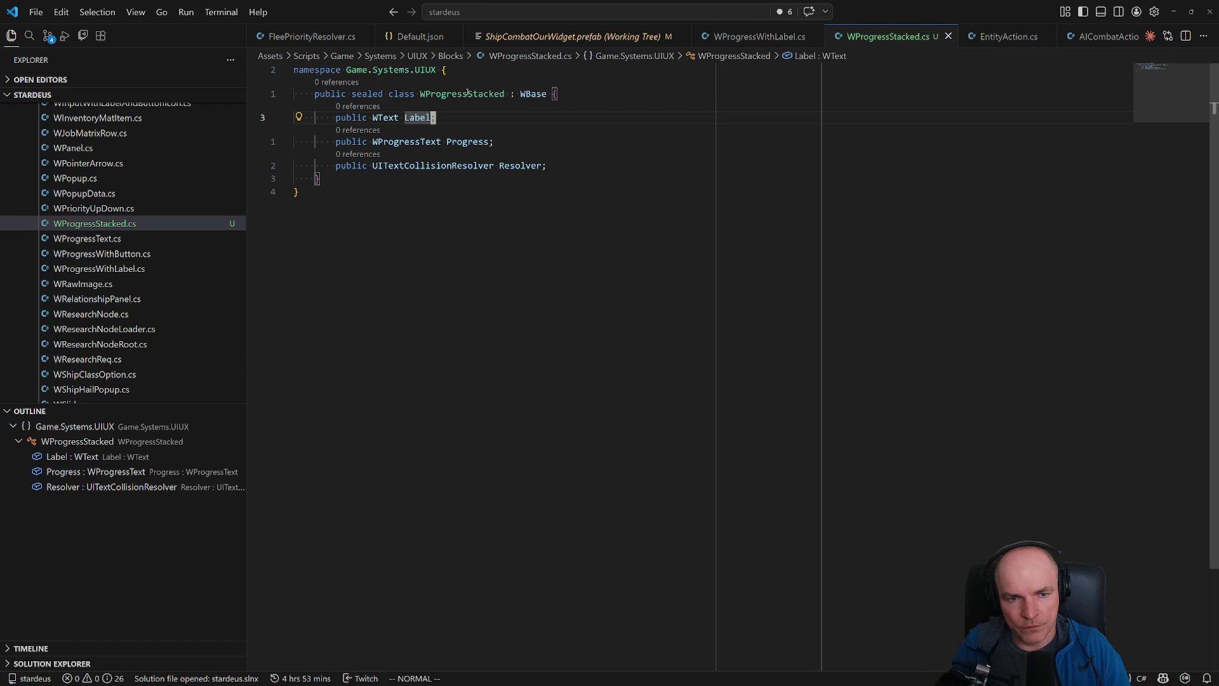
{"action": "key", "text": "d"}
{"action": "key", "text": "d"}
{"action": "key", "text": "j"}
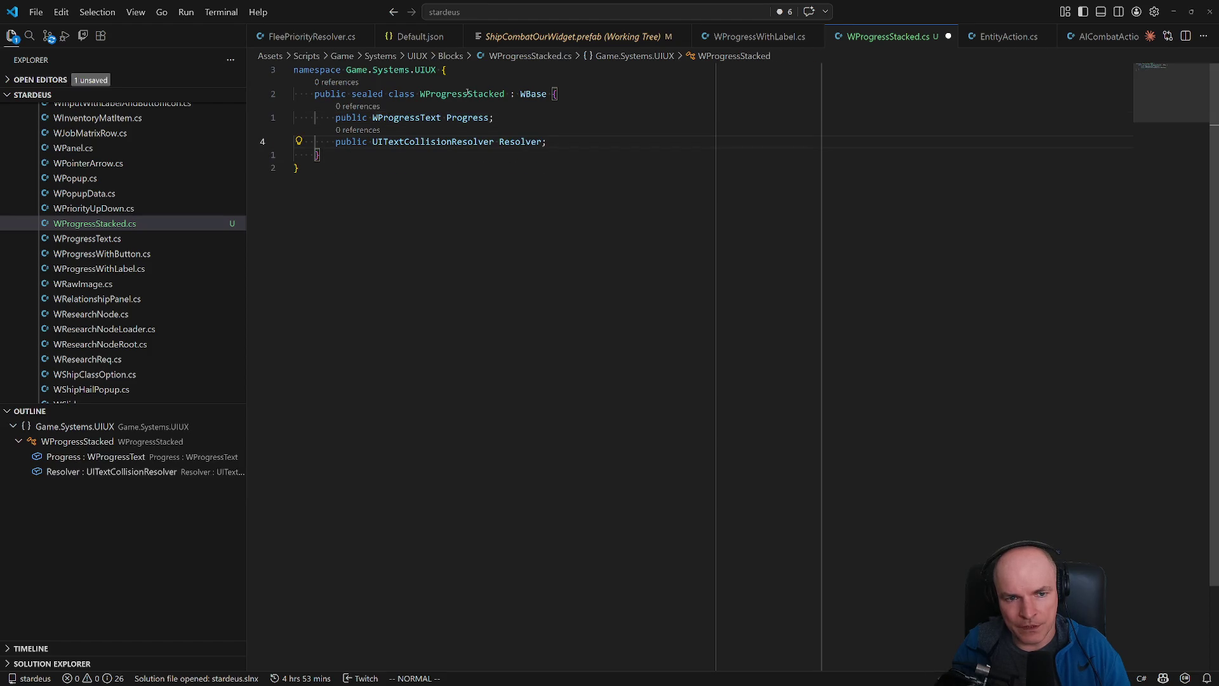
- Delete the Resolver field line and save the script
{"action": "type", "text": "opublic "}
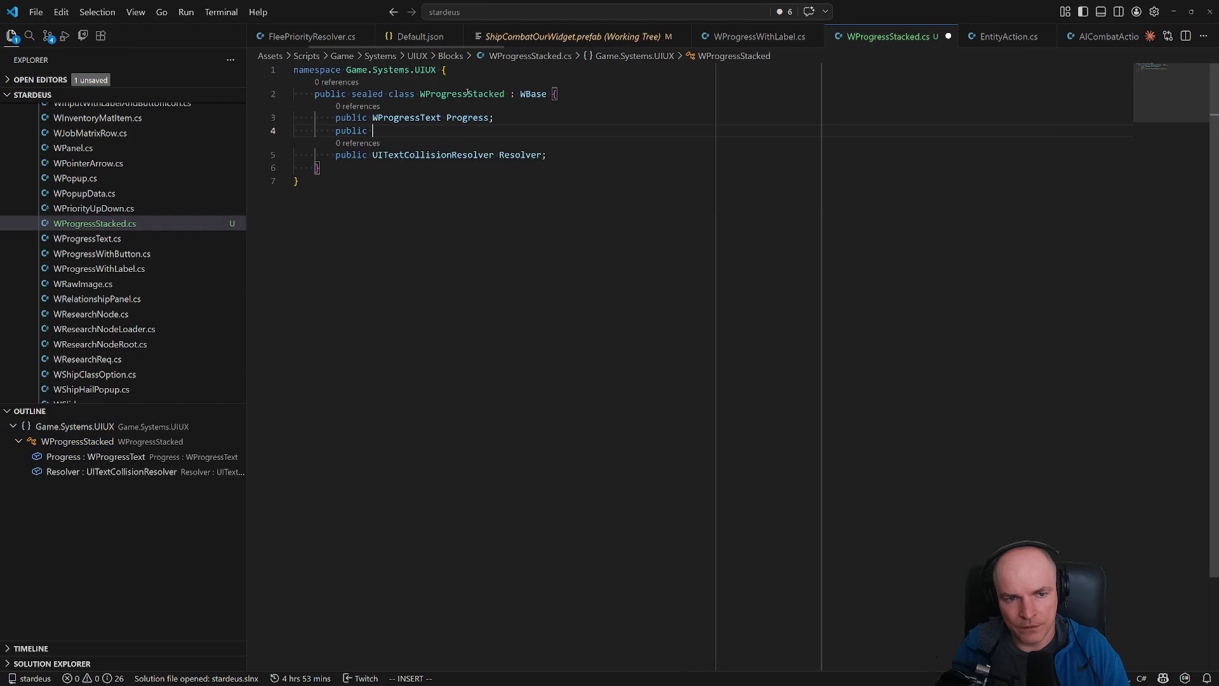
{"action": "type", "text": "WProgre"}
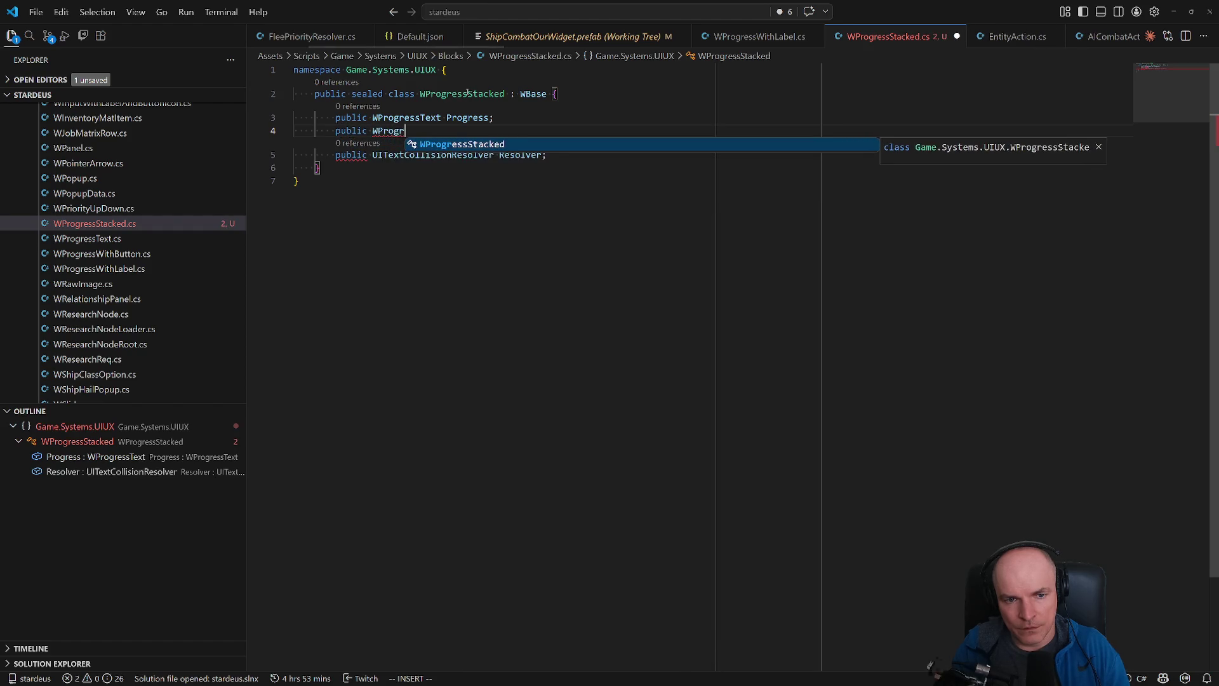
{"action": "key", "text": "BackSpace"}
{"action": "key", "text": "BackSpace"}
{"action": "key", "text": "BackSpace"}
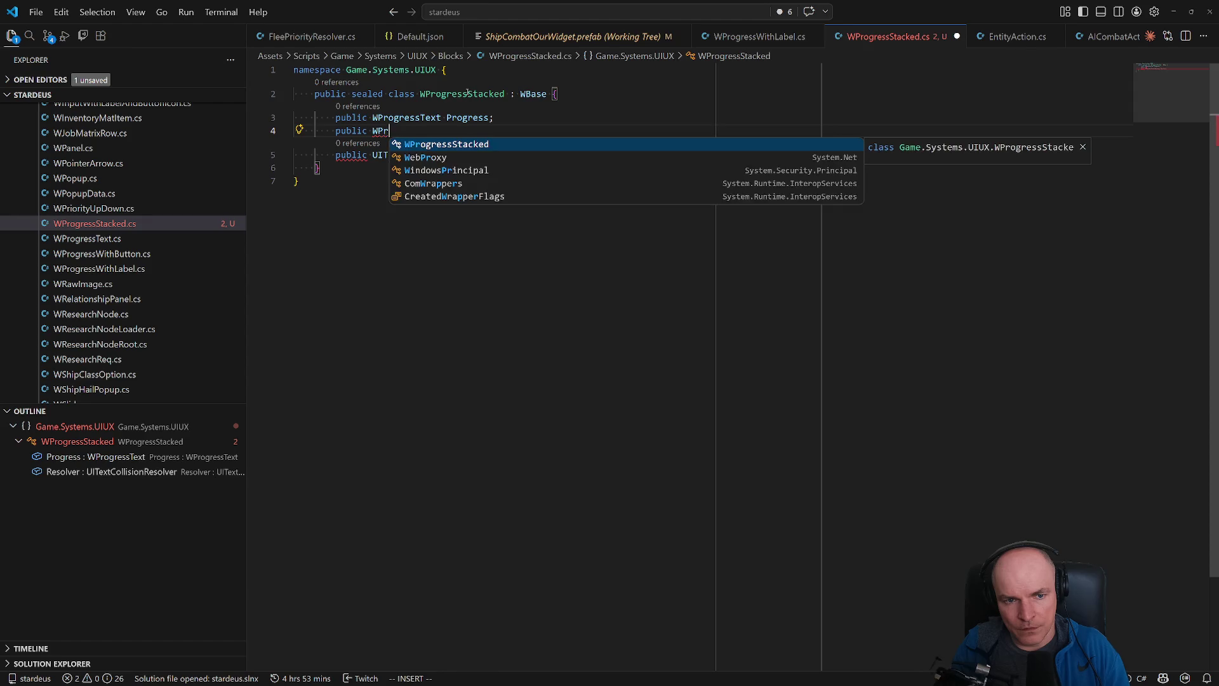
{"action": "key", "text": "Escape"}
{"action": "key", "text": "j"}
{"action": "key", "text": "d"}
{"action": "key", "text": "d"}
{"action": "key", "text": "k"}
{"action": "key", "text": "ctrl+s"}
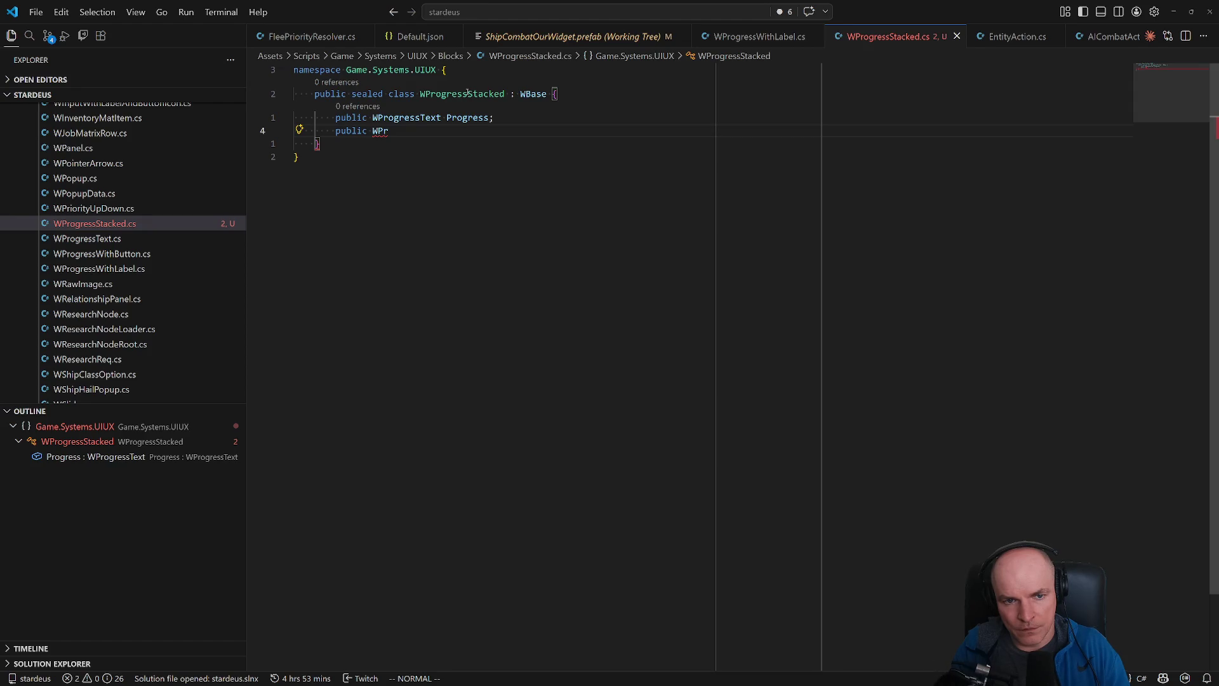
- Begin a new public WSlider field and search the project for WSlider
{"action": "type", "text": "cwSlider"}
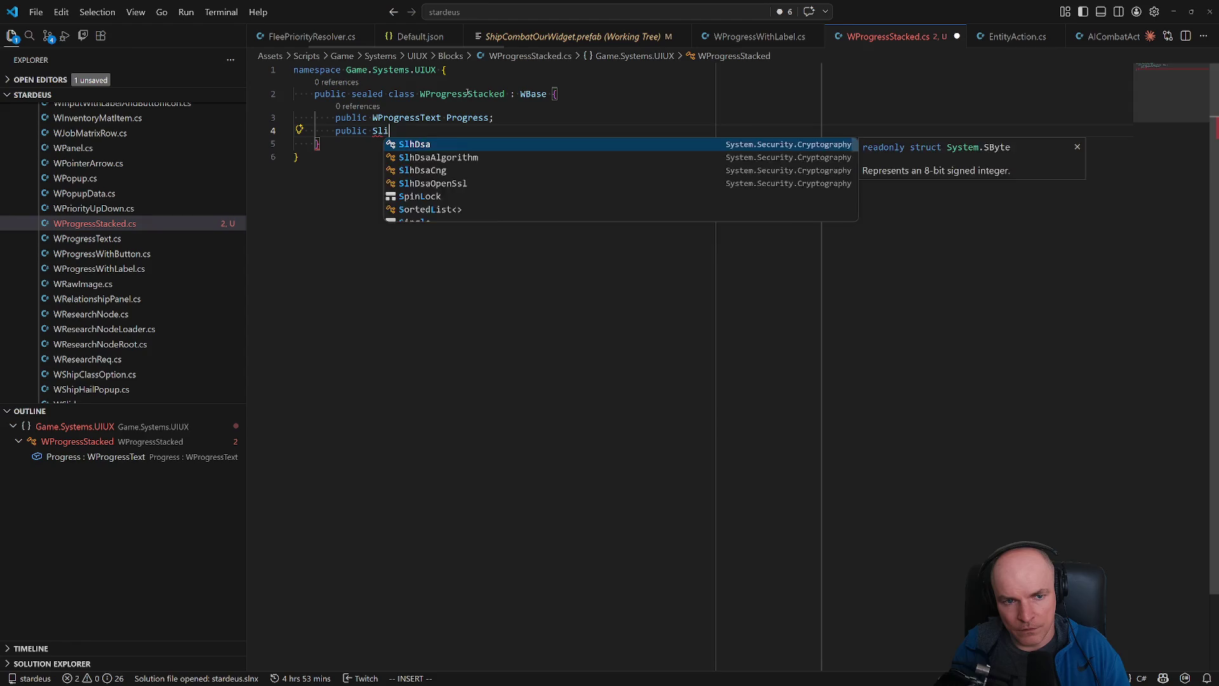
{"action": "key", "text": "BackSpace"}
{"action": "key", "text": "BackSpace"}
{"action": "key", "text": "BackSpace"}
{"action": "type", "text": "Wprog"}
{"action": "key", "text": "BackSpace"}
{"action": "key", "text": "BackSpace"}
{"action": "key", "text": "BackSpace"}
{"action": "type", "text": "WSlider"}
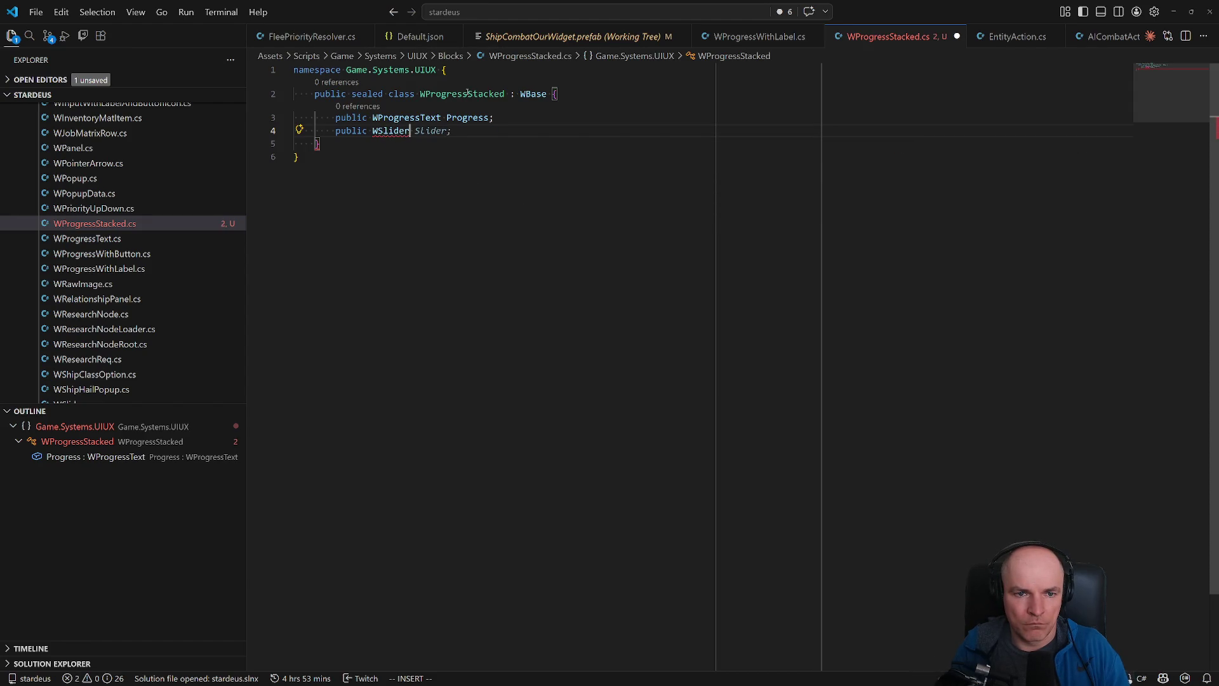
{"action": "key", "text": "Escape"}
{"action": "key", "text": "ctrl+p"}
{"action": "type", "text": "w"}
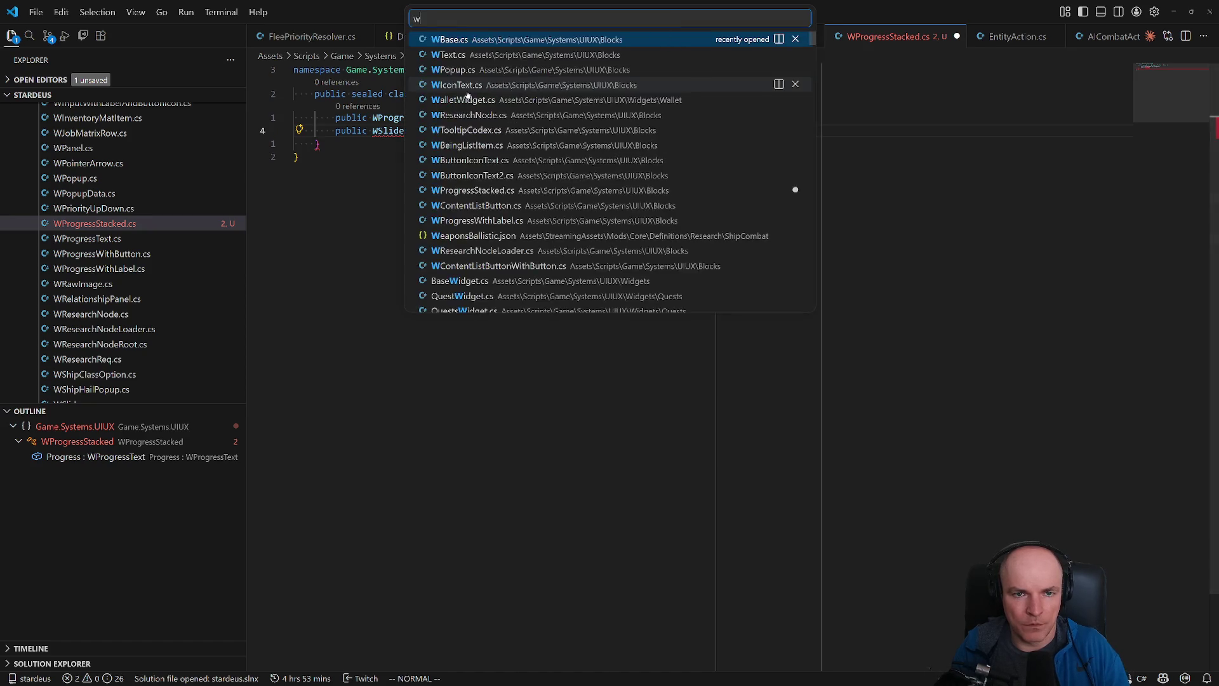
{"action": "type", "text": "slider"}
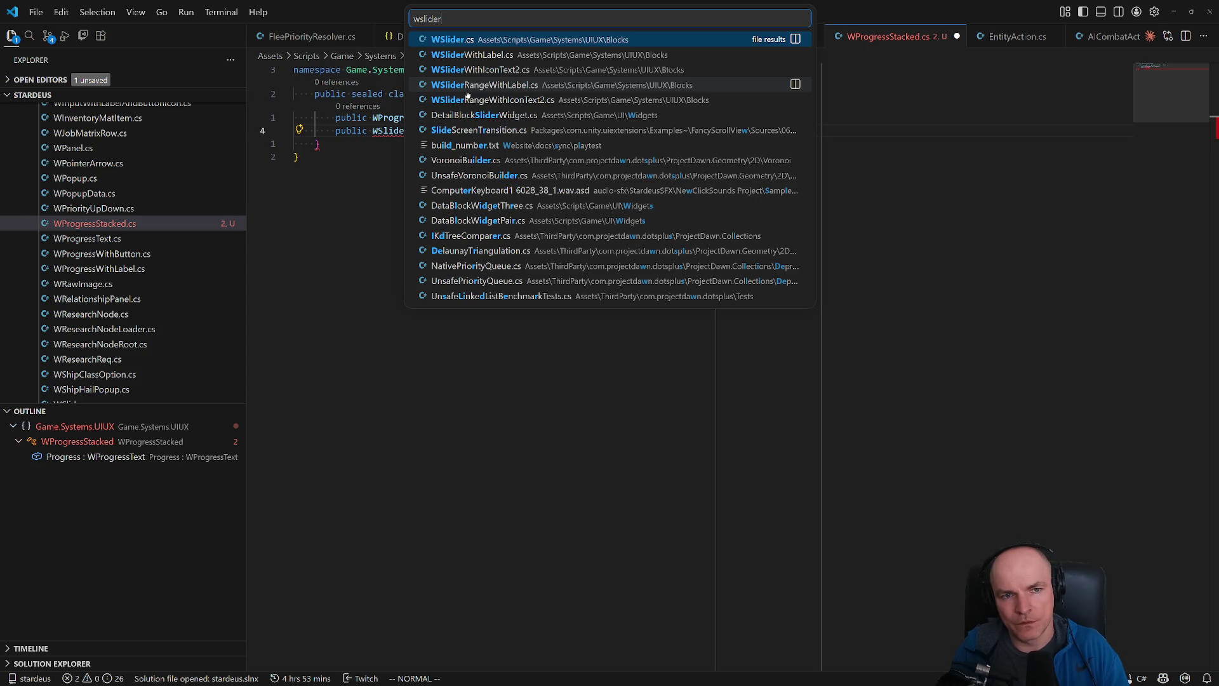
- Browse the progress scripts in Quick Open, then change the field type from WSlider to Slider
{"action": "key", "text": "Escape"}
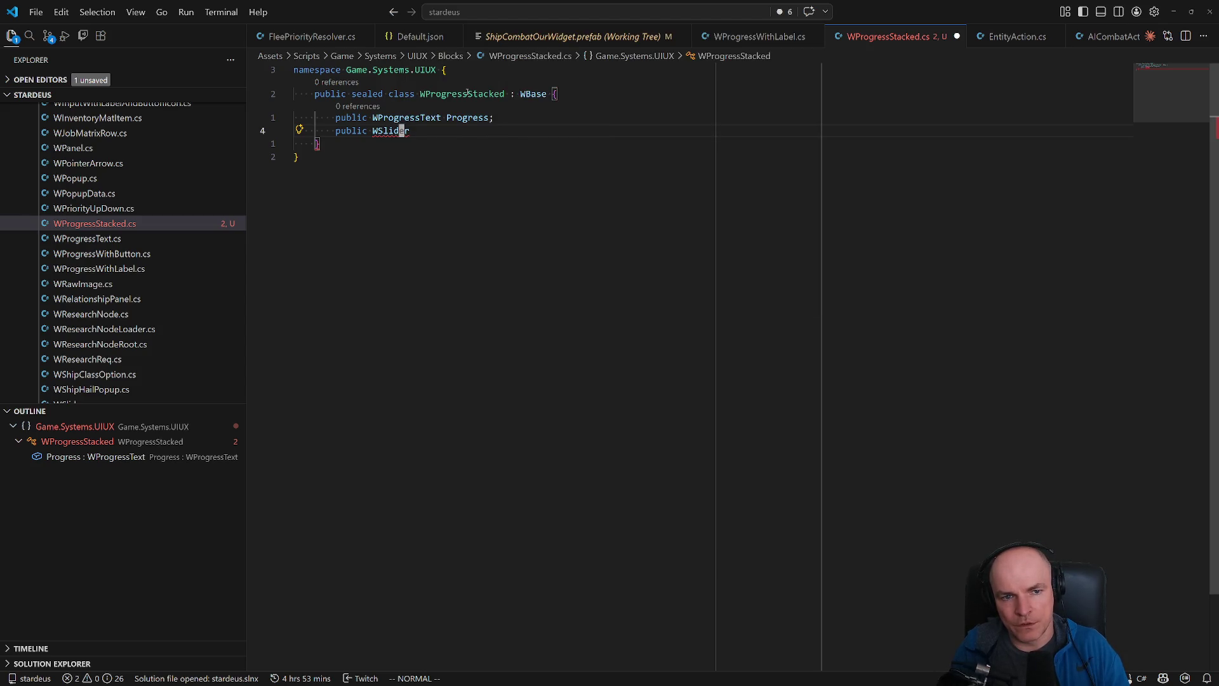
{"action": "type", "text": "cwP"}
{"action": "key", "text": "Escape"}
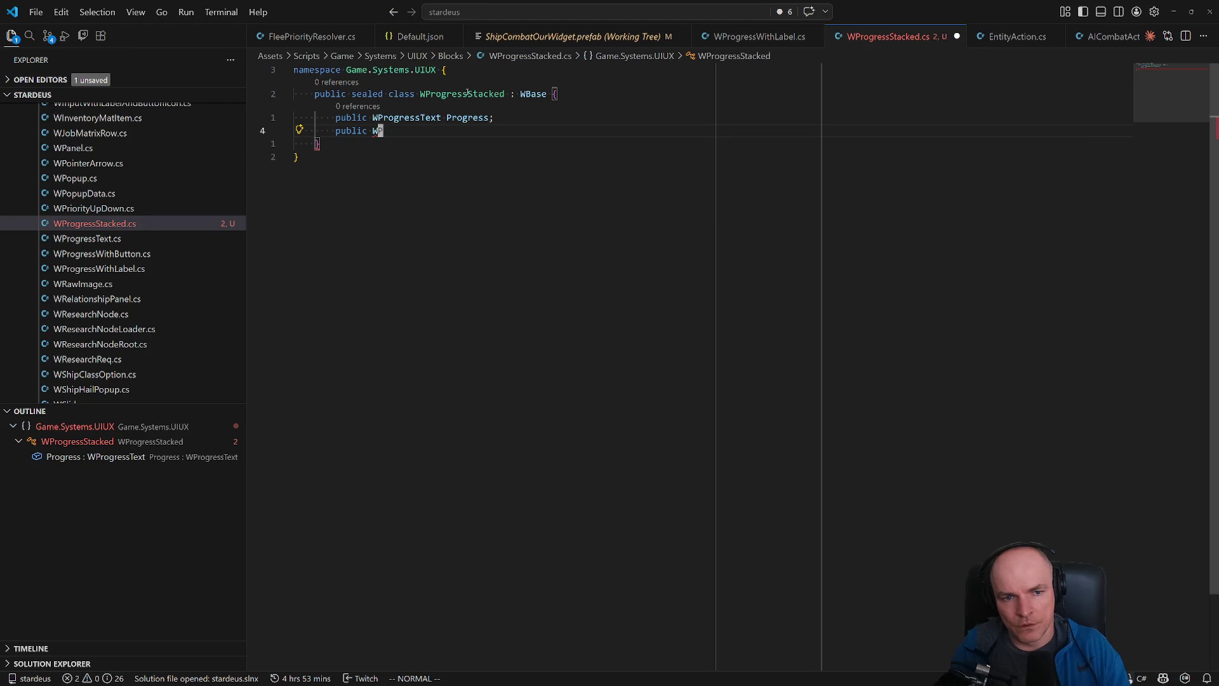
{"action": "key", "text": "ctrl+p"}
{"action": "type", "text": "Wprogres"}
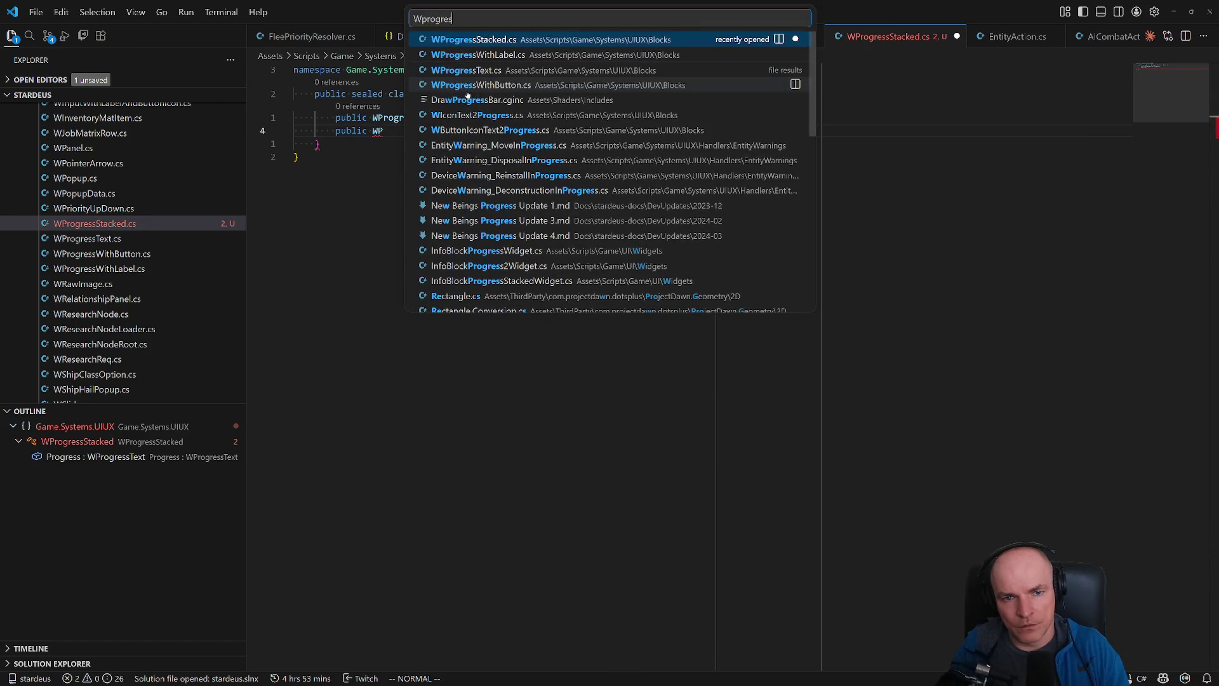
{"action": "key", "text": "Down"}
{"action": "key", "text": "Down"}
{"action": "key", "text": "Down"}
{"action": "key", "text": "Up"}
{"action": "key", "text": "Up"}
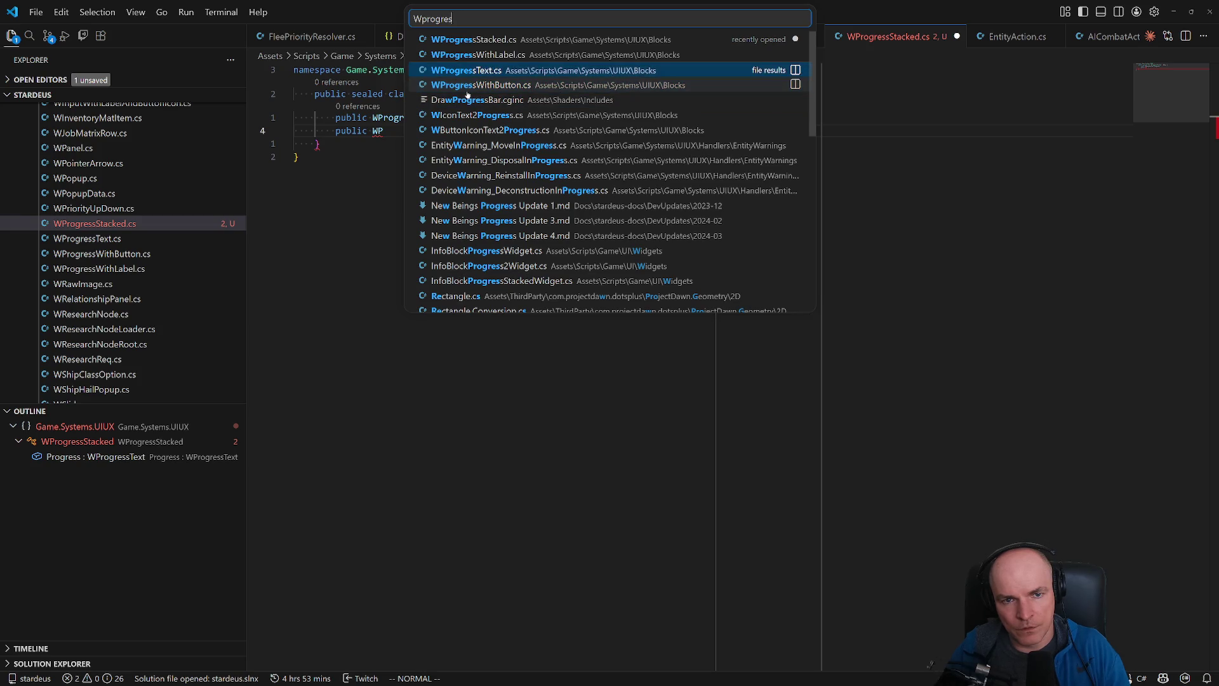
{"action": "key", "text": "Escape"}
{"action": "type", "text": "ciwSlider"}
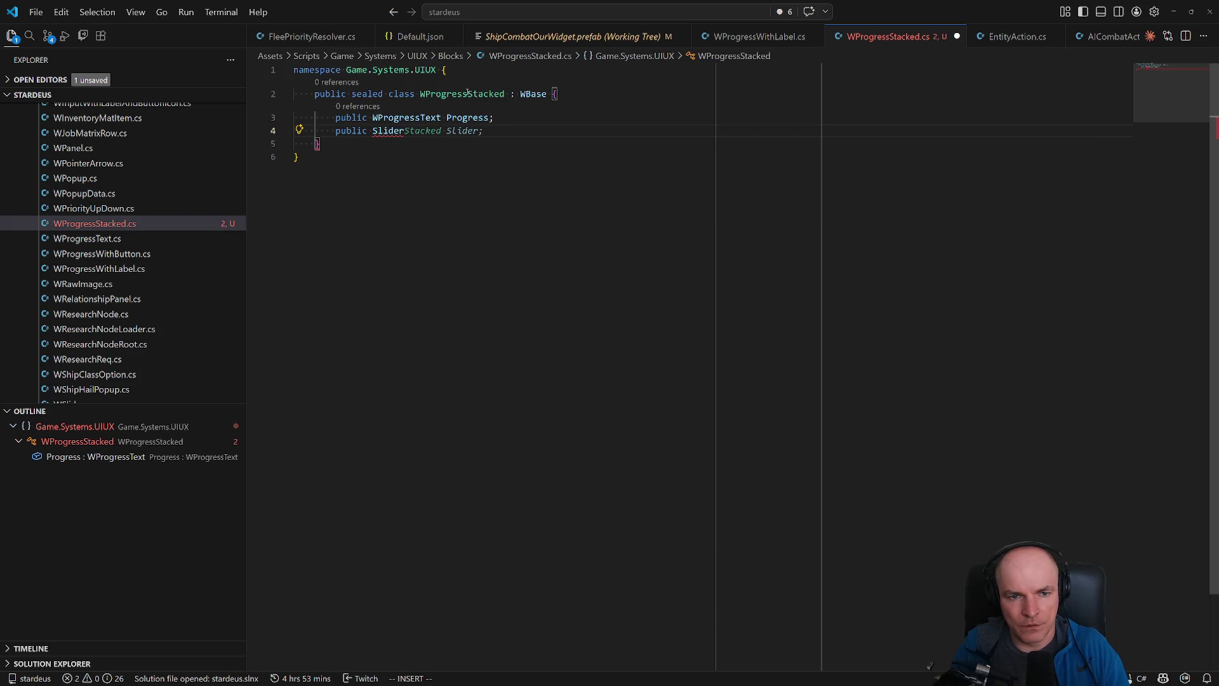
{"action": "key", "text": "Escape"}
{"action": "key", "text": "ctrl+period"}
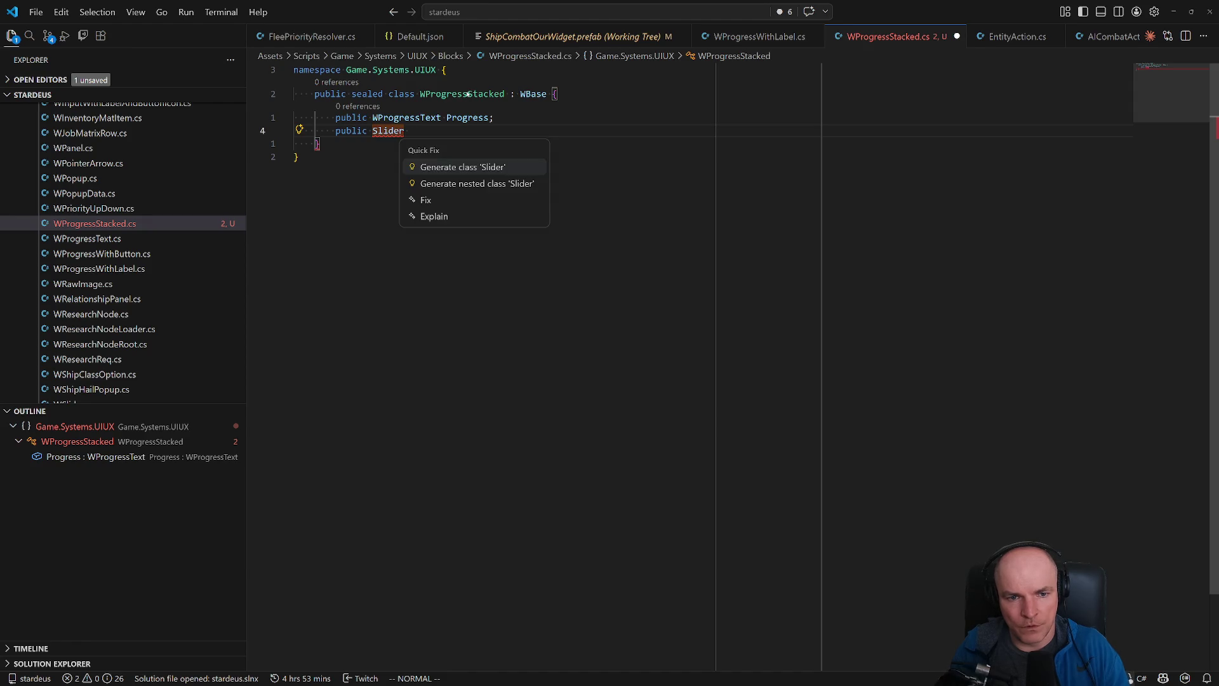
- Resolve the Slider type by importing UnityEngine.UI through the quick fix
{"action": "key", "text": "alt+Tab"}
{"action": "key", "text": "alt+Tab"}
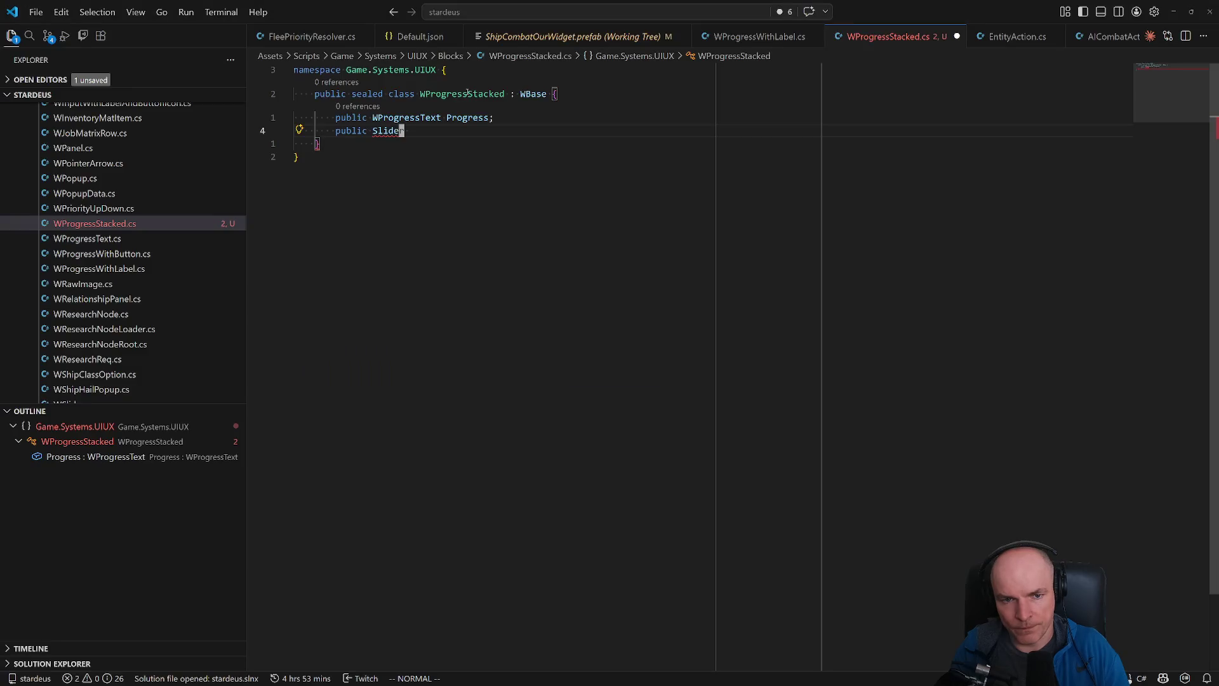
{"action": "key", "text": "h"}
{"action": "key", "text": "h"}
{"action": "key", "text": "ctrl+period"}
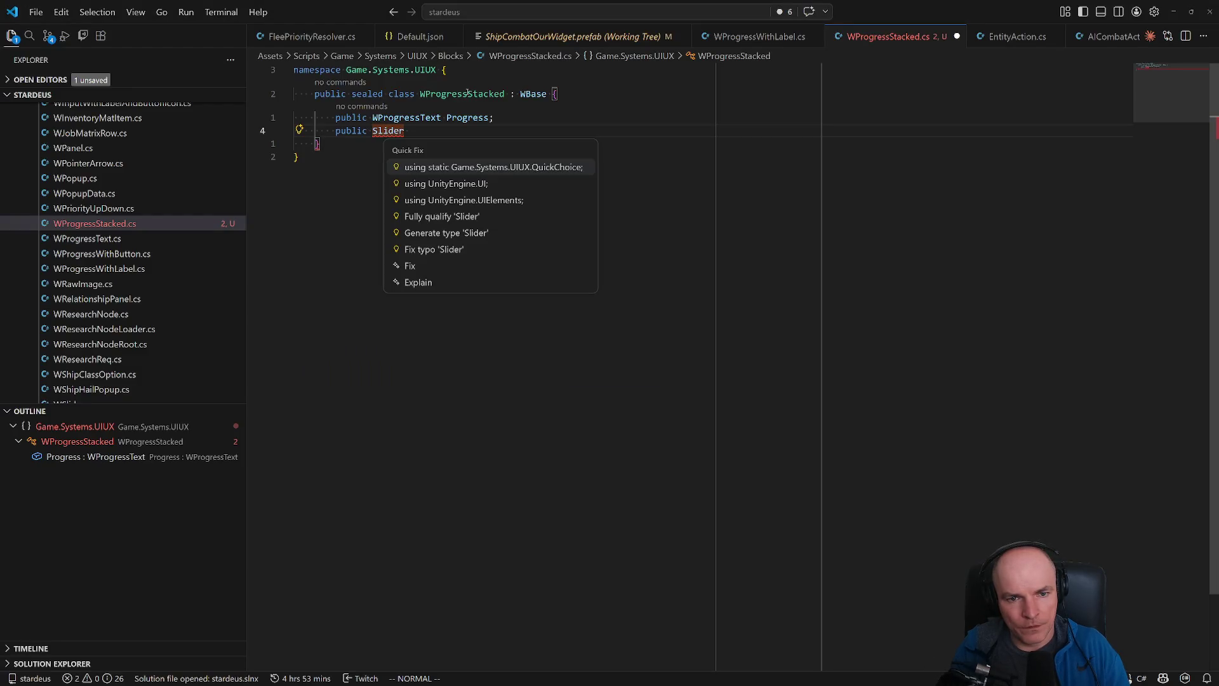
{"action": "key", "text": "Down"}
{"action": "key", "text": "Return"}
- Name the field StackedSlider, save, and start a new public line below it
{"action": "type", "text": "A "}
{"action": "type", "text": "Stacked"}
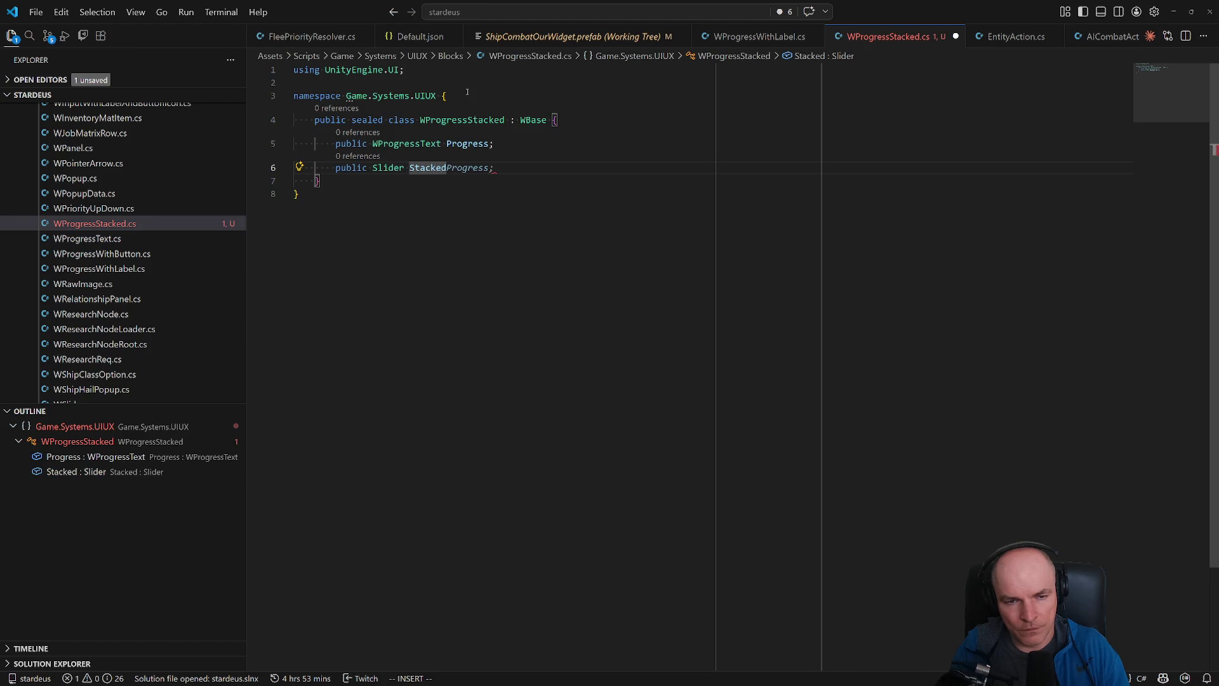
{"action": "type", "text": "sl"}
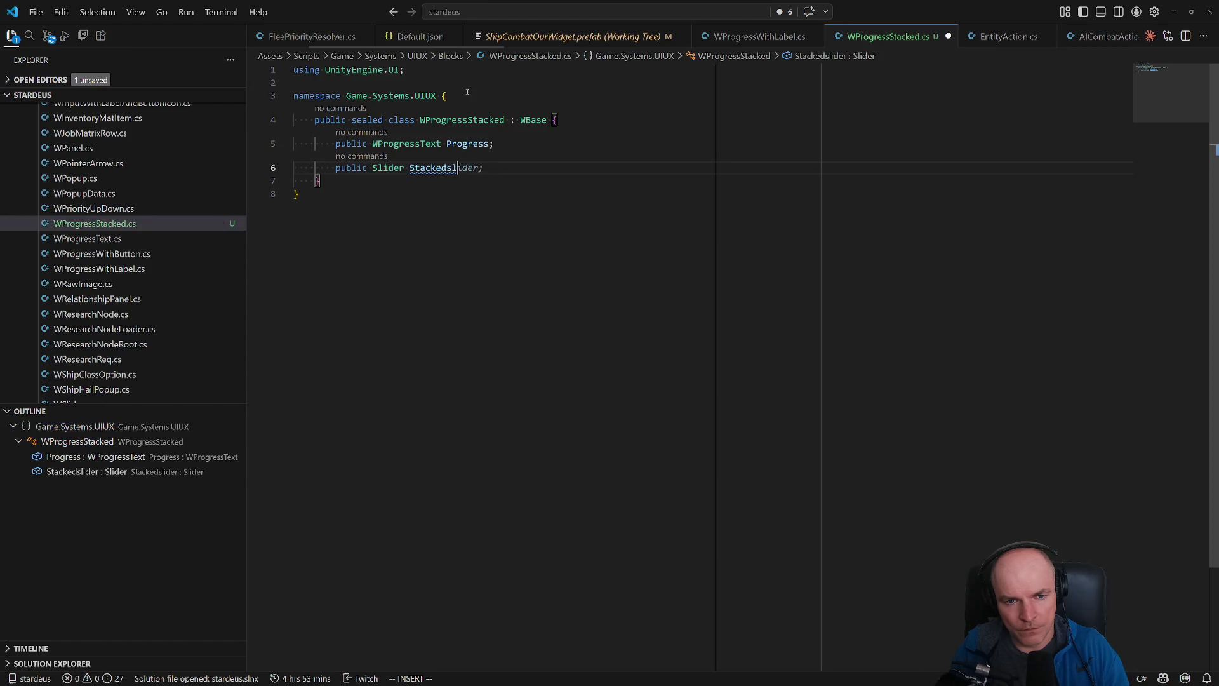
{"action": "type", "text": "ider;"}
{"action": "key", "text": "Escape"}
{"action": "key", "text": "ctrl+s"}
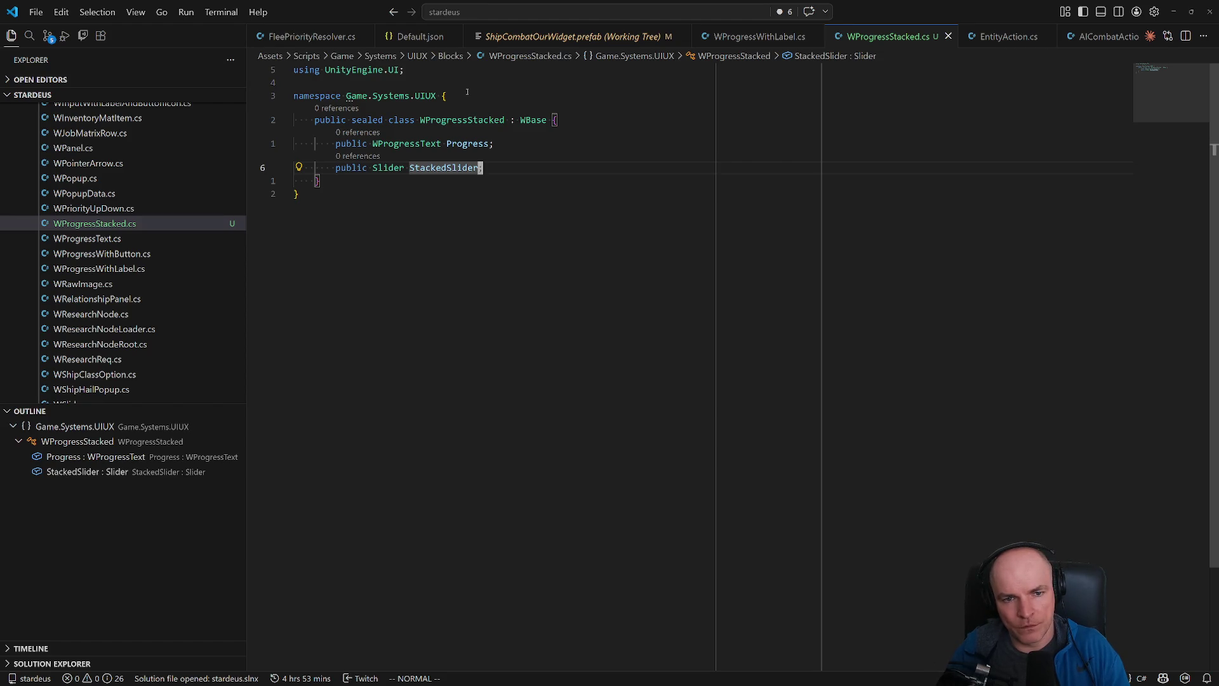
{"action": "key", "text": "o"}
{"action": "key", "text": "Return"}
{"action": "type", "text": "public"}
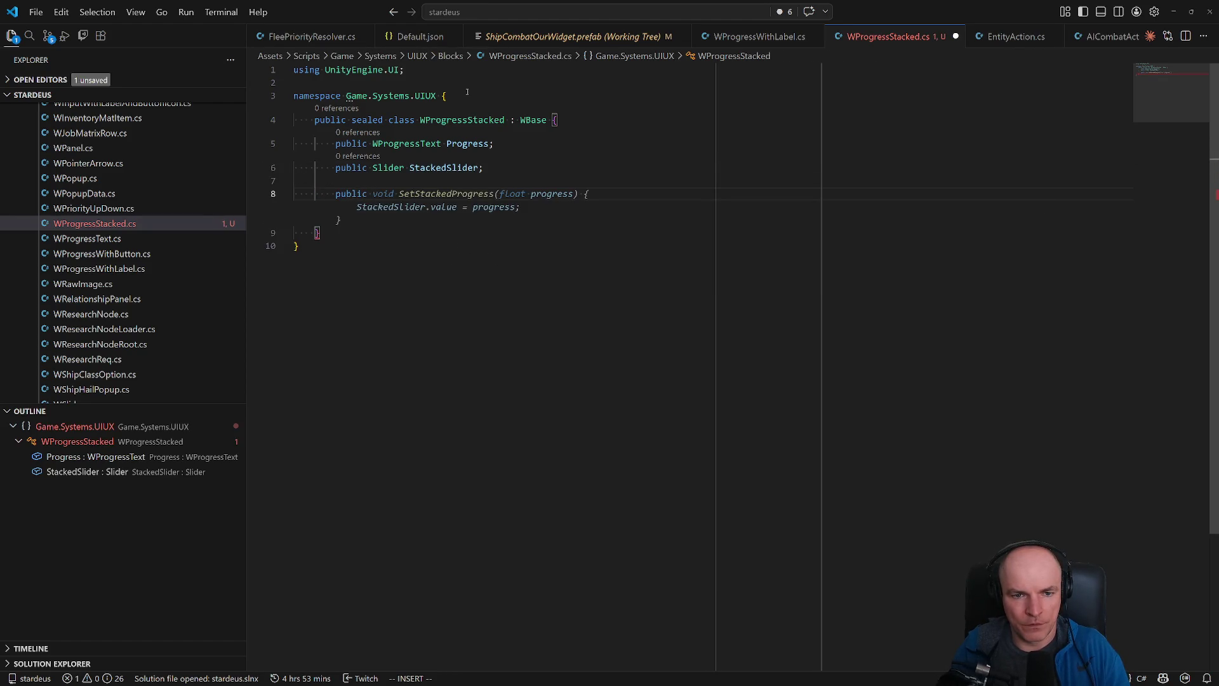
- Accept the suggested SetStackedProgress method, delete the empty line above it, and save
{"action": "key", "text": "Tab"}
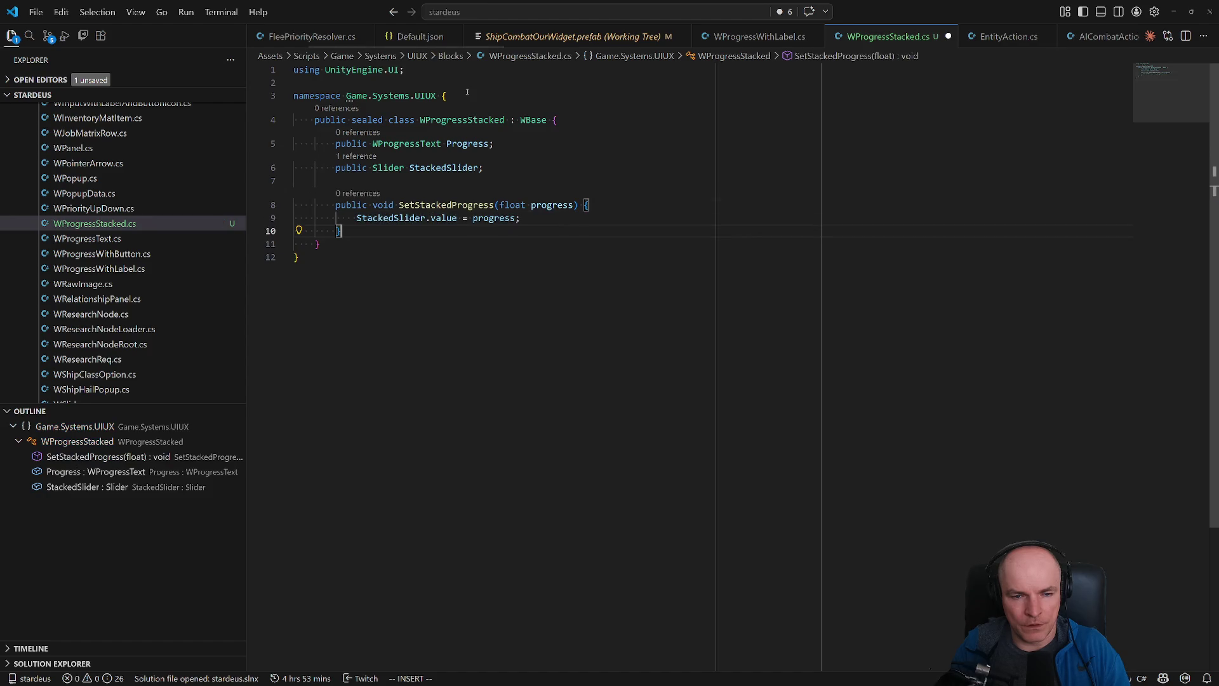
{"action": "key", "text": "ctrl+s"}
{"action": "key", "text": "Escape"}
{"action": "key", "text": "k"}
{"action": "key", "text": "k"}
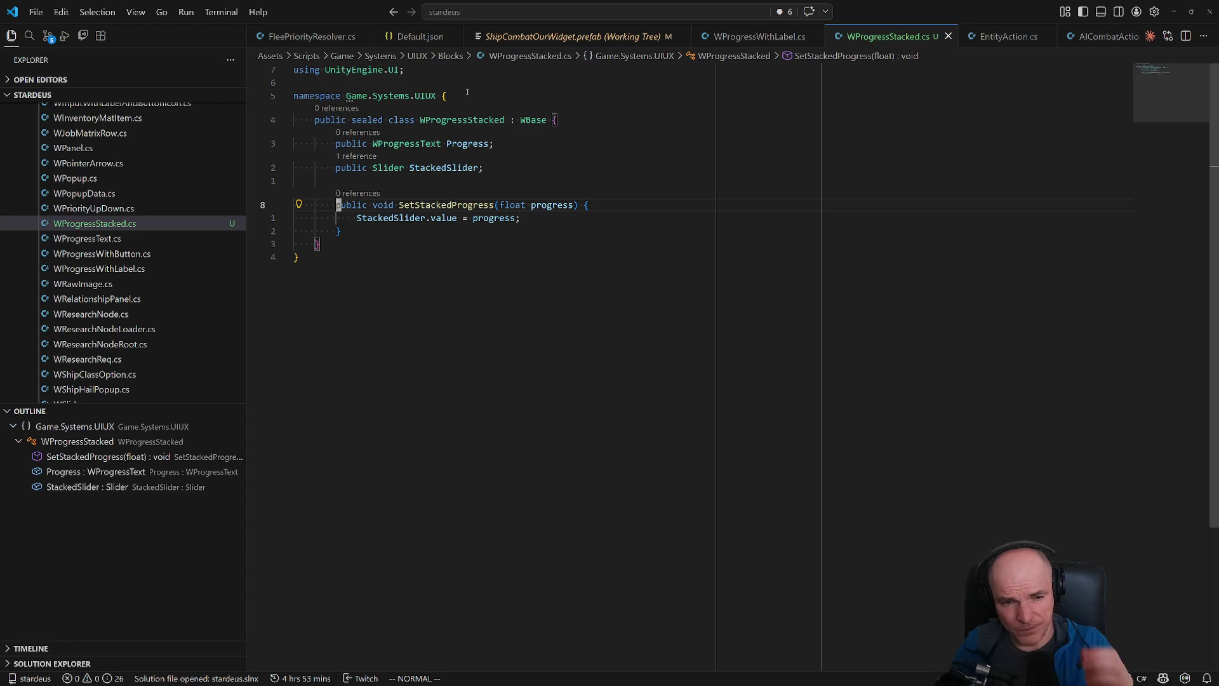
{"action": "key", "text": "k"}
{"action": "key", "text": "d"}
{"action": "key", "text": "d"}
{"action": "key", "text": "ctrl+s"}
- Check Unity's recompile, then open a new line below the slider field
{"action": "key", "text": "j"}
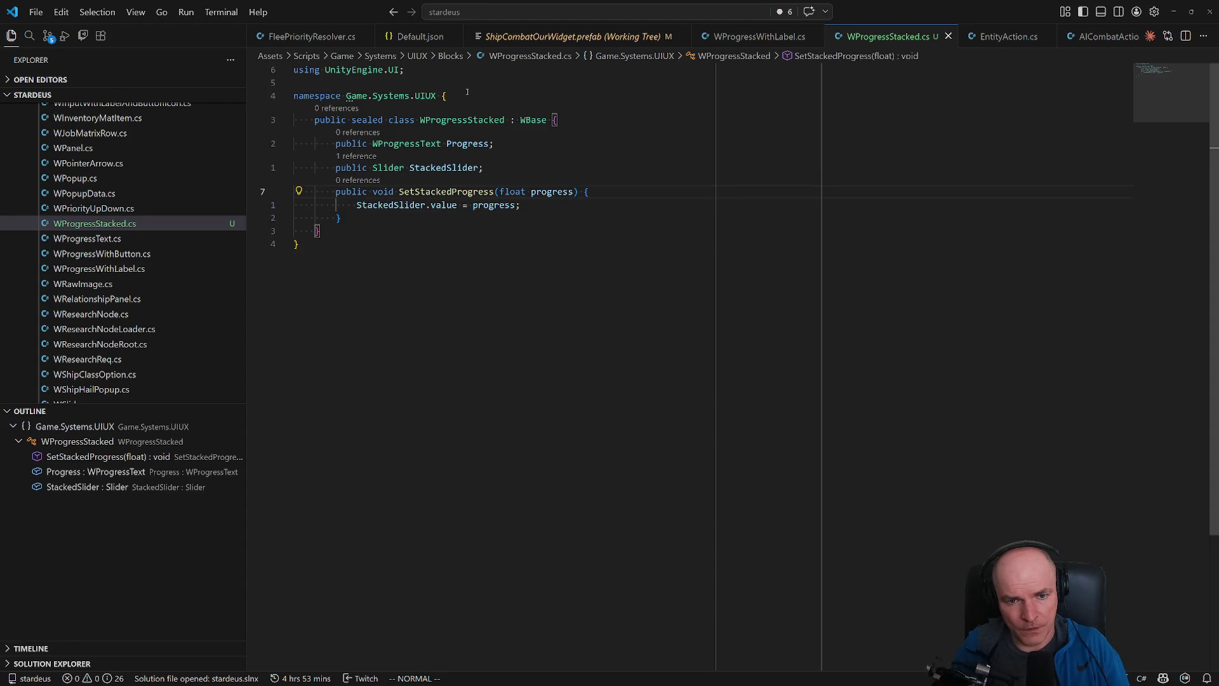
{"action": "key", "text": "k"}
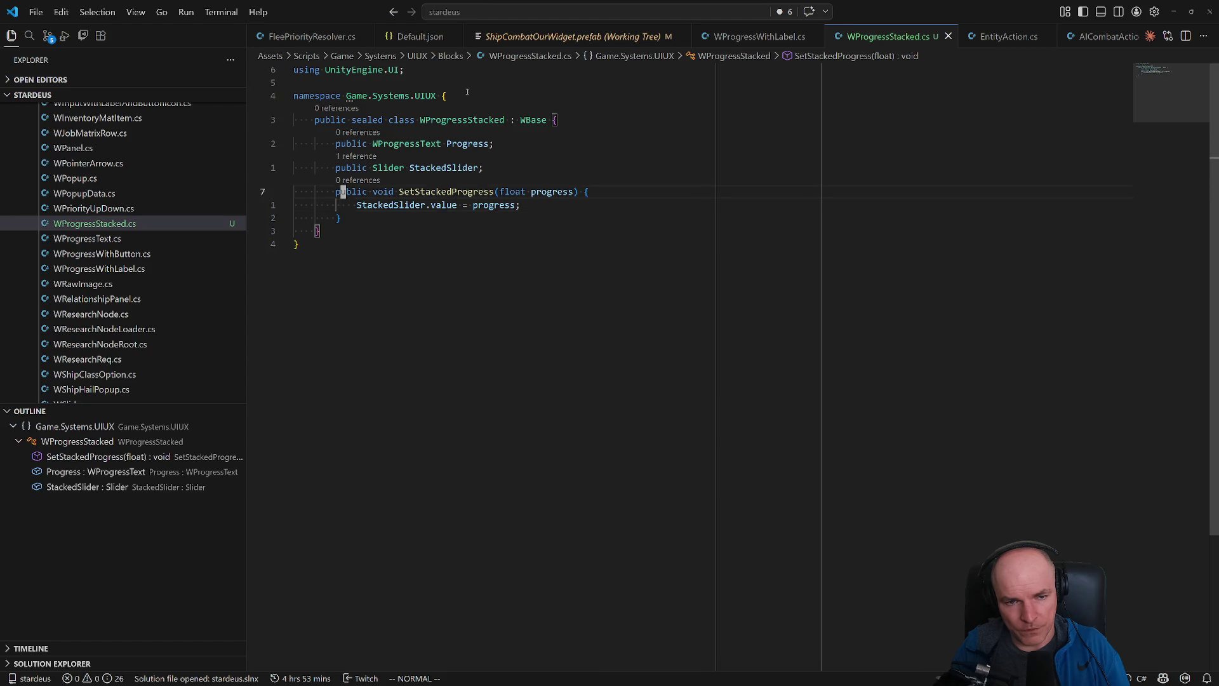
{"action": "key", "text": "w"}
{"action": "key", "text": "w"}
{"action": "key", "text": "k"}
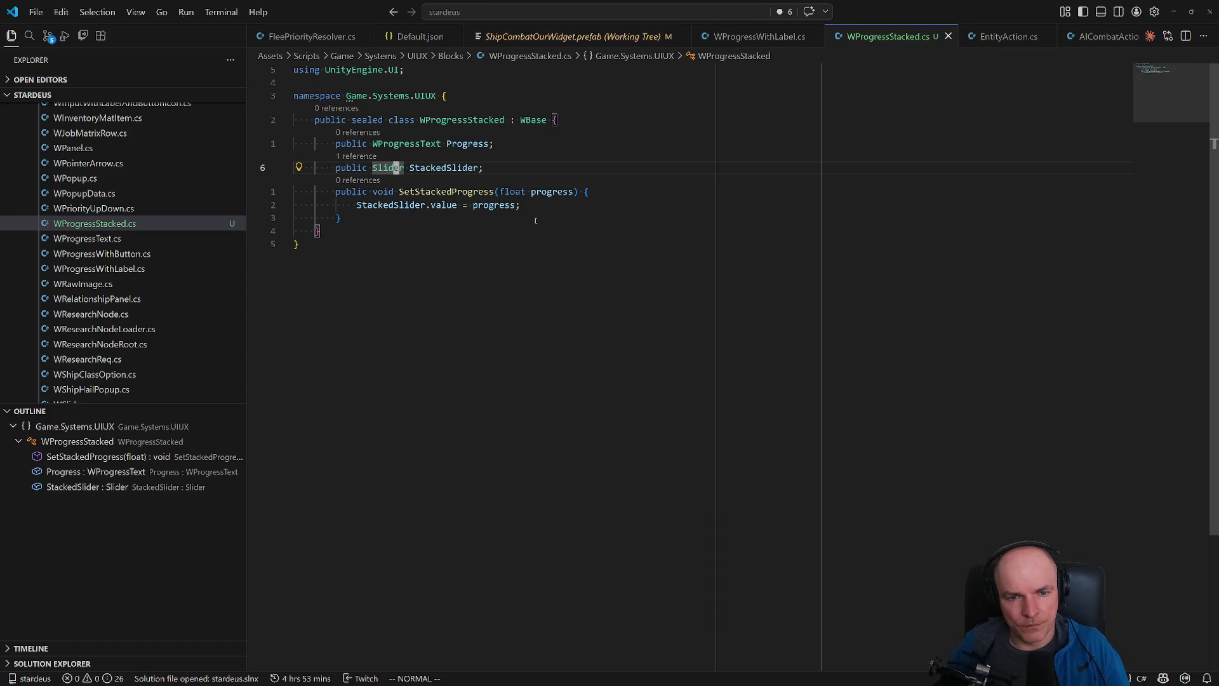
{"action": "key", "text": "alt+Tab"}
{"action": "key", "text": "alt+Tab"}
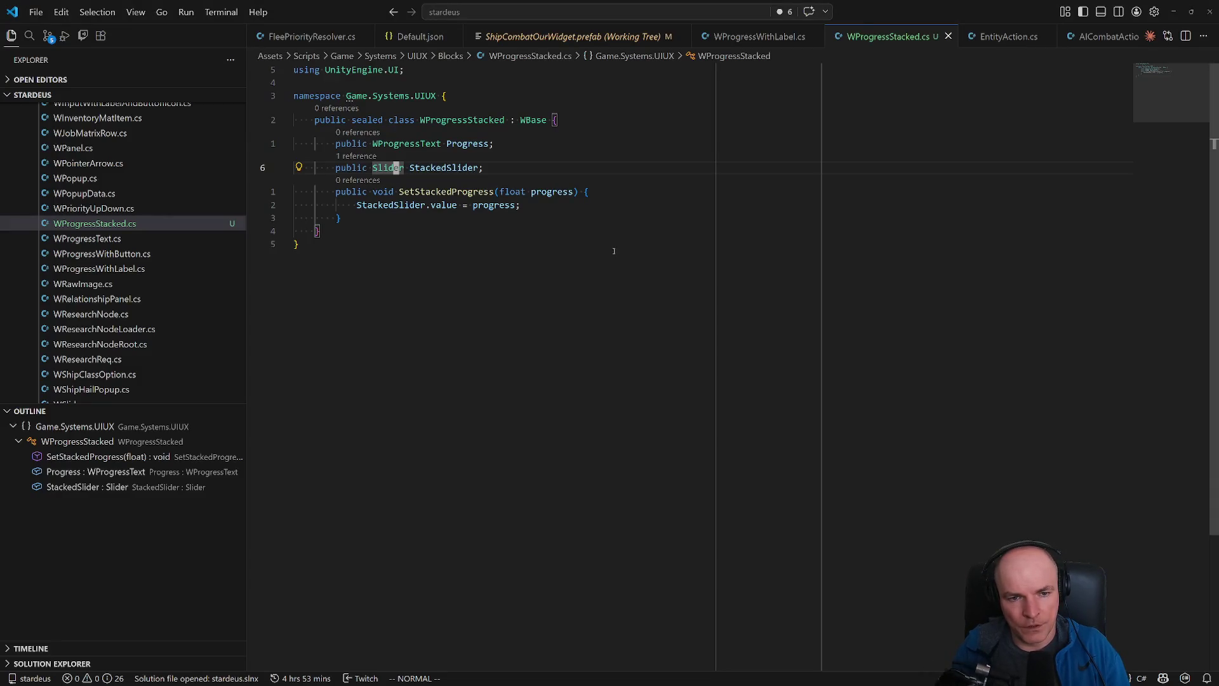
{"action": "key", "text": "o"}
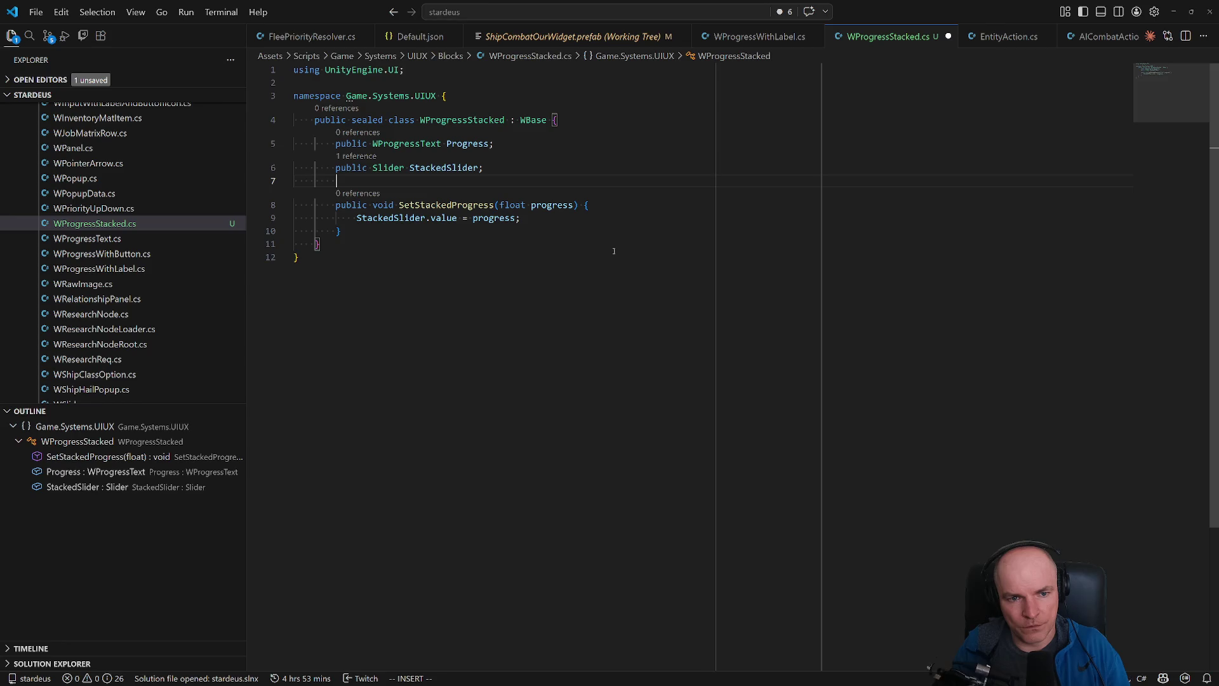
- Make the slider field [SerializeField] private and add the 'using UnityEngine;' directive
{"action": "type", "text": "[Serializfi"}
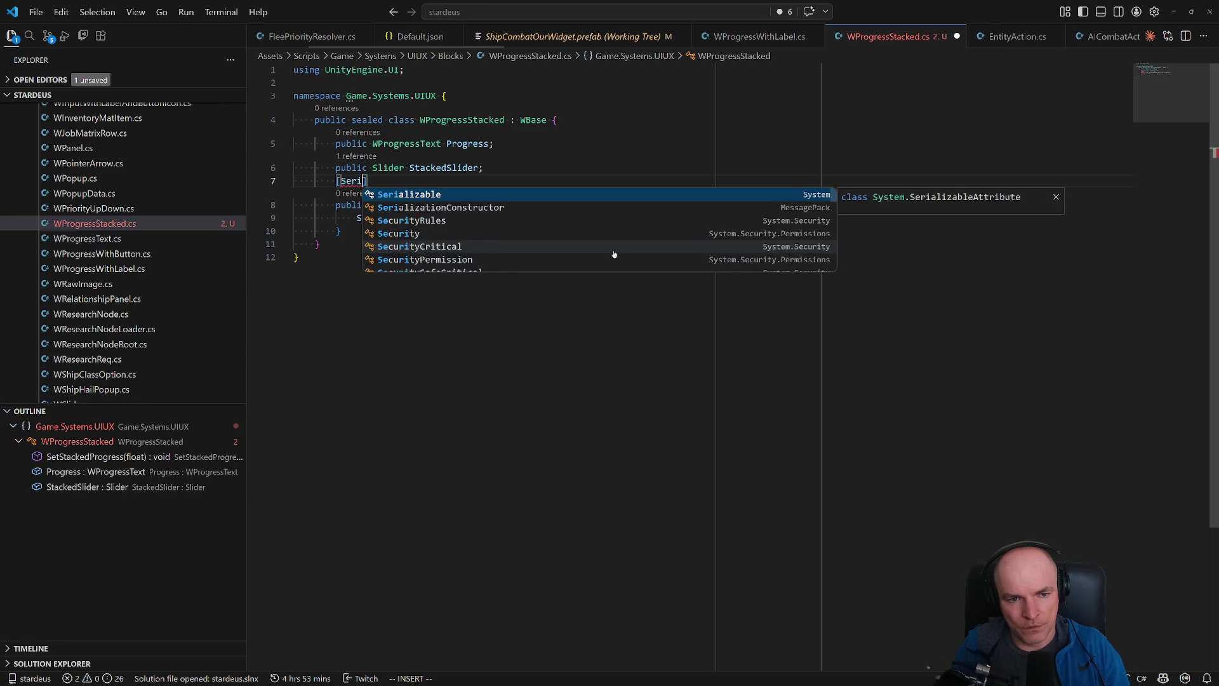
{"action": "key", "text": "Left"}
{"action": "key", "text": "Left"}
{"action": "type", "text": "e"}
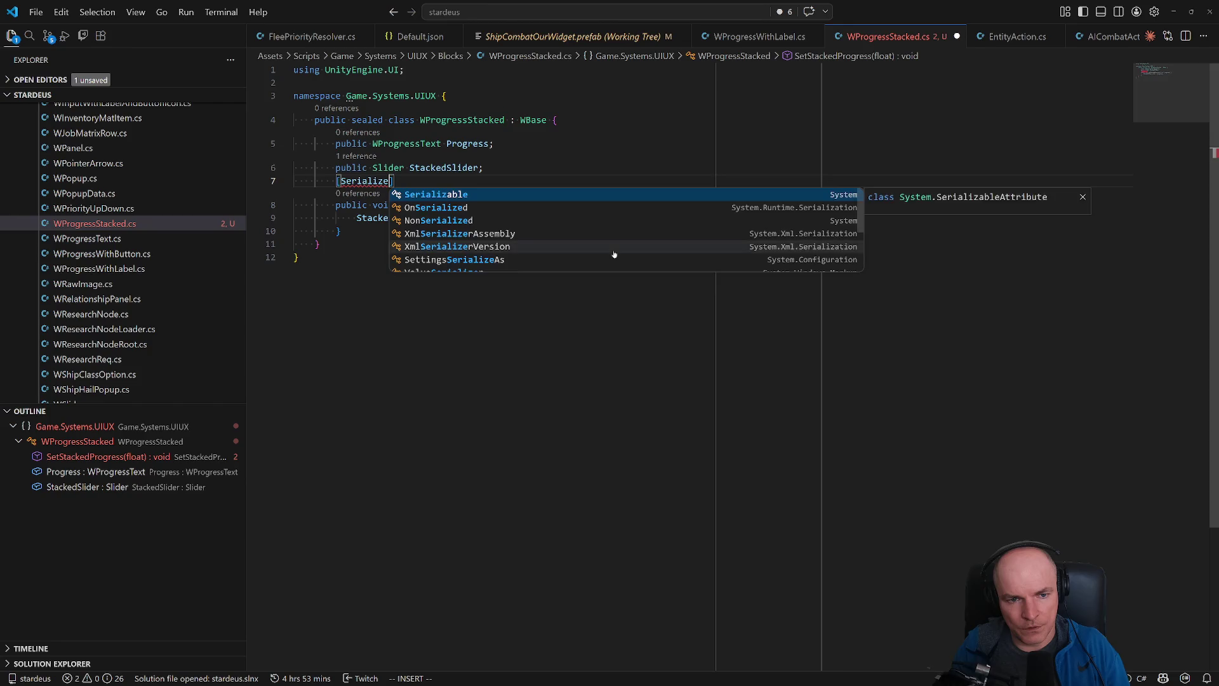
{"action": "key", "text": "Escape"}
{"action": "key", "text": "k"}
{"action": "key", "text": "h"}
{"action": "key", "text": "h"}
{"action": "key", "text": "h"}
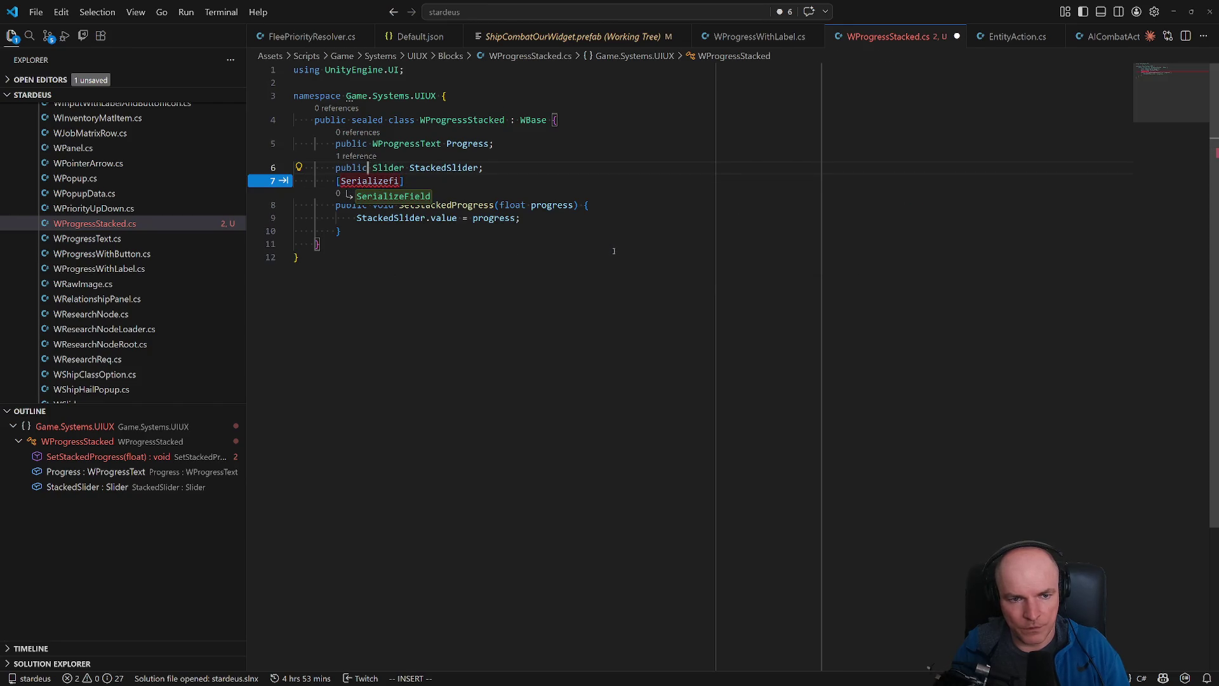
{"action": "key", "text": "ctrl+w"}
{"action": "type", "text": "private"}
{"action": "key", "text": "Escape"}
{"action": "type", "text": "I[Serializefield"}
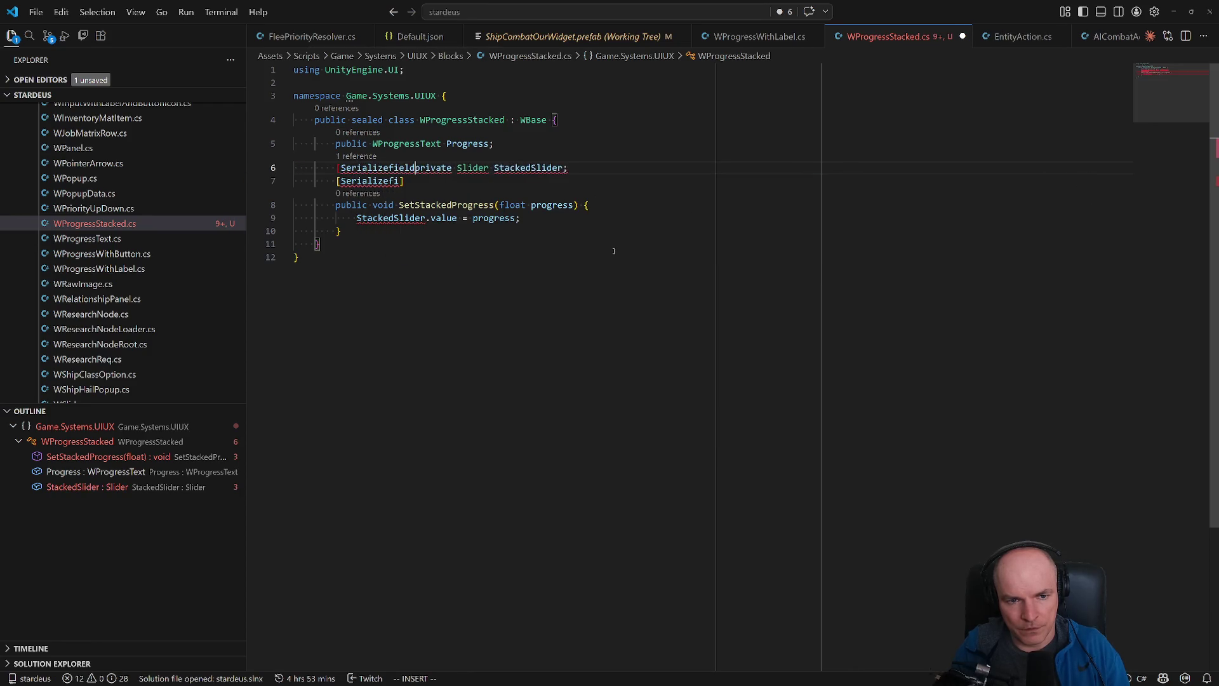
{"action": "key", "text": "BackSpace"}
{"action": "key", "text": "BackSpace"}
{"action": "key", "text": "BackSpace"}
{"action": "type", "text": "Field]"}
{"action": "key", "text": "Escape"}
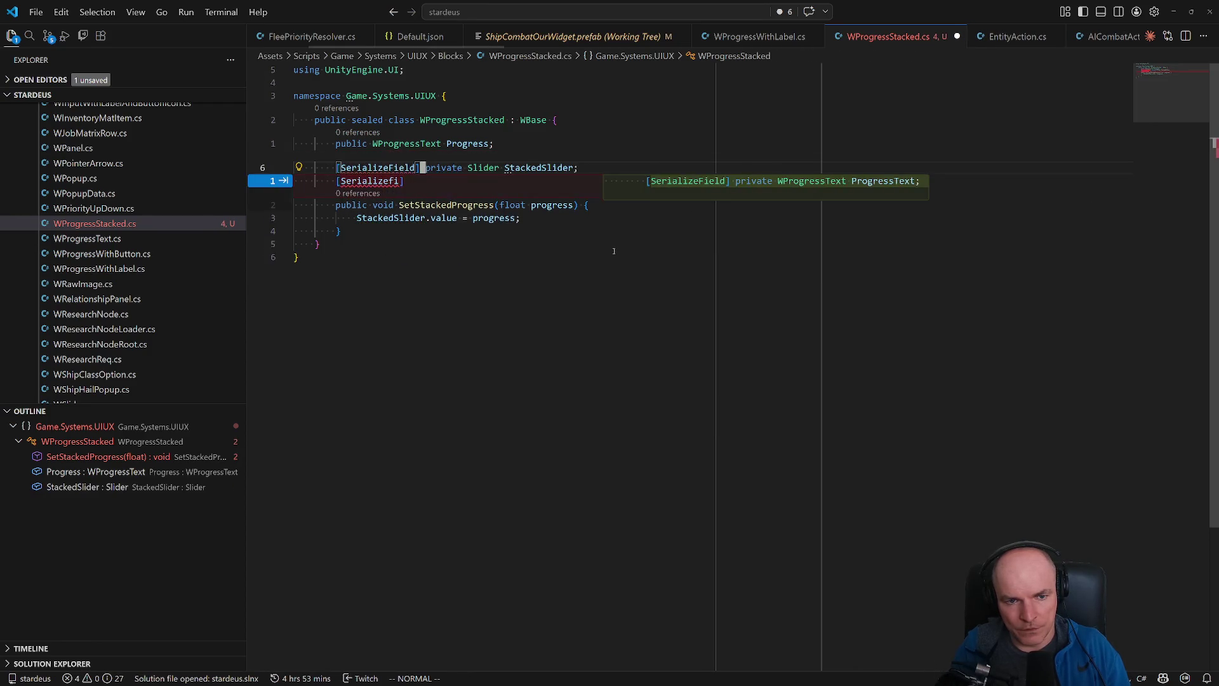
{"action": "key", "text": "ctrl+period"}
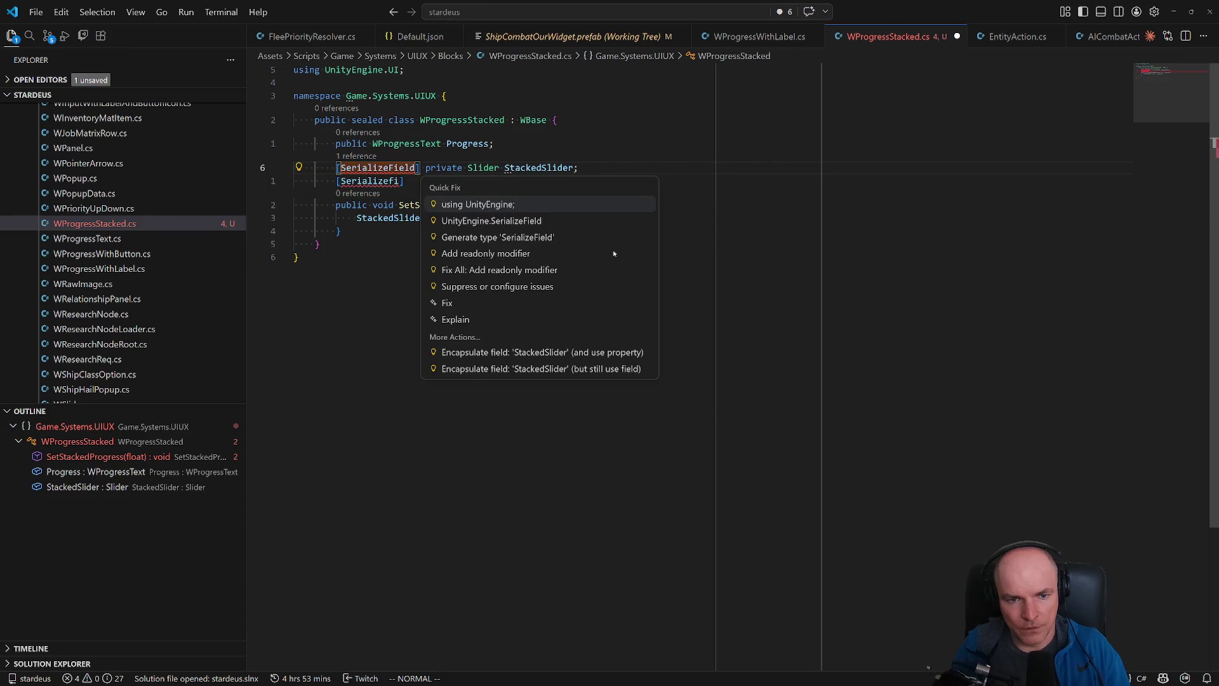
{"action": "key", "text": "Return"}
- Add a [SerializeField] private Image stackedFill field
{"action": "type", "text": "jA"}
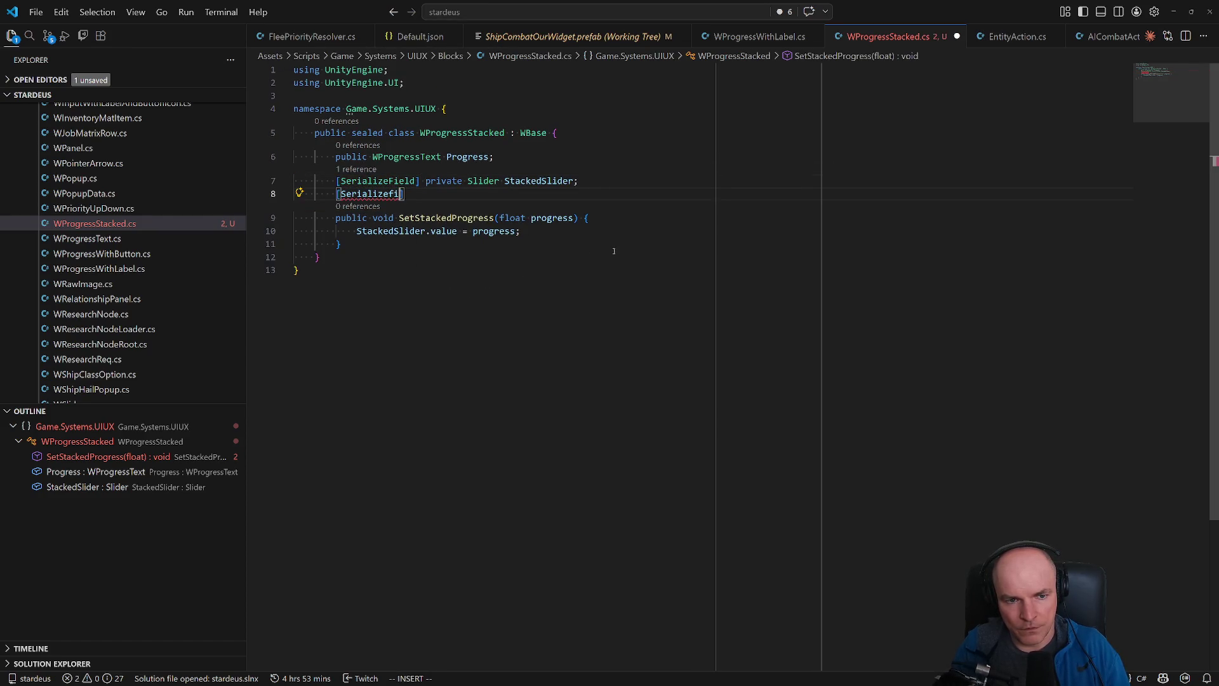
{"action": "type", "text": "ield] priv"}
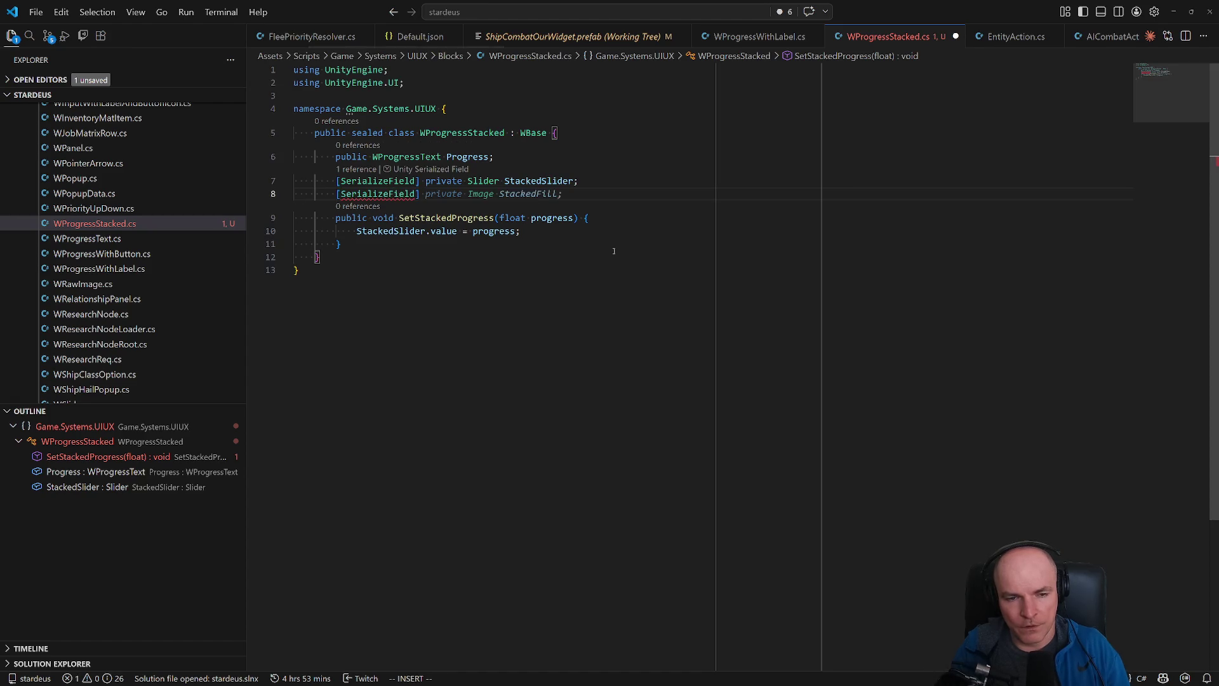
{"action": "key", "text": "Return"}
{"action": "type", "text": "Image StackedFill;"}
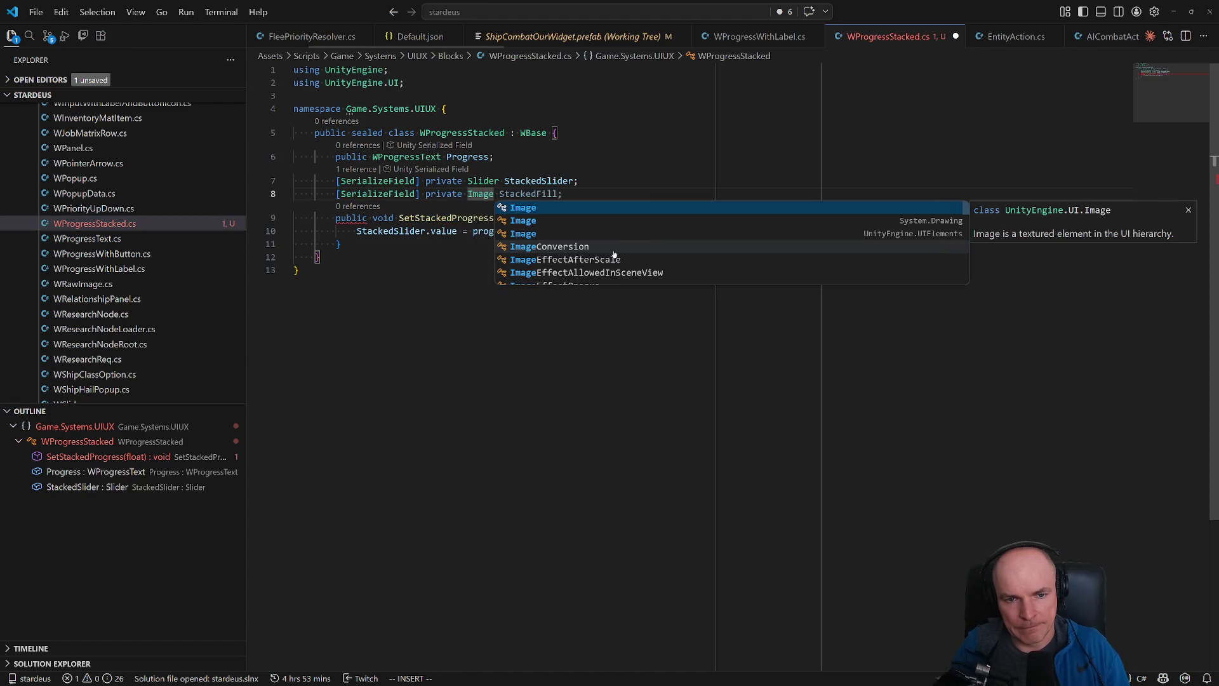
{"action": "key", "text": "Return"}
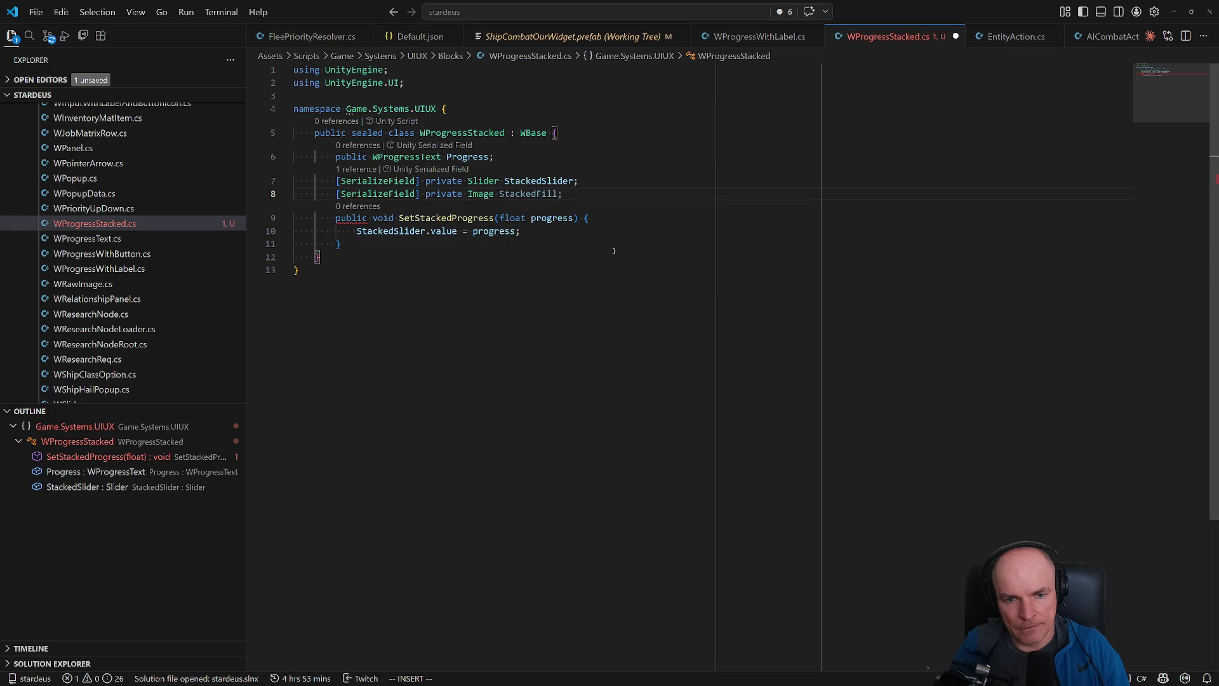
{"action": "type", "text": "stac"}
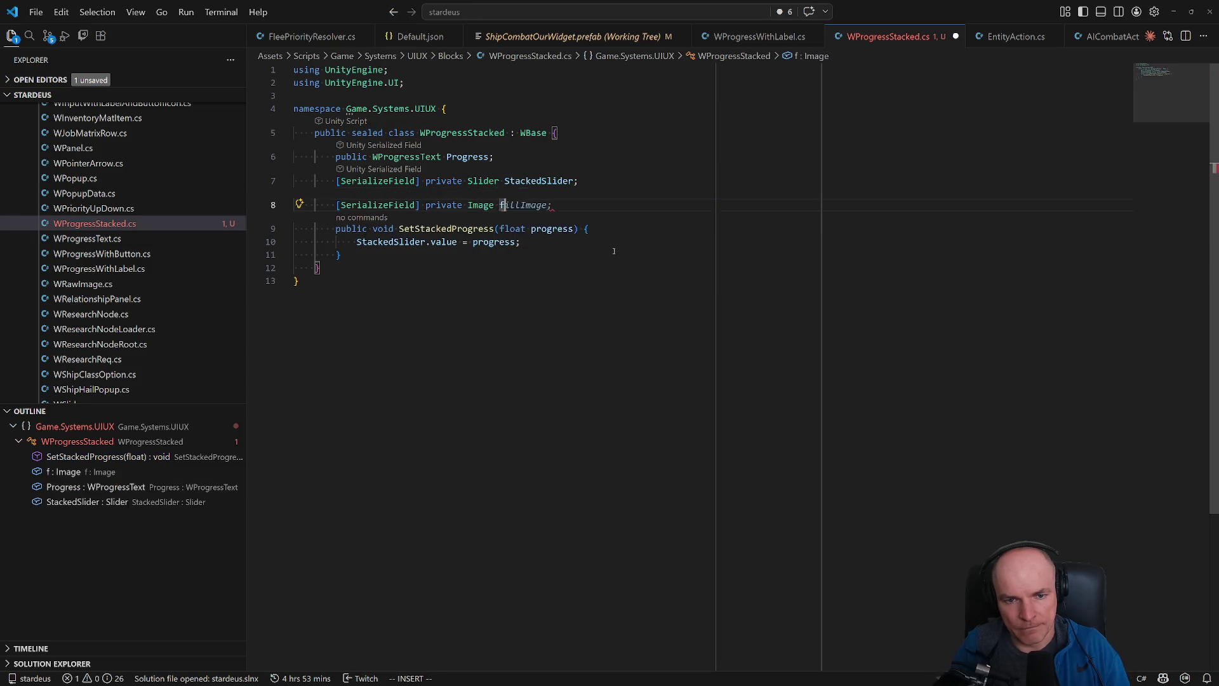
{"action": "key", "text": "Tab"}
- Rename StackedSlider to lowercase stackedSlider and save the script
{"action": "key", "text": "Up"}
{"action": "key", "text": "ctrl+Left"}
{"action": "key", "text": "Delete"}
{"action": "type", "text": "s"}
{"action": "key", "text": "ctrl+s"}
{"action": "key", "text": "Down"}
{"action": "key", "text": "Down"}
{"action": "key", "text": "Down"}
- Point the slider usage in SetStackedProgress at stackedSlider
{"action": "key", "text": "Home"}
{"action": "key", "text": "Delete"}
{"action": "type", "text": "s"}
{"action": "key", "text": "Escape"}
- Add the suggested SetStackedColor(Color color) method, remove the extra blank line, save, and return to Unity
{"action": "key", "text": "Down"}
{"action": "key", "text": "End"}
{"action": "key", "text": "Return"}
{"action": "key", "text": "Return"}
{"action": "type", "text": "public void SetS"}
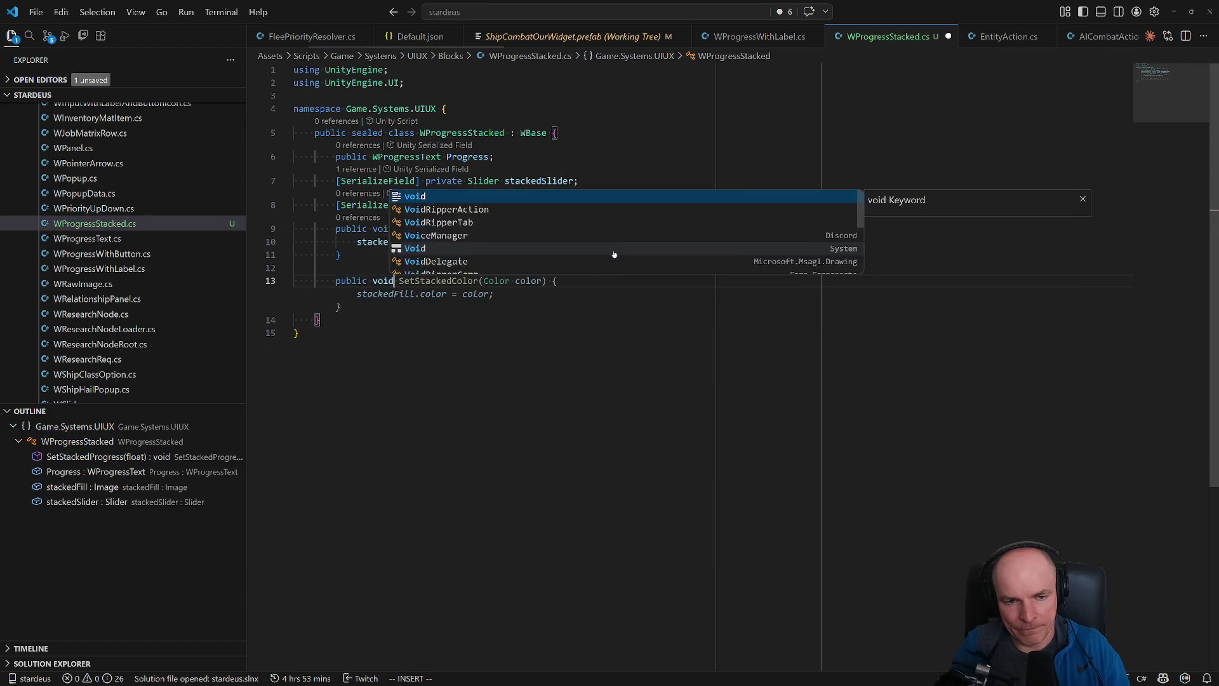
{"action": "key", "text": "Tab"}
{"action": "key", "text": "ctrl+s"}
{"action": "key", "text": "Escape"}
{"action": "key", "text": "k"}
{"action": "key", "text": "k"}
{"action": "key", "text": "k"}
{"action": "key", "text": "d"}
{"action": "key", "text": "d"}
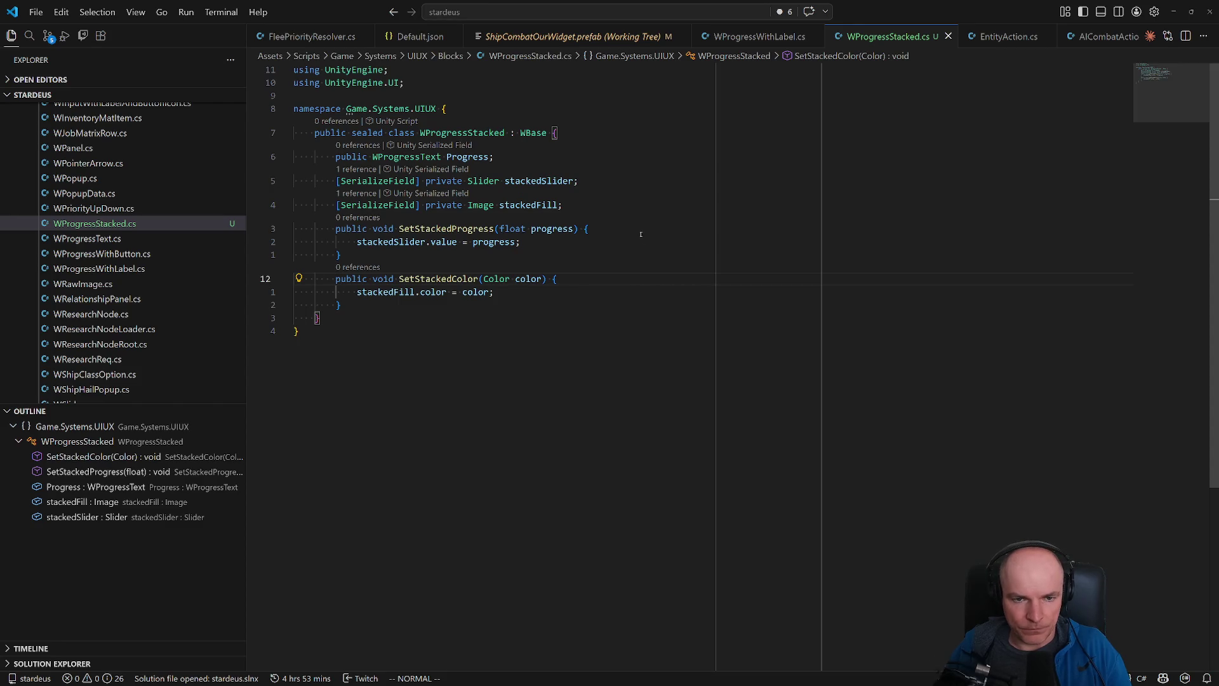
{"action": "key", "text": "alt+Tab"}
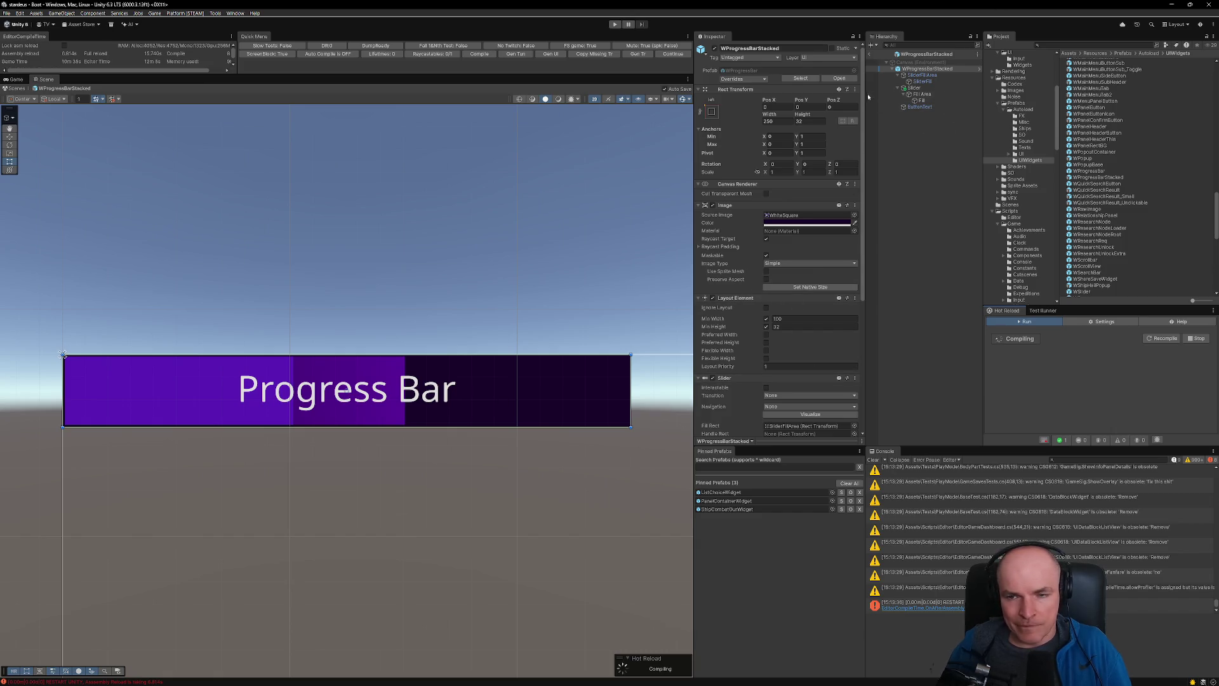
- Inspect the prefab's Slider, Fill Area and Fill objects, then select the WProgressBarStacked root
{"action": "left_click", "coordinate": [919, 94]}
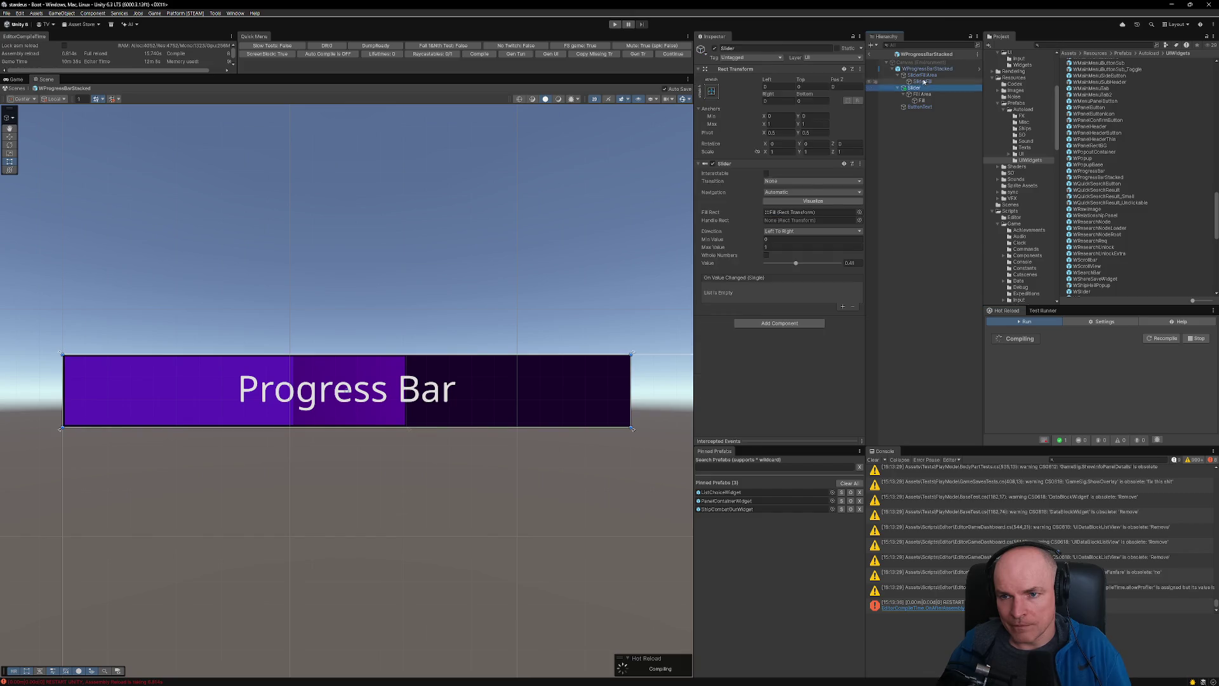
{"action": "left_click", "coordinate": [924, 74]}
{"action": "left_click", "coordinate": [914, 87]}
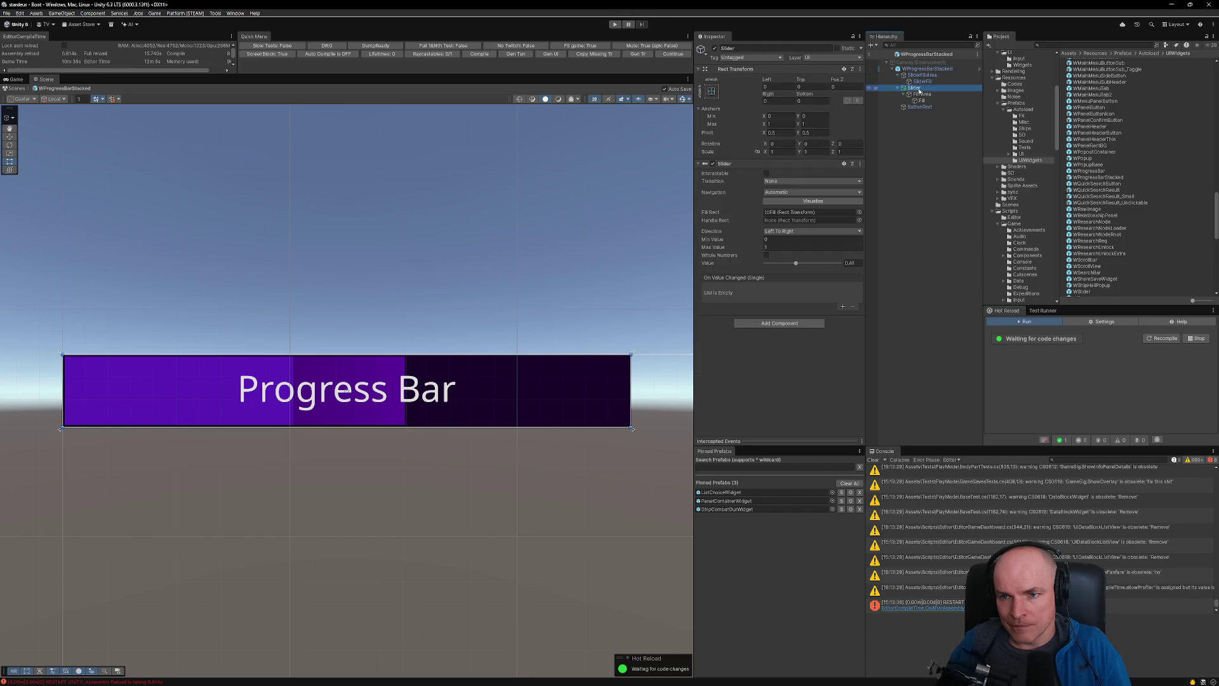
{"action": "left_click", "coordinate": [920, 108]}
{"action": "left_click", "coordinate": [916, 88]}
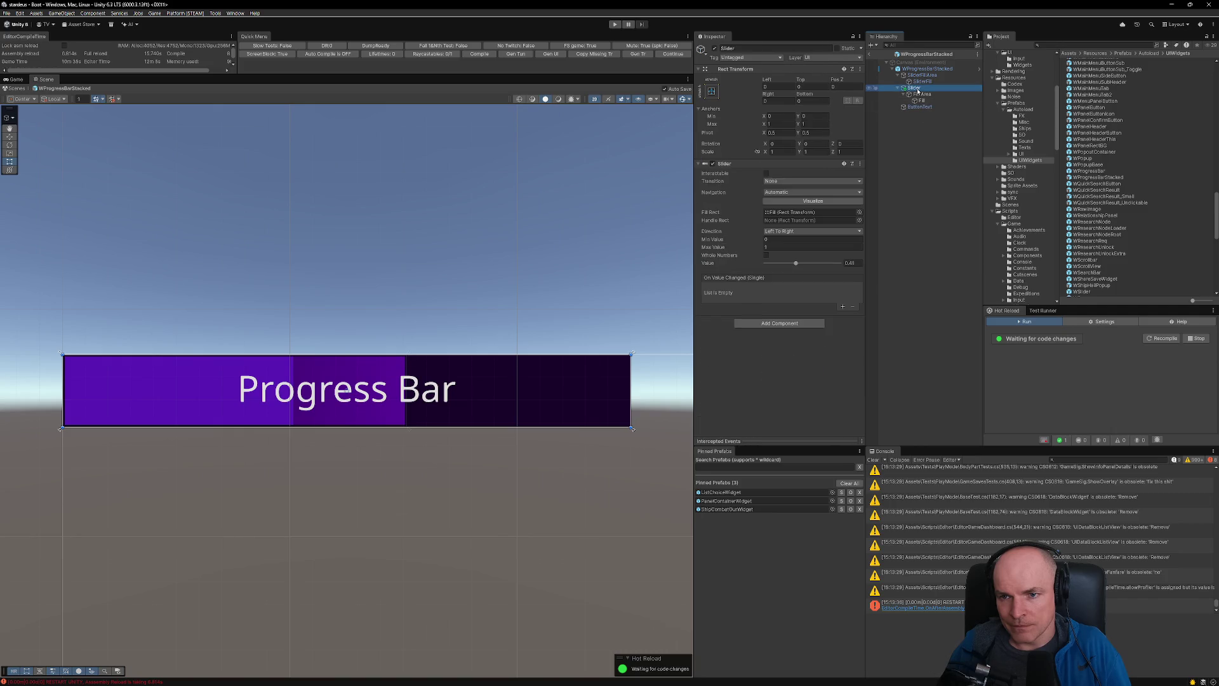
{"action": "left_click", "coordinate": [920, 94]}
{"action": "left_click", "coordinate": [921, 99]}
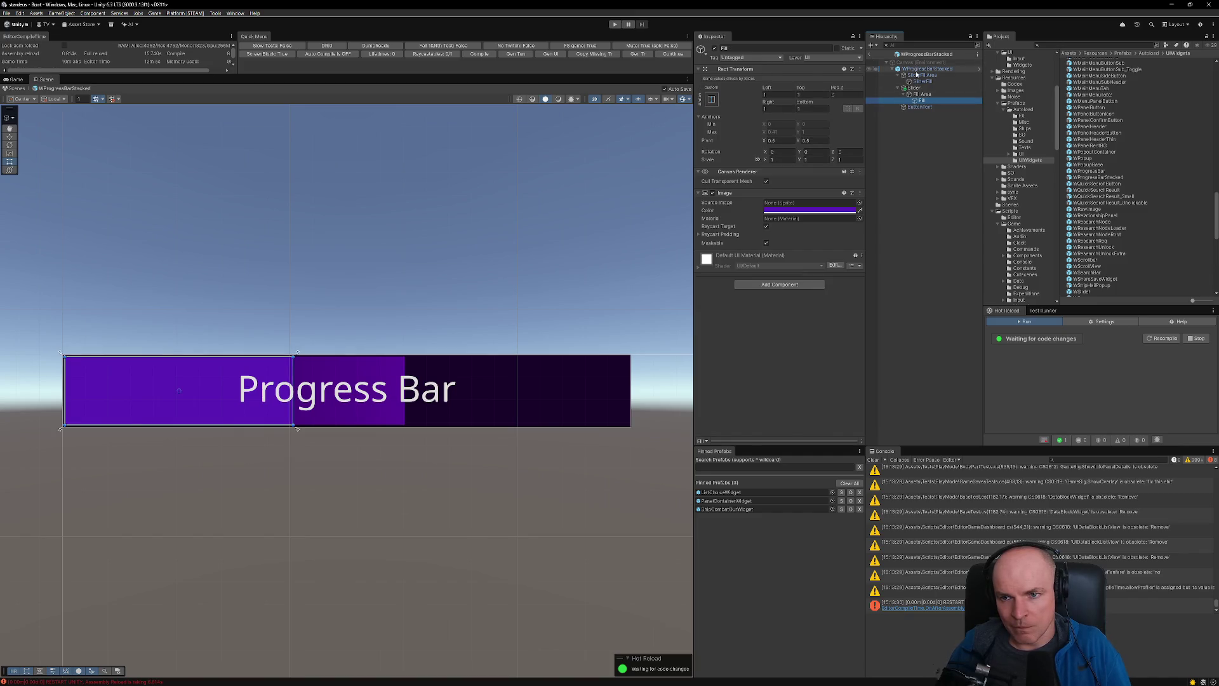
{"action": "left_click", "coordinate": [927, 68]}
- Add the W Progress Stacked component to the root object
{"action": "scroll", "coordinate": [781, 378], "scroll_direction": "down", "scroll_amount": 4}
{"action": "scroll", "coordinate": [781, 378], "scroll_direction": "down", "scroll_amount": 2}
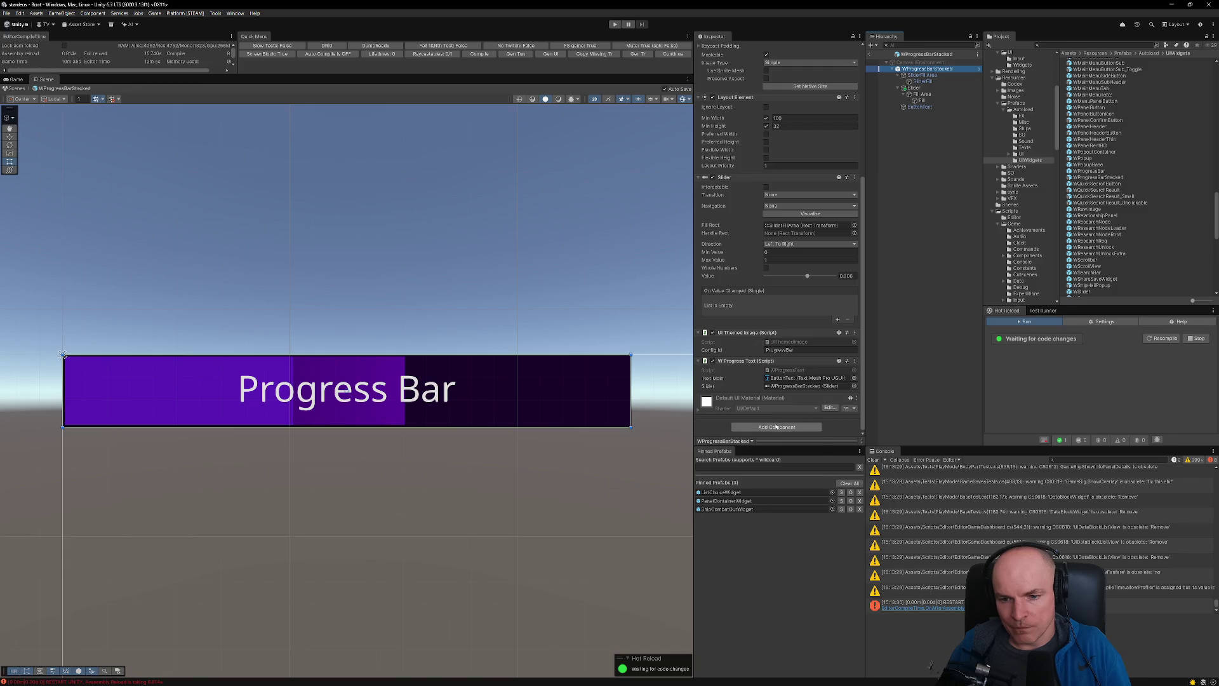
{"action": "left_click", "coordinate": [775, 427]}
{"action": "type", "text": "wsliders"}
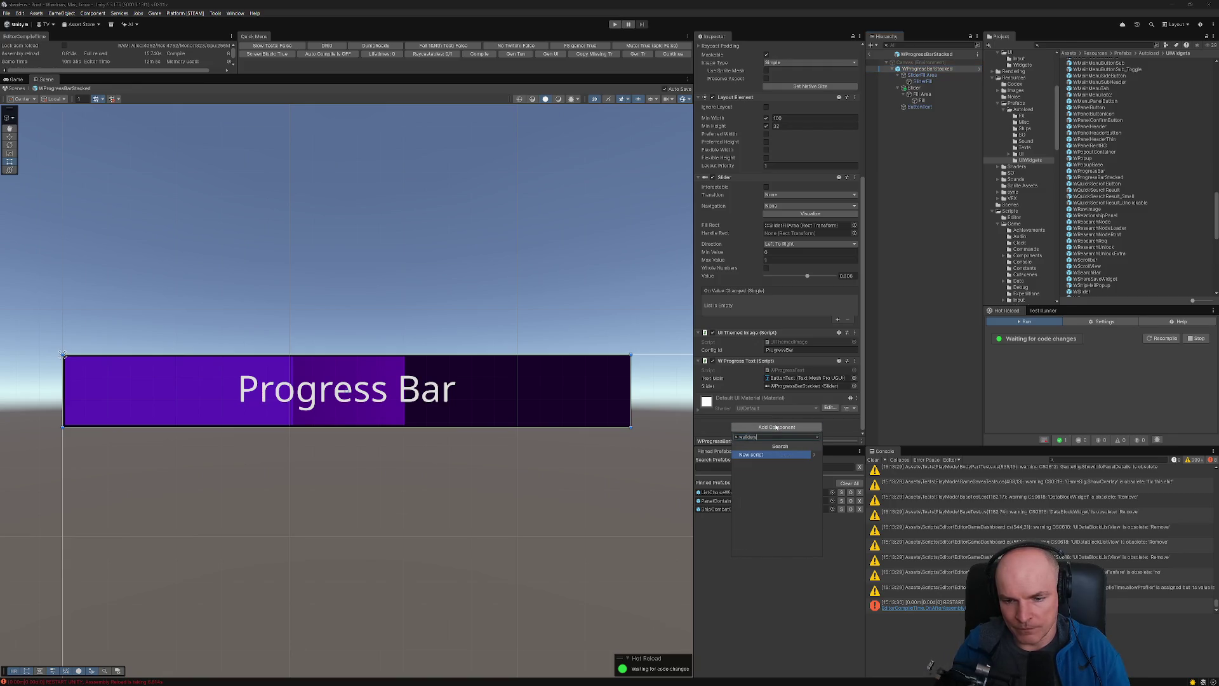
{"action": "key", "text": "BackSpace"}
{"action": "key", "text": "BackSpace"}
{"action": "key", "text": "BackSpace"}
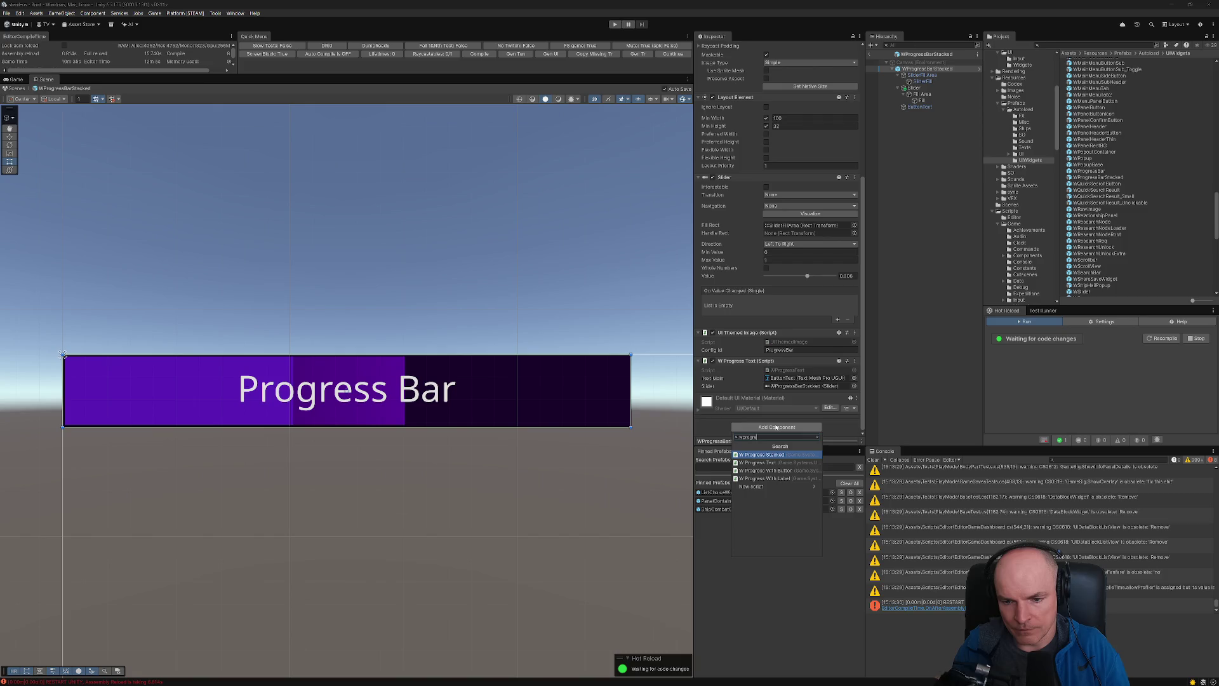
{"action": "key", "text": "Return"}
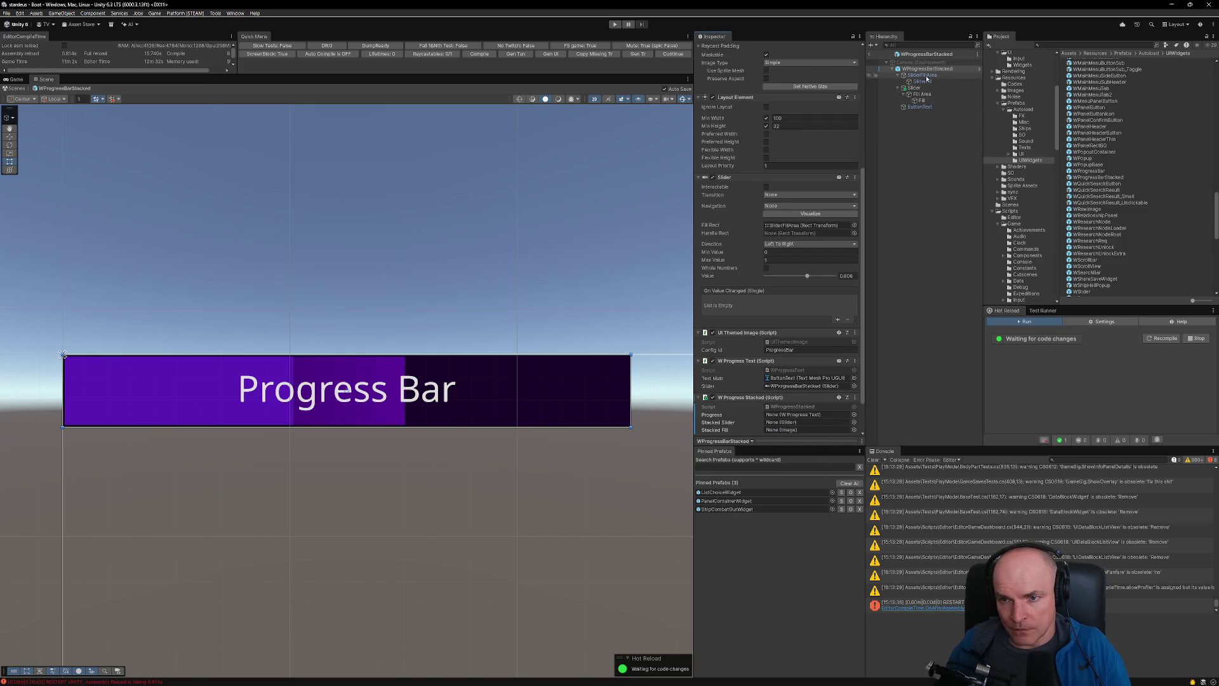
- Assign Slider to Stacked Slider and Fill to Stacked Fill, then switch to Figma
{"action": "left_click_drag", "start_coordinate": [926, 70], "coordinate": [789, 414]}
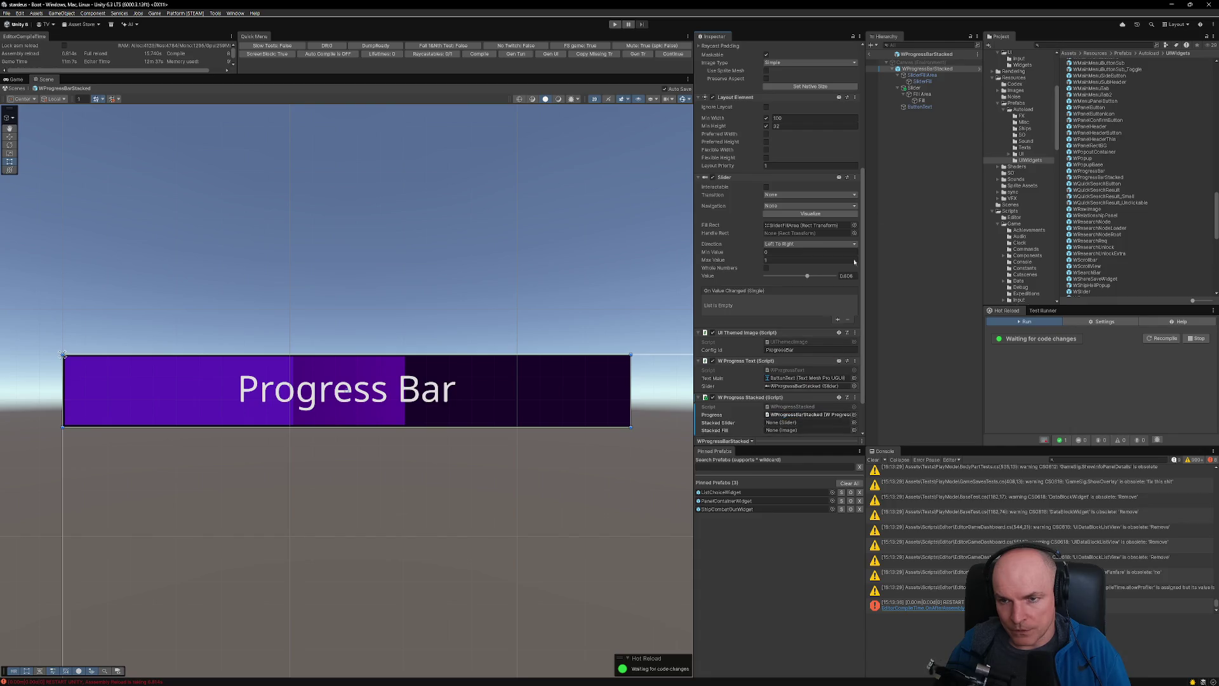
{"action": "left_click_drag", "start_coordinate": [913, 89], "coordinate": [801, 422]}
{"action": "mouse_move", "coordinate": [918, 103]}
{"action": "left_mouse_down"}
{"action": "mouse_move", "coordinate": [791, 435]}
{"action": "mouse_move", "coordinate": [791, 388]}
{"action": "left_mouse_up"}
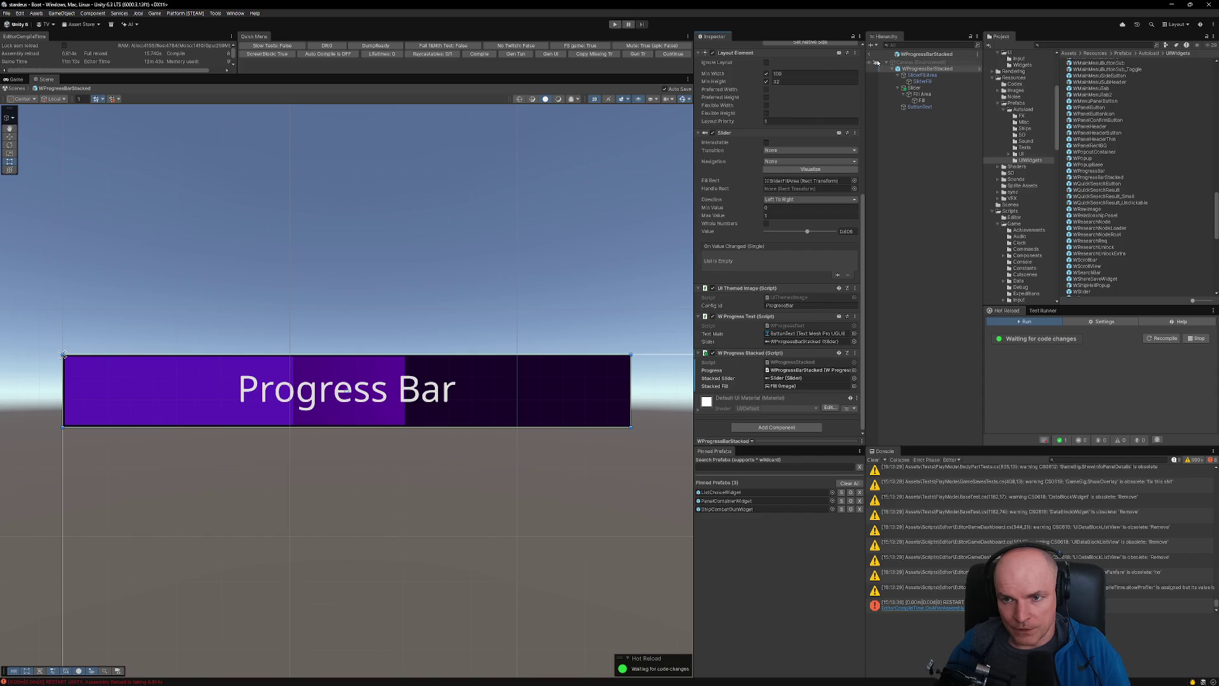
{"action": "mouse_move", "coordinate": [582, 683]}
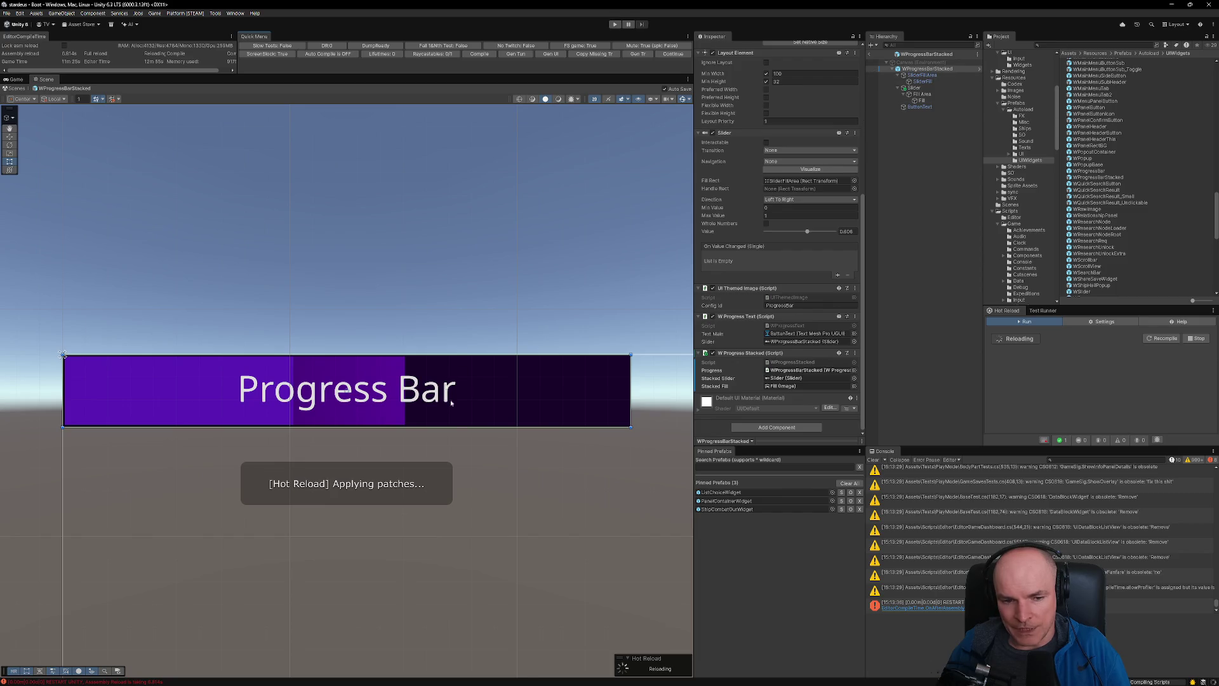
{"action": "left_click", "coordinate": [601, 677]}
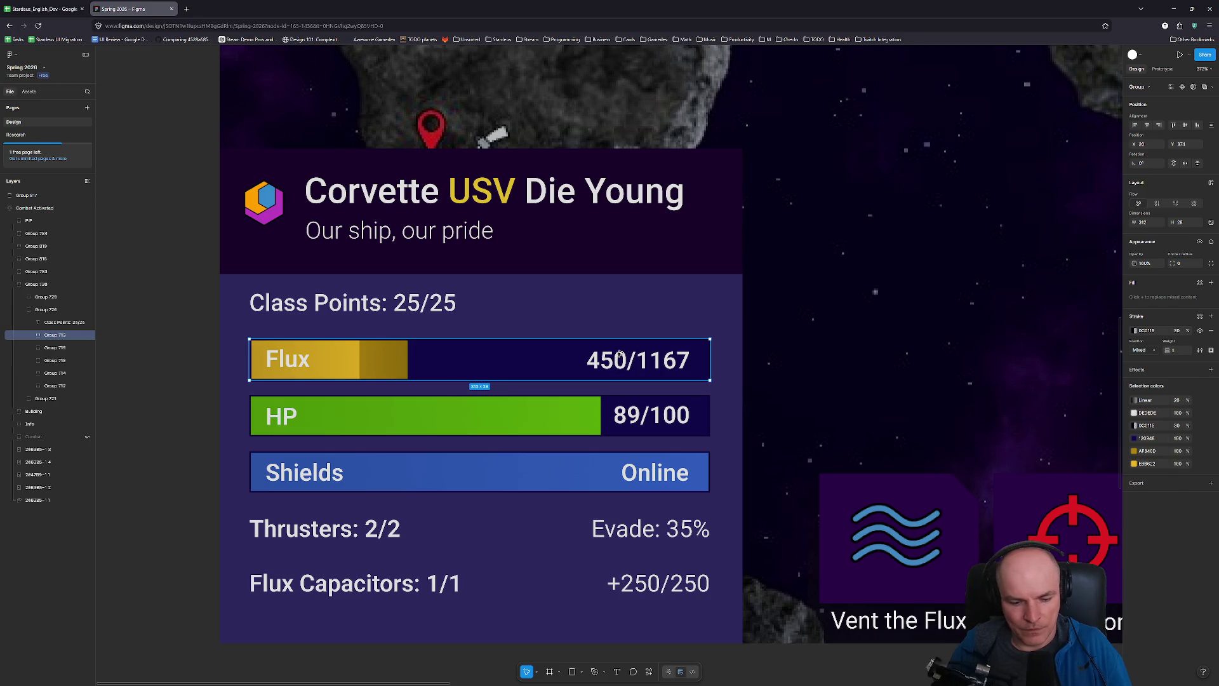
- Switch from the Figma mockup back to the Unity editor
{"action": "key", "text": "alt+Tab"}
{"action": "key", "text": "Tab"}
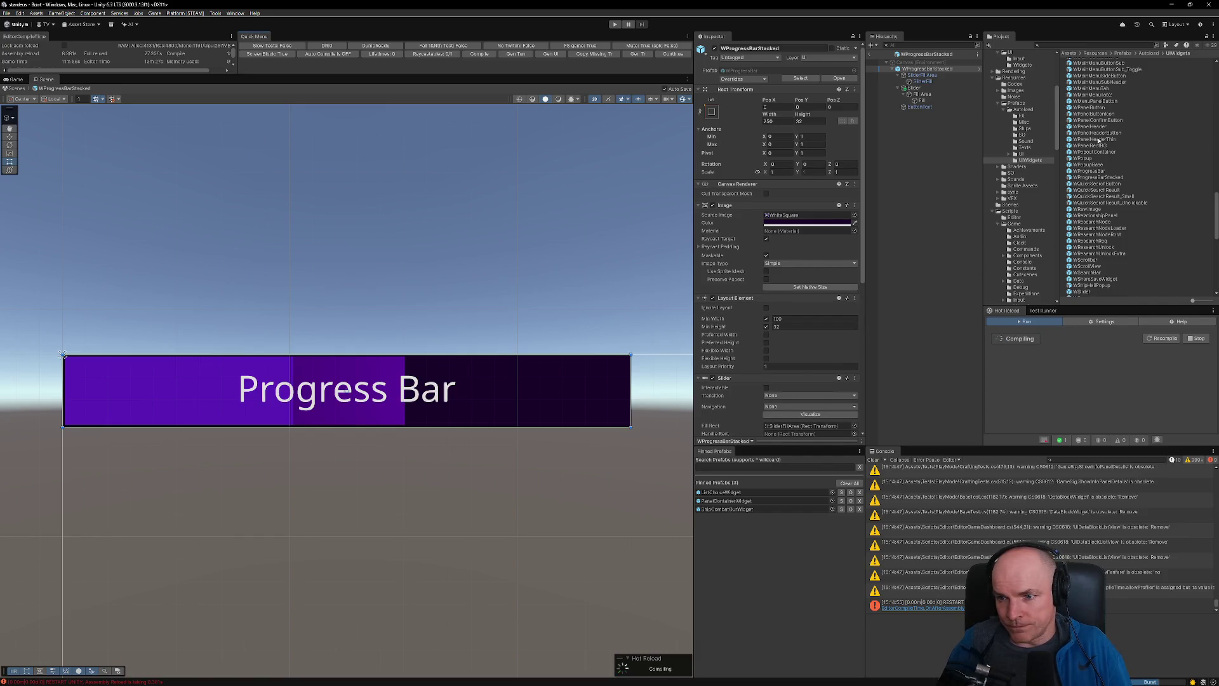
- Create a prefab variant of WProgressBar named WProgressBarText2 and open it in Prefab Mode
{"action": "double_click", "coordinate": [1097, 172]}
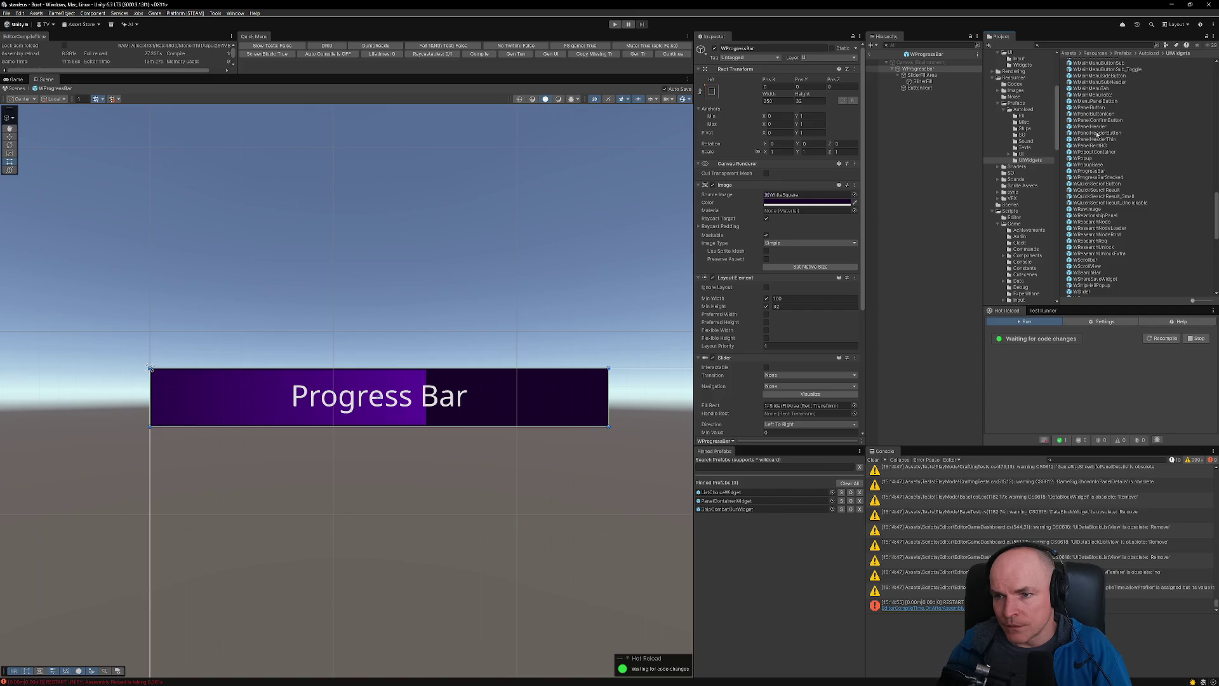
{"action": "left_click", "coordinate": [1094, 170]}
{"action": "right_click", "coordinate": [1103, 172]}
{"action": "mouse_move", "coordinate": [1114, 178]}
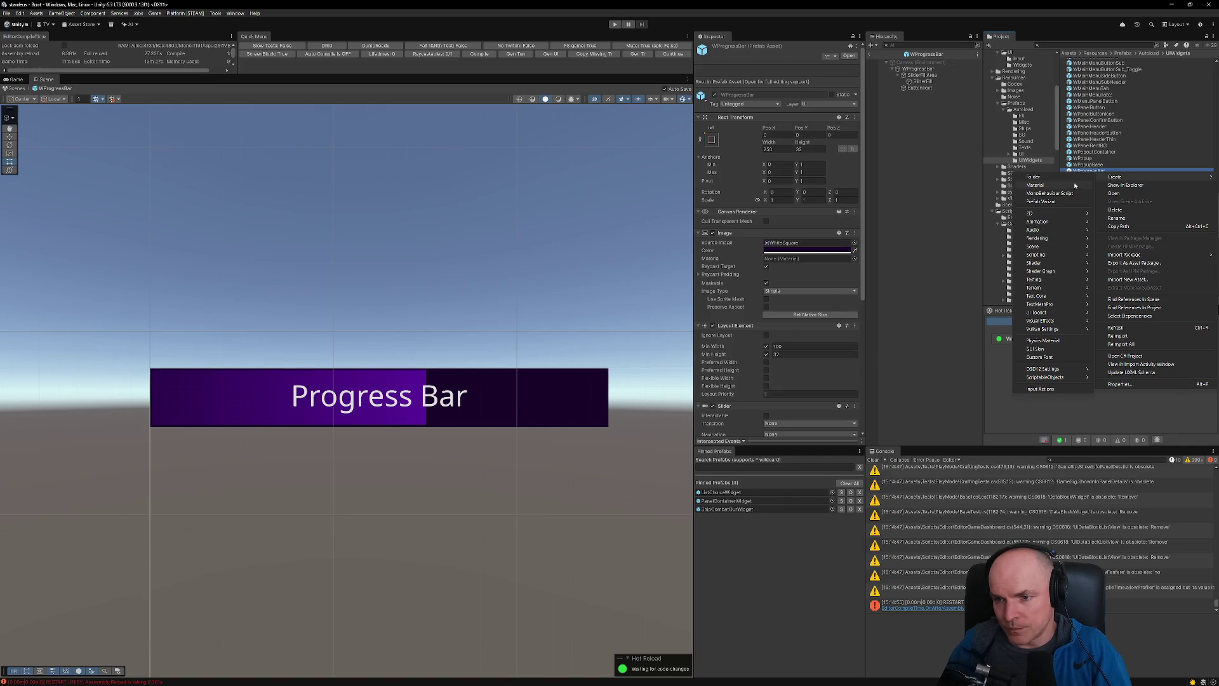
{"action": "left_click", "coordinate": [1066, 203]}
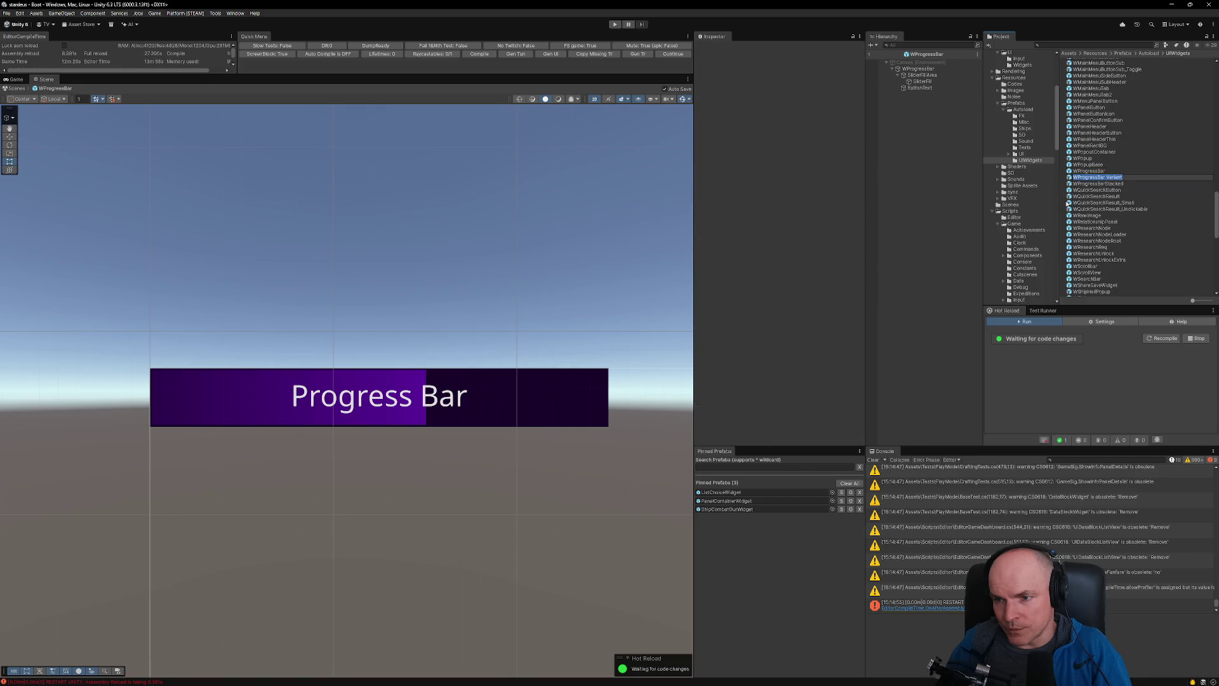
{"action": "type", "text": "WProgressBar"}
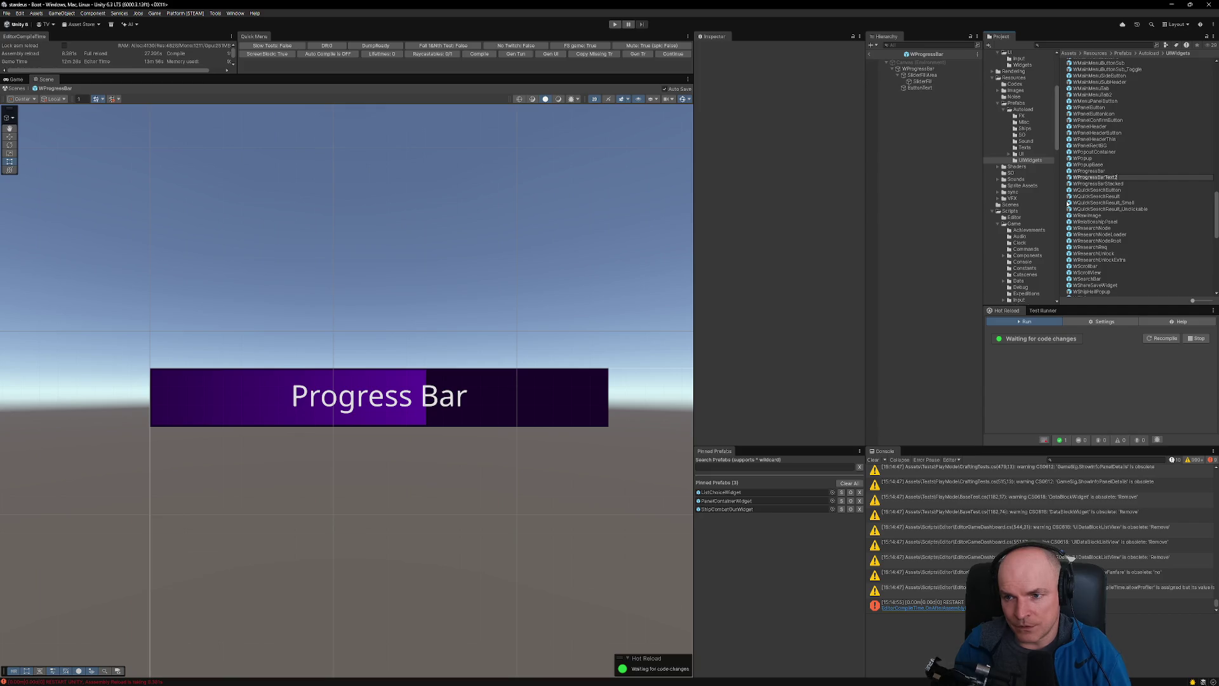
{"action": "key", "text": "Return"}
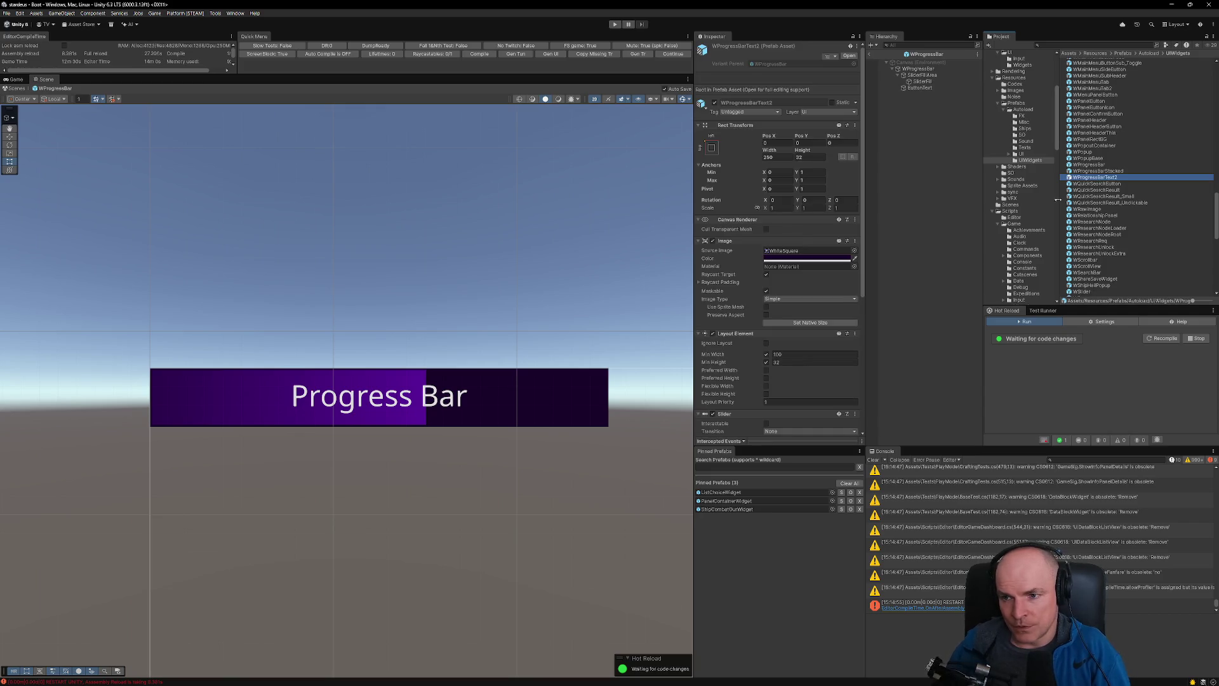
{"action": "double_click", "coordinate": [1115, 178]}
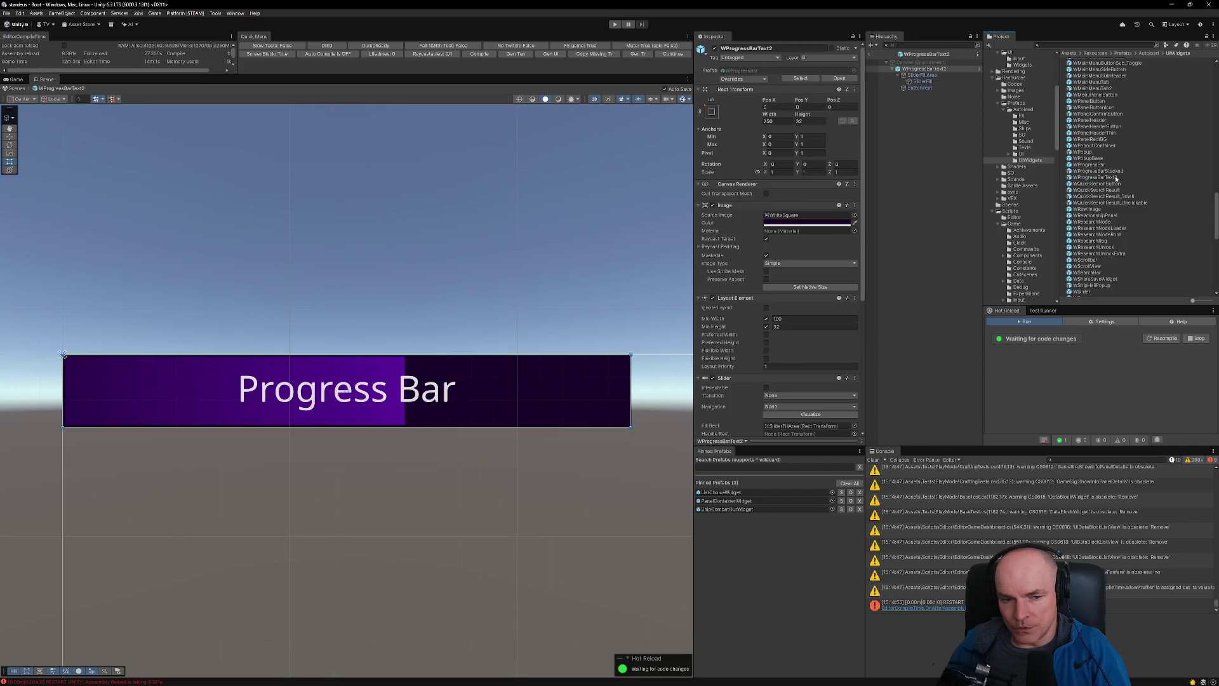
- Inspect the ButtonText object's text settings and start a project search for WText2
{"action": "left_click", "coordinate": [920, 88]}
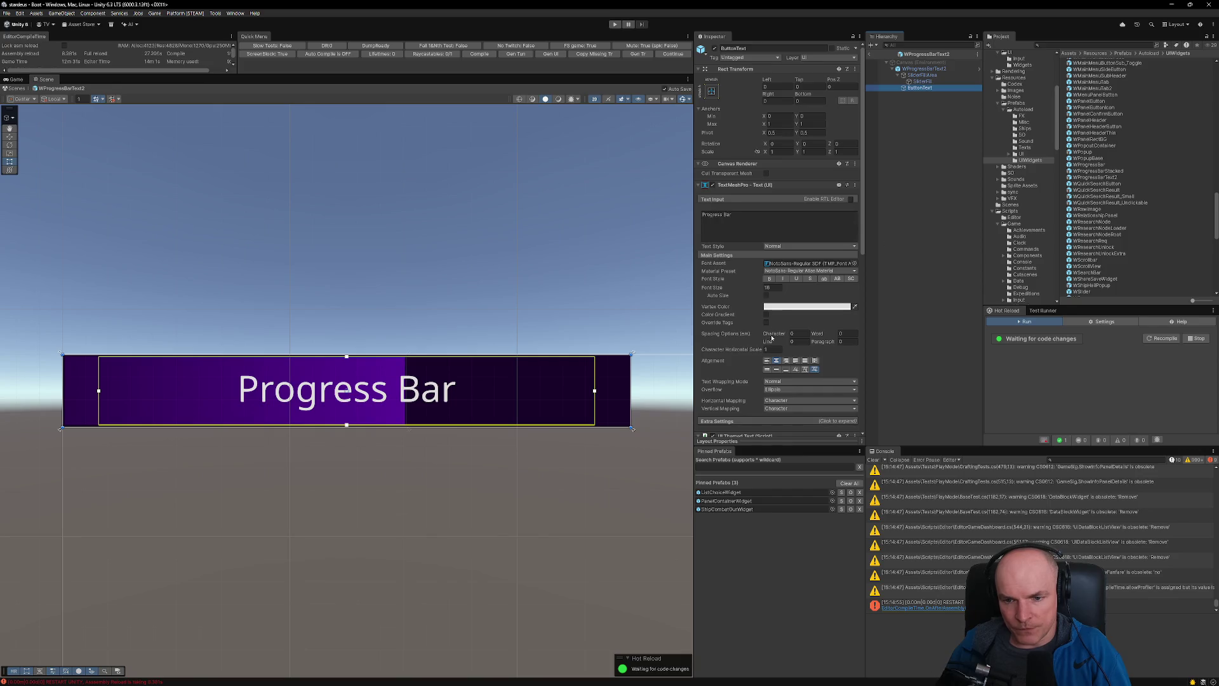
{"action": "scroll", "coordinate": [778, 303], "scroll_direction": "down", "scroll_amount": 3}
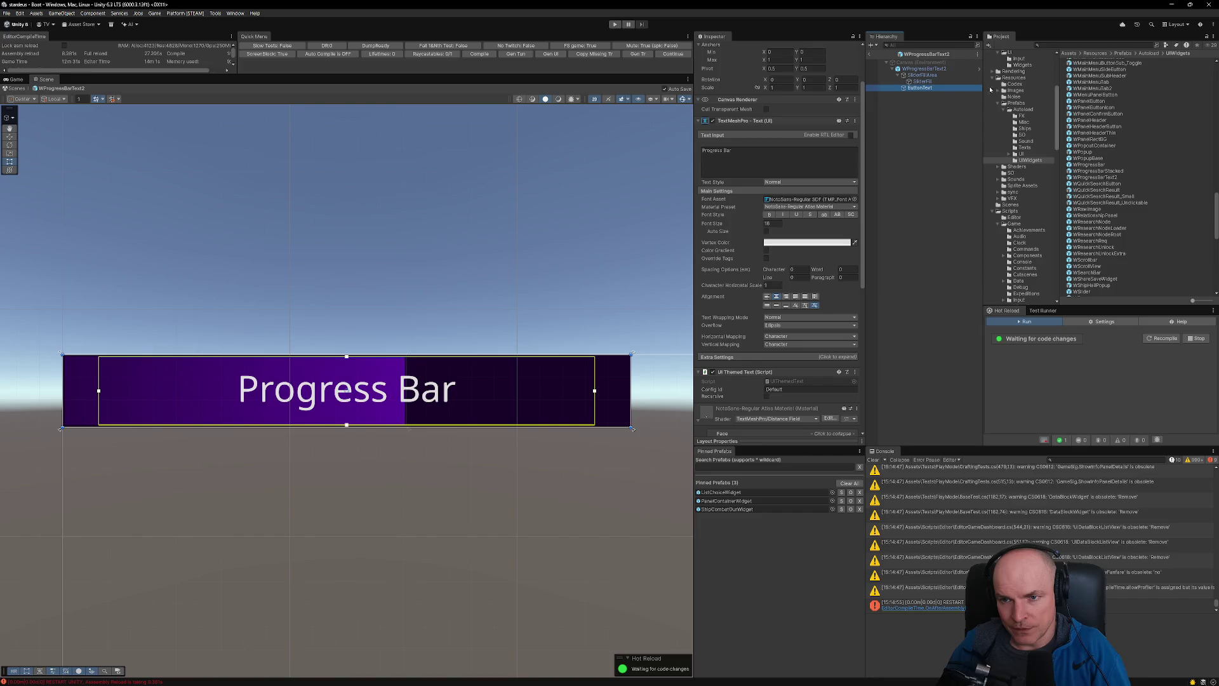
{"action": "key", "text": "ctrl+f"}
- Find and open the WText2 prefab, then select its TextMain and TextSide objects
{"action": "type", "text": "wtext2"}
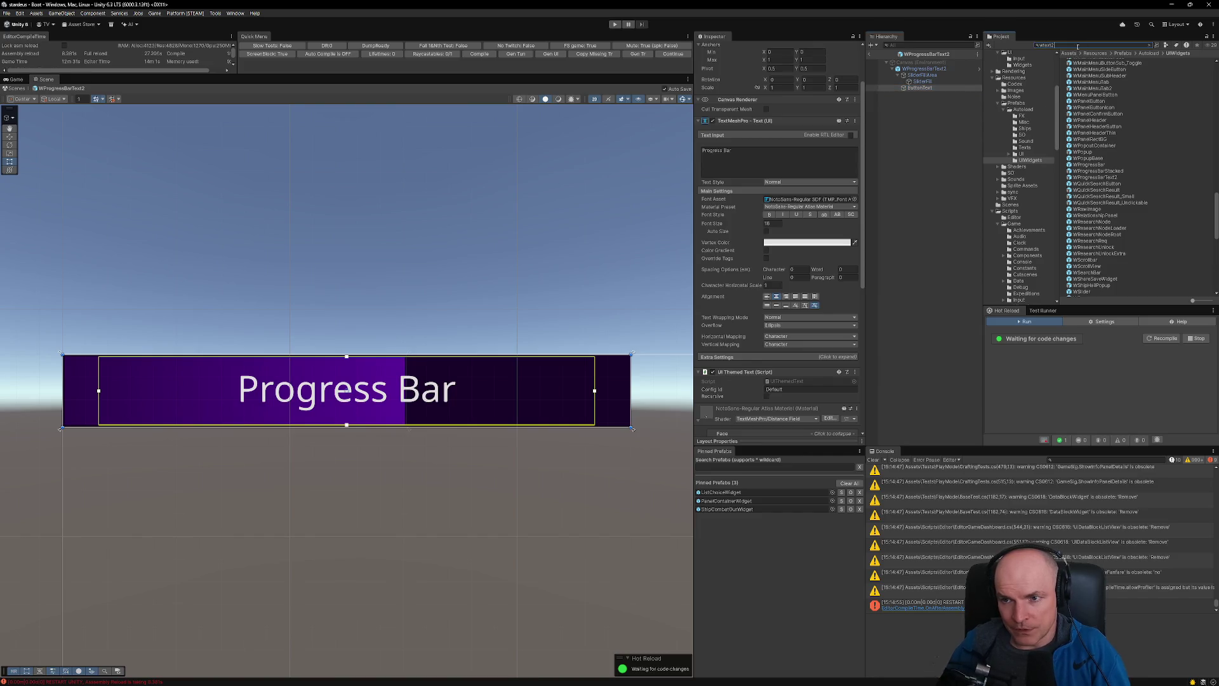
{"action": "double_click", "coordinate": [1081, 62]}
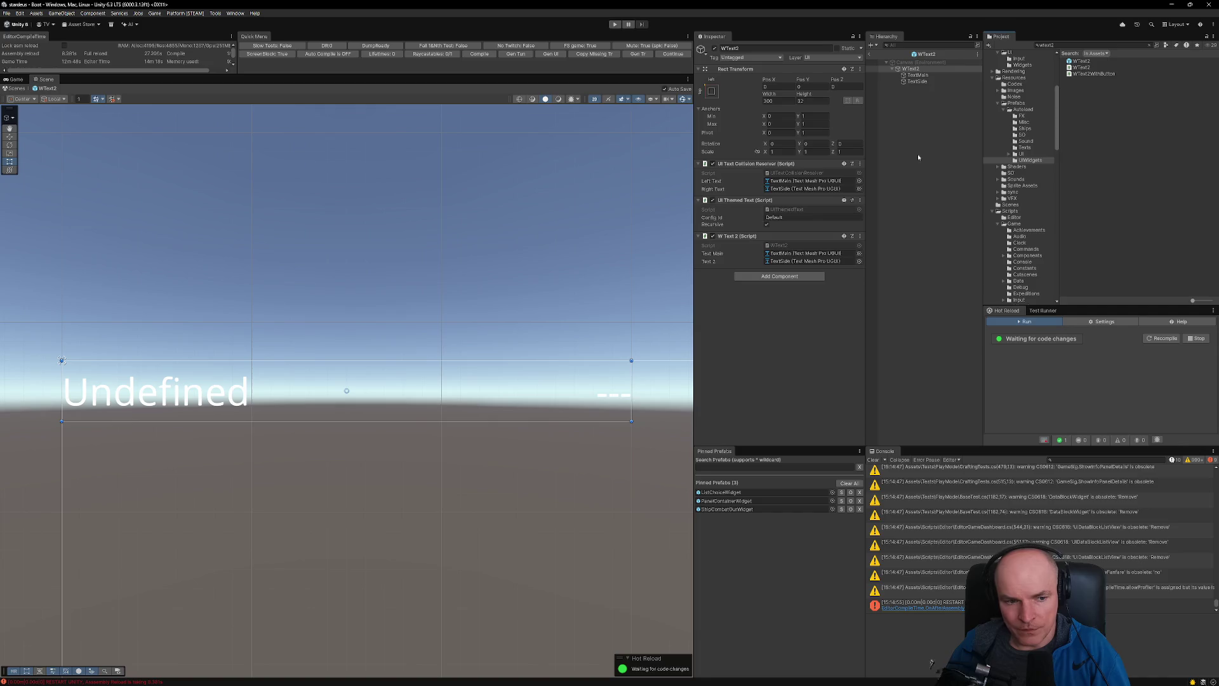
{"action": "left_click", "coordinate": [921, 75]}
{"action": "left_click", "coordinate": [915, 69]}
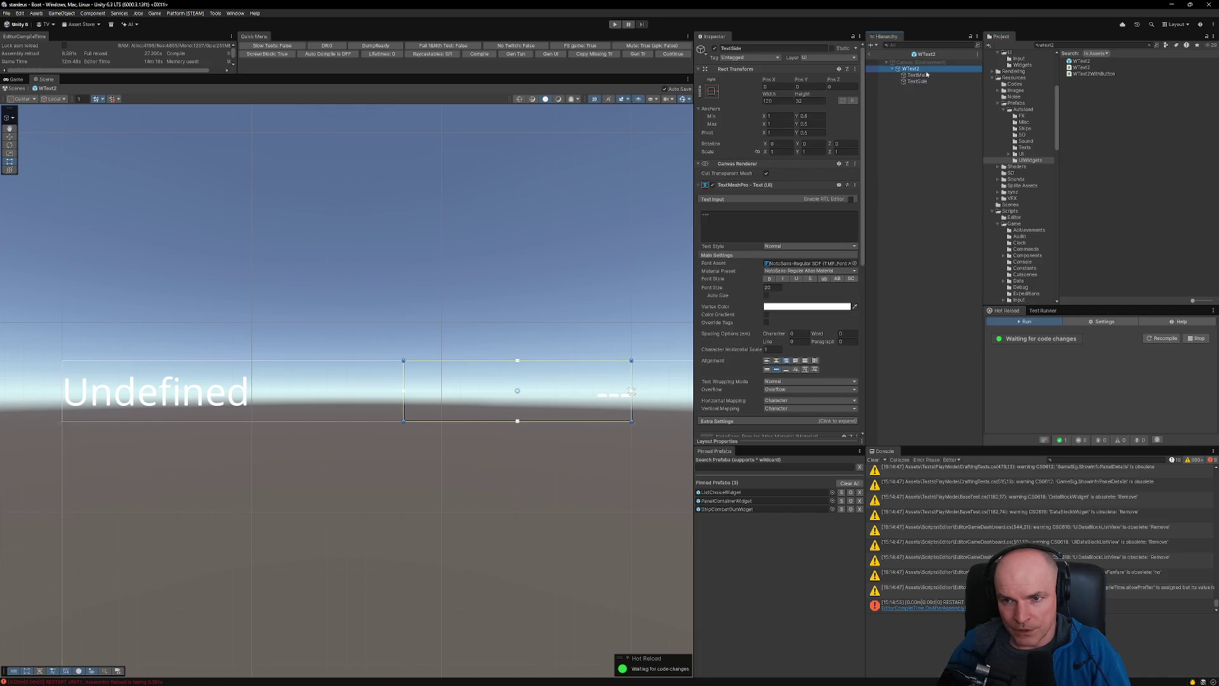
{"action": "left_click", "coordinate": [925, 75]}
{"action": "left_click", "coordinate": [918, 69]}
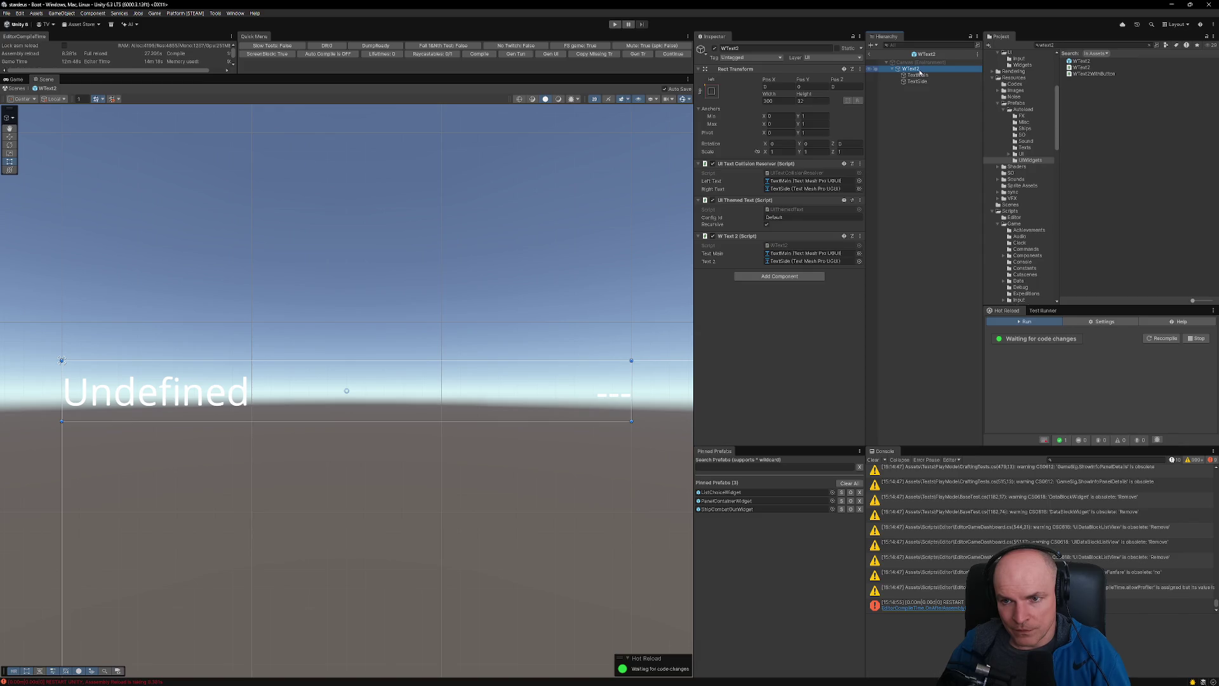
{"action": "left_click", "coordinate": [918, 75]}
{"action": "left_click", "coordinate": [920, 82], "text": "shift"}
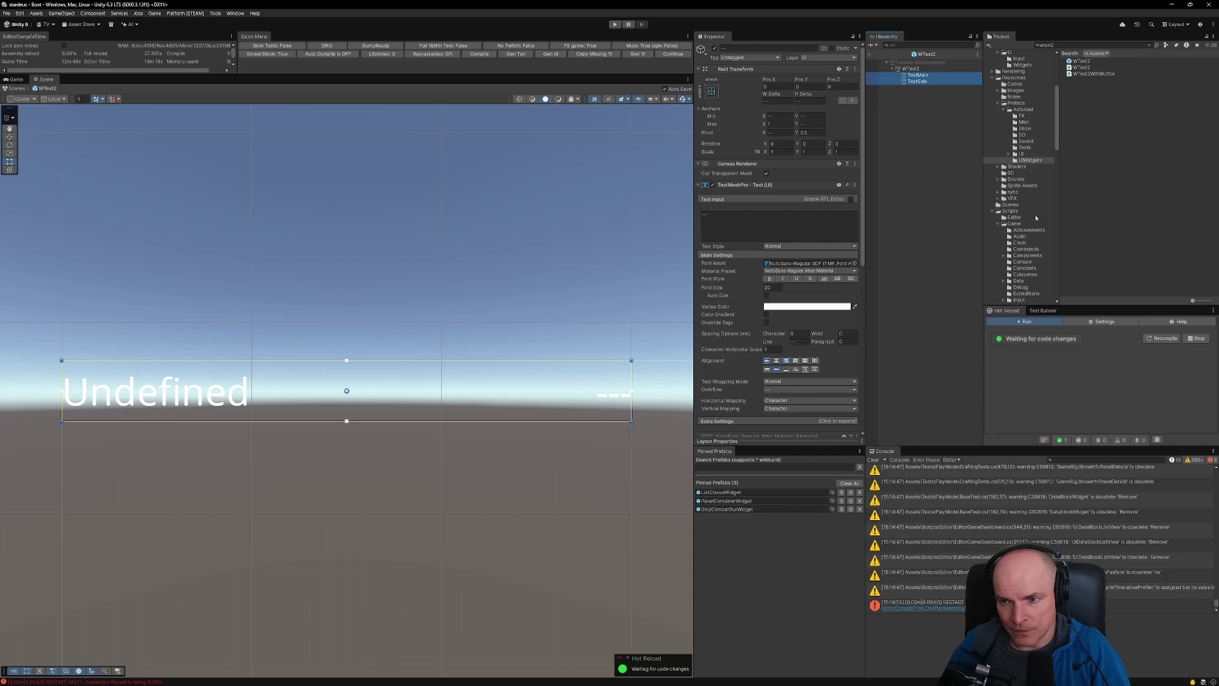
- Pin WProgressBar, WProgressBarStacked and WProgressBarText2 as pinned prefabs from a 'wprogre' search
{"action": "left_click", "coordinate": [1148, 45]}
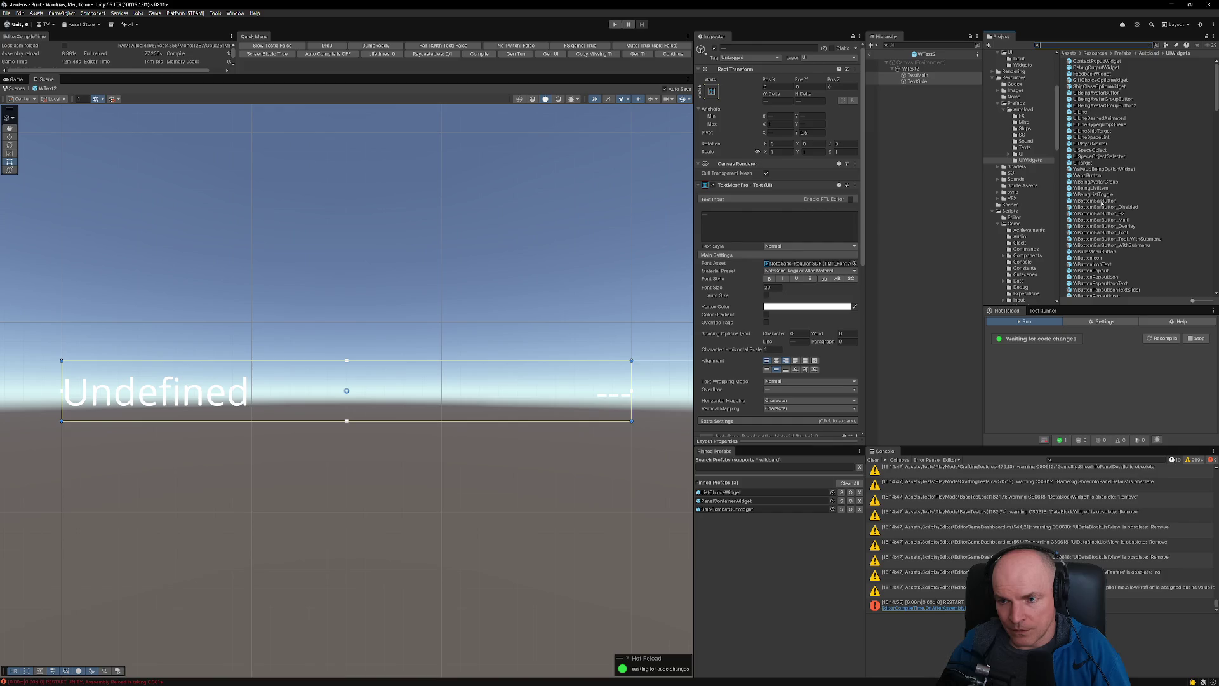
{"action": "type", "text": "wprogre"}
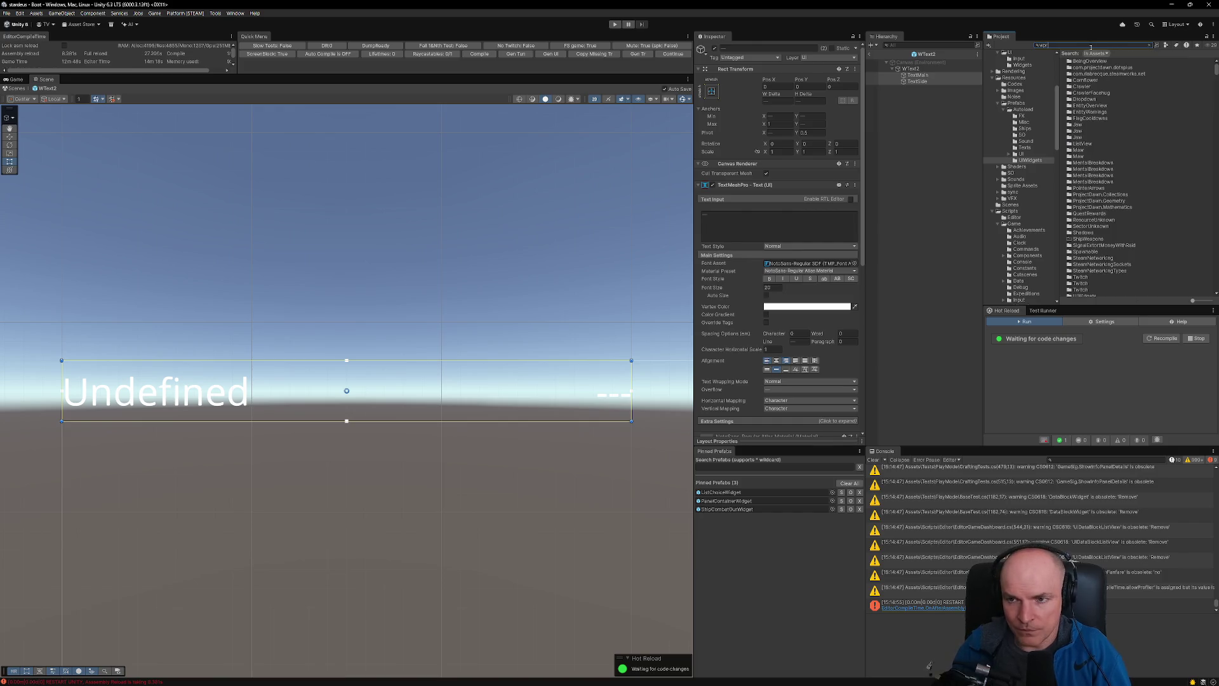
{"action": "left_click_drag", "start_coordinate": [1089, 67], "coordinate": [762, 515]}
{"action": "mouse_move", "coordinate": [1115, 83]}
{"action": "left_mouse_down"}
{"action": "mouse_move", "coordinate": [915, 77]}
{"action": "mouse_move", "coordinate": [762, 524]}
{"action": "left_mouse_up"}
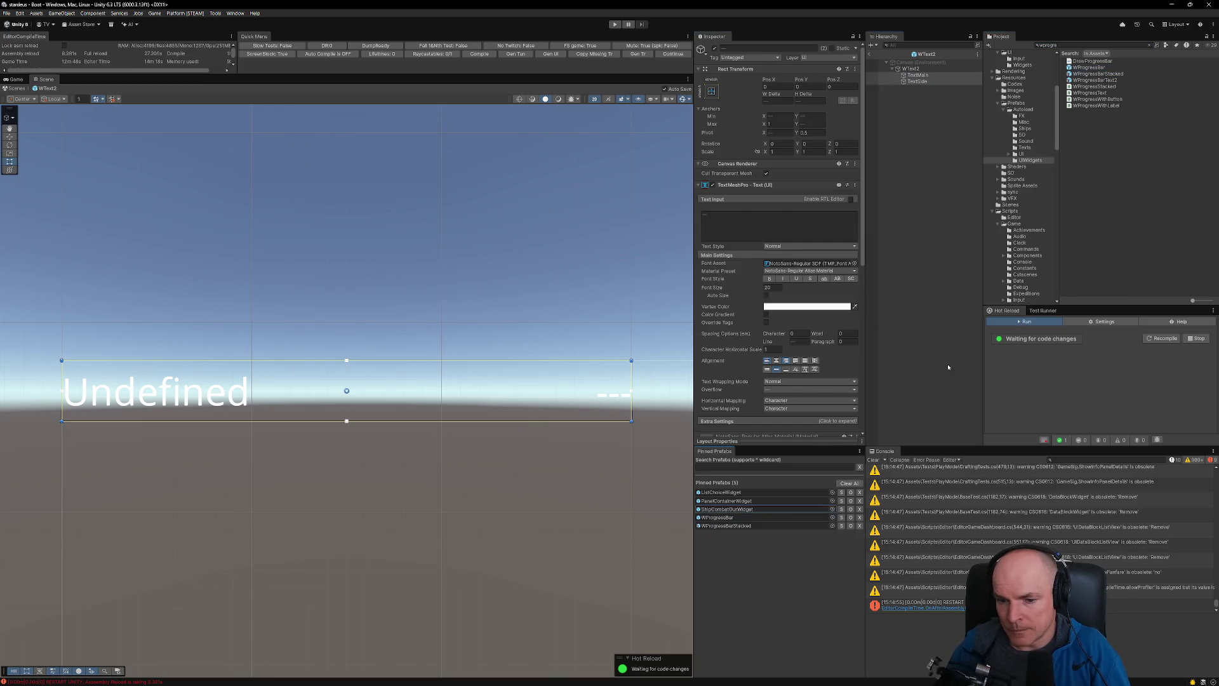
{"action": "mouse_move", "coordinate": [1114, 86]}
{"action": "left_mouse_down"}
{"action": "mouse_move", "coordinate": [762, 511]}
{"action": "mouse_move", "coordinate": [762, 533]}
{"action": "left_mouse_up"}
{"action": "left_click", "coordinate": [743, 535]}
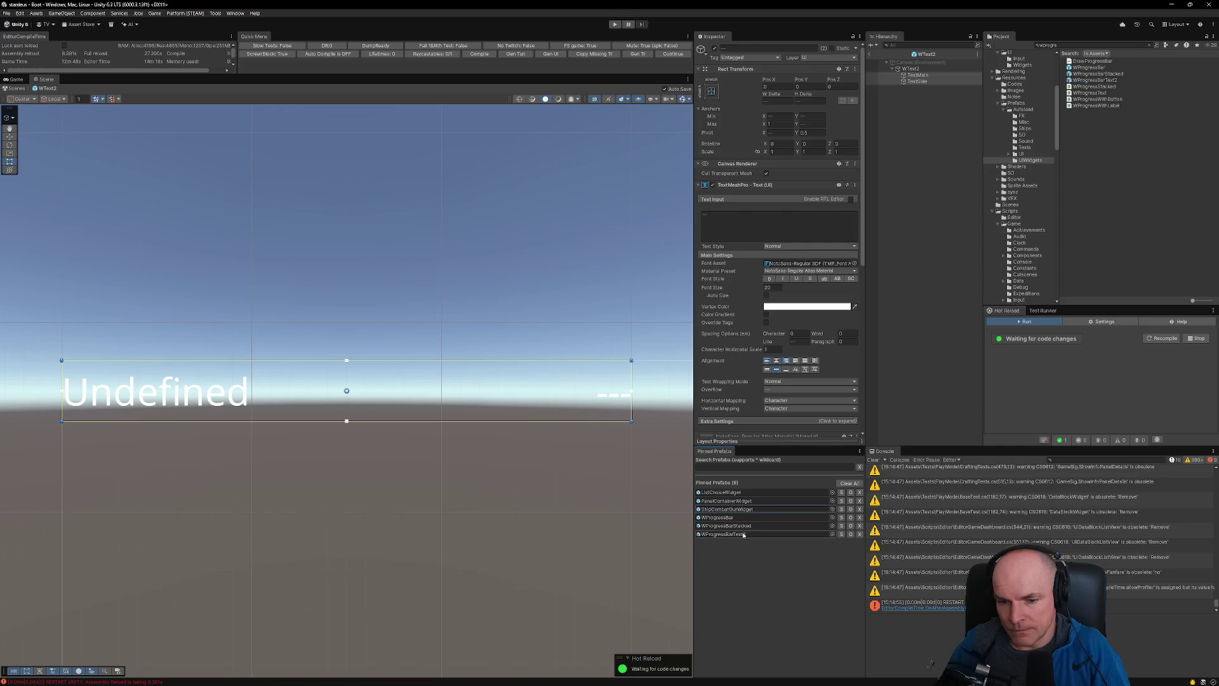
- Paste TextMain and TextSide into WProgressBarText2 and move them below ButtonText
{"action": "left_click", "coordinate": [920, 74]}
{"action": "key", "text": "ctrl+v"}
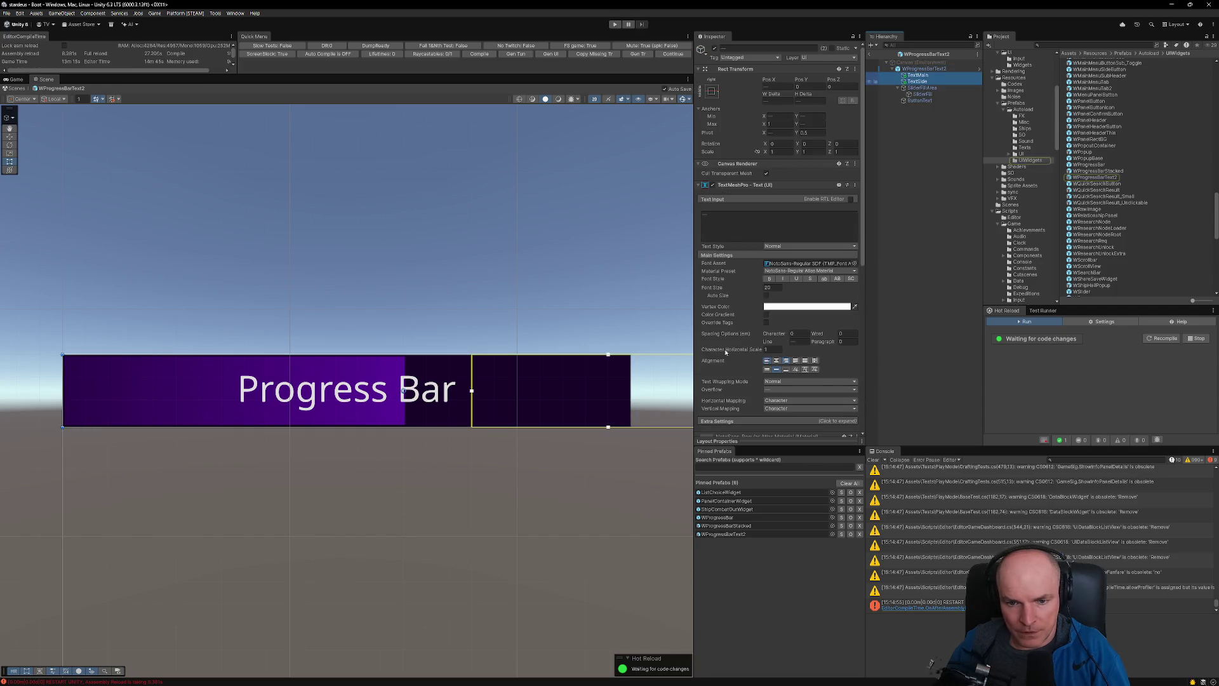
{"action": "scroll", "coordinate": [501, 498], "scroll_direction": "down", "scroll_amount": 2}
{"action": "scroll", "coordinate": [500, 498], "scroll_direction": "down", "scroll_amount": 1}
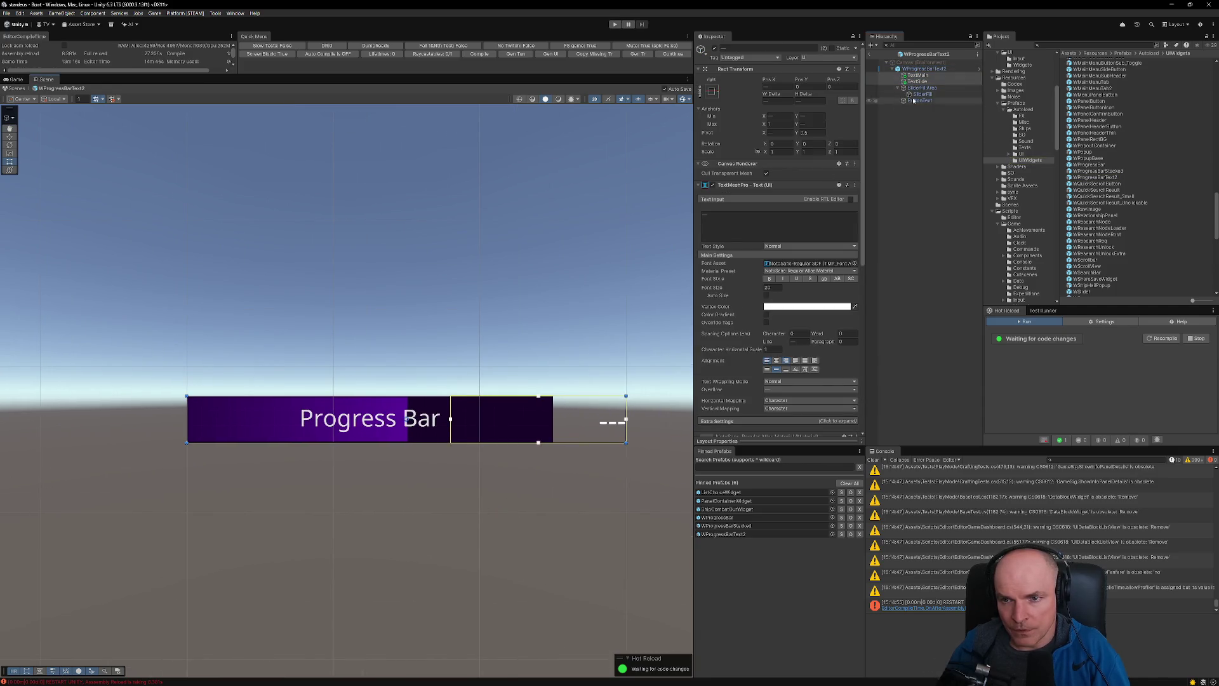
{"action": "left_click", "coordinate": [918, 76]}
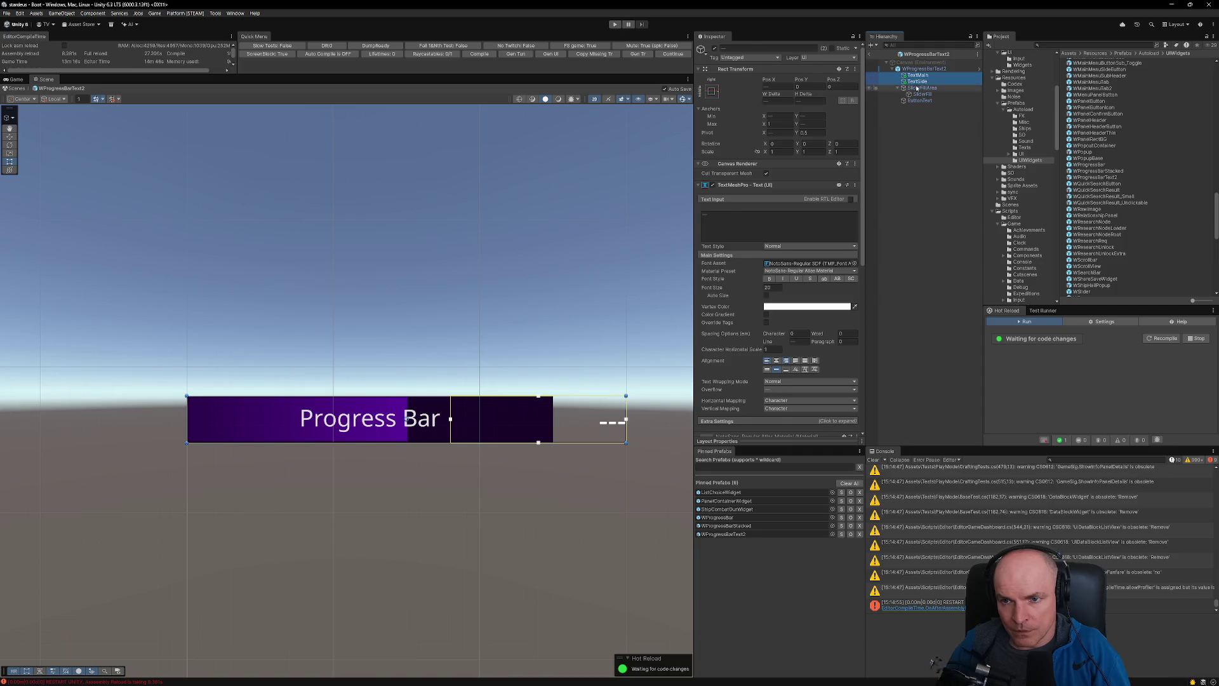
{"action": "left_click_drag", "start_coordinate": [915, 106], "coordinate": [914, 104]}
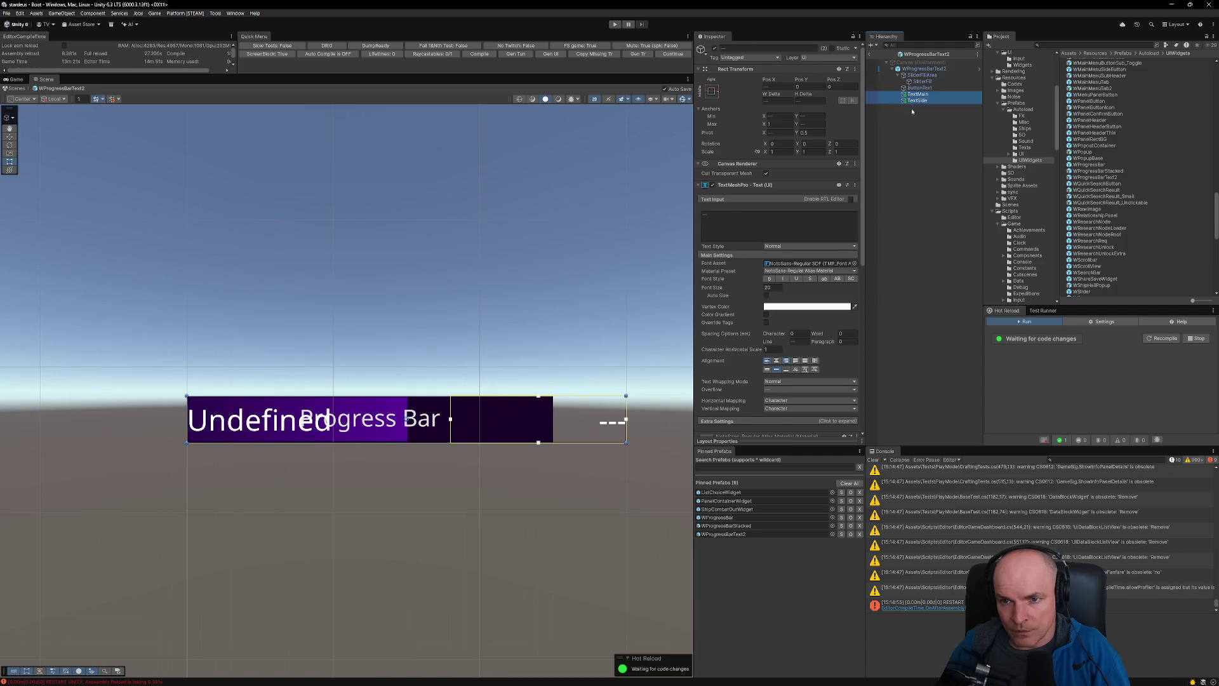
- Set TextSide's Pos X to 0
{"action": "left_click", "coordinate": [921, 95]}
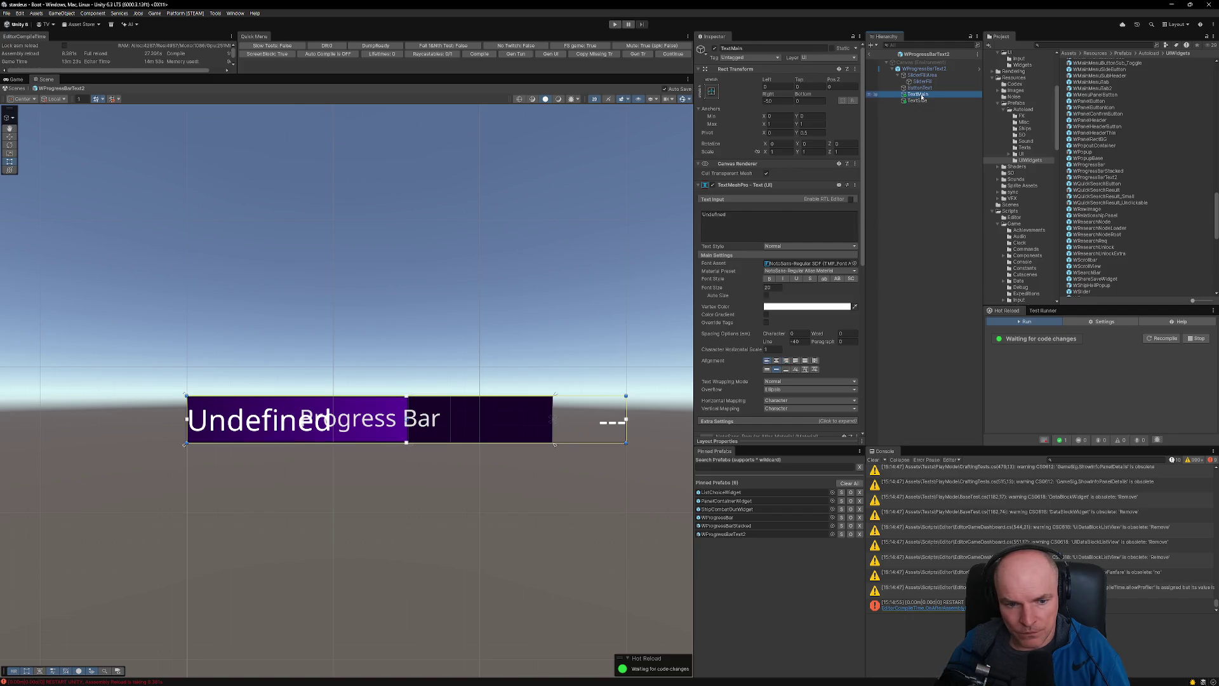
{"action": "left_click", "coordinate": [916, 100]}
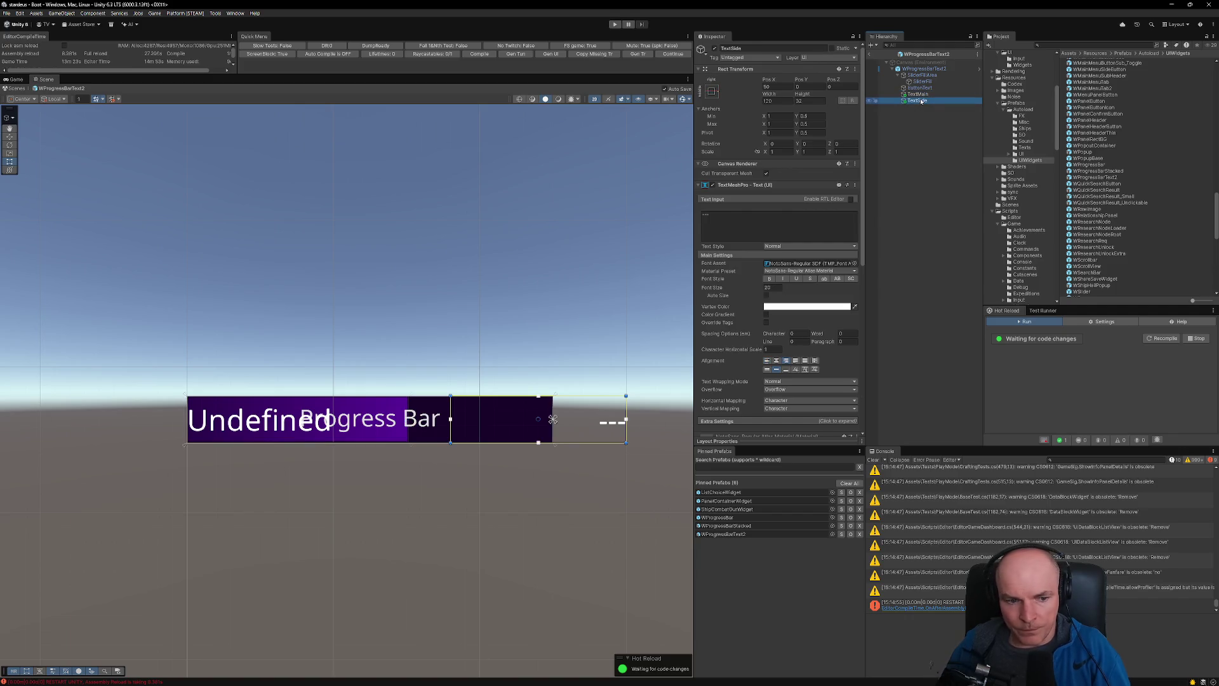
{"action": "scroll", "coordinate": [362, 450], "scroll_direction": "up", "scroll_amount": 2}
{"action": "scroll", "coordinate": [370, 452], "scroll_direction": "down", "scroll_amount": 1}
{"action": "scroll", "coordinate": [495, 458], "scroll_direction": "up", "scroll_amount": 1}
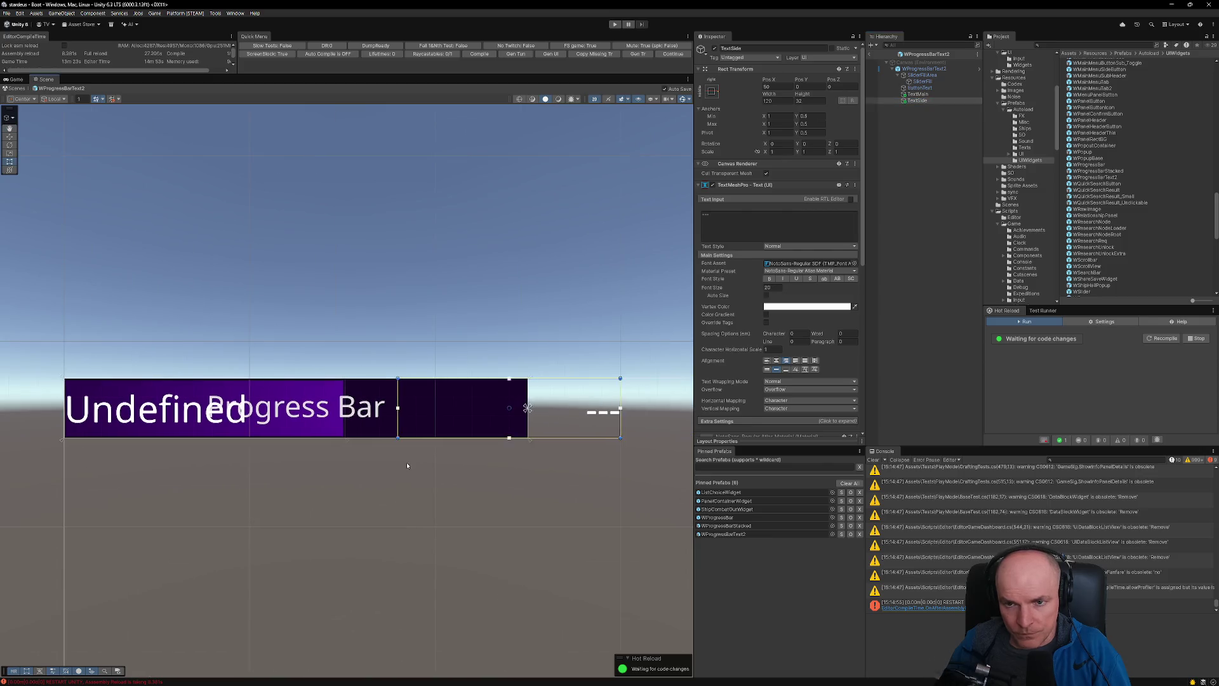
{"action": "scroll", "coordinate": [408, 463], "scroll_direction": "down", "scroll_amount": 1}
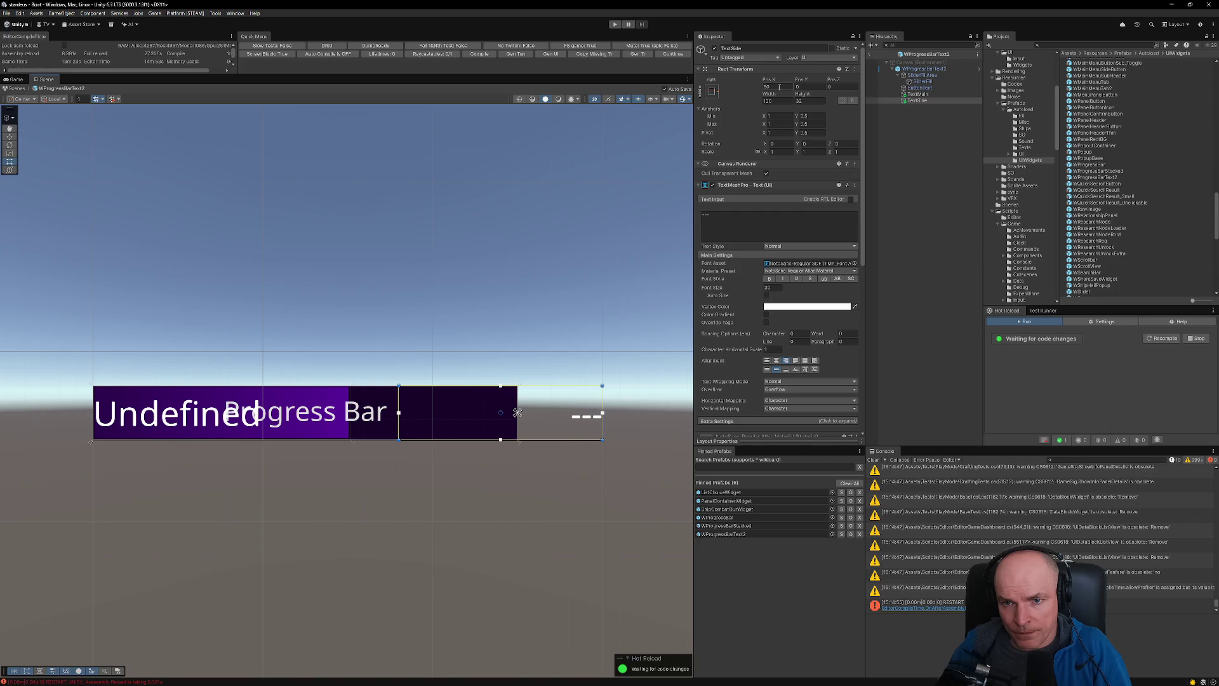
{"action": "double_click", "coordinate": [768, 87]}
{"action": "type", "text": "0"}
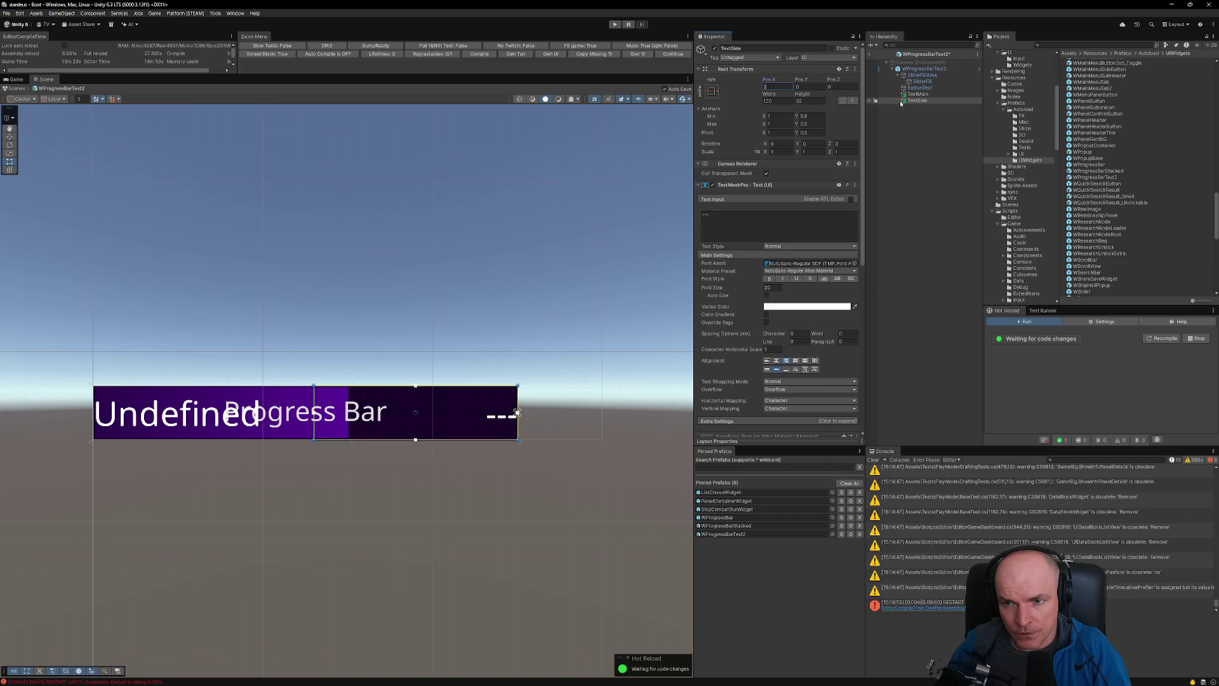
{"action": "left_click", "coordinate": [775, 86]}
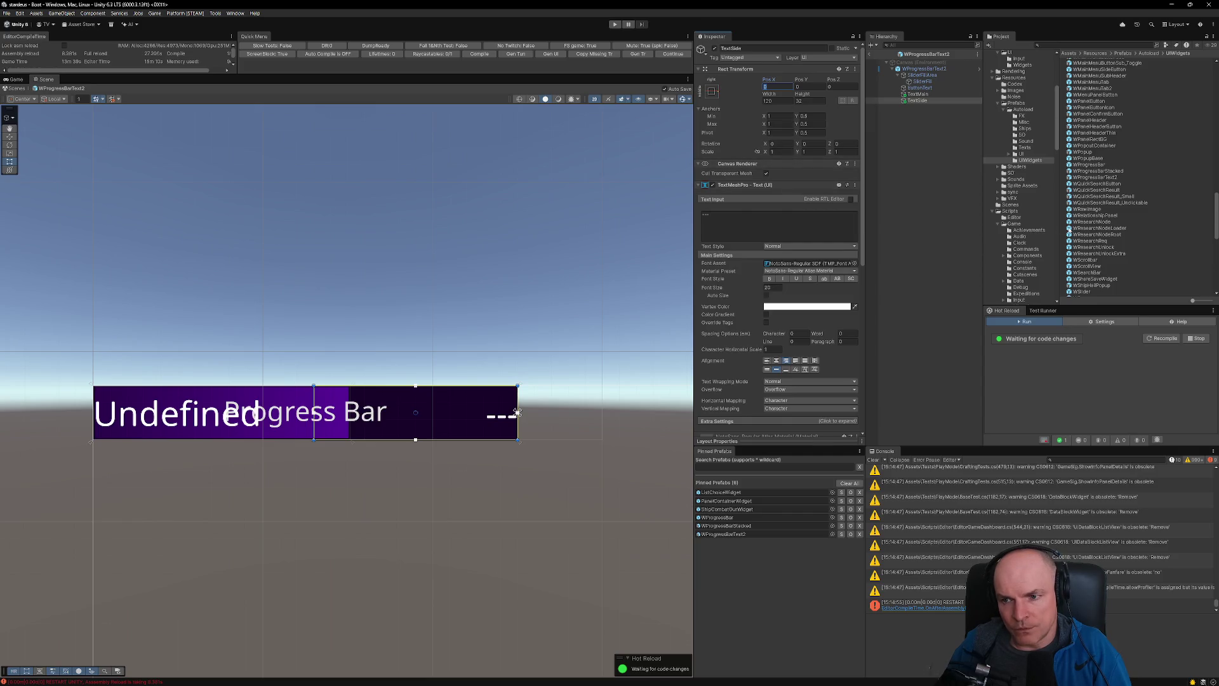
{"action": "left_click", "coordinate": [1063, 47]}
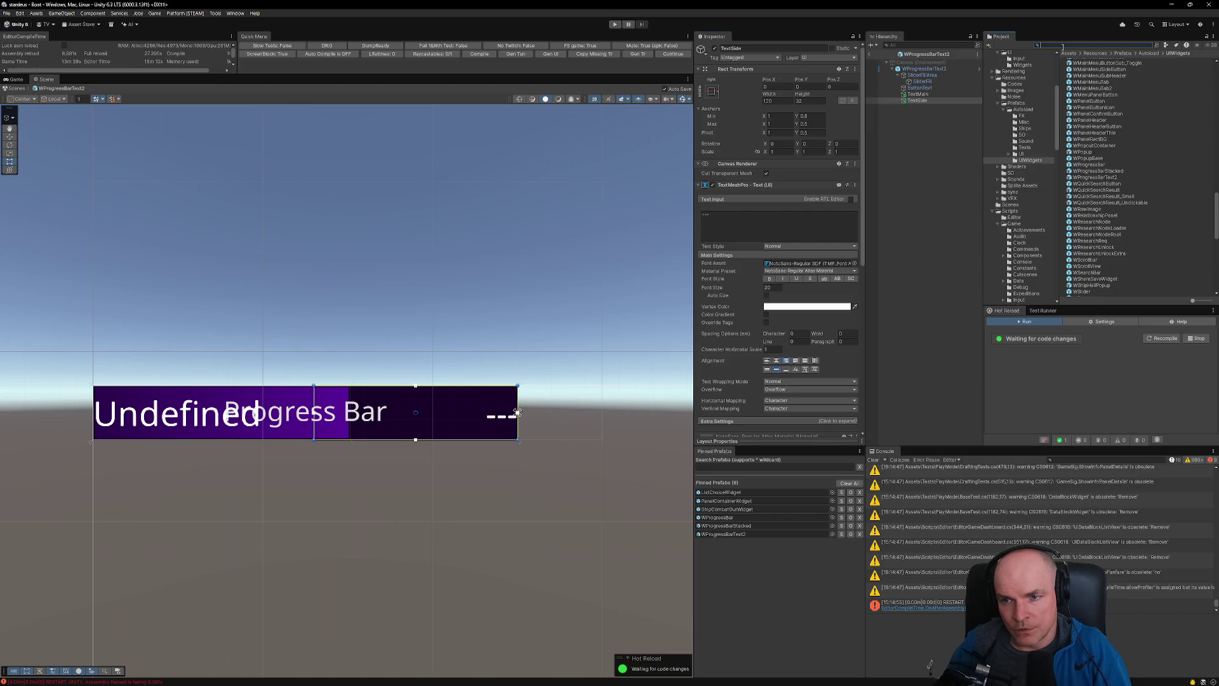
{"action": "type", "text": "wcontentte"}
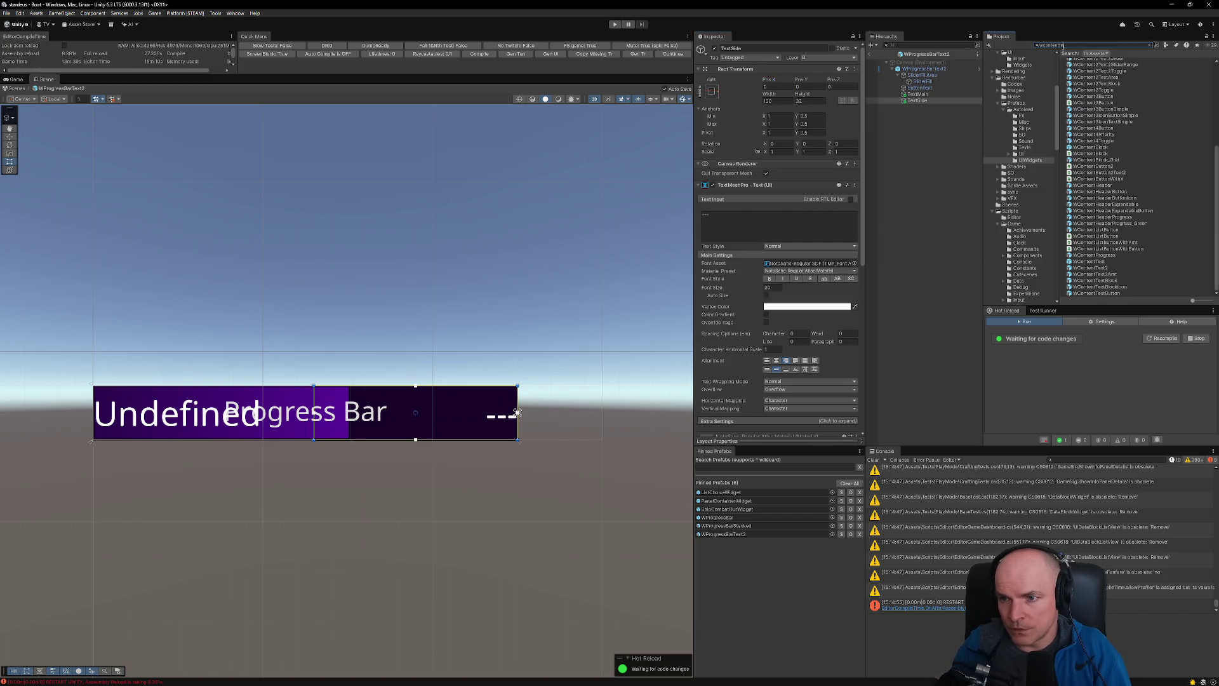
{"action": "type", "text": "xt2"}
{"action": "left_click", "coordinate": [1091, 62]}
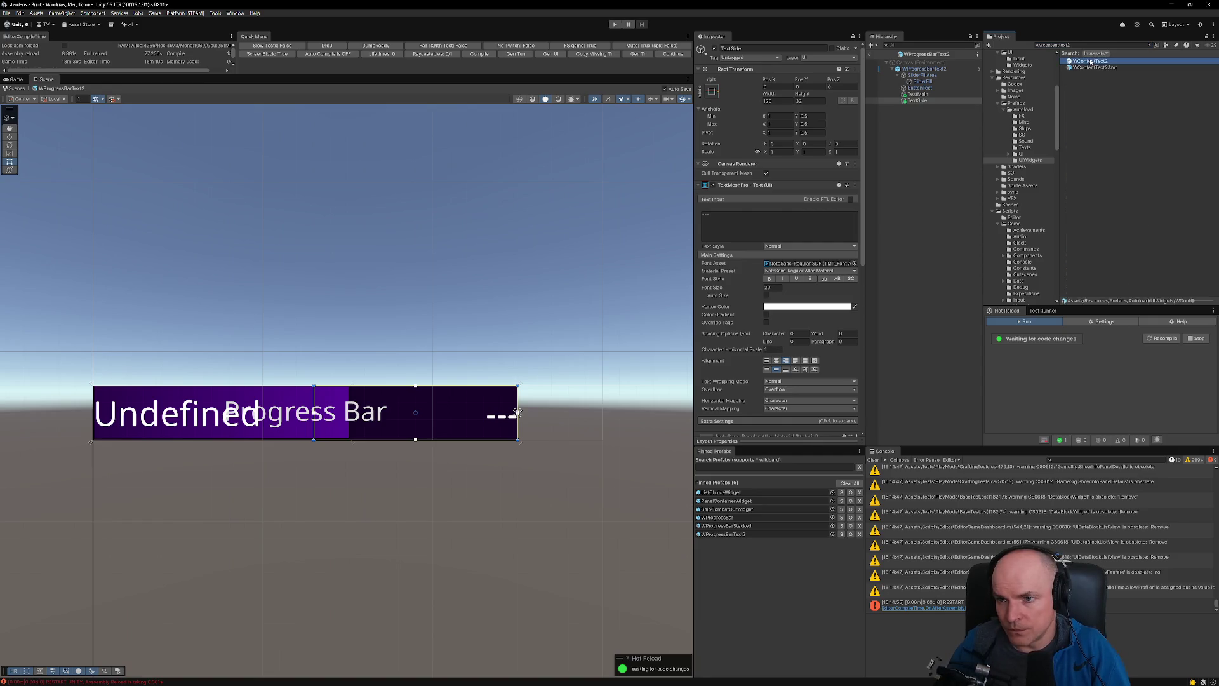
{"action": "double_click", "coordinate": [1091, 61]}
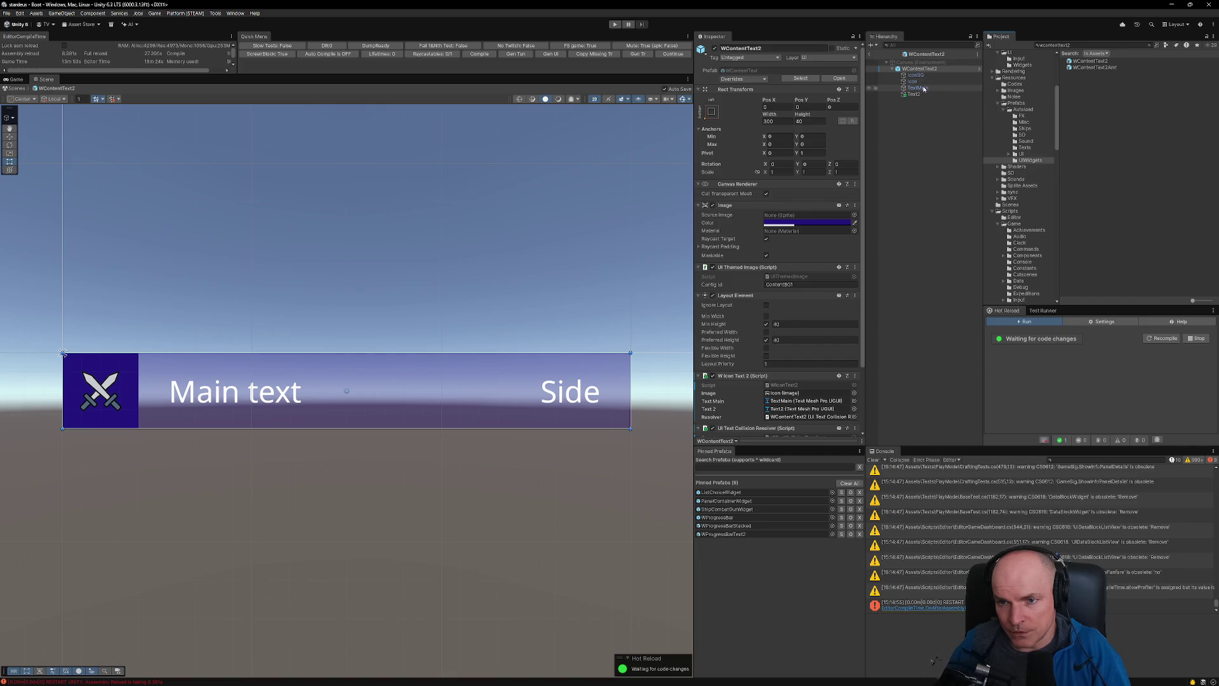
{"action": "left_click", "coordinate": [918, 87]}
{"action": "left_click", "coordinate": [919, 94], "text": "shift"}
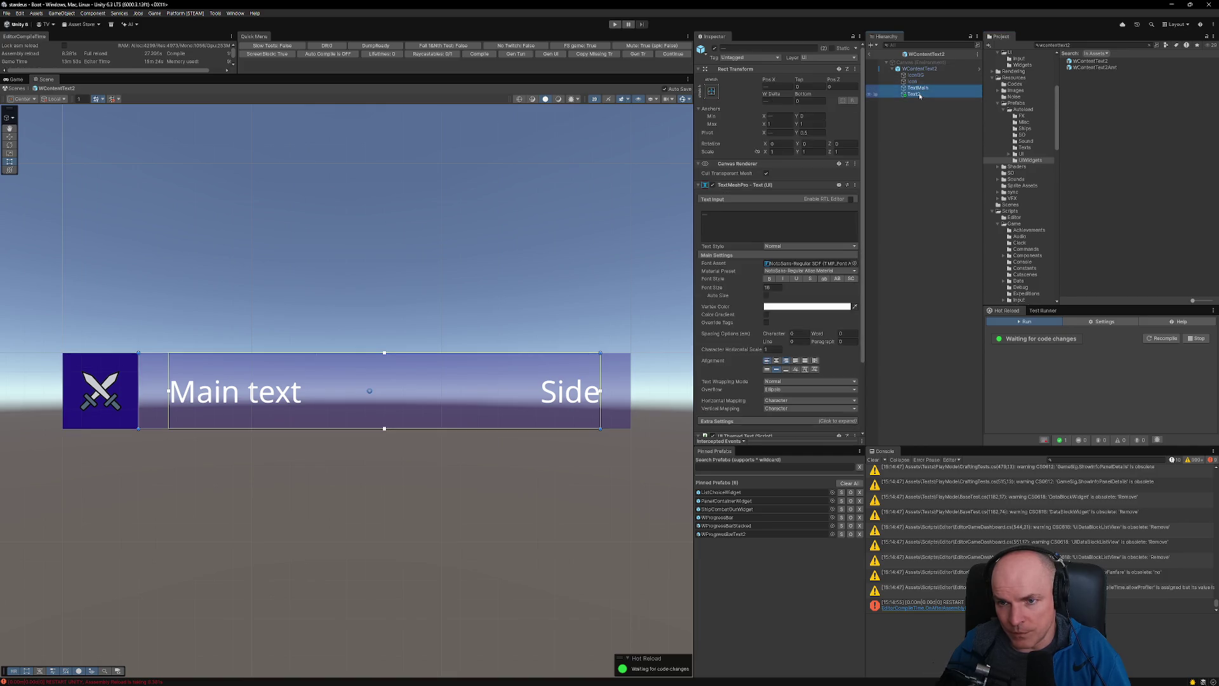
{"action": "double_click", "coordinate": [723, 534]}
{"action": "left_click", "coordinate": [926, 95]}
- Undo deleting the two text labels and place TextMain and Text2 under the root below ButtonText
{"action": "left_click", "coordinate": [921, 100], "text": "shift"}
{"action": "key", "text": "Delete"}
{"action": "left_click", "coordinate": [922, 89]}
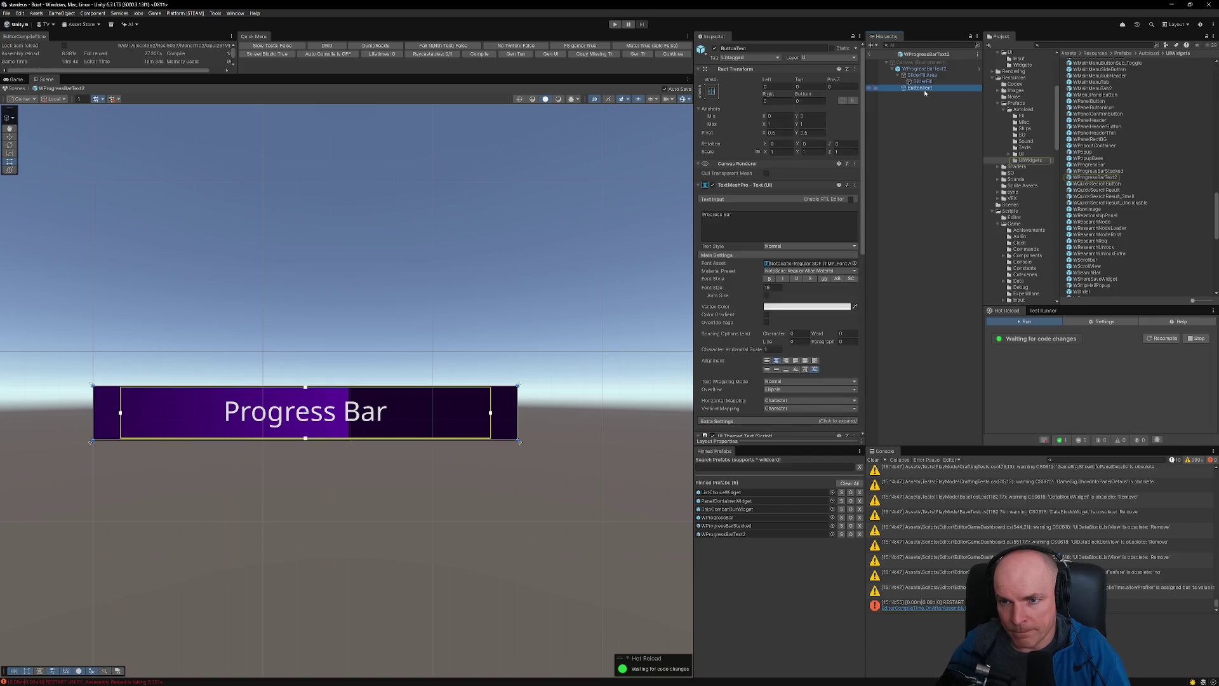
{"action": "left_click", "coordinate": [925, 69]}
{"action": "key", "text": "ctrl+z"}
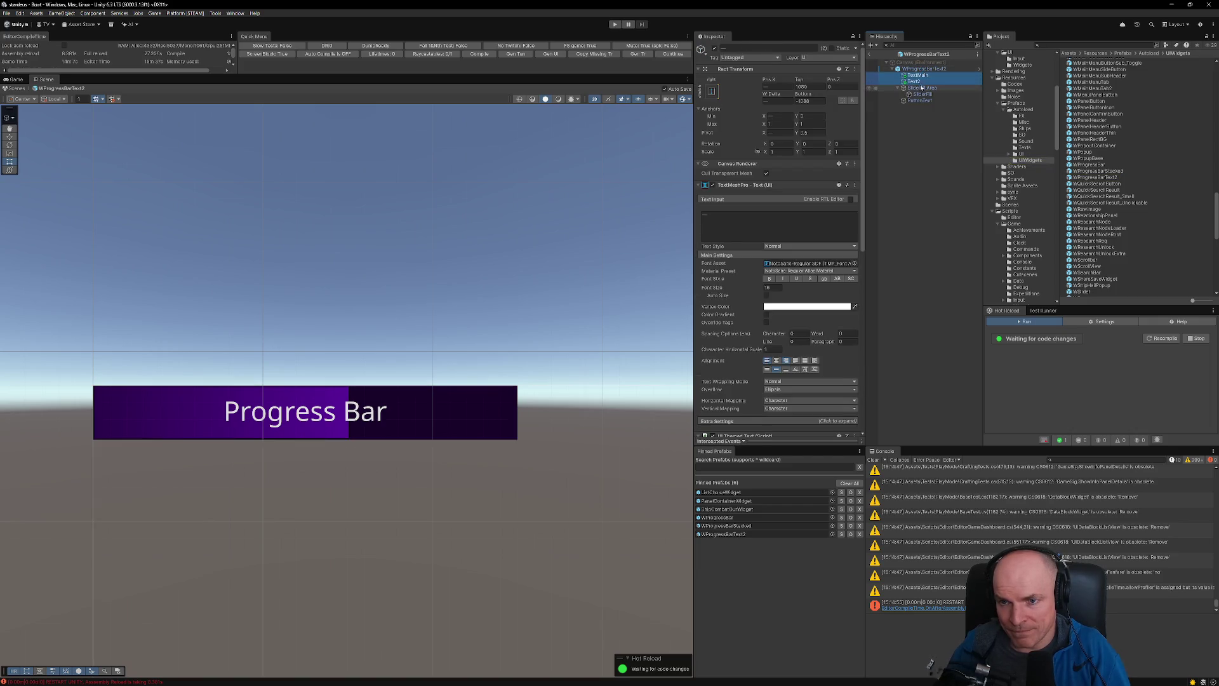
{"action": "left_click_drag", "start_coordinate": [921, 107], "coordinate": [920, 106]}
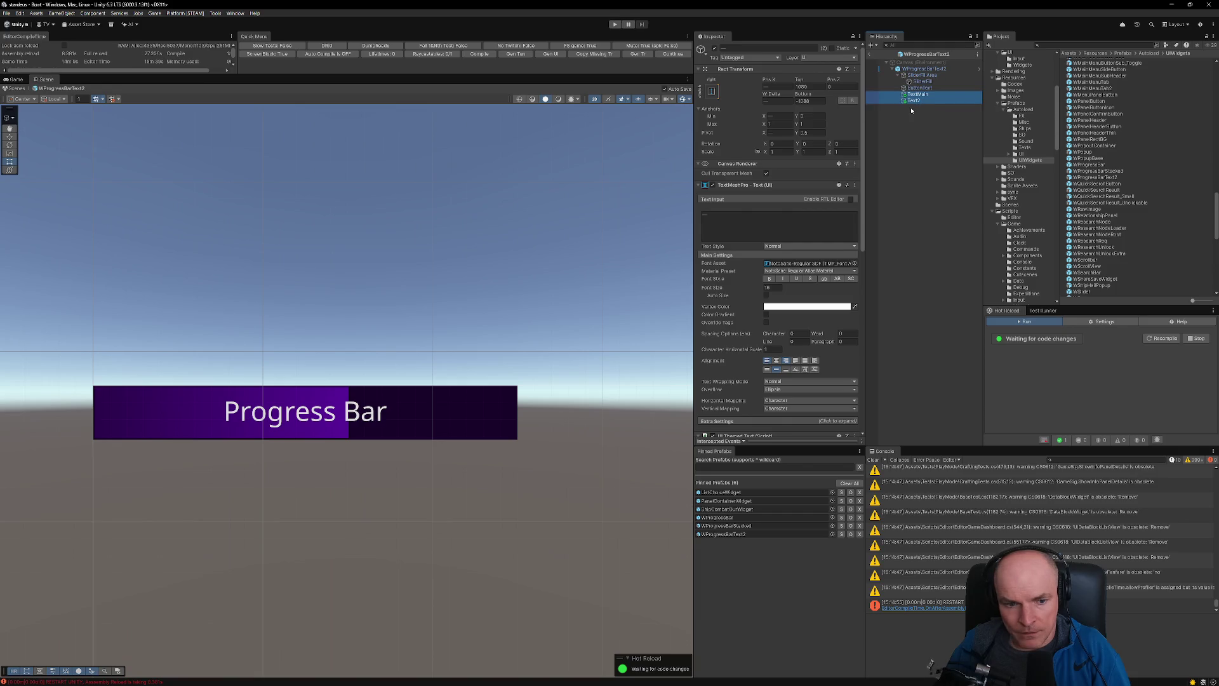
- Frame TextMain in the scene view and move the view to reveal the progress bar
{"action": "left_click", "coordinate": [918, 95]}
{"action": "double_click", "coordinate": [918, 95]}
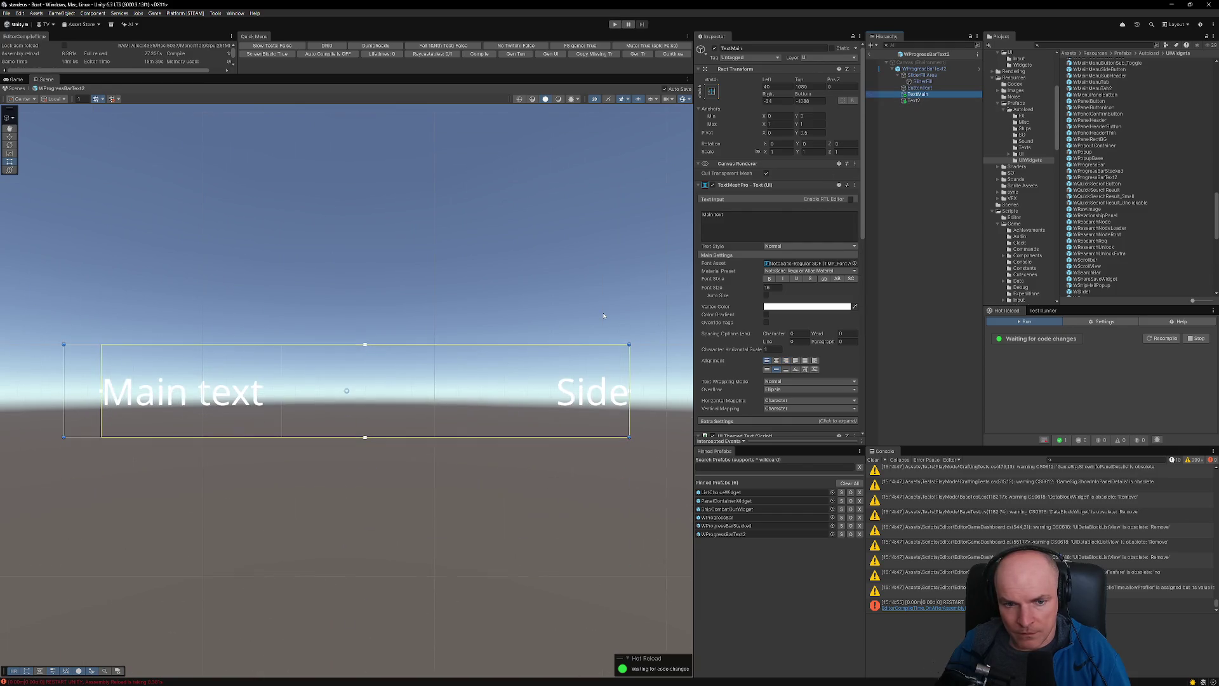
{"action": "scroll", "coordinate": [595, 365], "scroll_direction": "down", "scroll_amount": 3}
{"action": "scroll", "coordinate": [584, 226], "scroll_direction": "down", "scroll_amount": 2}
{"action": "left_click_drag", "start_coordinate": [584, 226], "coordinate": [545, 363]}
{"action": "scroll", "coordinate": [546, 363], "scroll_direction": "down", "scroll_amount": 2}
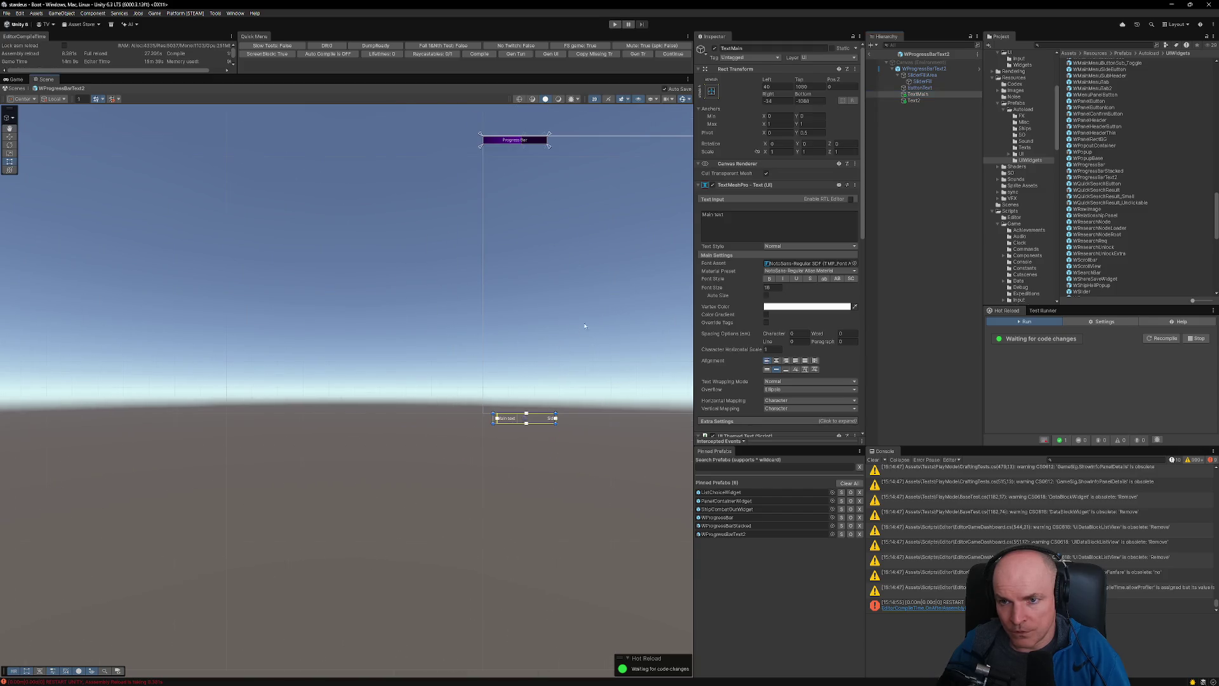
- Set Top and Bottom to 0 on both TextMain and Text2 together
{"action": "left_click", "coordinate": [915, 101], "text": "ctrl"}
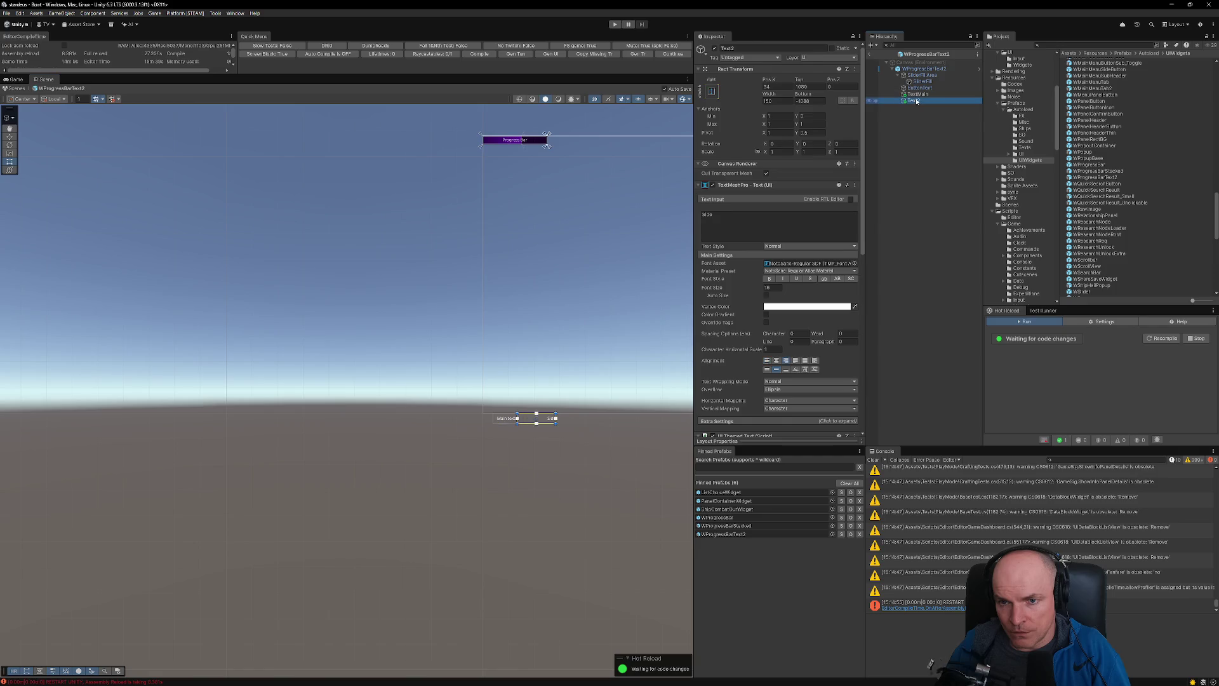
{"action": "left_click", "coordinate": [916, 99]}
{"action": "left_click", "coordinate": [917, 94]}
{"action": "left_click", "coordinate": [914, 100], "text": "ctrl"}
{"action": "left_click", "coordinate": [815, 87]}
{"action": "type", "text": "0"}
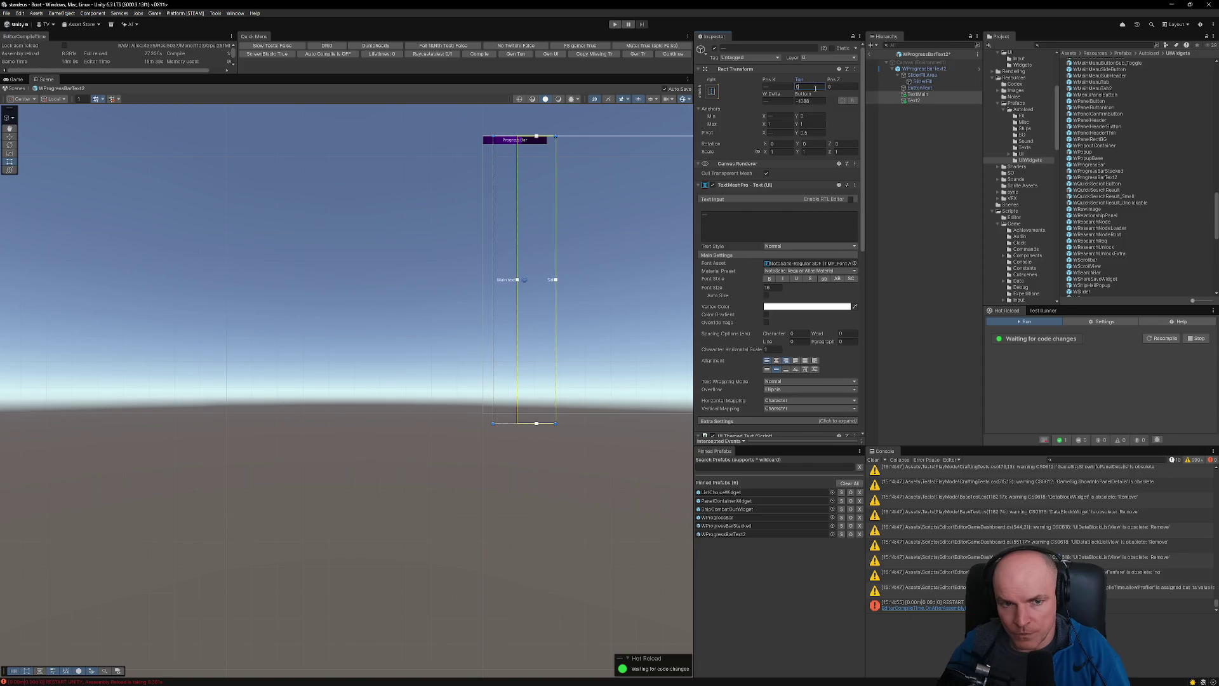
{"action": "left_click", "coordinate": [809, 101]}
{"action": "type", "text": "0"}
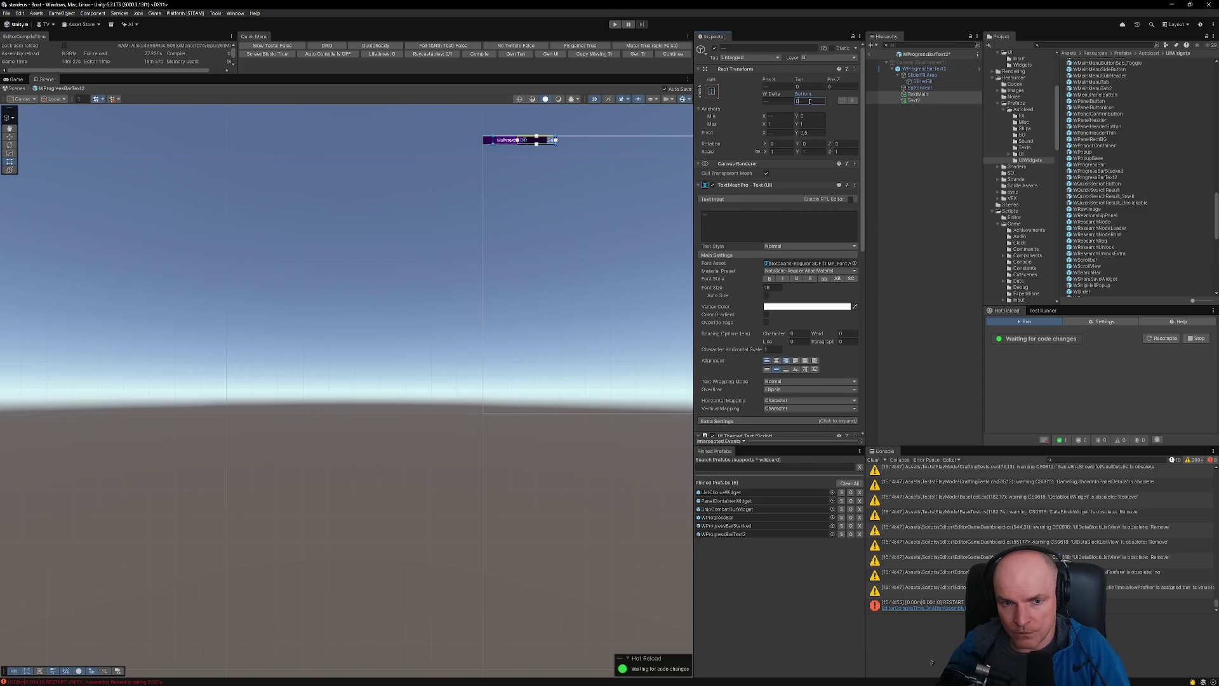
{"action": "type", "text": "f"}
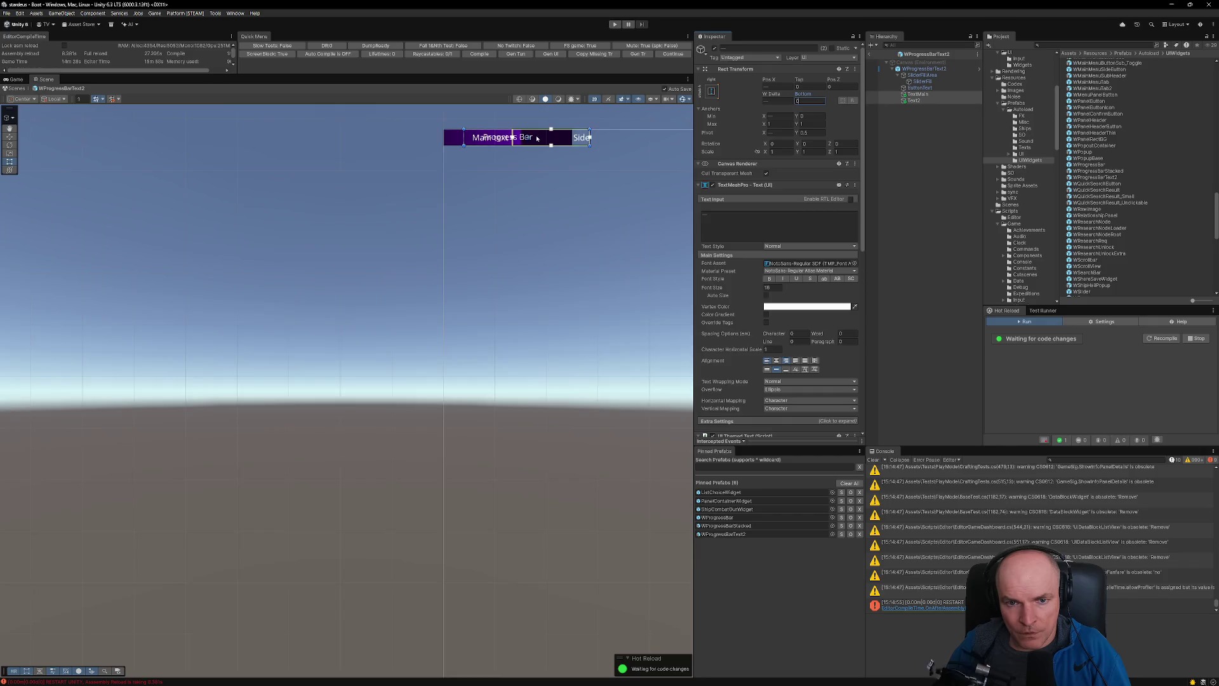
{"action": "left_click_drag", "start_coordinate": [436, 141], "coordinate": [397, 142]}
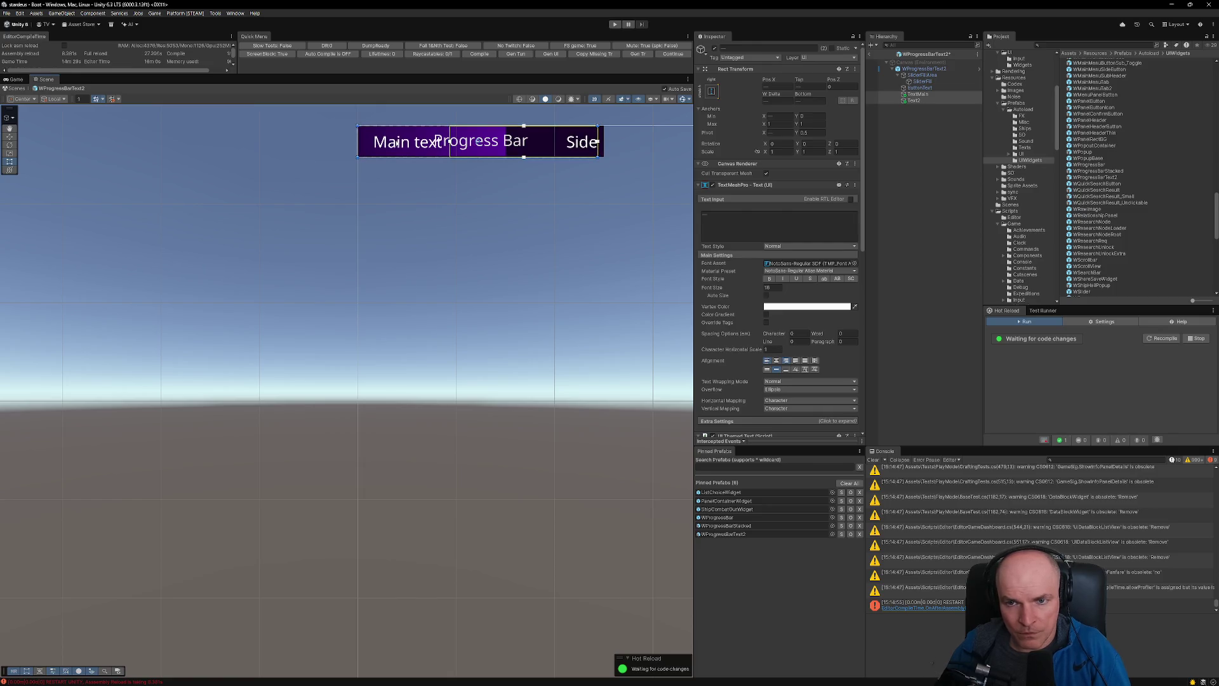
- Set TextMain's Left, Top, Right and Bottom offsets to 0
{"action": "left_click", "coordinate": [918, 95]}
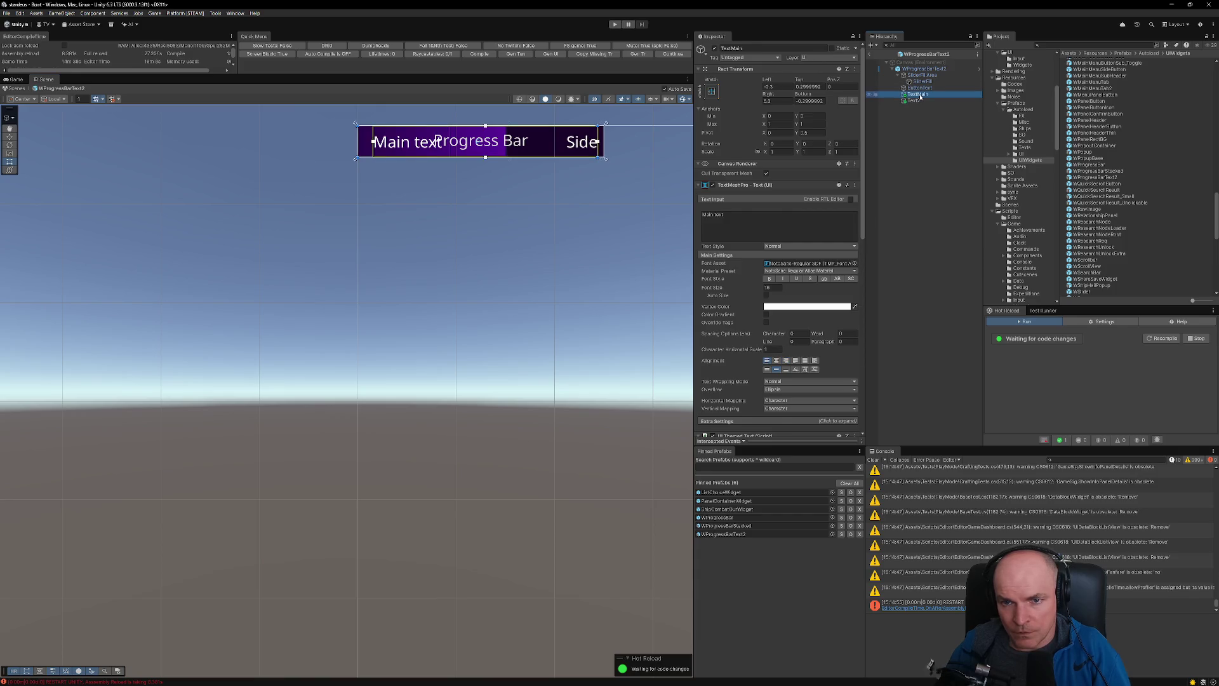
{"action": "left_click", "coordinate": [778, 87]}
{"action": "type", "text": "0"}
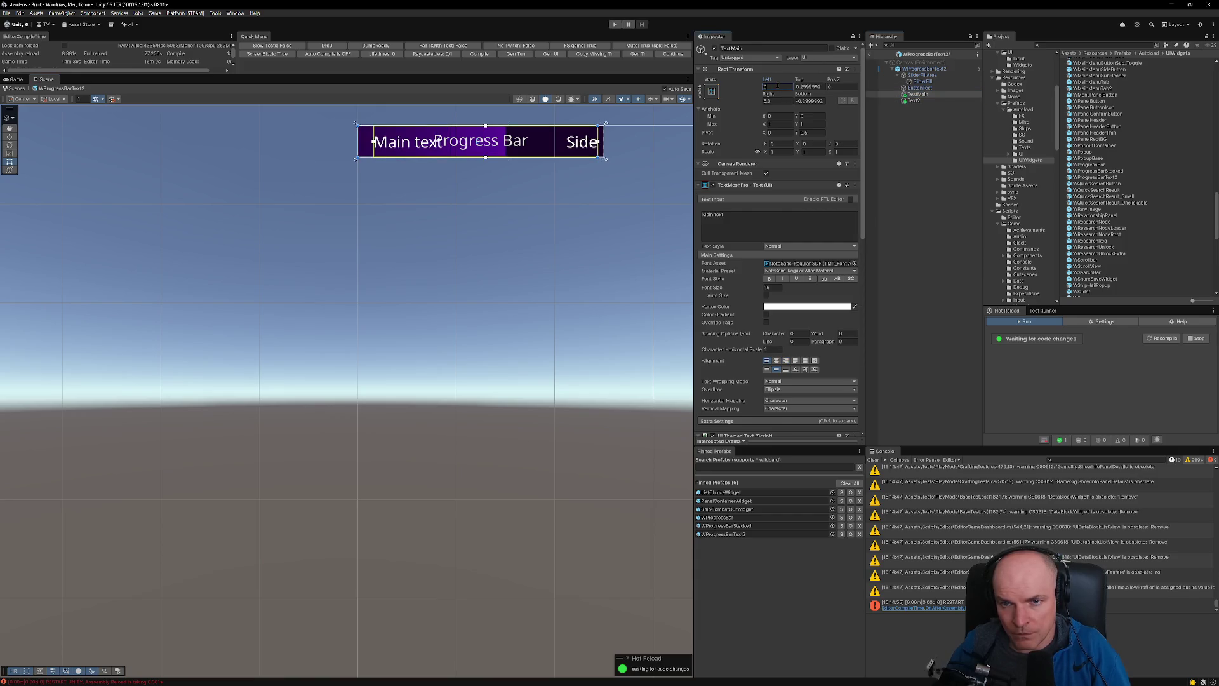
{"action": "key", "text": "Tab"}
{"action": "type", "text": "0"}
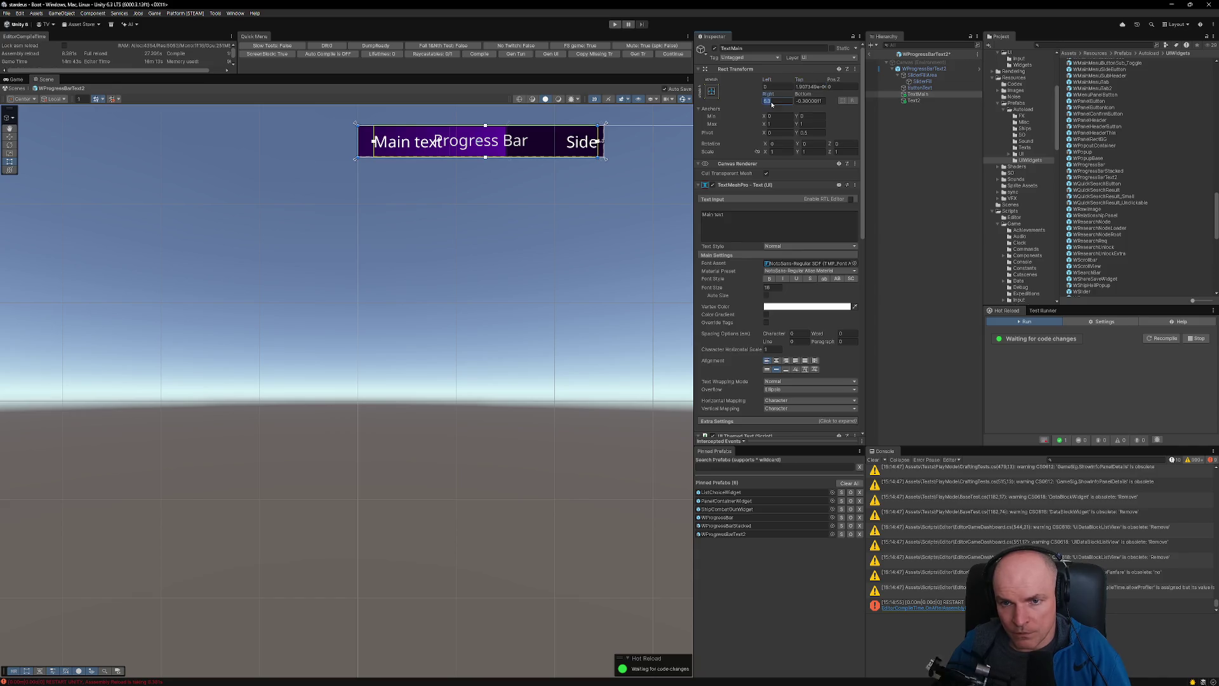
{"action": "type", "text": "0"}
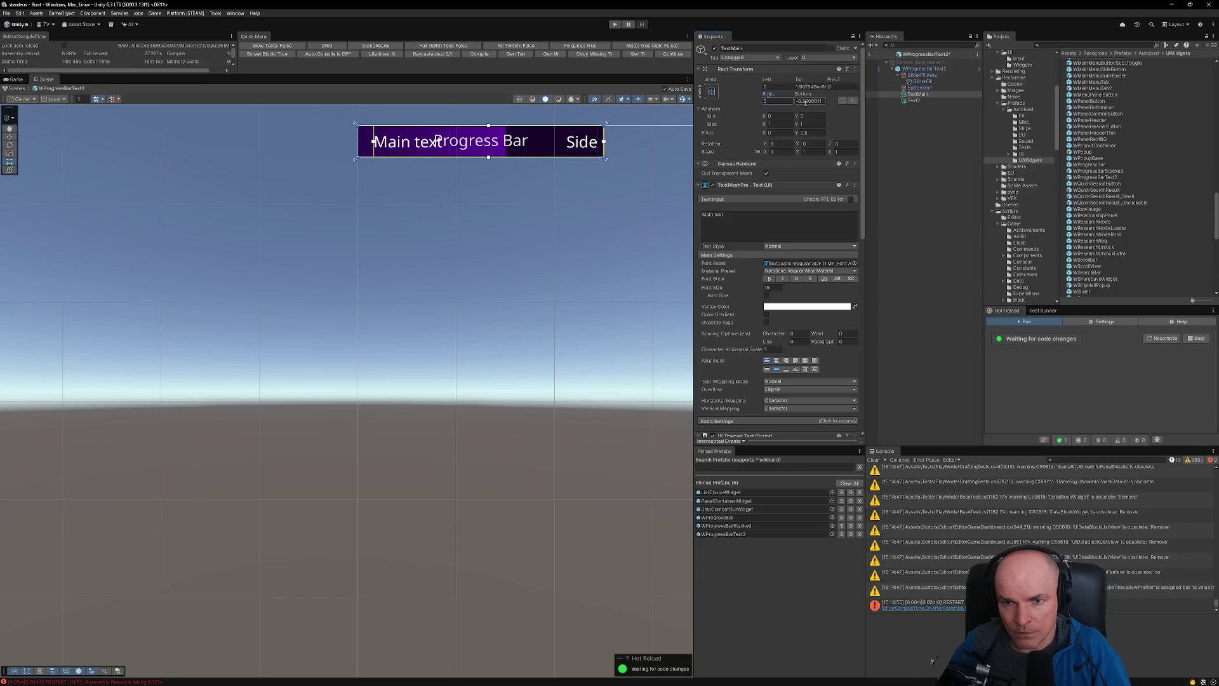
{"action": "key", "text": "Tab"}
{"action": "type", "text": "0"}
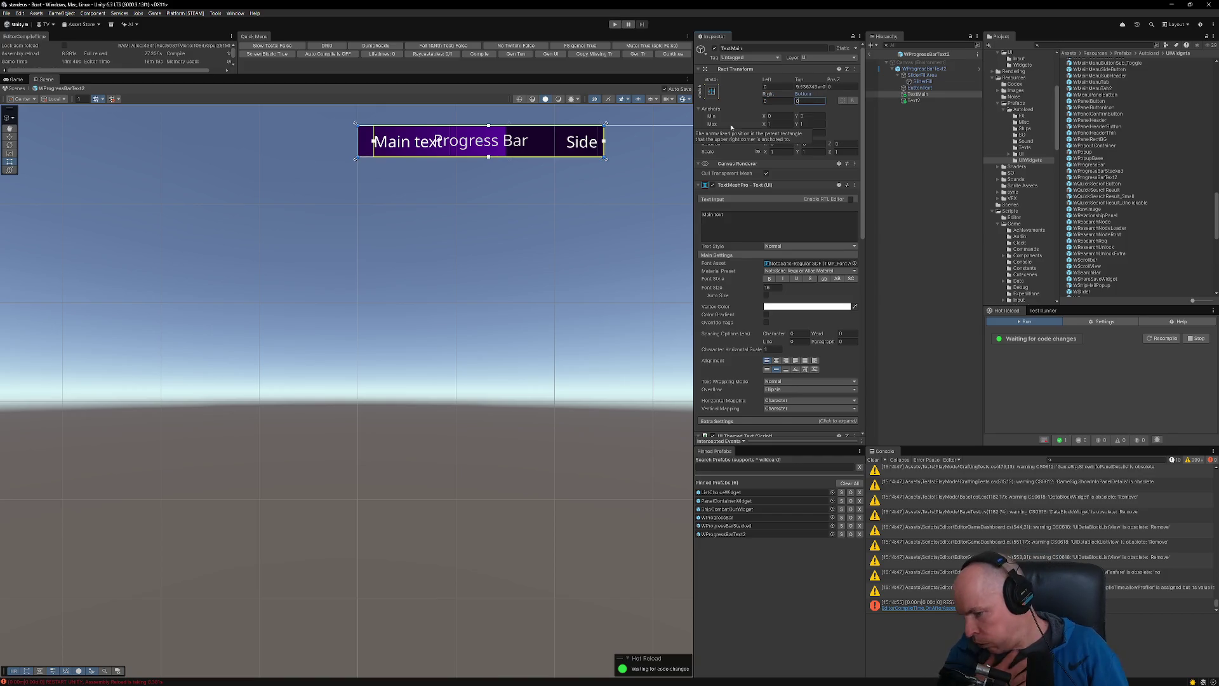
- Give Text2 Pos X -16 with Top and Bottom 0, and pull TextMain's right edge in to 16
{"action": "left_click", "coordinate": [918, 100]}
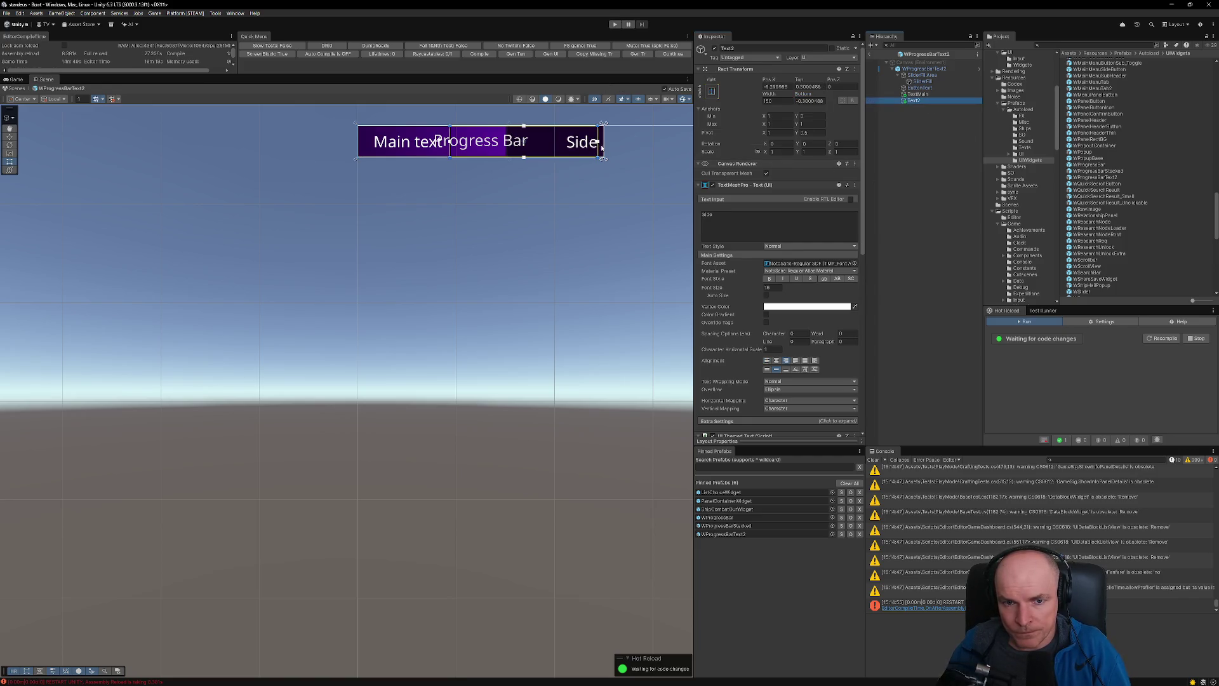
{"action": "left_click", "coordinate": [779, 87]}
{"action": "type", "text": "-6"}
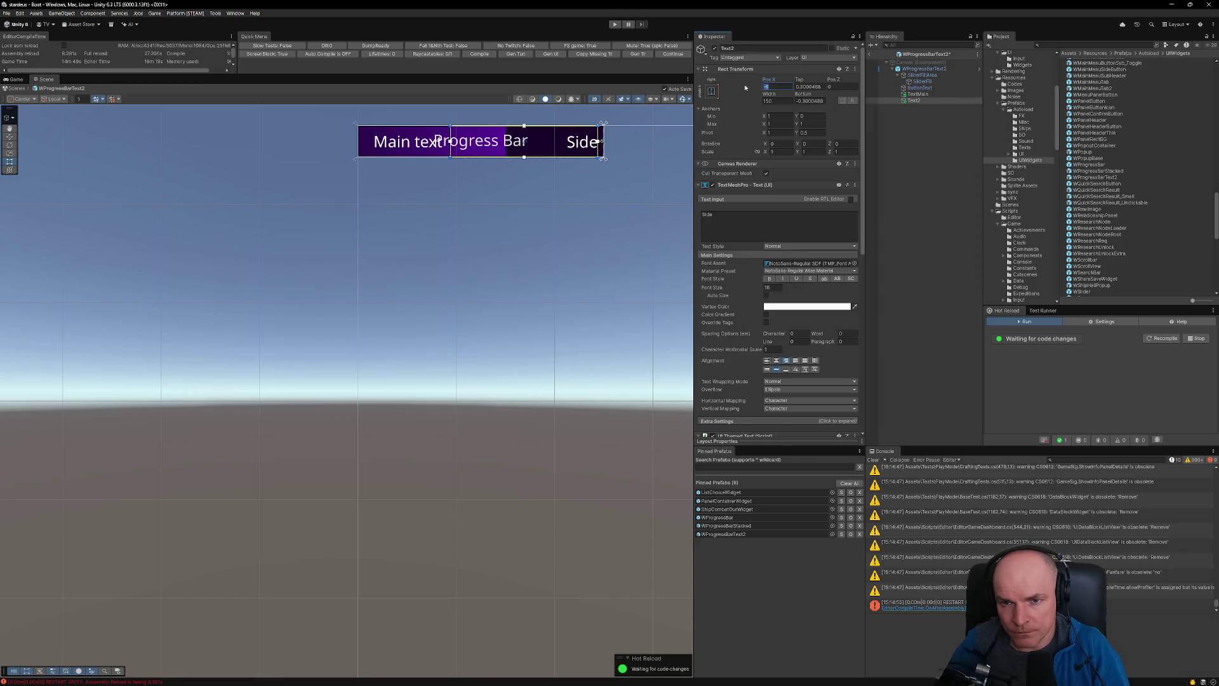
{"action": "type", "text": "0"}
{"action": "left_click", "coordinate": [810, 87]}
{"action": "type", "text": "0"}
{"action": "left_click", "coordinate": [810, 100]}
{"action": "type", "text": "0"}
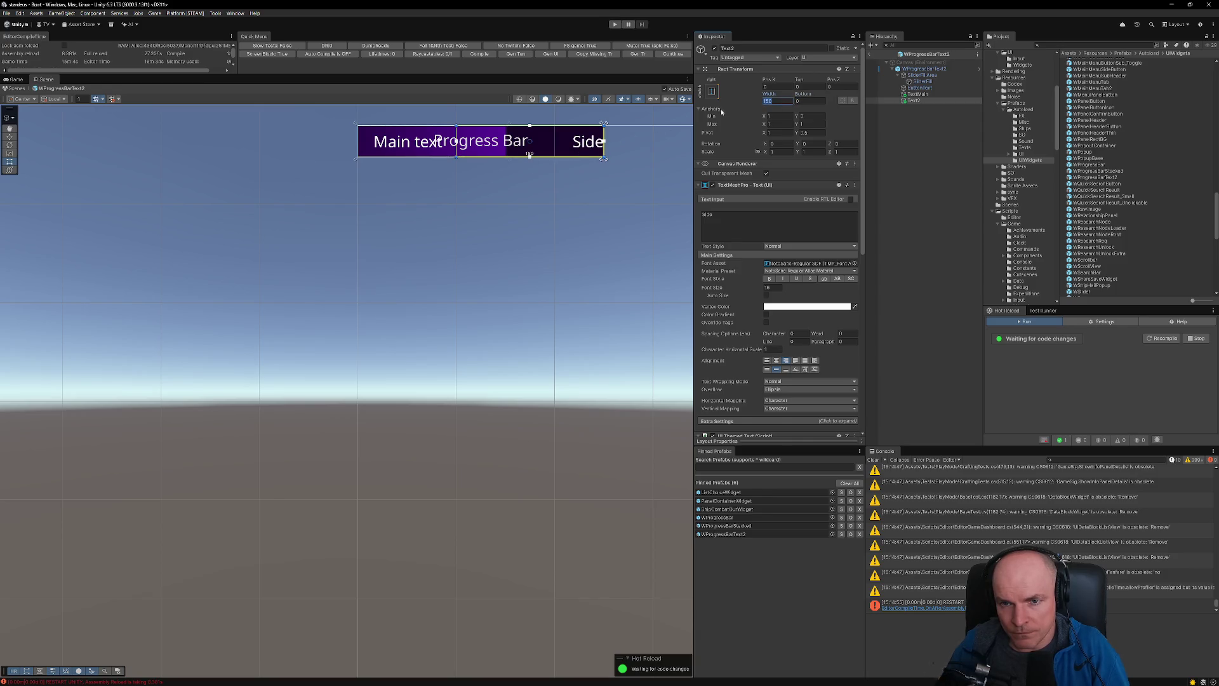
{"action": "type", "text": "16"}
{"action": "left_click", "coordinate": [759, 87]}
{"action": "type", "text": "-"}
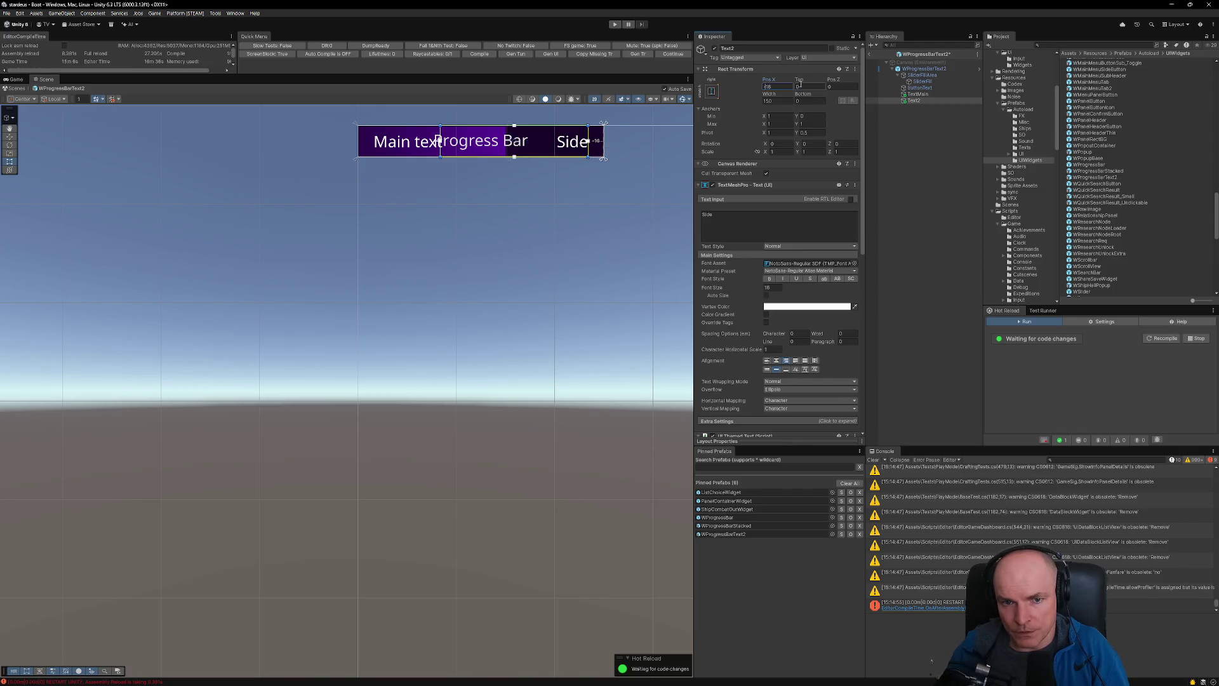
{"action": "left_click", "coordinate": [918, 94]}
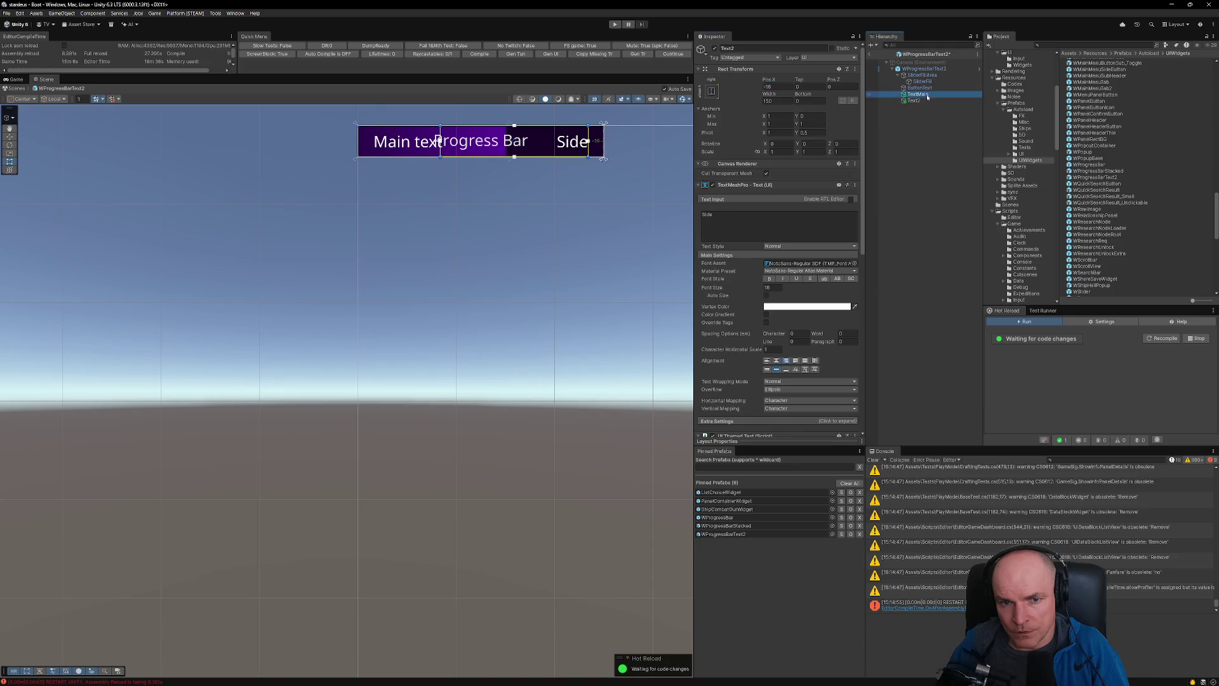
{"action": "left_click_drag", "start_coordinate": [603, 132], "coordinate": [589, 132]}
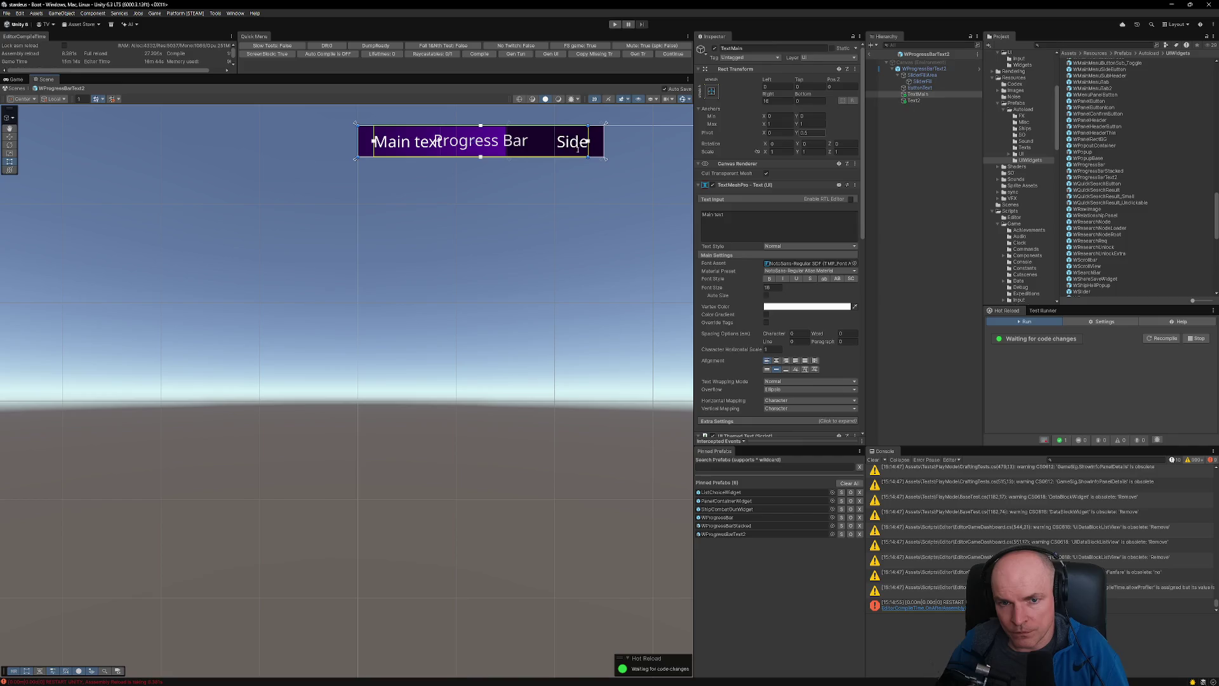
- Center the Progress Bar text of ButtonText vertically
{"action": "scroll", "coordinate": [481, 152], "scroll_direction": "up", "scroll_amount": 5}
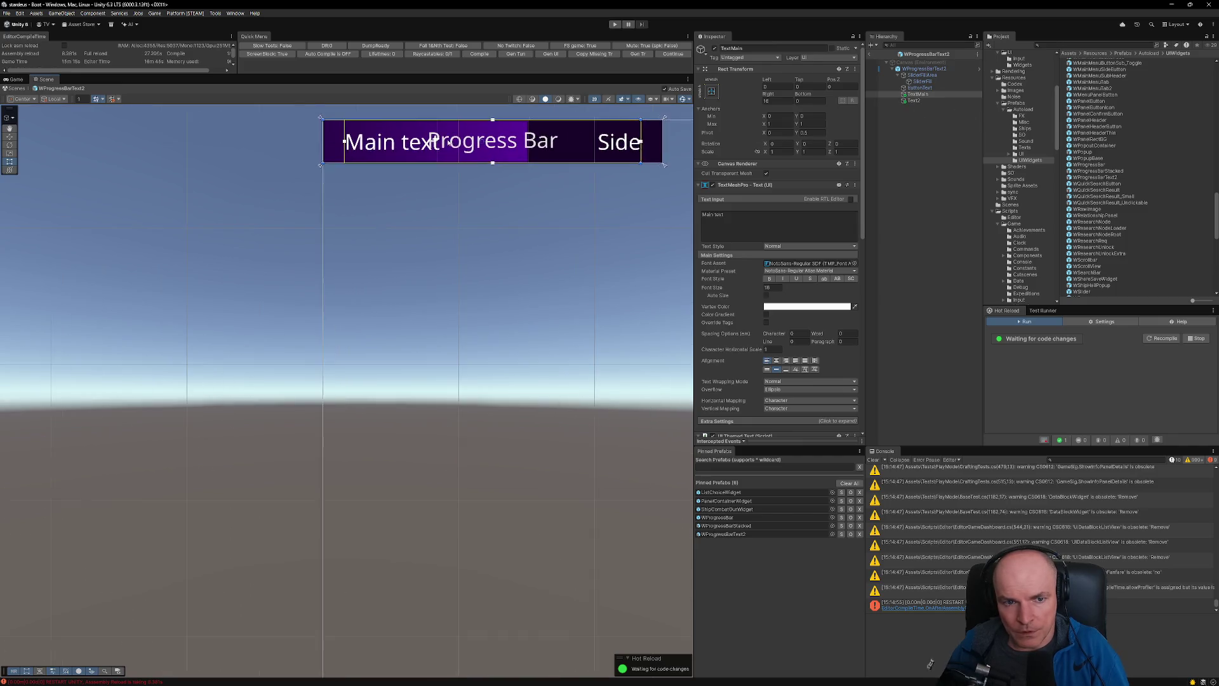
{"action": "scroll", "coordinate": [416, 235], "scroll_direction": "up", "scroll_amount": 3}
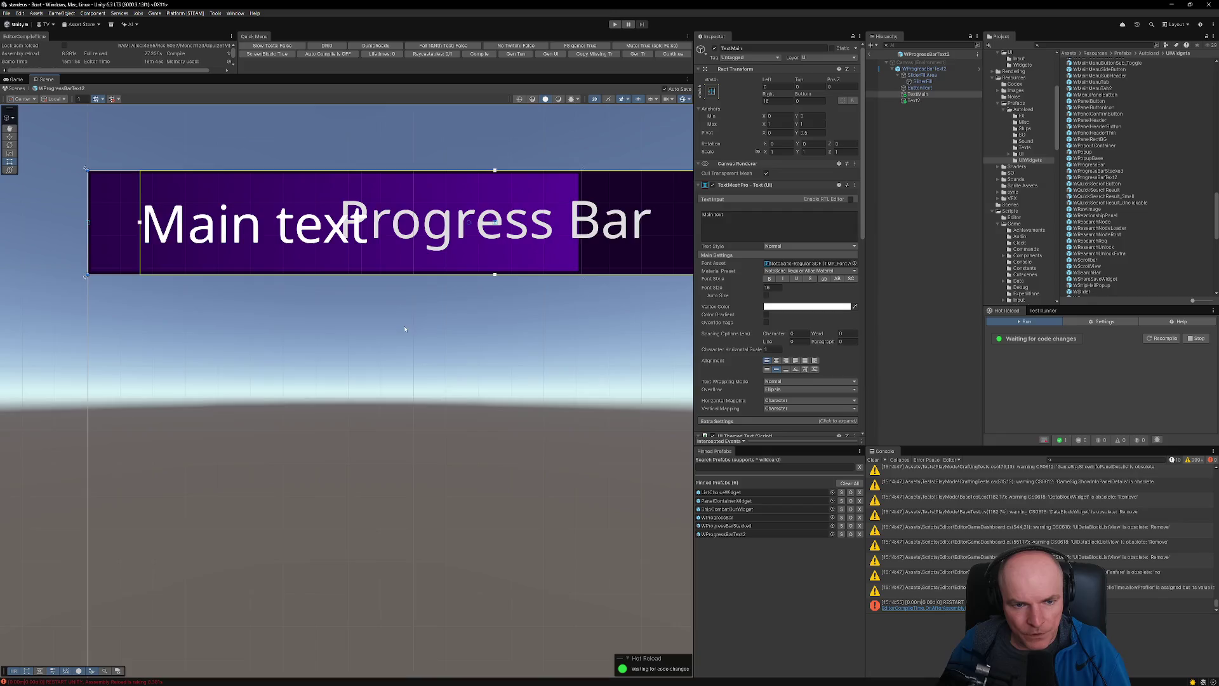
{"action": "scroll", "coordinate": [432, 245], "scroll_direction": "down", "scroll_amount": 3}
{"action": "left_click", "coordinate": [920, 88]}
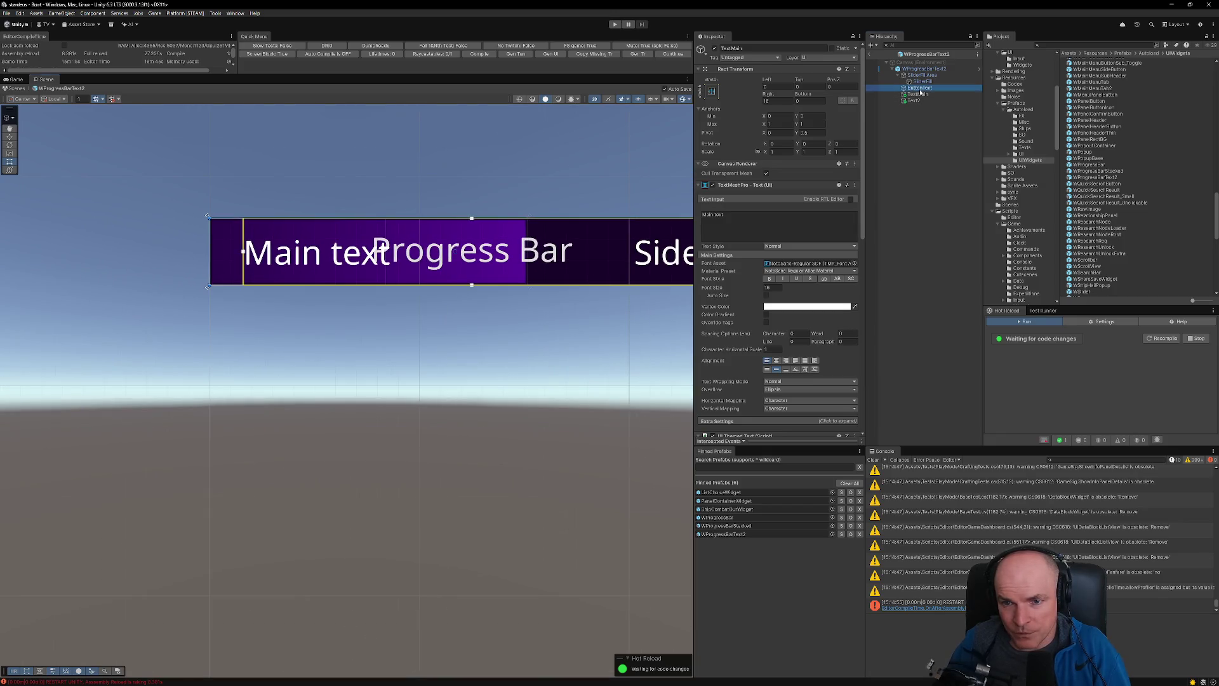
{"action": "scroll", "coordinate": [564, 328], "scroll_direction": "down", "scroll_amount": 2}
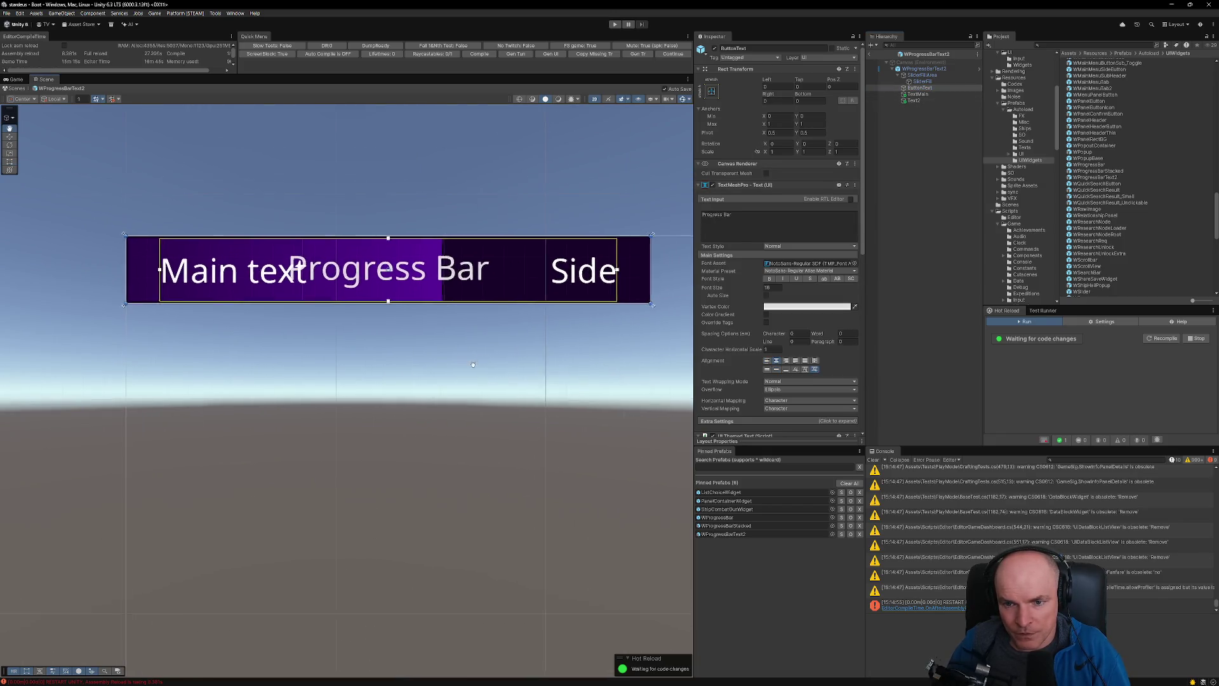
{"action": "scroll", "coordinate": [817, 335], "scroll_direction": "down", "scroll_amount": 2}
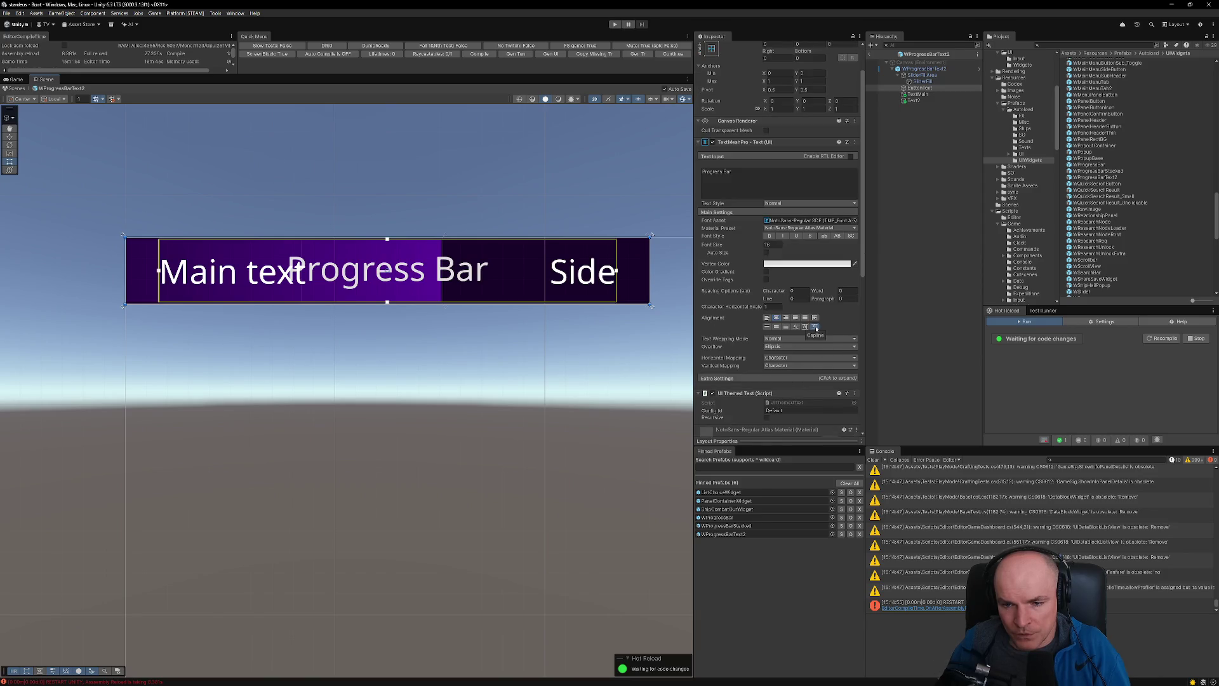
{"action": "left_click", "coordinate": [775, 326]}
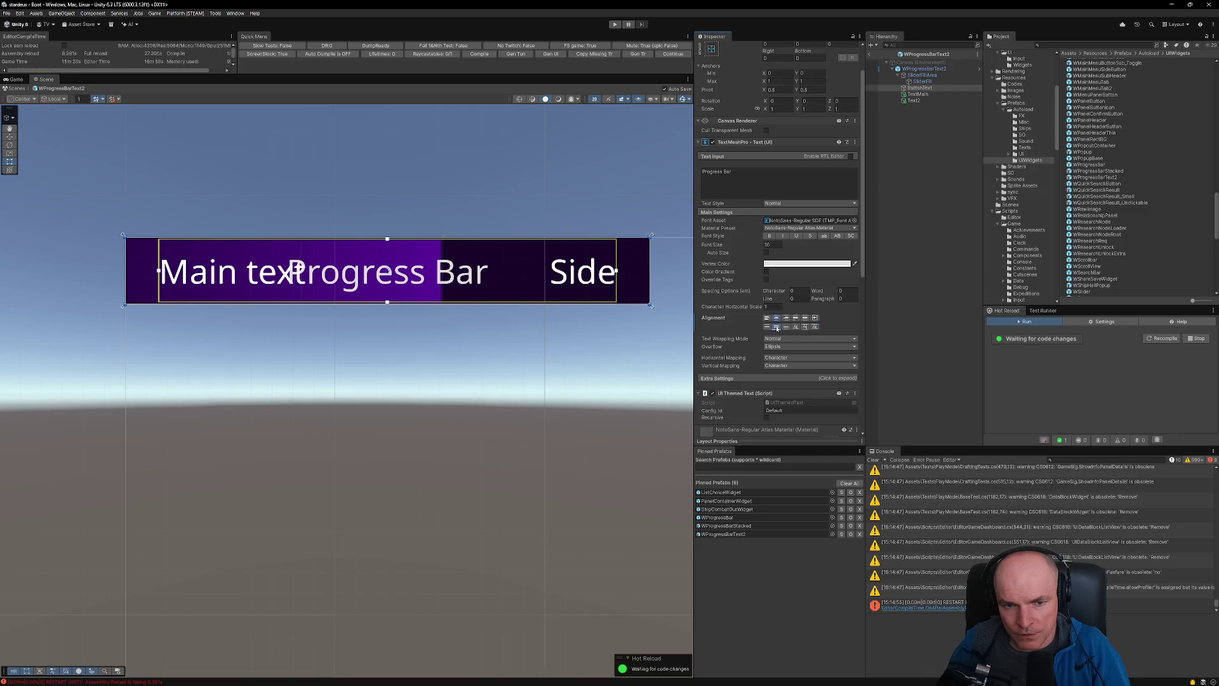
{"action": "left_click", "coordinate": [814, 326]}
- Copy TextMain's Rect Transform and paste its component values onto ButtonText
{"action": "left_click", "coordinate": [919, 94]}
{"action": "left_click", "coordinate": [921, 87]}
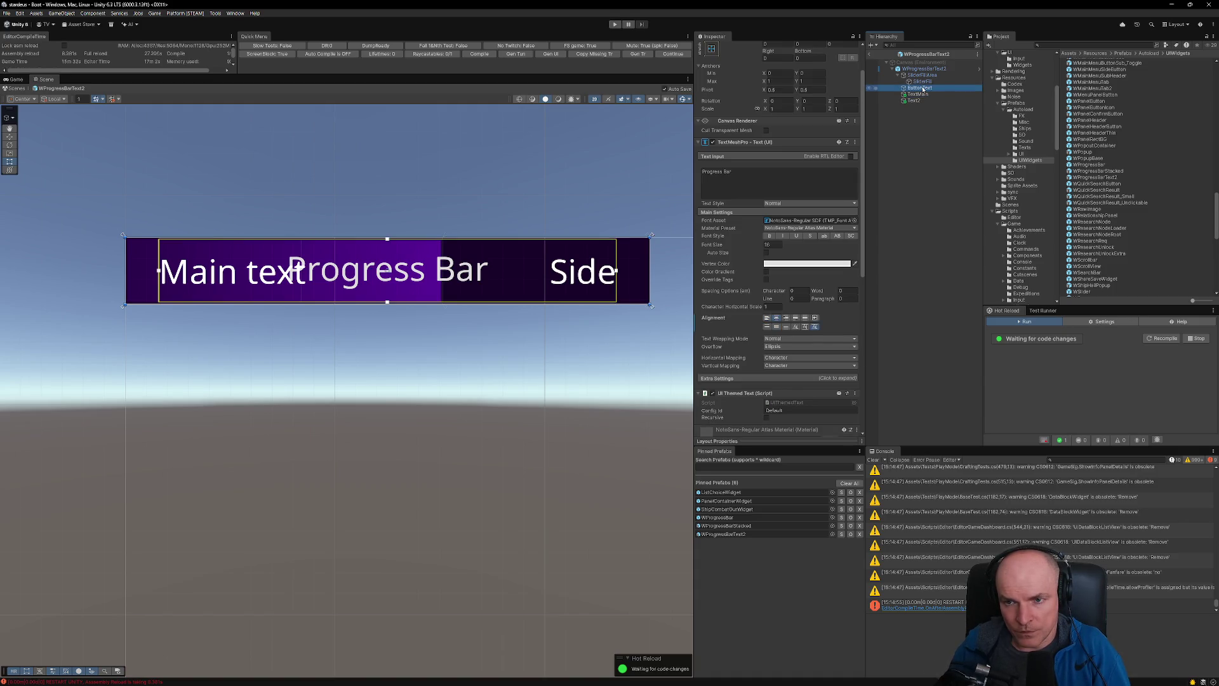
{"action": "left_click", "coordinate": [917, 94]}
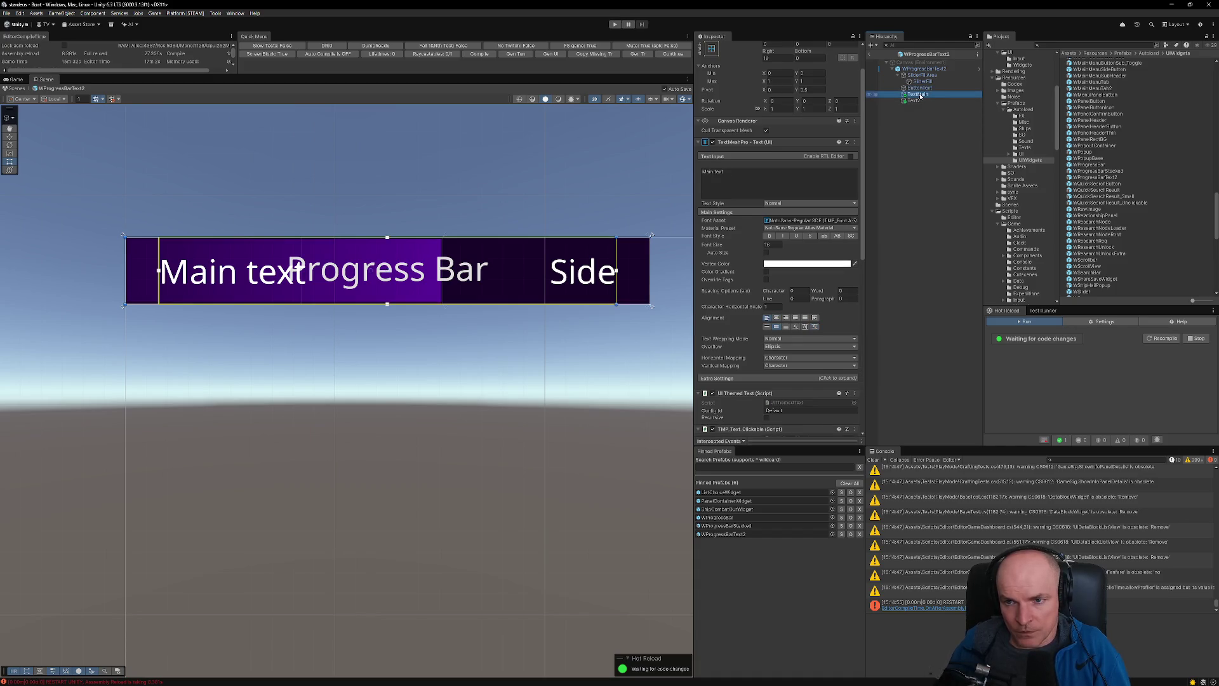
{"action": "scroll", "coordinate": [825, 159], "scroll_direction": "up", "scroll_amount": 2}
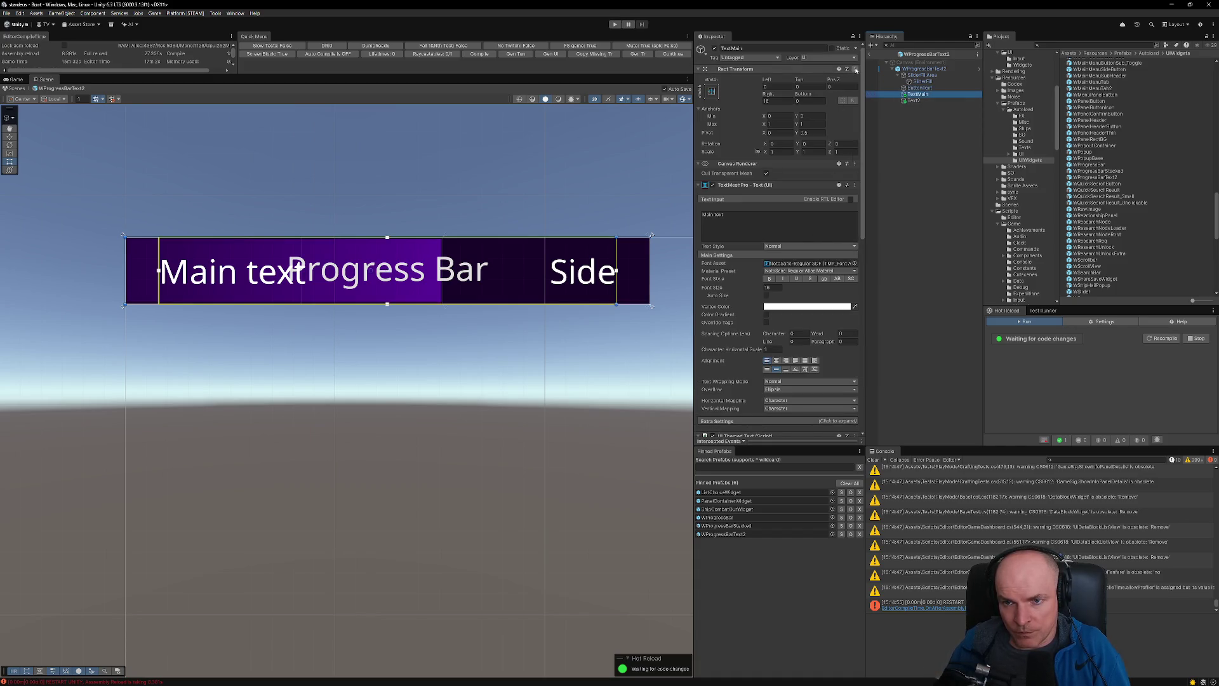
{"action": "left_click", "coordinate": [855, 69]}
{"action": "mouse_move", "coordinate": [916, 143]}
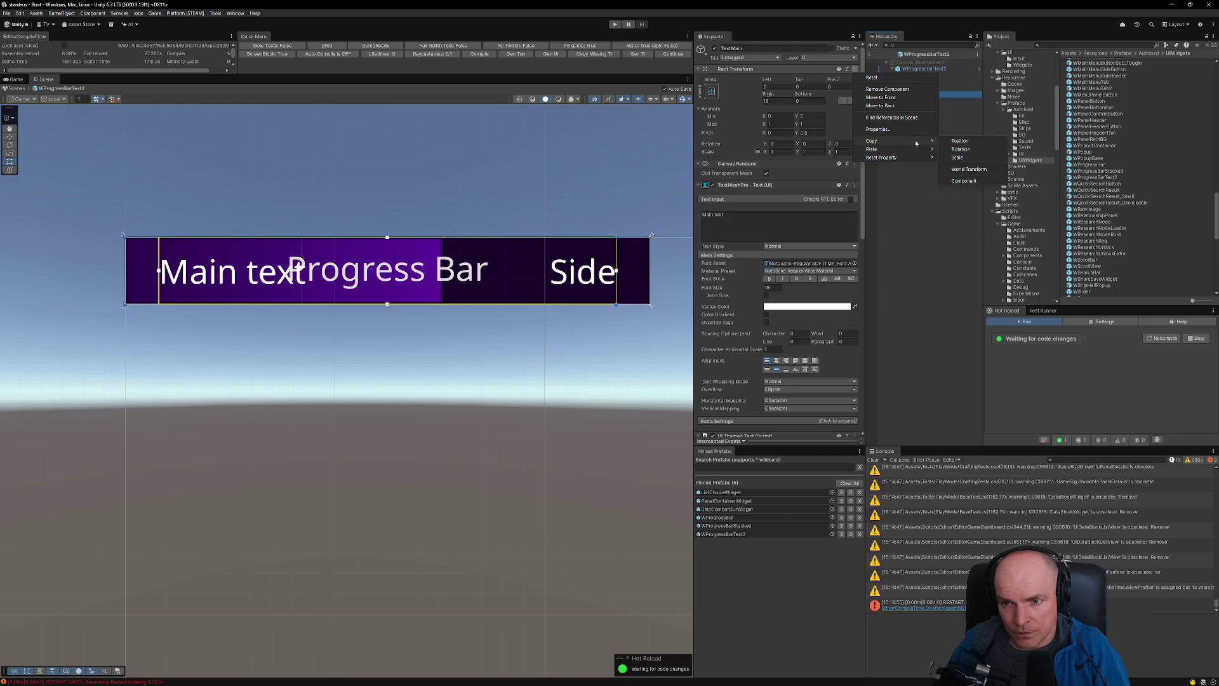
{"action": "left_click", "coordinate": [968, 182]}
{"action": "left_click", "coordinate": [923, 87]}
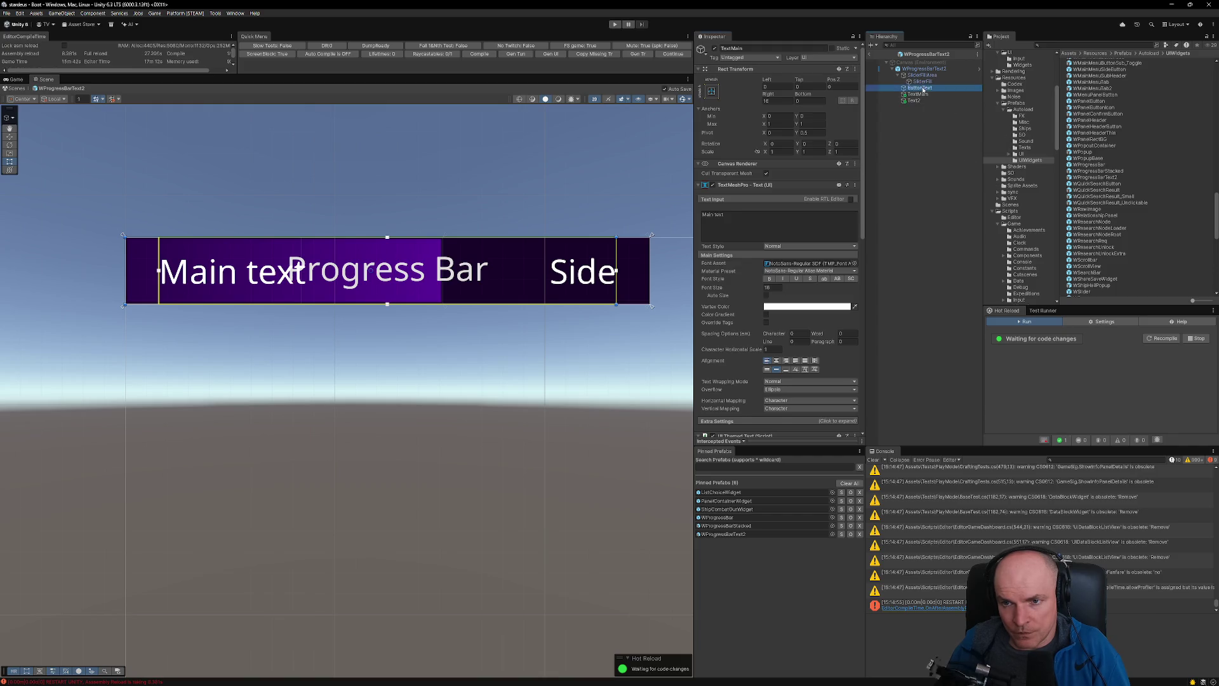
{"action": "left_click", "coordinate": [854, 69]}
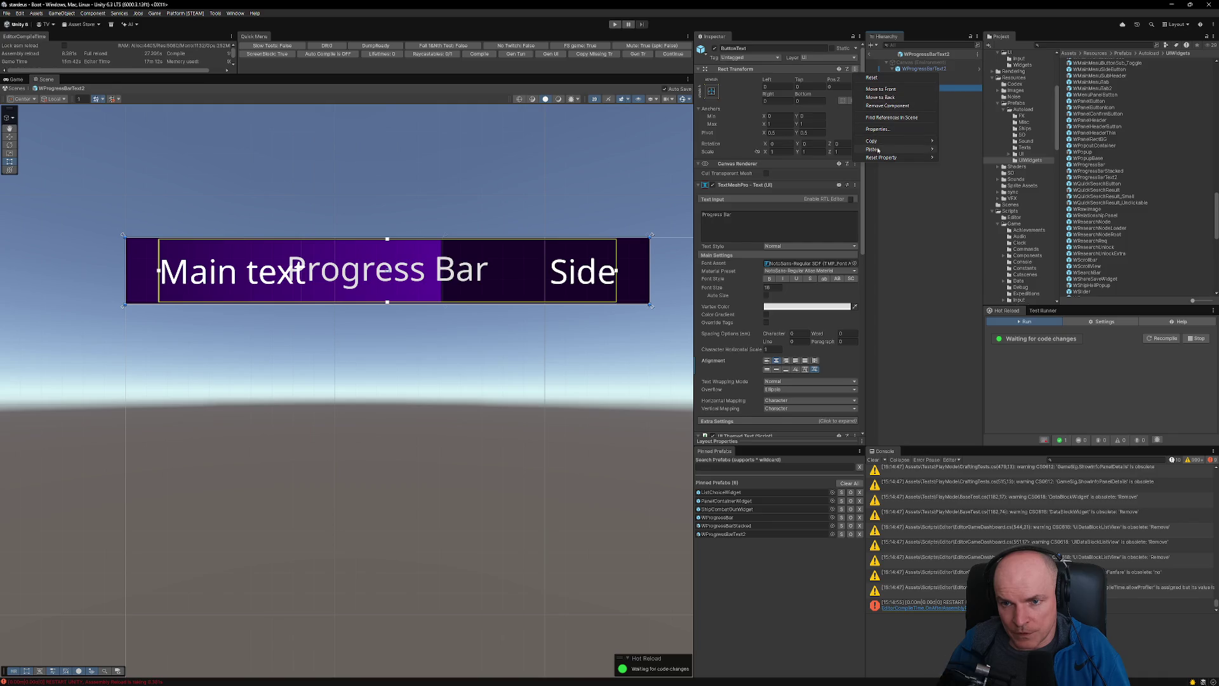
{"action": "mouse_move", "coordinate": [924, 148]}
{"action": "left_click", "coordinate": [966, 197]}
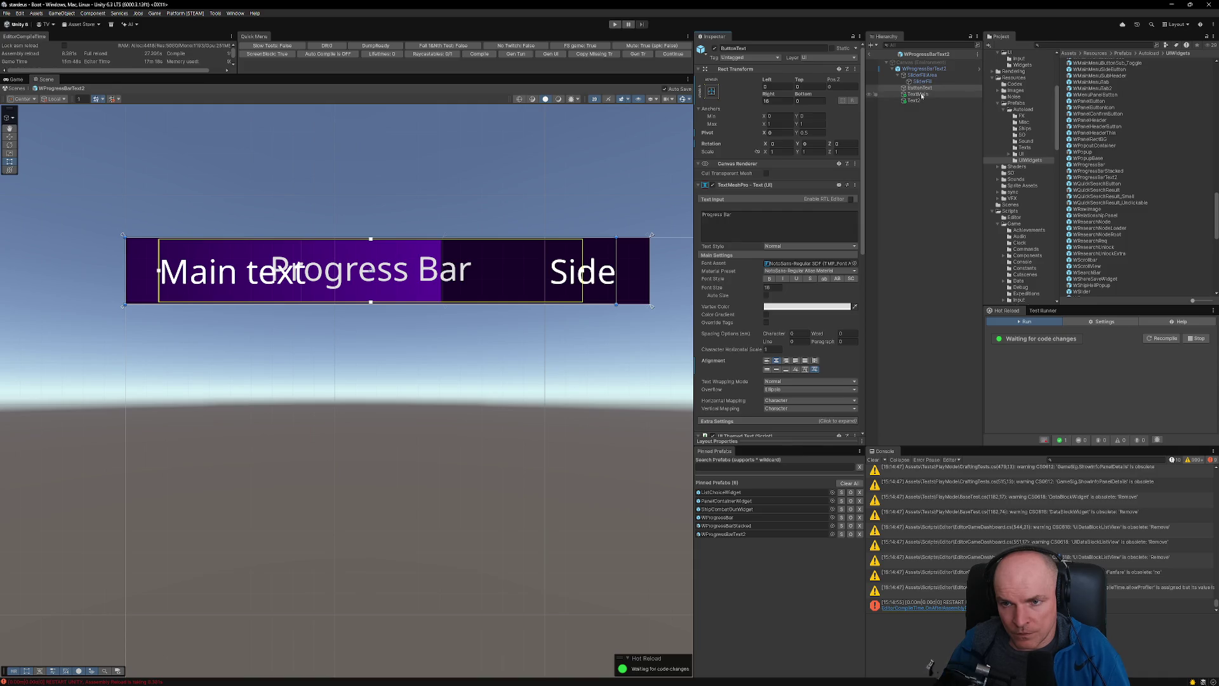
- Delete the TextMain object and left-align ButtonText's Progress Bar text
{"action": "left_click", "coordinate": [918, 94]}
{"action": "key", "text": "Delete"}
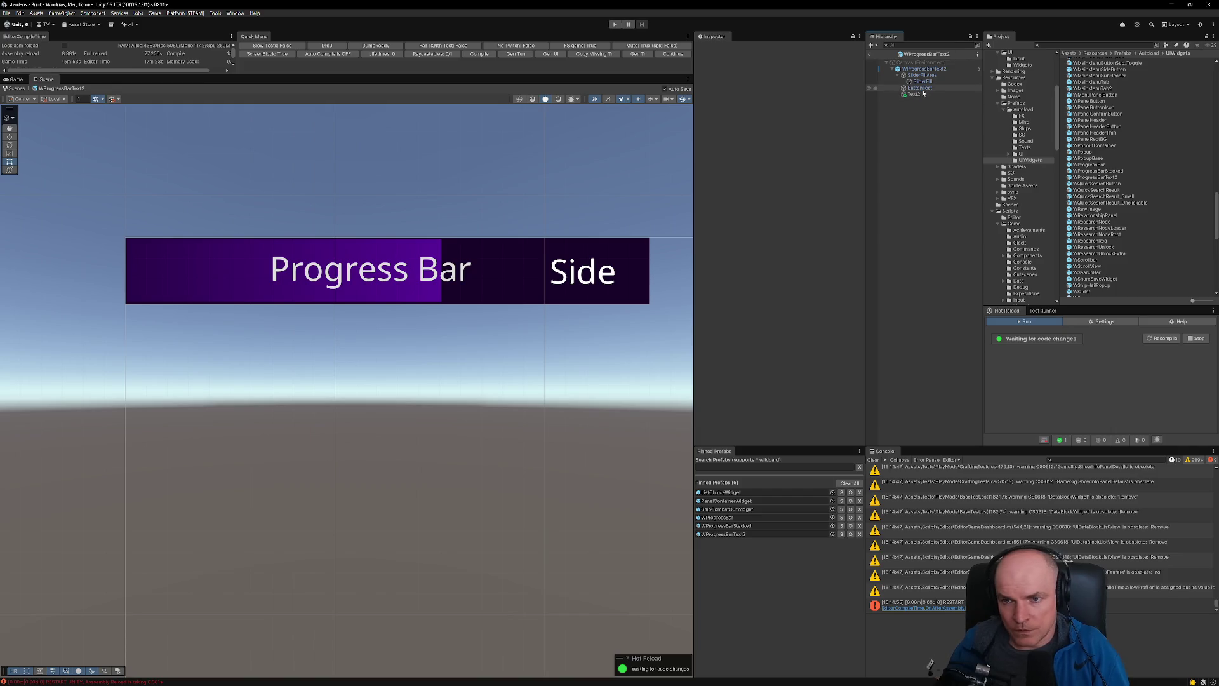
{"action": "left_click", "coordinate": [920, 88]}
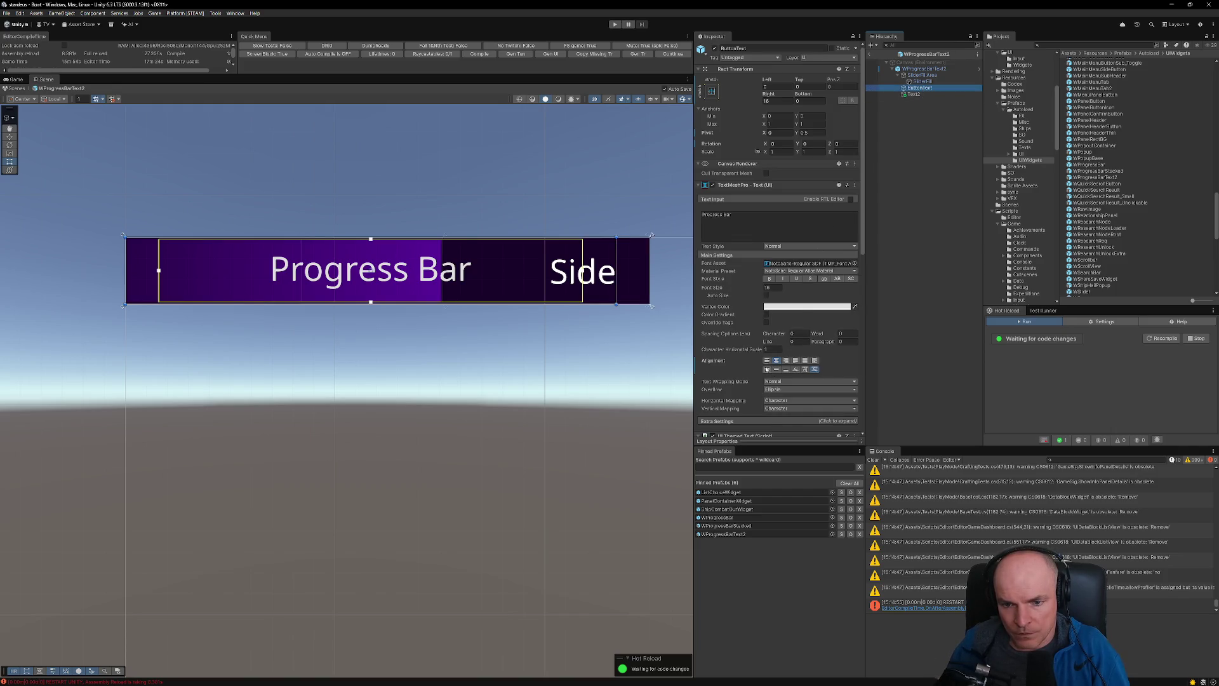
{"action": "left_click", "coordinate": [766, 360]}
- Change the vertical alignment of the Text2 Side label
{"action": "left_click", "coordinate": [913, 94]}
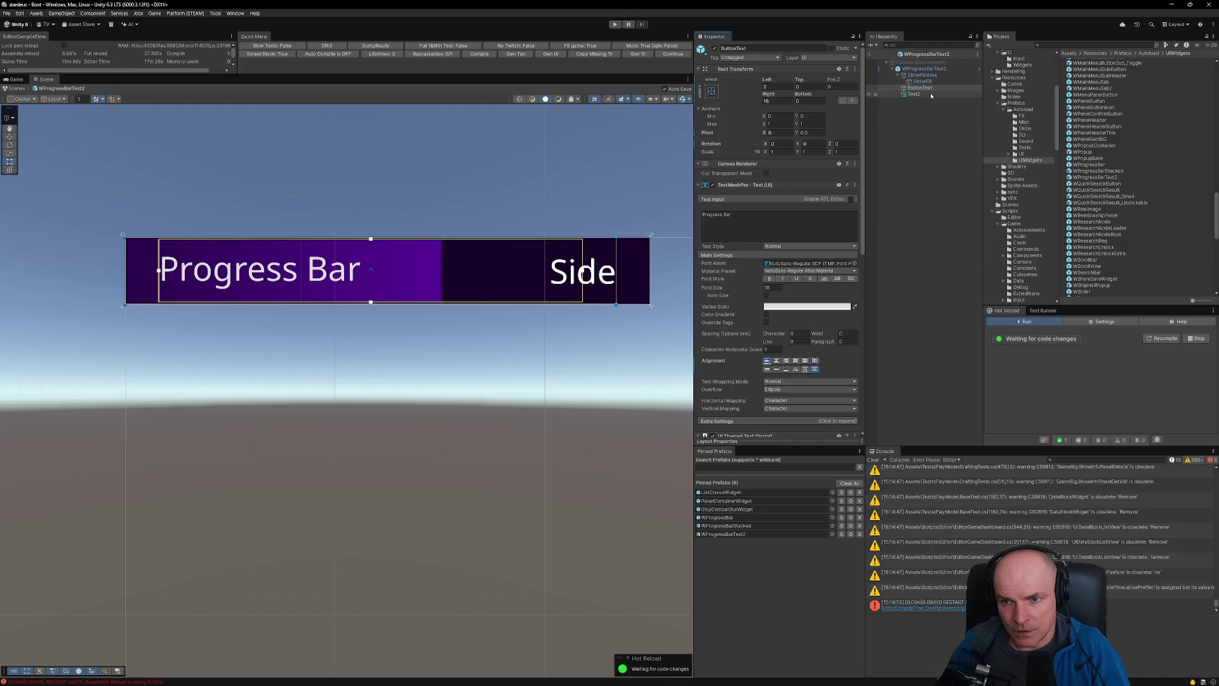
{"action": "left_click", "coordinate": [814, 369]}
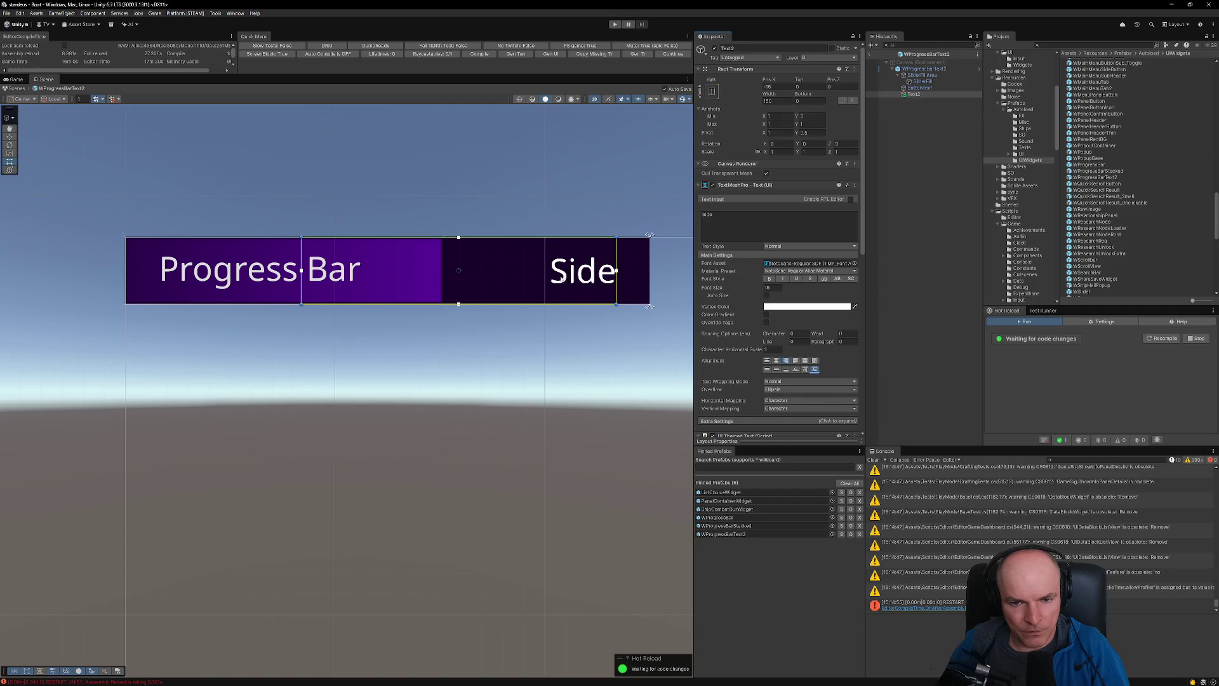
{"action": "scroll", "coordinate": [531, 301], "scroll_direction": "down", "scroll_amount": 3}
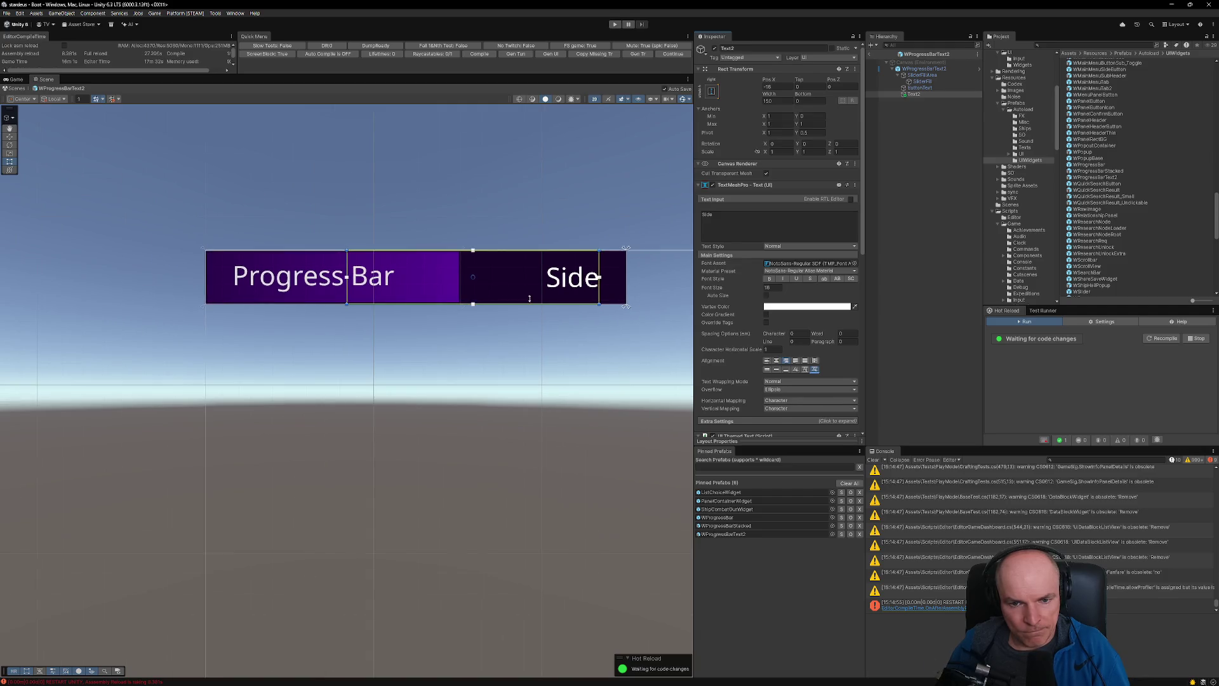
{"action": "left_click", "coordinate": [924, 69]}
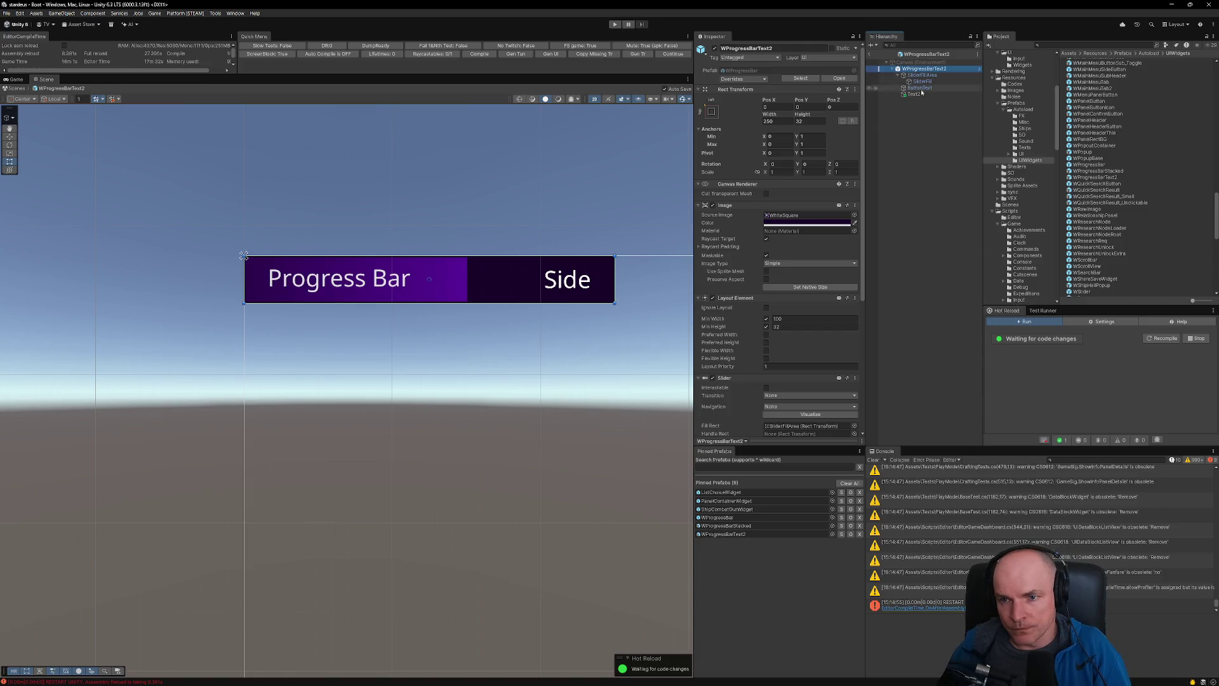
- Add a UI Text Collision Resolver with ButtonText as Left Text and Text2 as Right Text
{"action": "scroll", "coordinate": [798, 377], "scroll_direction": "down", "scroll_amount": 3}
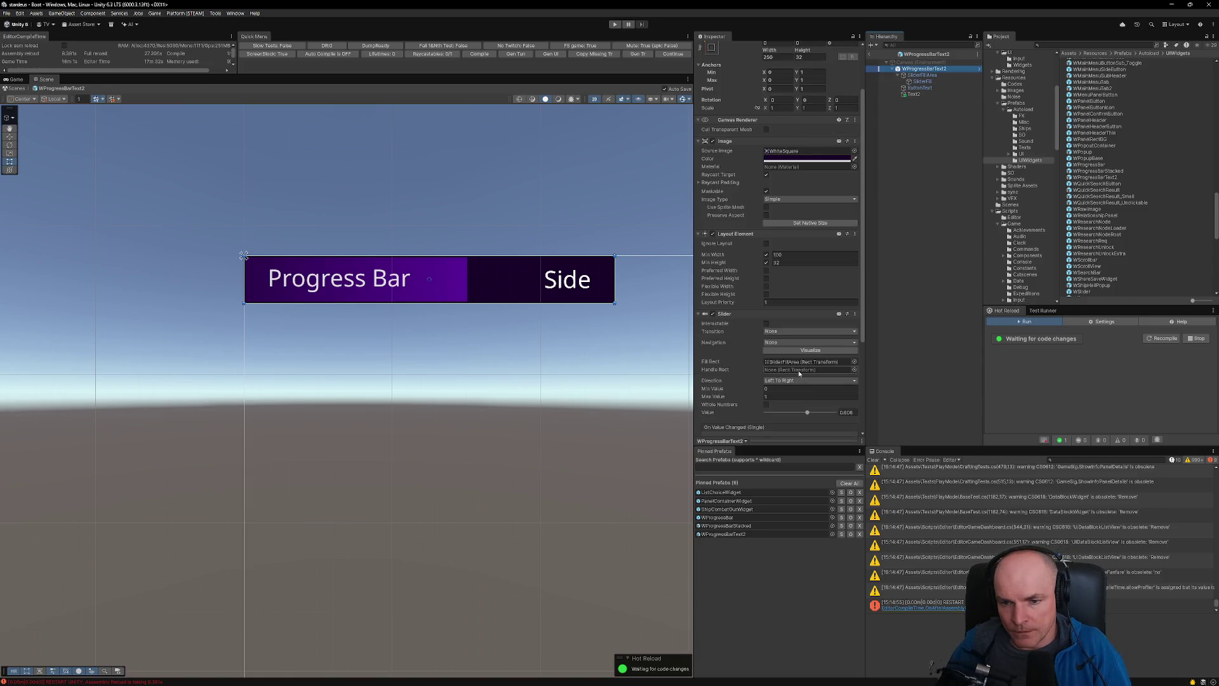
{"action": "scroll", "coordinate": [799, 373], "scroll_direction": "down", "scroll_amount": 5}
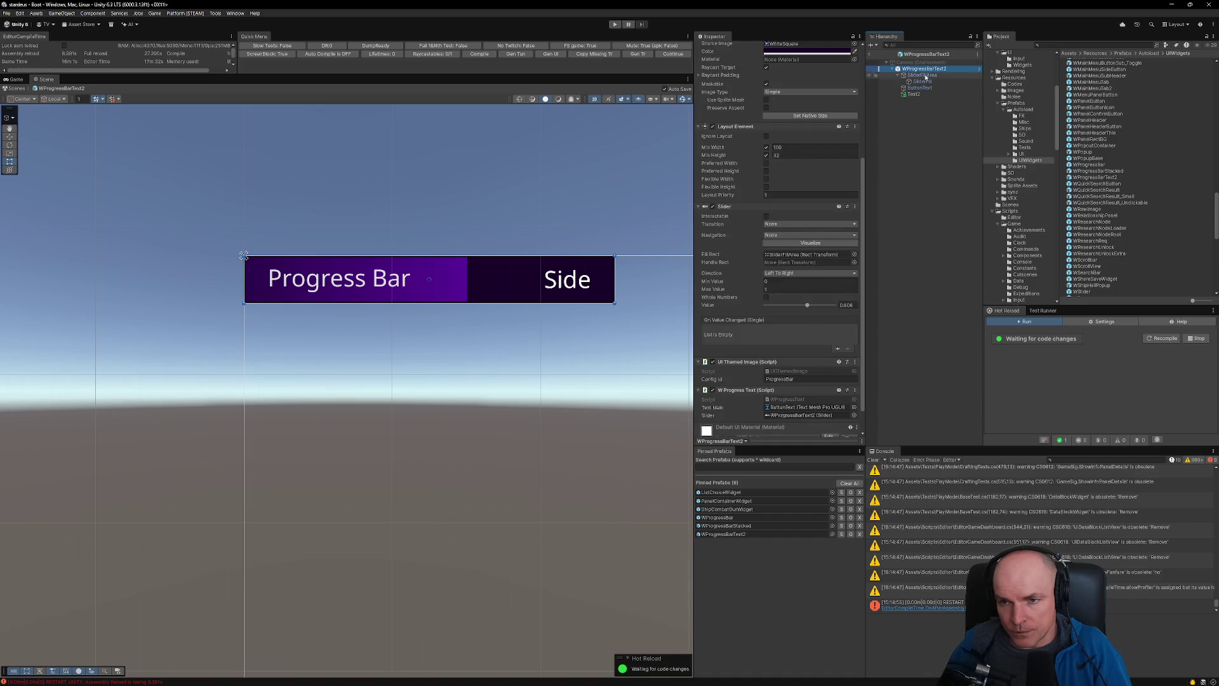
{"action": "scroll", "coordinate": [797, 280], "scroll_direction": "down", "scroll_amount": 1}
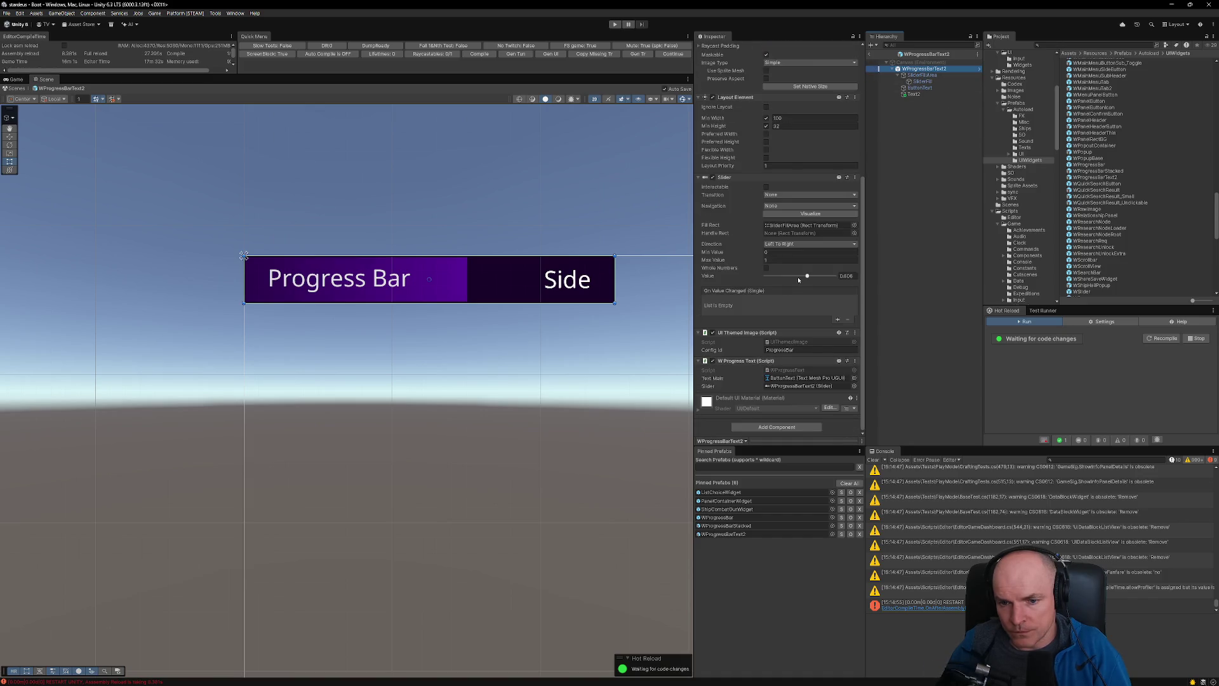
{"action": "left_click", "coordinate": [777, 427]}
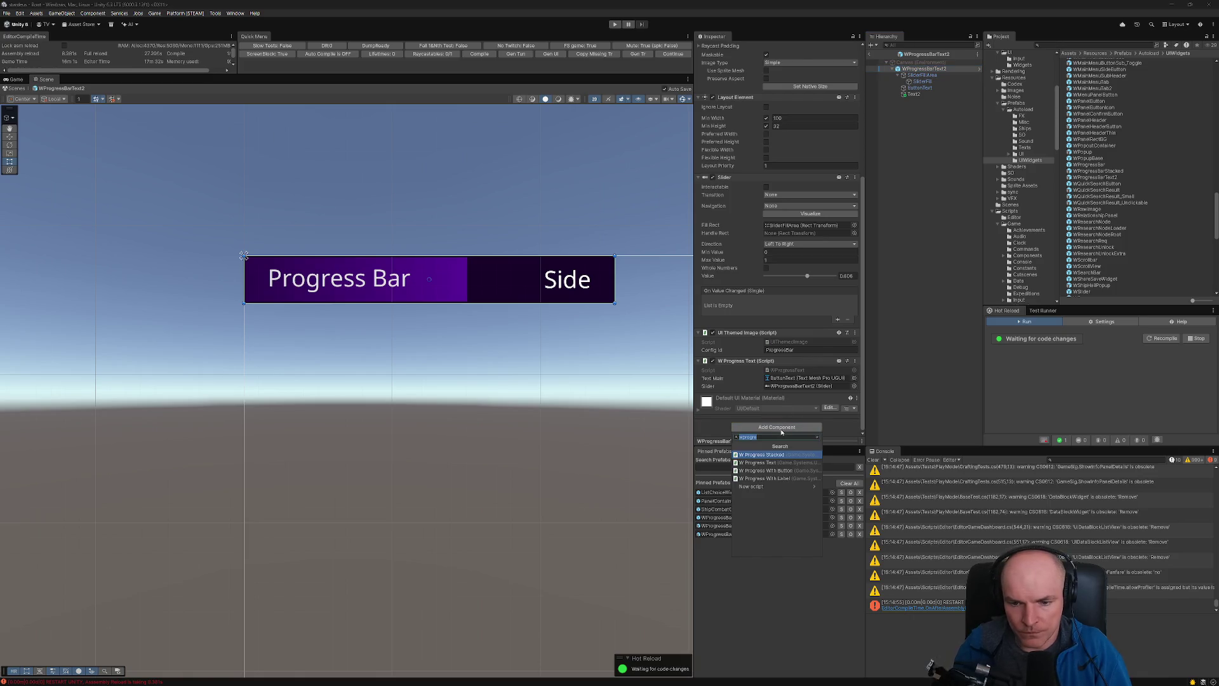
{"action": "type", "text": "resolver"}
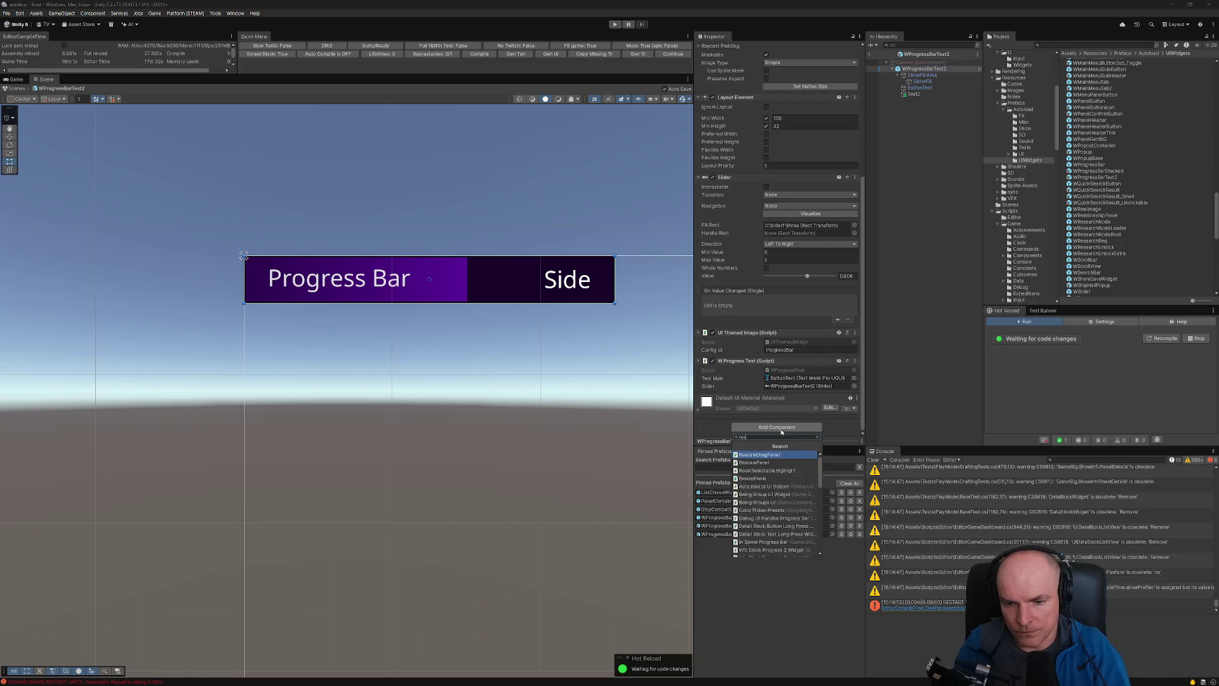
{"action": "key", "text": "Return"}
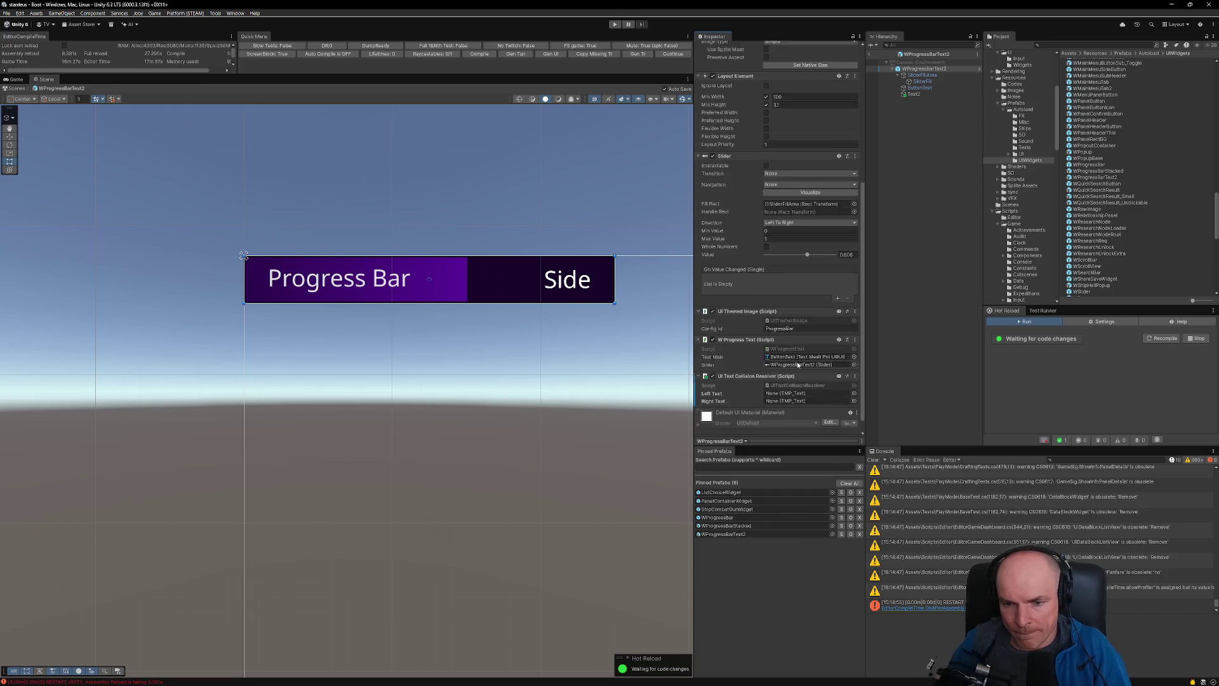
{"action": "left_click_drag", "start_coordinate": [920, 88], "coordinate": [796, 378]}
{"action": "left_click_drag", "start_coordinate": [914, 93], "coordinate": [799, 386]}
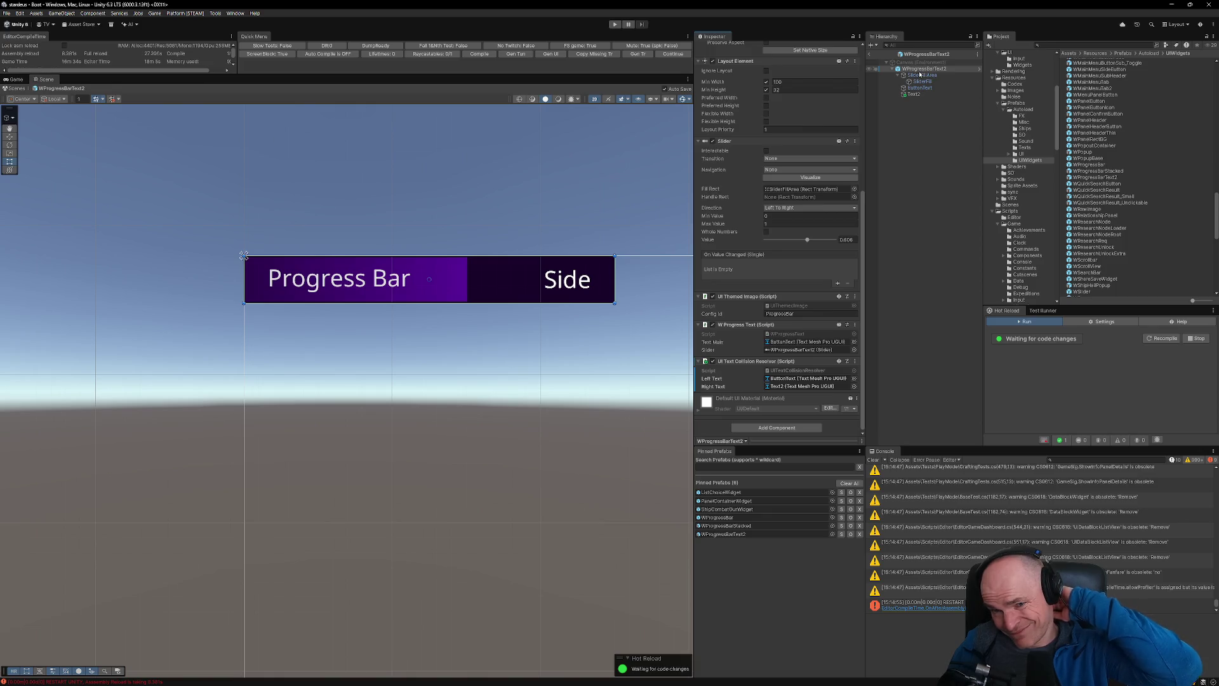
{"action": "left_click", "coordinate": [874, 165]}
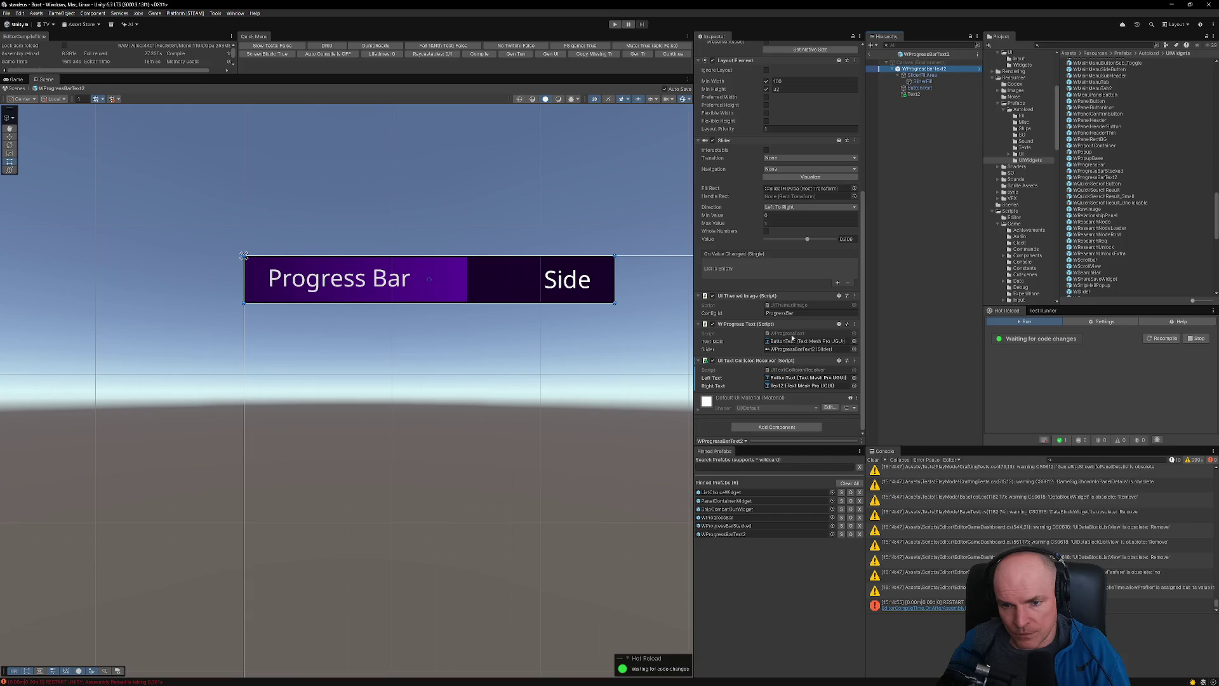
{"action": "left_click", "coordinate": [792, 334]}
- Duplicate WProgressText.cs as WProgressText2.cs and run the forced compile action
{"action": "double_click", "coordinate": [792, 337]}
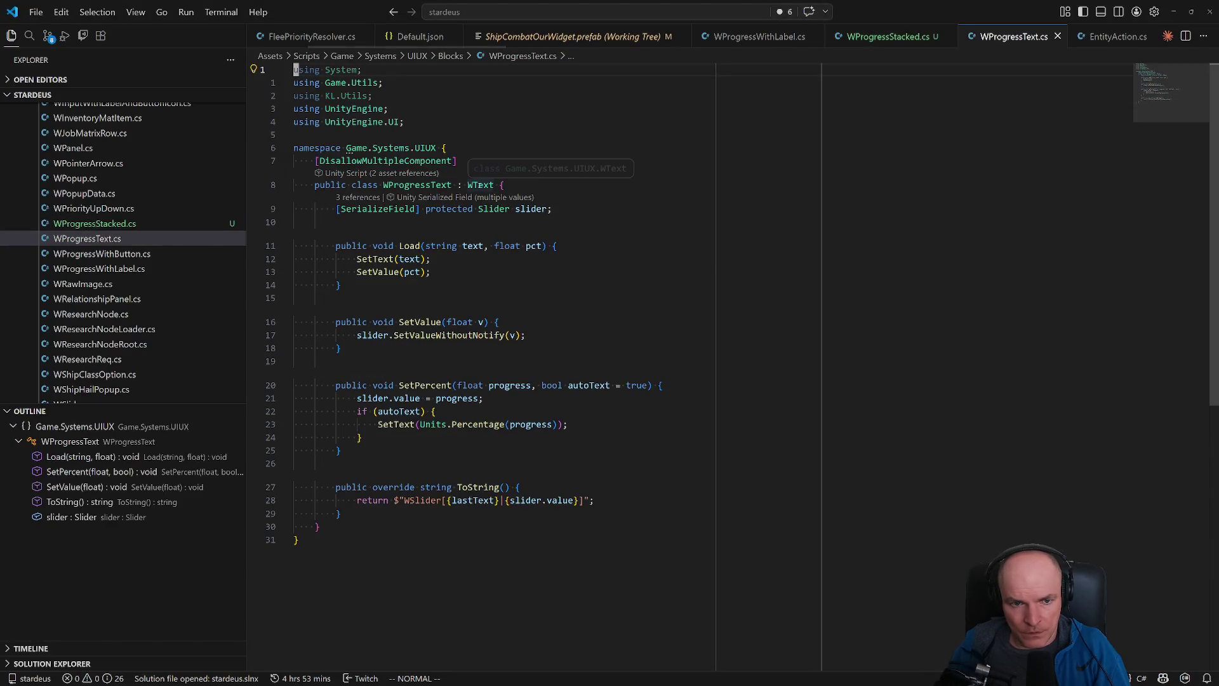
{"action": "left_click", "coordinate": [118, 238]}
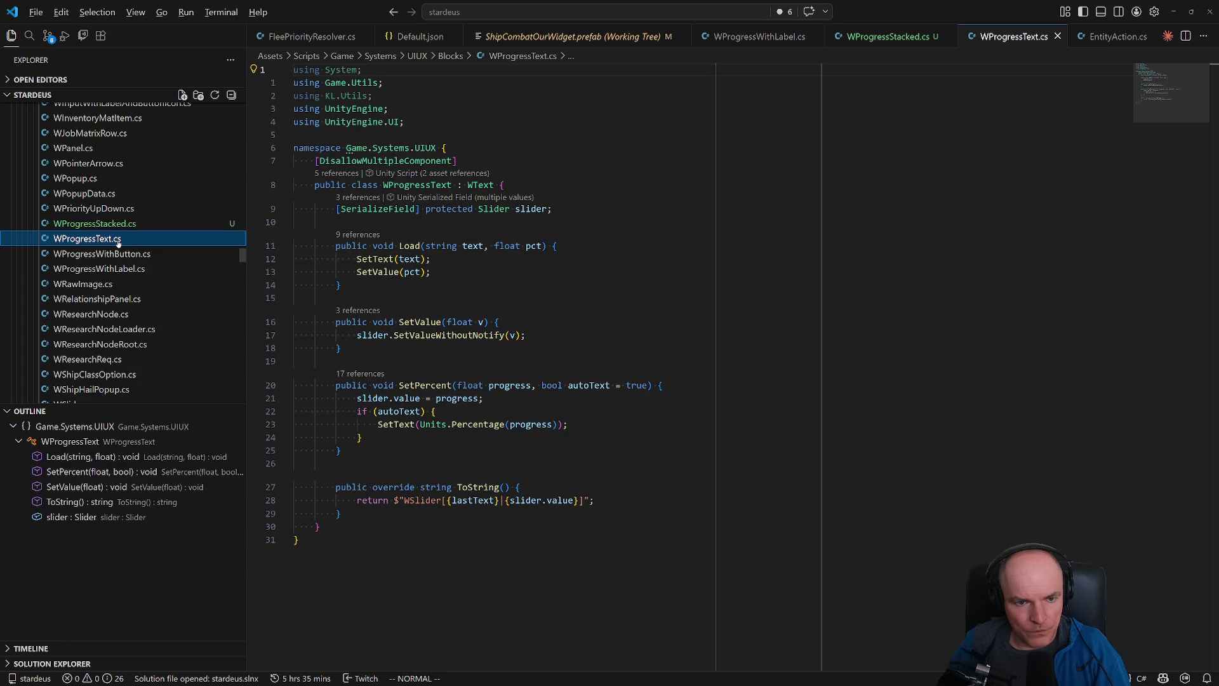
{"action": "key", "text": "ctrl+d"}
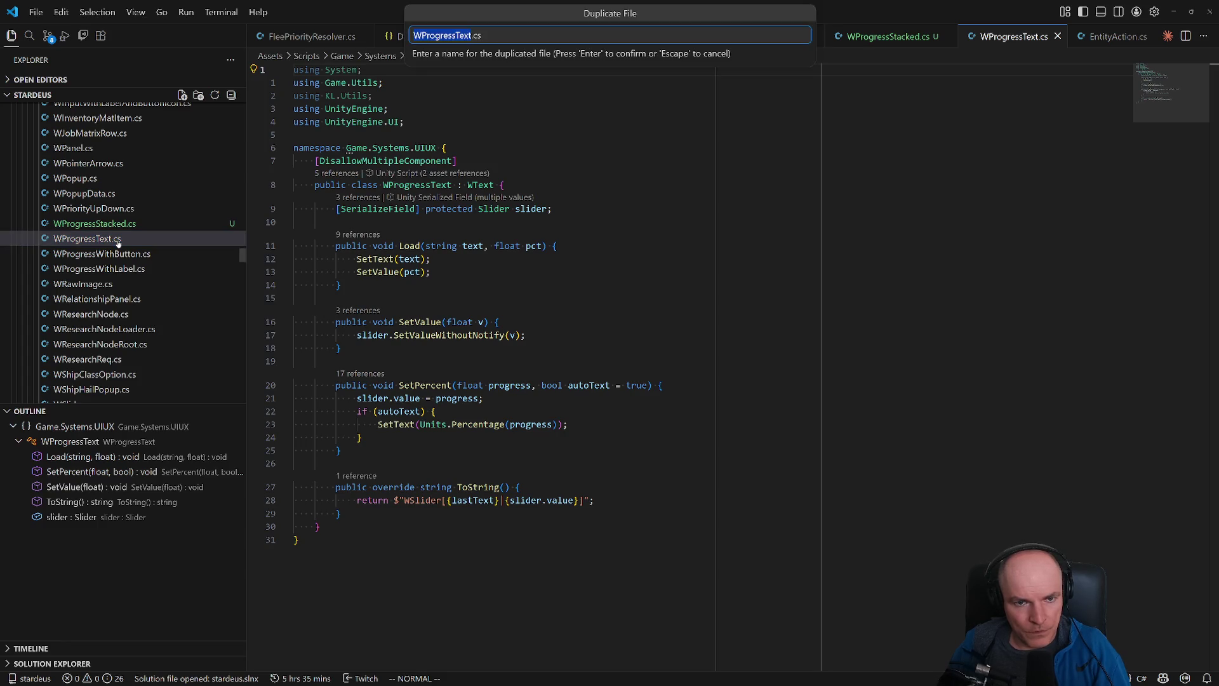
{"action": "key", "text": "Right"}
{"action": "type", "text": "2"}
{"action": "key", "text": "Return"}
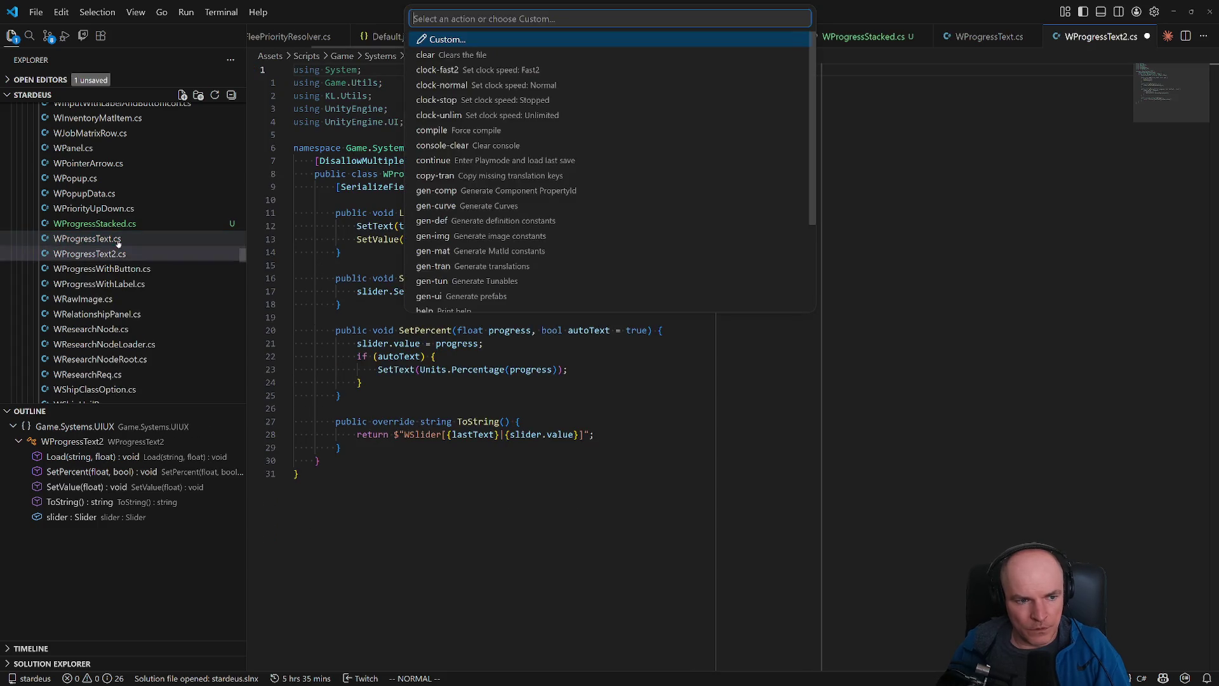
{"action": "type", "text": "comp"}
{"action": "key", "text": "Return"}
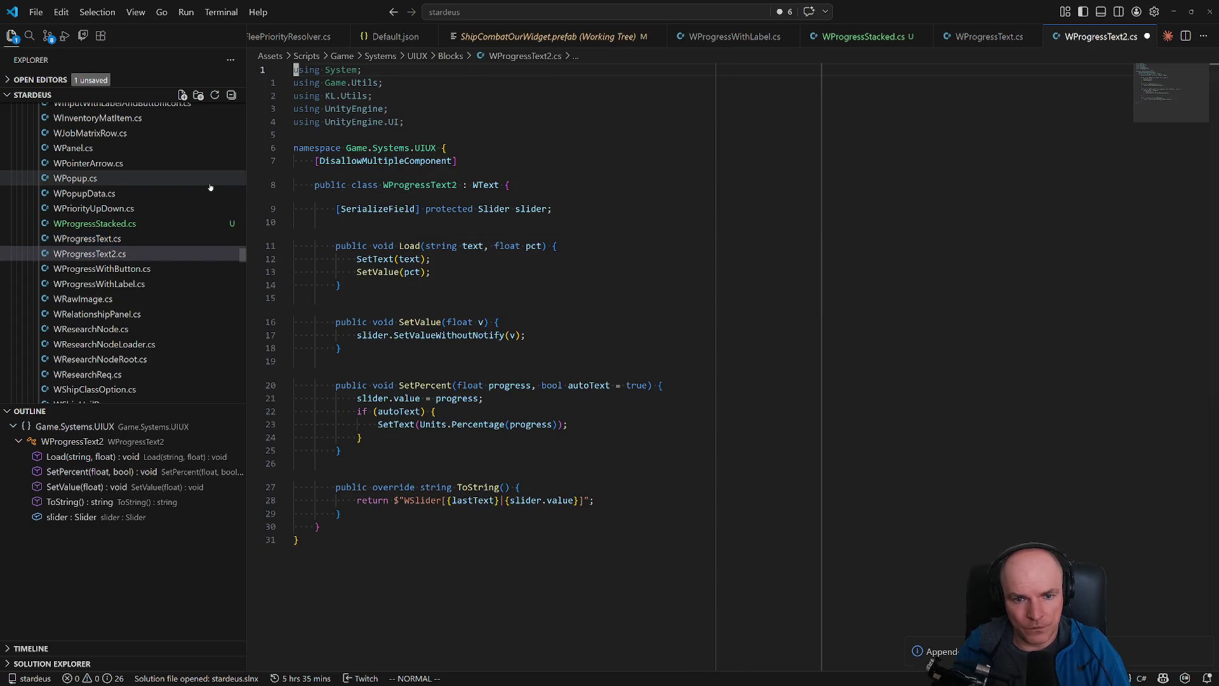
- Change WProgressText2's base class from WText to WText2 and save
{"action": "left_click", "coordinate": [498, 185]}
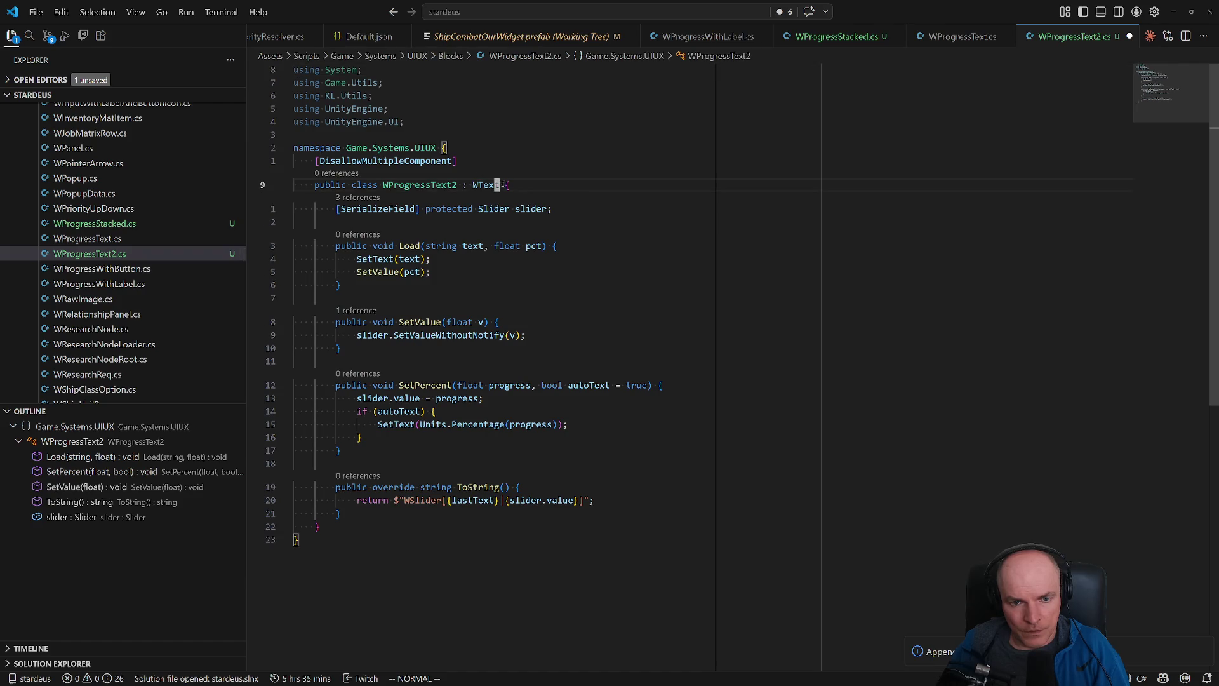
{"action": "type", "text": "a"}
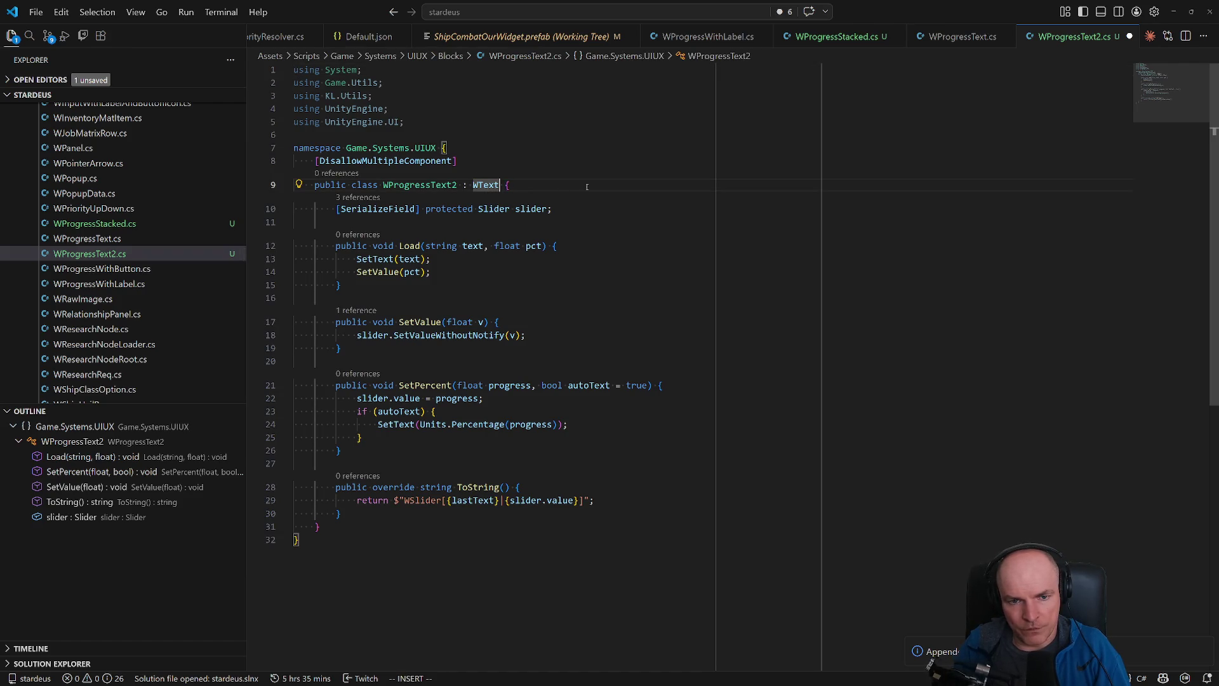
{"action": "type", "text": "2"}
{"action": "key", "text": "Escape"}
{"action": "key", "text": "ctrl+s"}
{"action": "key", "text": "alt+Tab"}
{"action": "key", "text": "alt+Tab"}
- Give Load a text2 parameter and replace SetText(text) with a Load(text, text2) call
{"action": "key", "text": "j"}
{"action": "key", "text": "j"}
{"action": "key", "text": "j"}
{"action": "type", "text": "ad(string"}
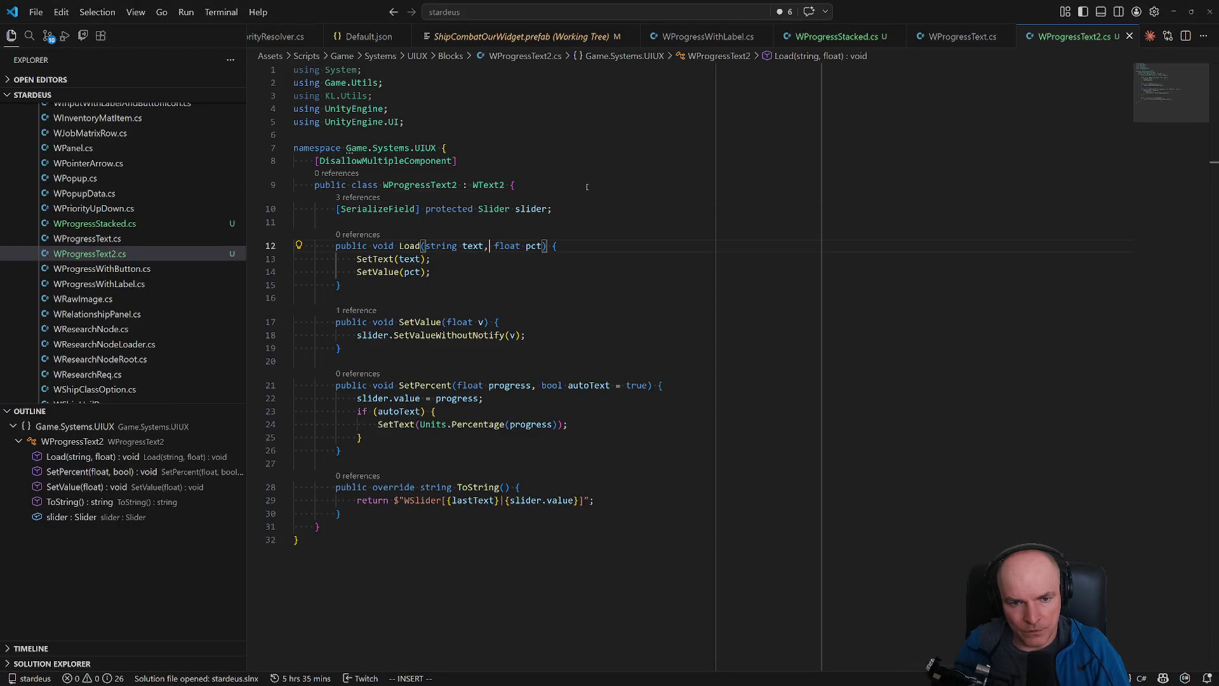
{"action": "type", "text": " text, st "}
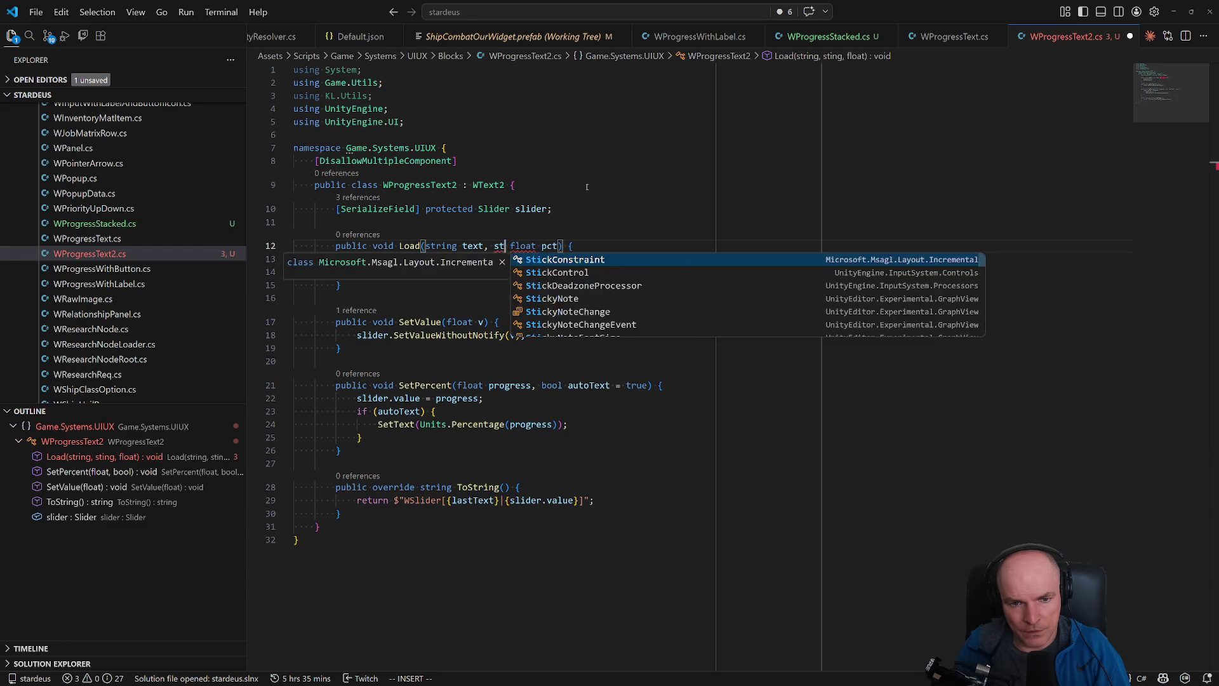
{"action": "type", "text": "ring text2,"}
{"action": "key", "text": "ctrl+s"}
{"action": "key", "text": "Escape"}
{"action": "type", "text": "jOLoad("}
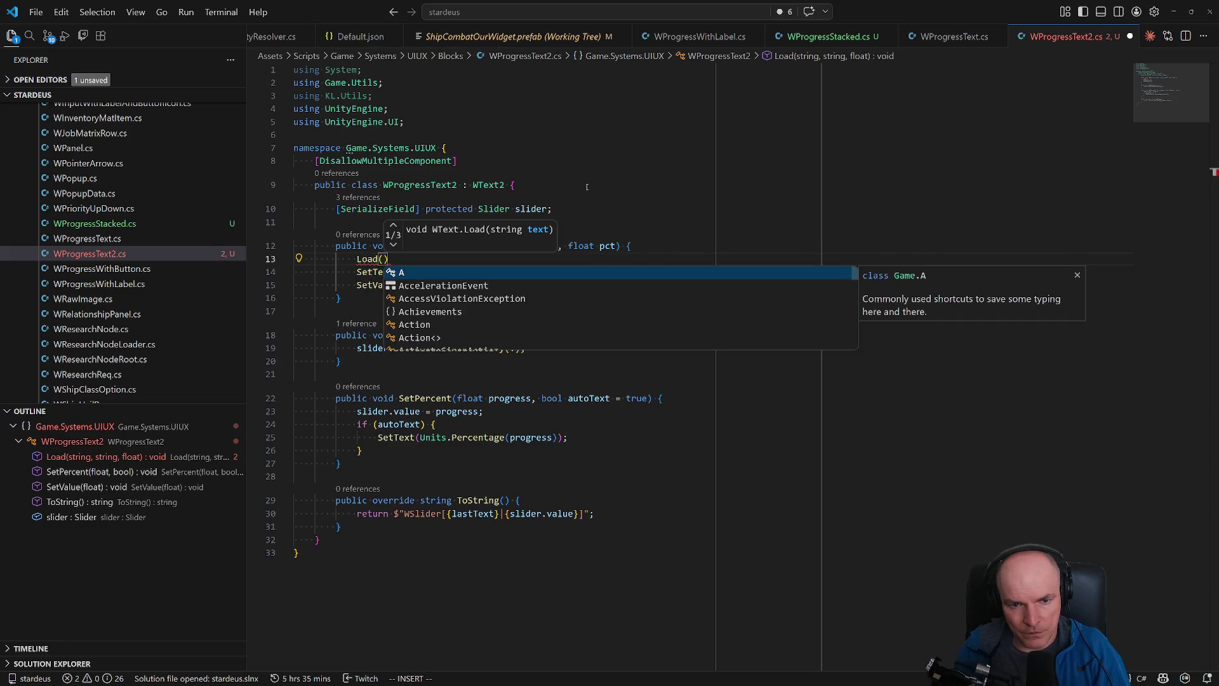
{"action": "type", "text": "text, text2"}
{"action": "key", "text": "Escape"}
{"action": "type", "text": ";"}
{"action": "key", "text": "Escape"}
{"action": "key", "text": "j"}
{"action": "key", "text": "d"}
{"action": "key", "text": "d"}
{"action": "key", "text": "ctrl+s"}
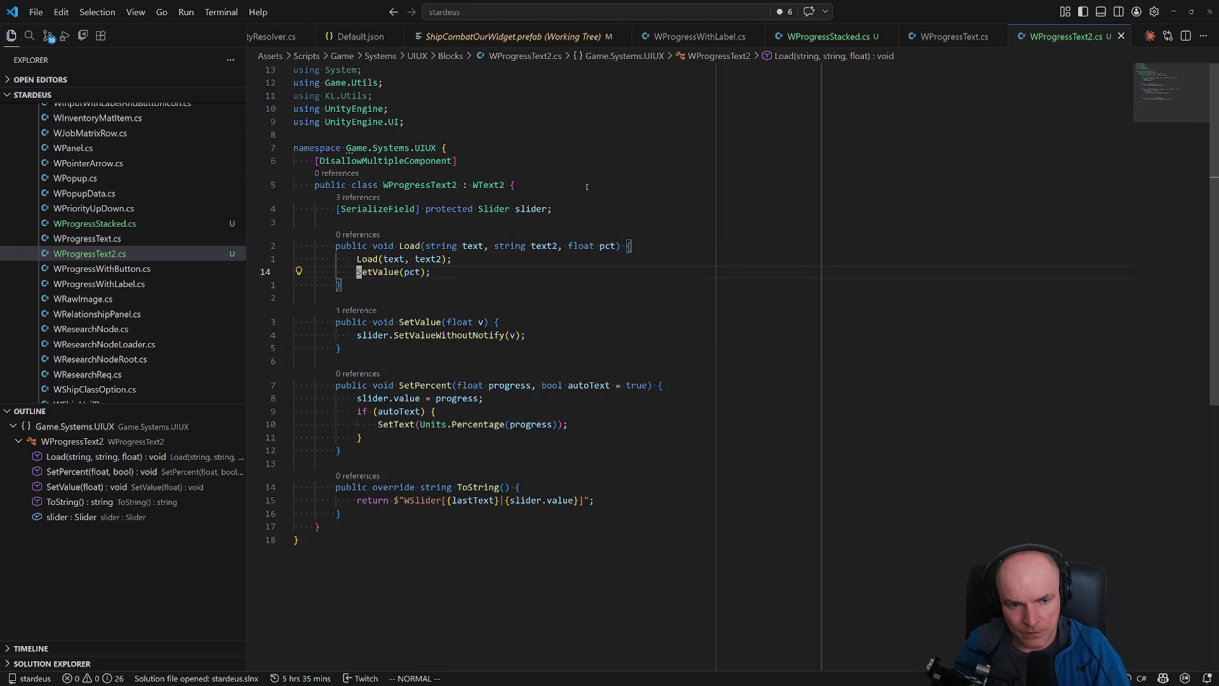
- Change the ToString return label to 'WProgressText2' and save
{"action": "key", "text": "j"}
{"action": "key", "text": "j"}
{"action": "key", "text": "j"}
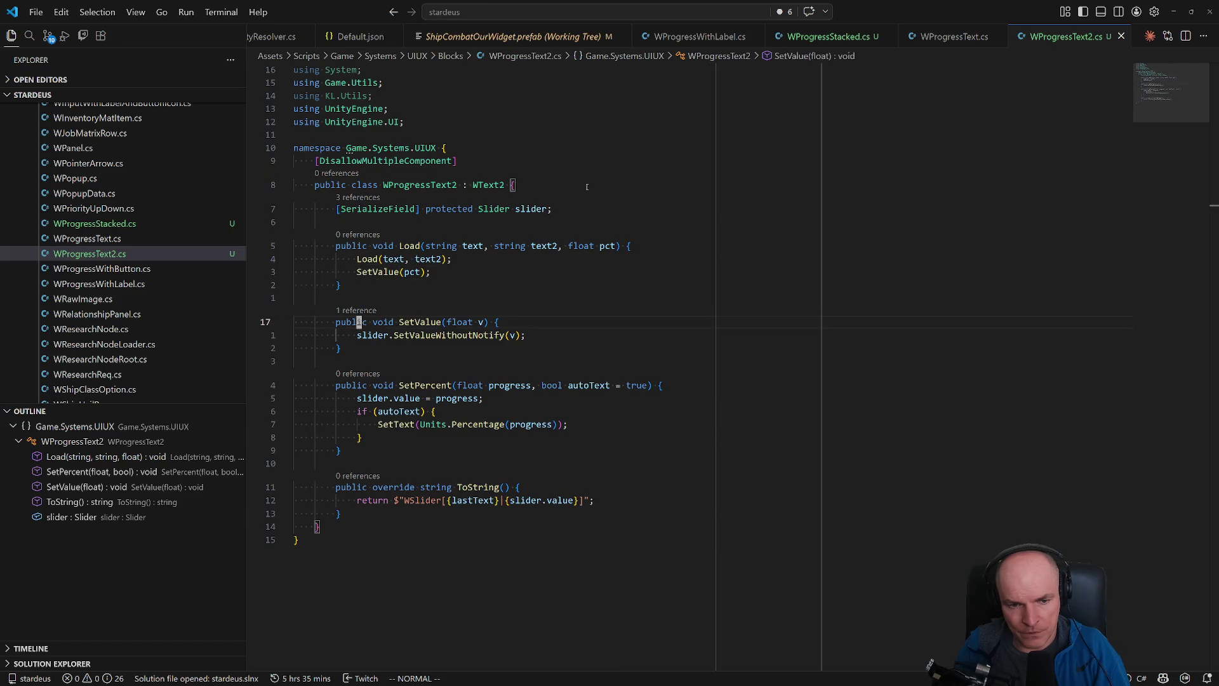
{"action": "key", "text": "w"}
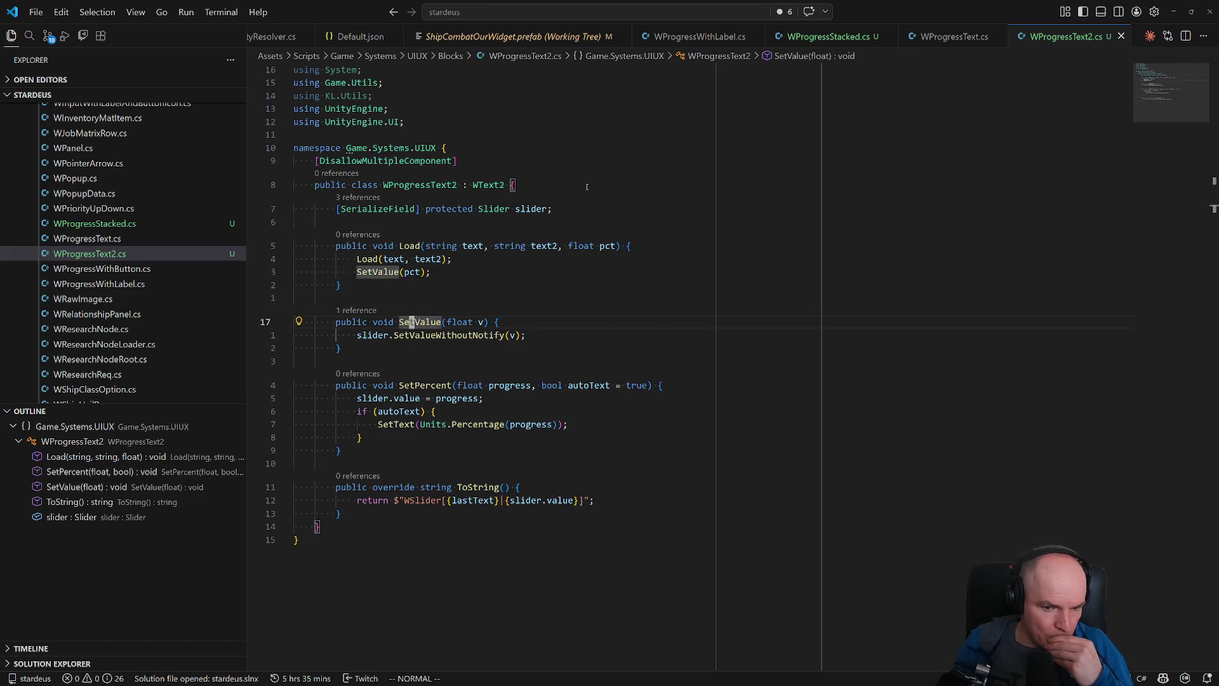
{"action": "key", "text": "j"}
{"action": "key", "text": "j"}
{"action": "key", "text": "j"}
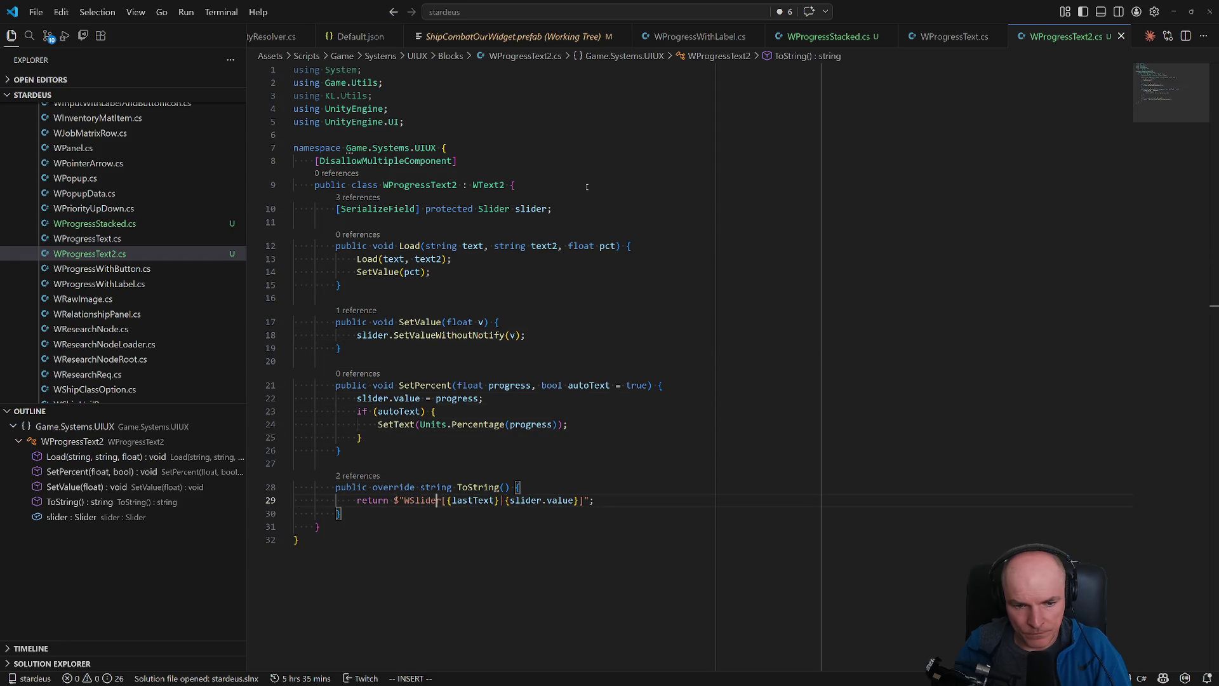
{"action": "type", "text": "ciwWProgressText12"}
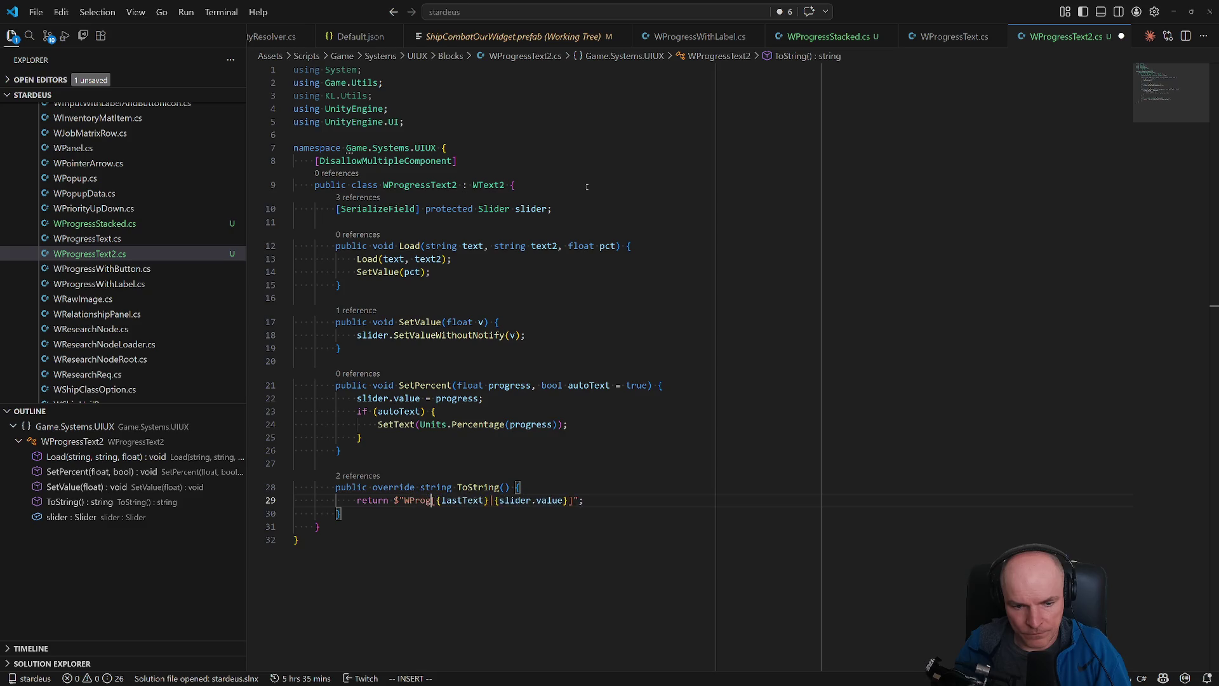
{"action": "key", "text": "BackSpace"}
{"action": "key", "text": "BackSpace"}
{"action": "type", "text": "2"}
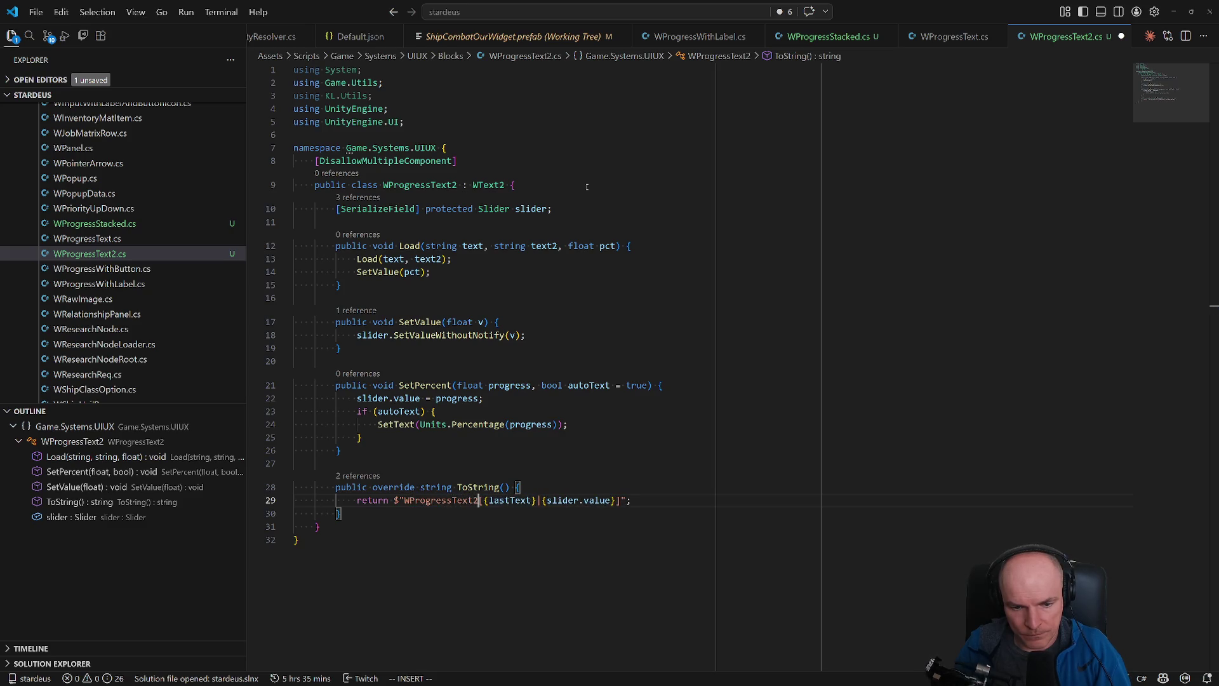
{"action": "key", "text": "ctrl+s"}
{"action": "key", "text": "Escape"}
{"action": "key", "text": "l"}
{"action": "key", "text": "l"}
{"action": "key", "text": "l"}
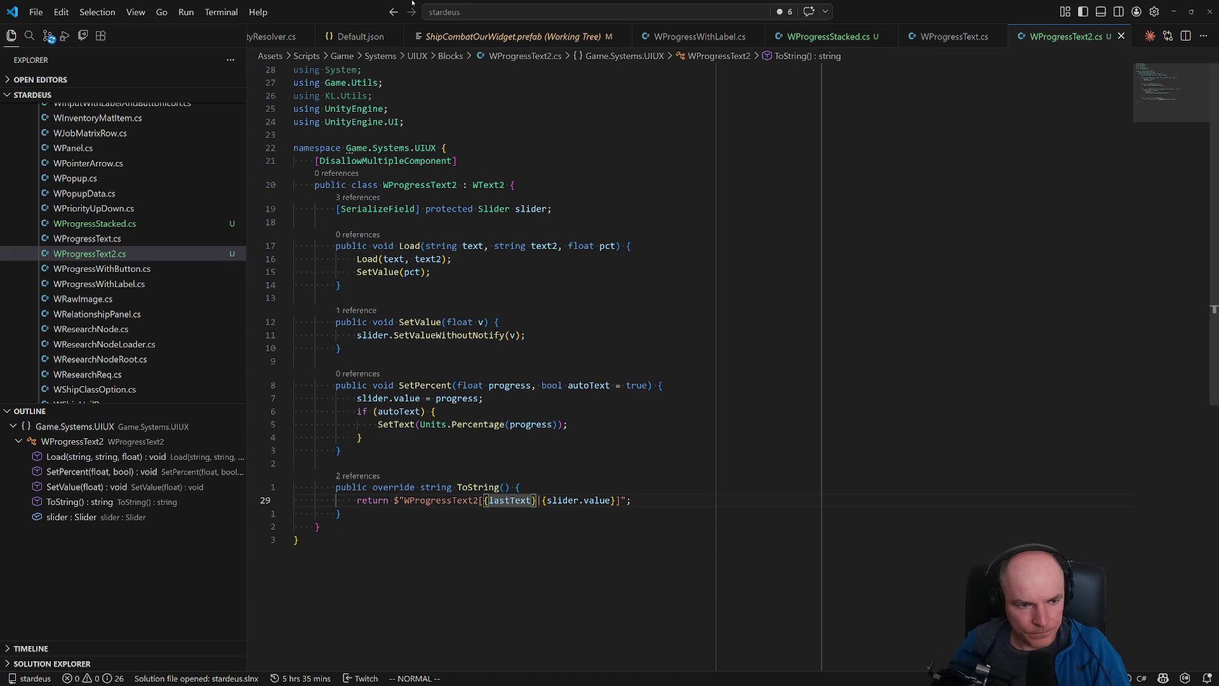
{"action": "left_click", "coordinate": [98, 238]}
- Change the line 29 ToString label from 'WSlider[' to 'WProgressText[' and save
{"action": "left_click", "coordinate": [409, 501]}
{"action": "key", "text": "c"}
{"action": "key", "text": "t"}
{"action": "key", "text": "braceleft"}
{"action": "type", "text": "WProgressText"}
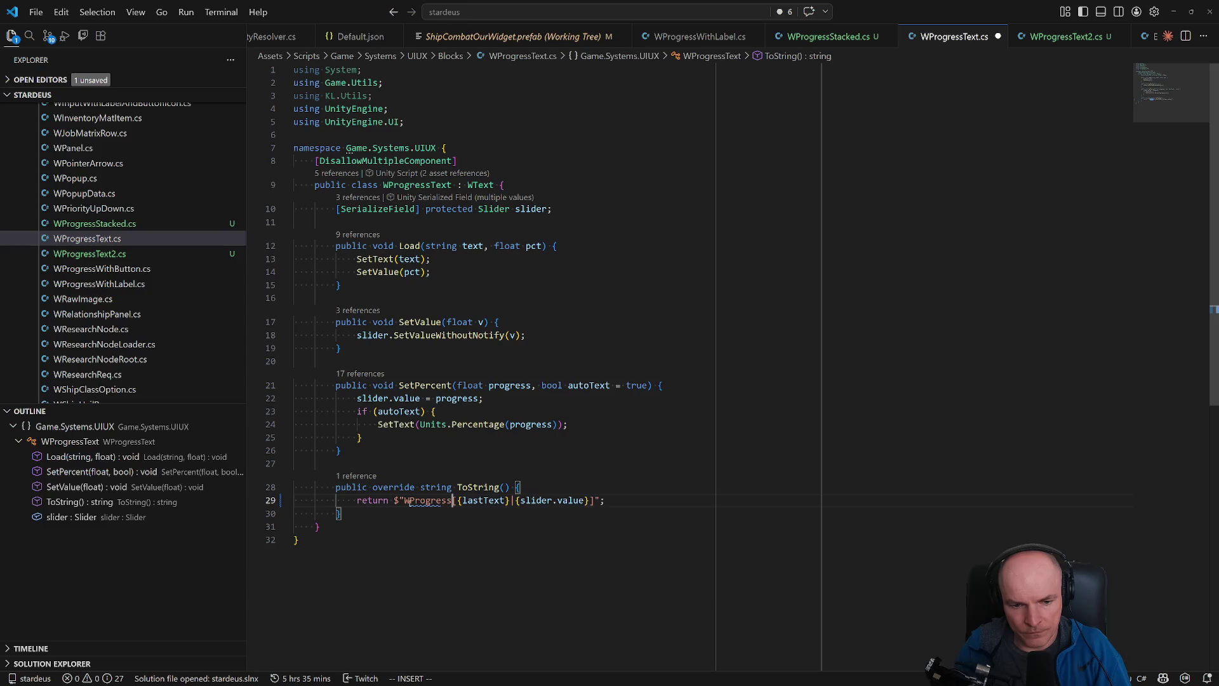
{"action": "key", "text": "ctrl+s"}
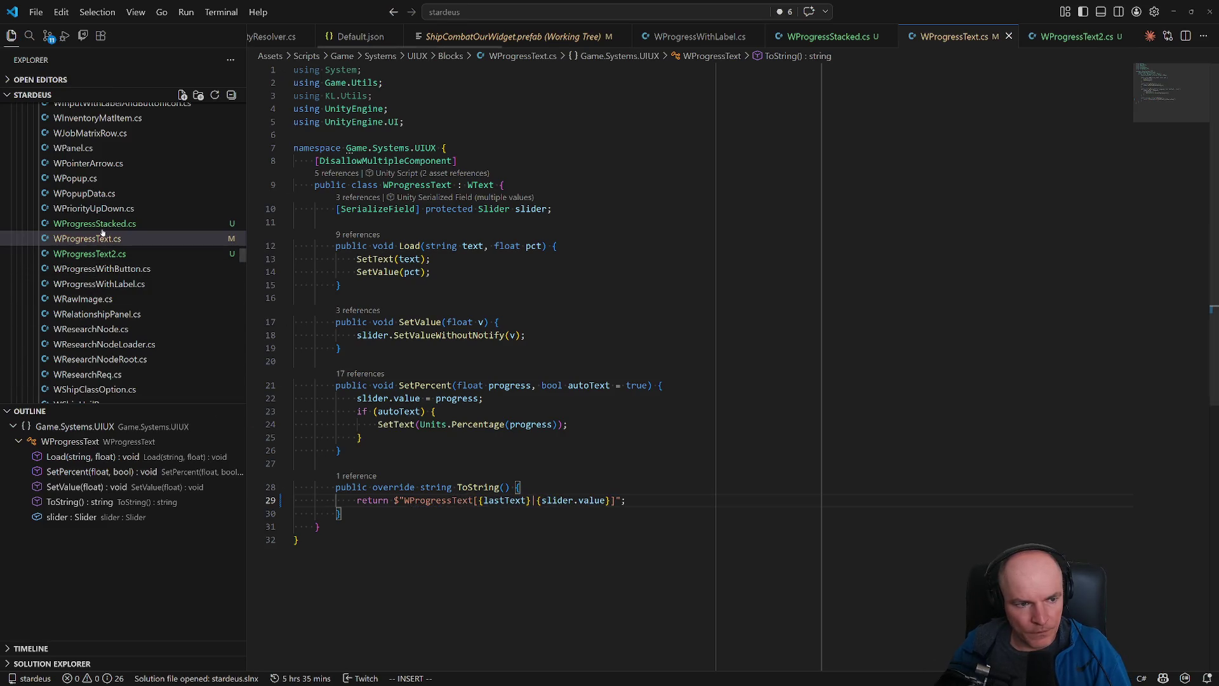
- Glance at WProgressText2.cs, then return to WProgressStacked.cs
{"action": "left_click", "coordinate": [115, 224]}
{"action": "left_click", "coordinate": [95, 254]}
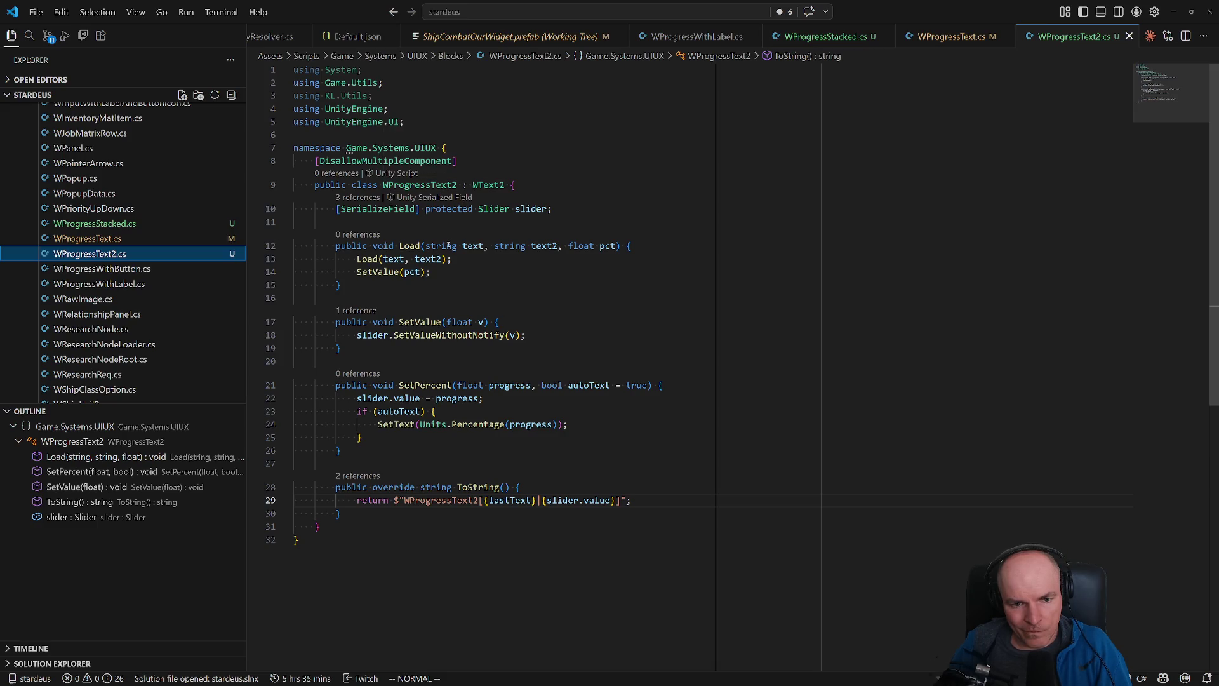
{"action": "left_click", "coordinate": [109, 226]}
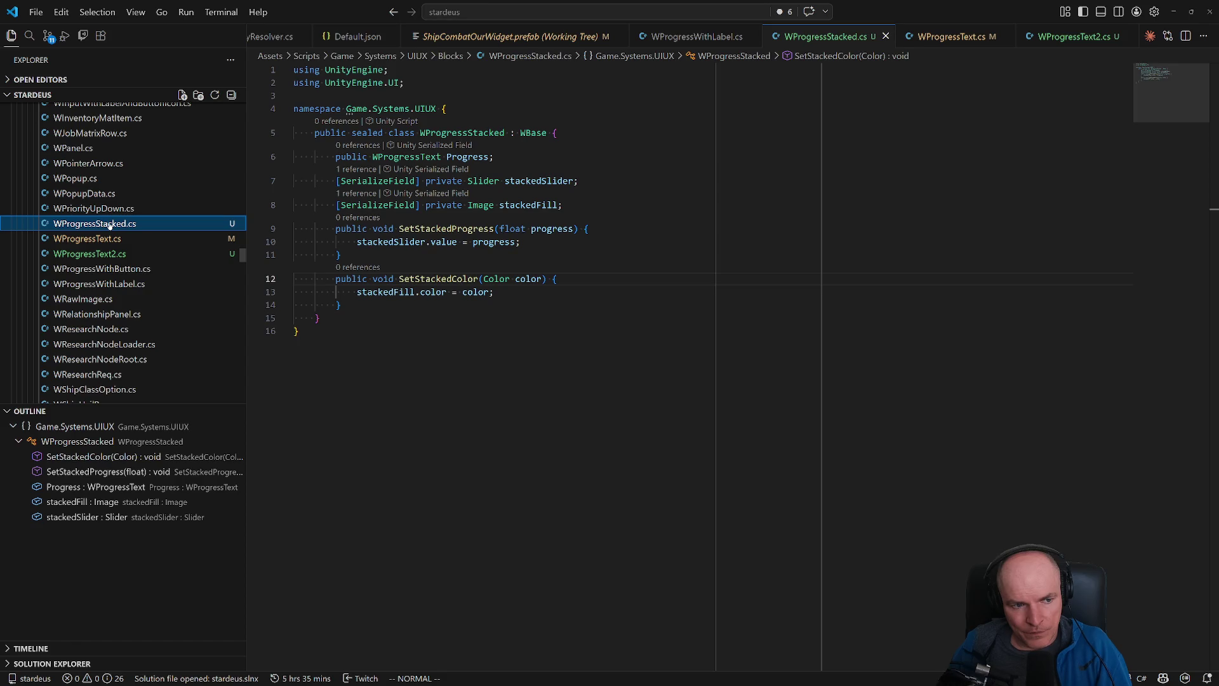
- Duplicate WProgressStacked.cs as WProgressText2Stacked.cs
{"action": "key", "text": "alt+Tab"}
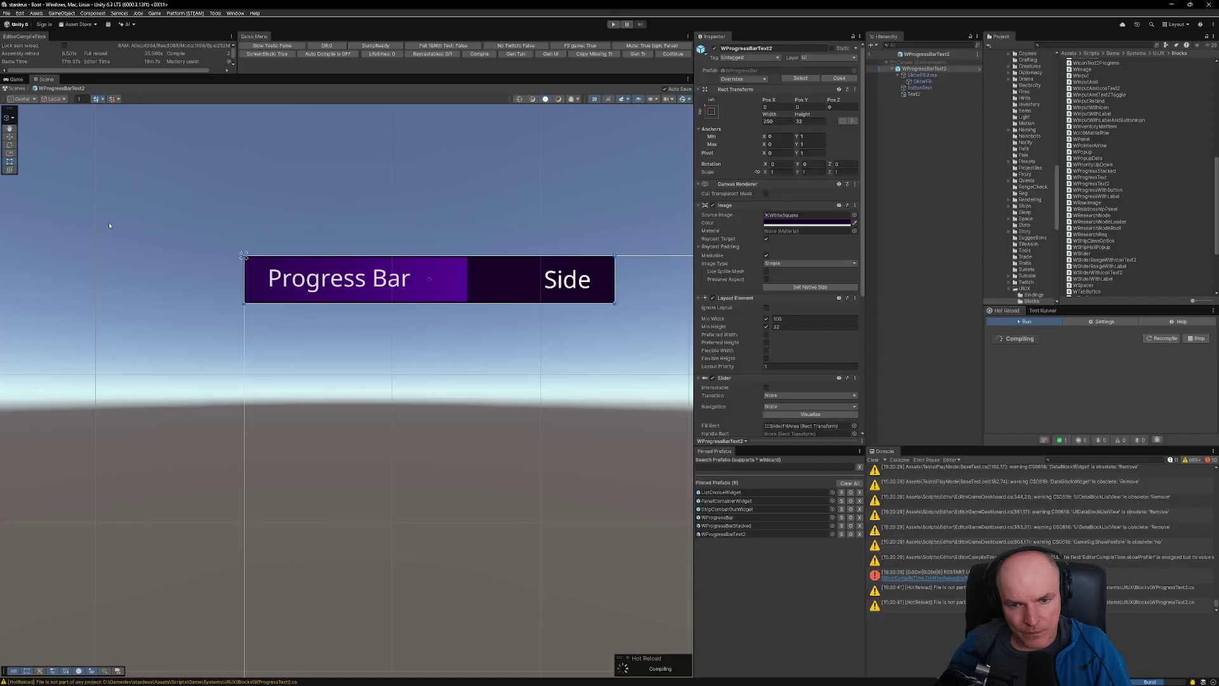
{"action": "key", "text": "alt+Tab"}
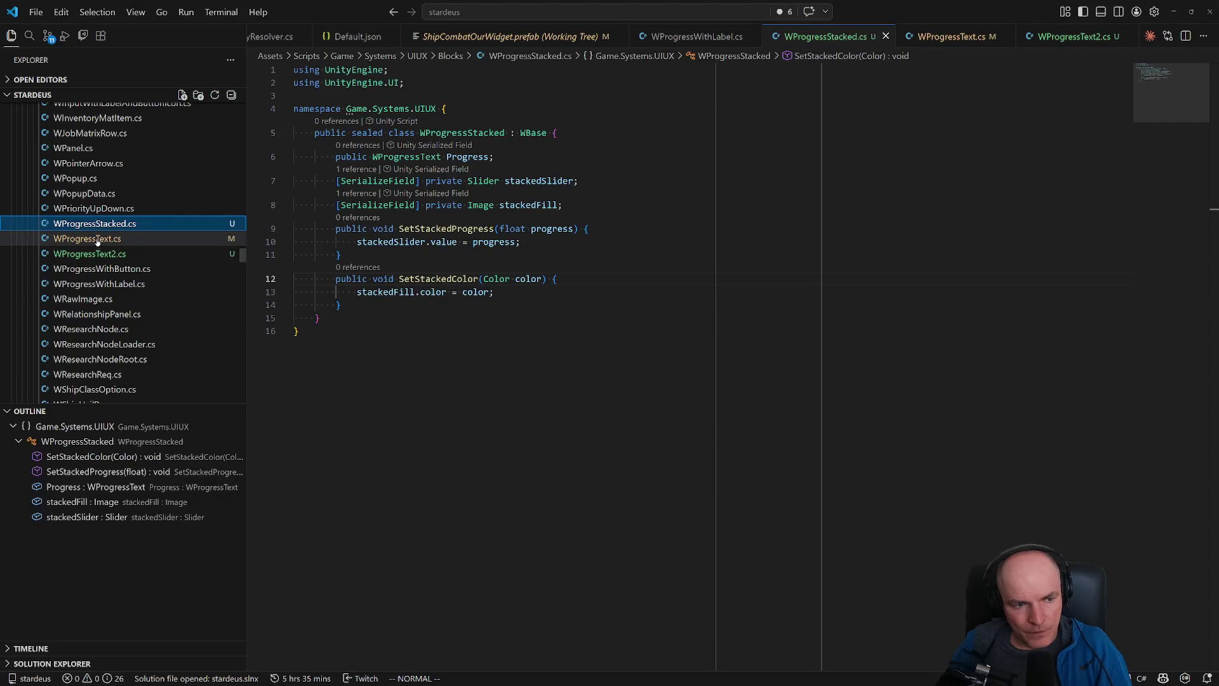
{"action": "right_click", "coordinate": [96, 227]}
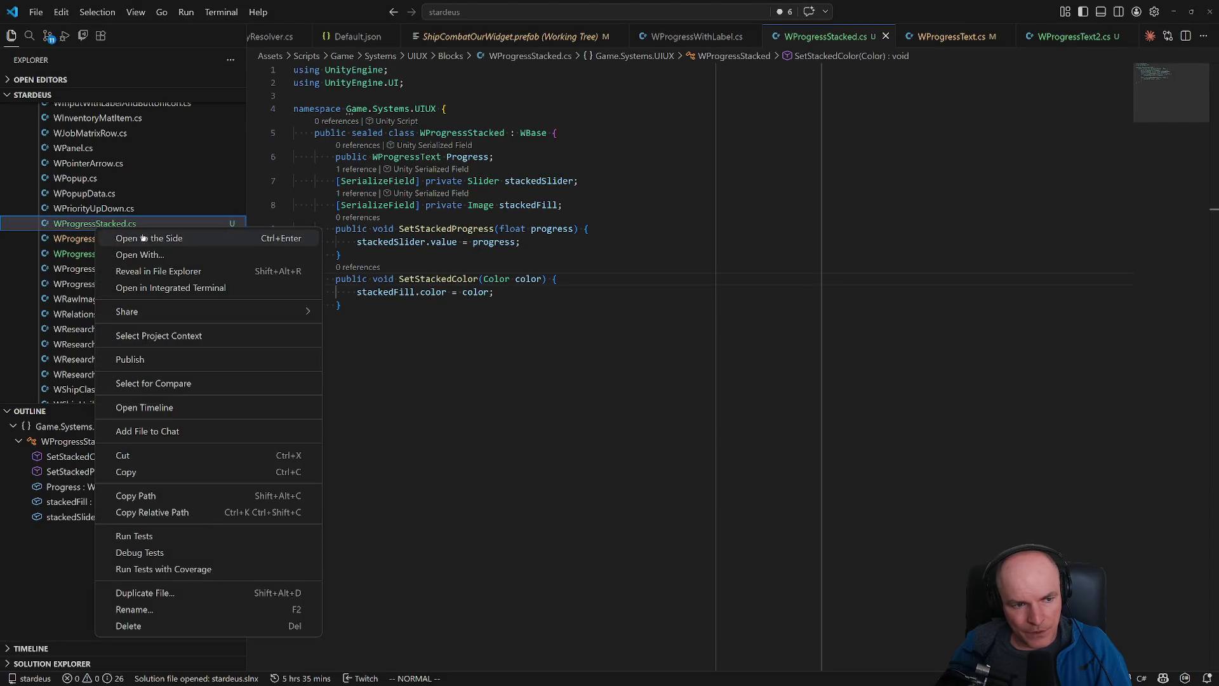
{"action": "left_click", "coordinate": [132, 477]}
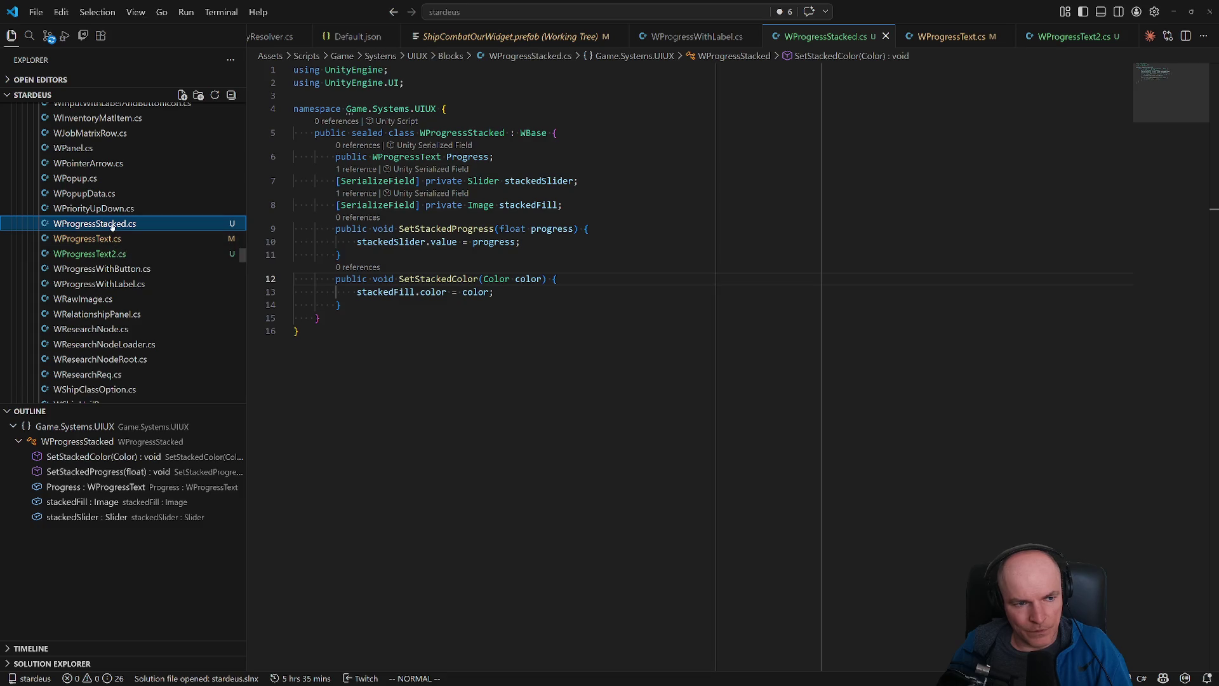
{"action": "right_click", "coordinate": [112, 226]}
{"action": "key", "text": "Escape"}
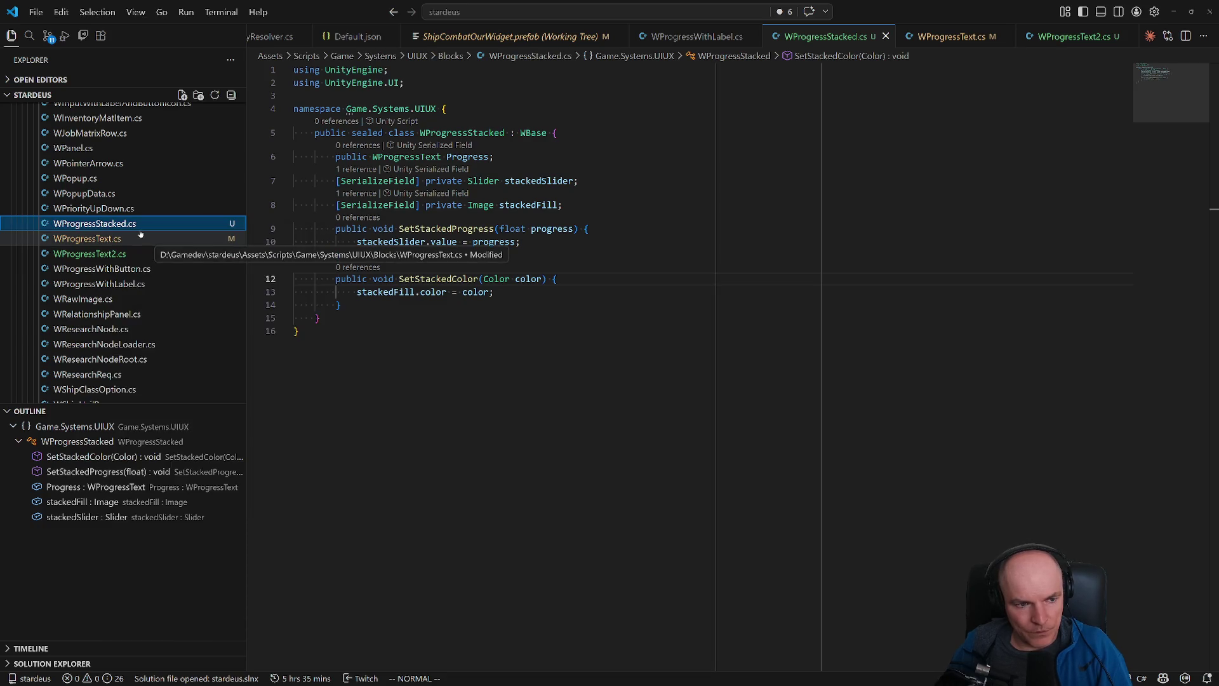
{"action": "key", "text": "ctrl+d"}
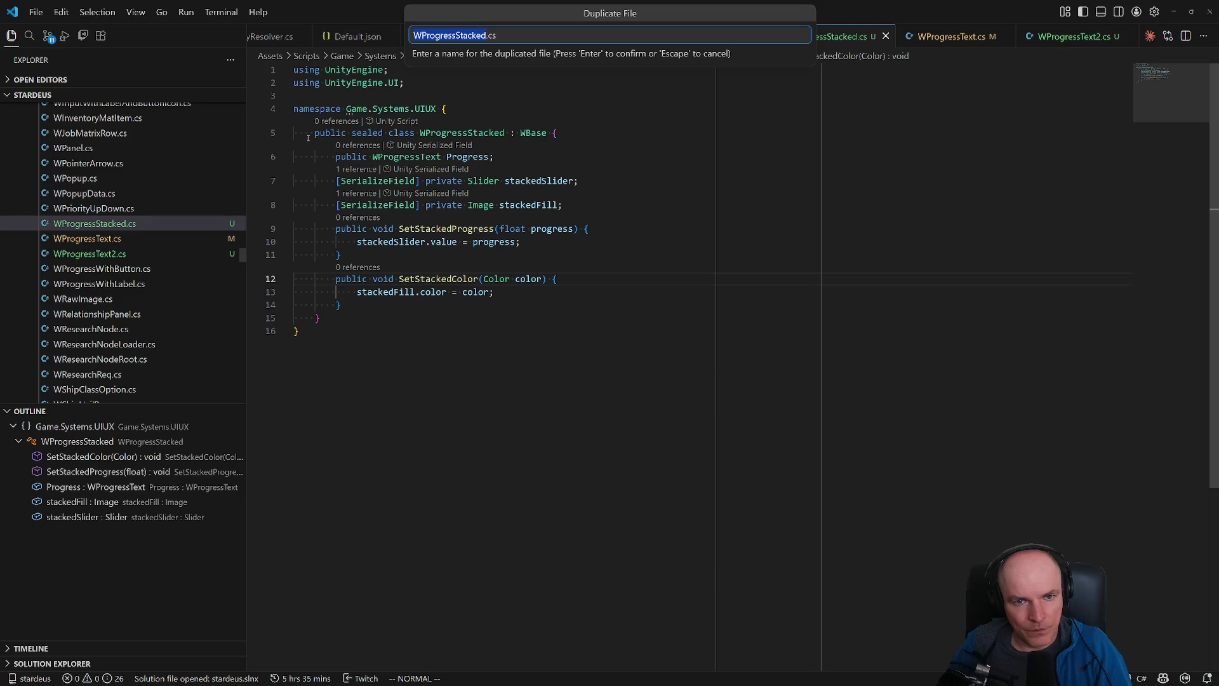
{"action": "key", "text": "Right"}
{"action": "type", "text": "Tes"}
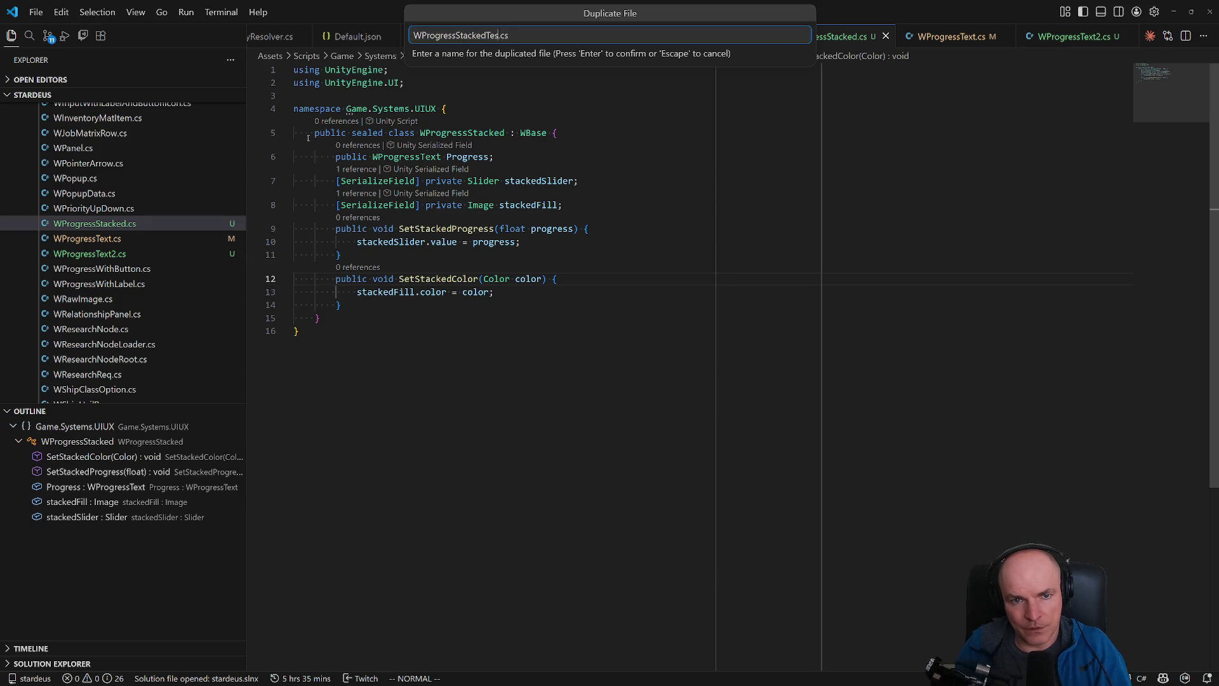
{"action": "key", "text": "BackSpace"}
{"action": "key", "text": "BackSpace"}
{"action": "key", "text": "BackSpace"}
{"action": "type", "text": "ext2S"}
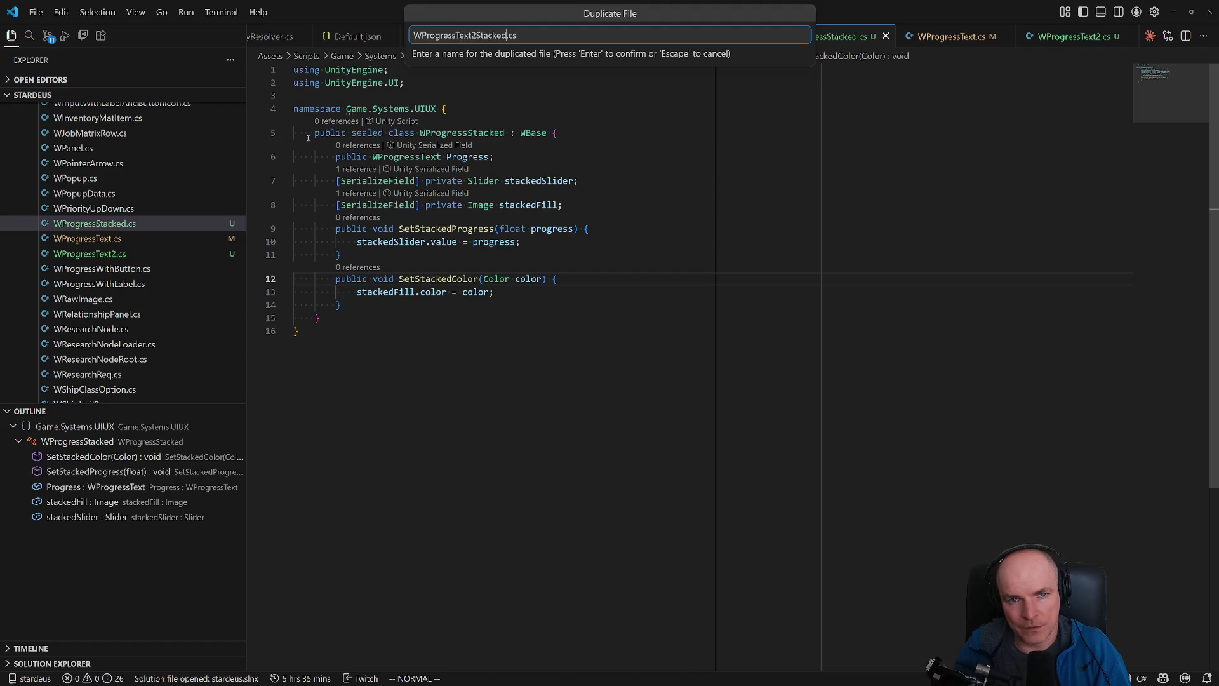
{"action": "key", "text": "Return"}
- Run the force compile custom command
{"action": "key", "text": "ctrl+shift+b"}
{"action": "type", "text": "co"}
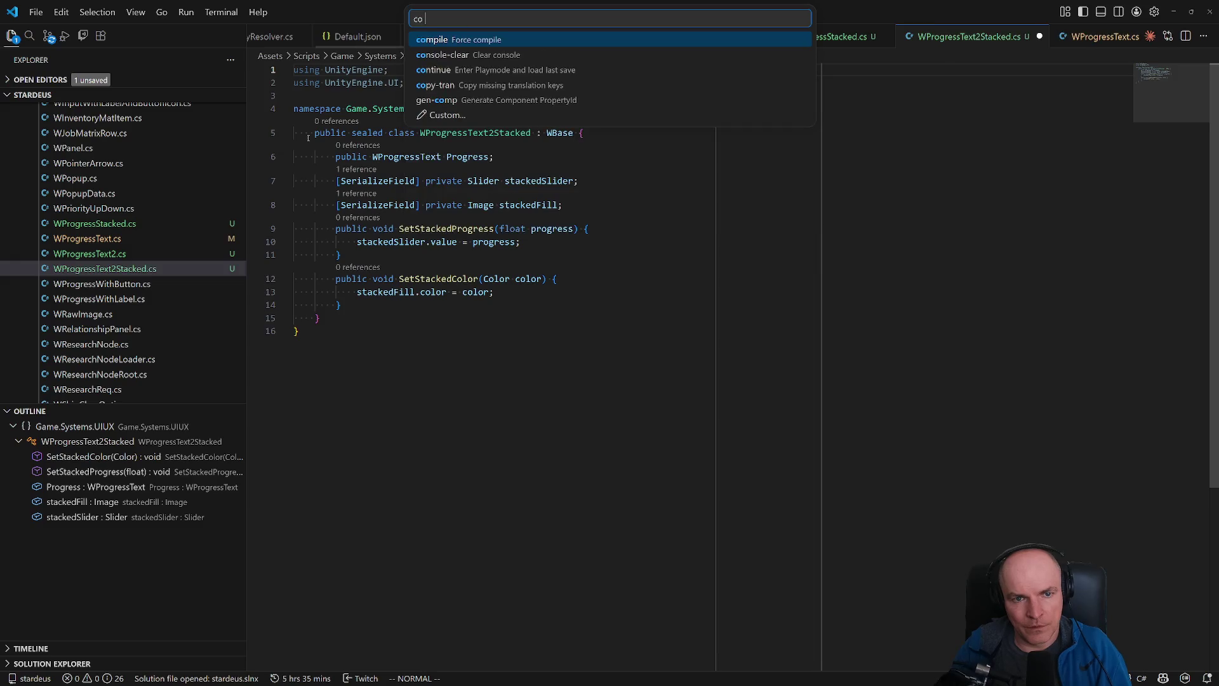
{"action": "key", "text": "Return"}
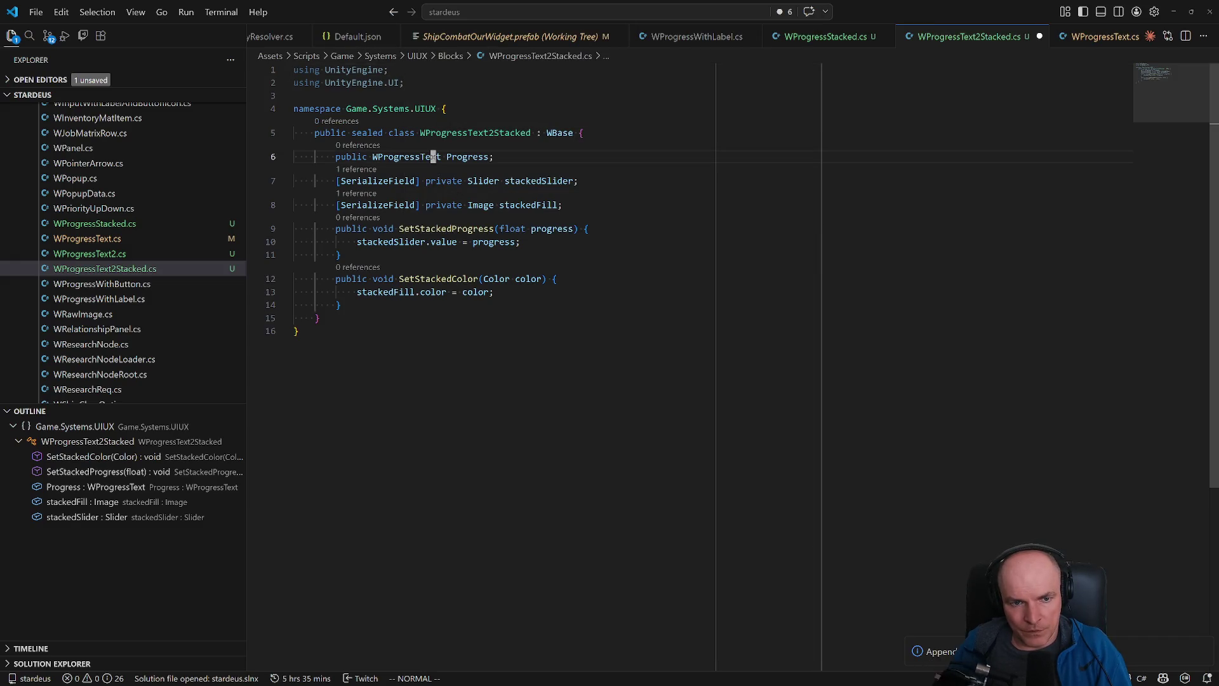
- Retype the Progress field as WProgressText2, save, and review the copied setter methods
{"action": "type", "text": "2"}
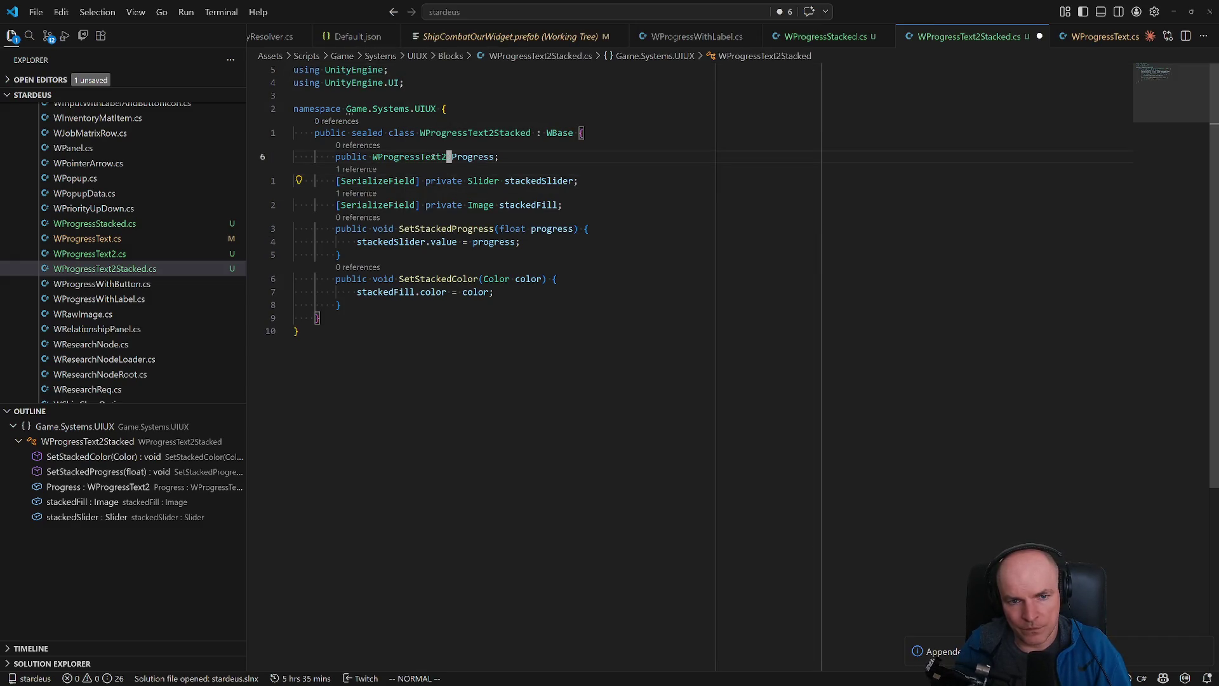
{"action": "type", "text": "w"}
{"action": "key", "text": "ctrl+s"}
{"action": "key", "text": "j"}
{"action": "key", "text": "j"}
{"action": "key", "text": "j"}
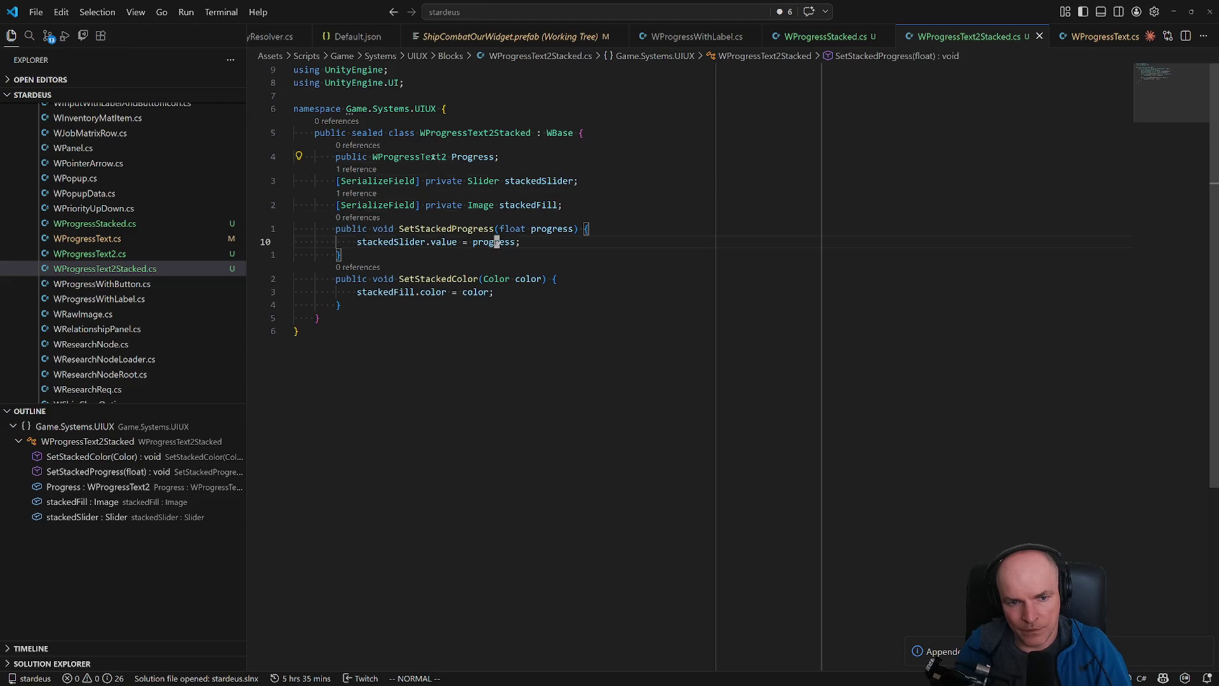
{"action": "key", "text": "k"}
{"action": "key", "text": "k"}
{"action": "key", "text": "k"}
{"action": "key", "text": "j"}
{"action": "key", "text": "j"}
{"action": "key", "text": "j"}
{"action": "key", "text": "j"}
{"action": "key", "text": "j"}
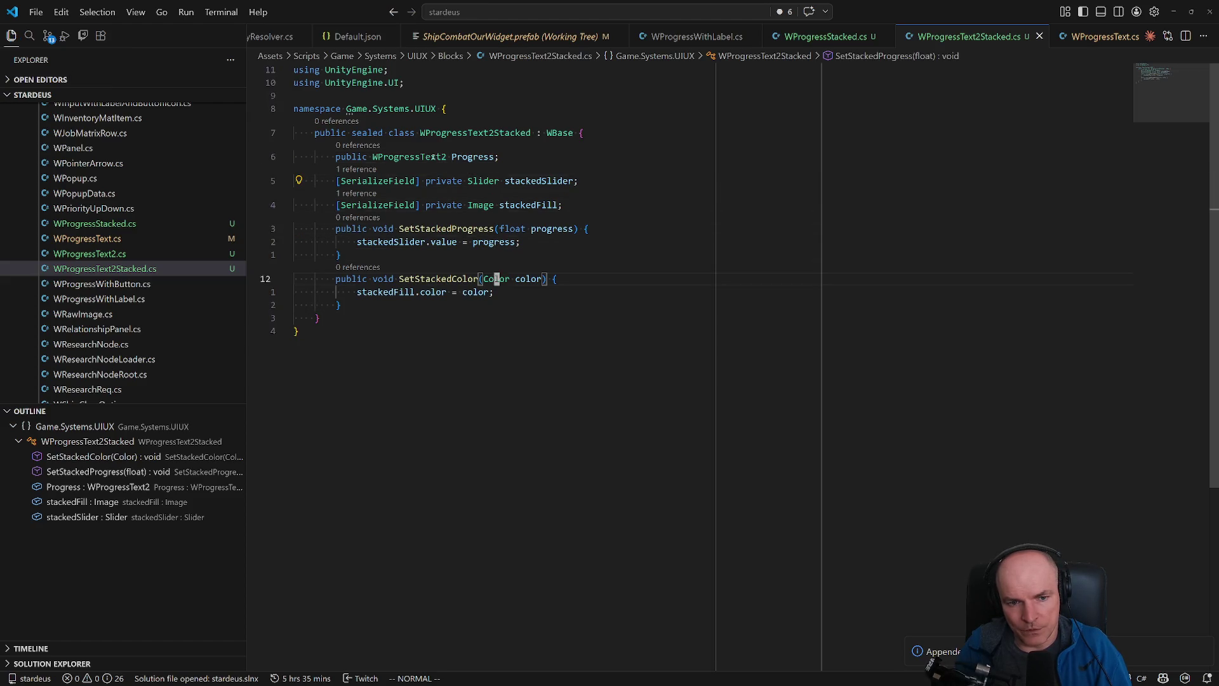
{"action": "key", "text": "j"}
{"action": "key", "text": "alt+Tab"}
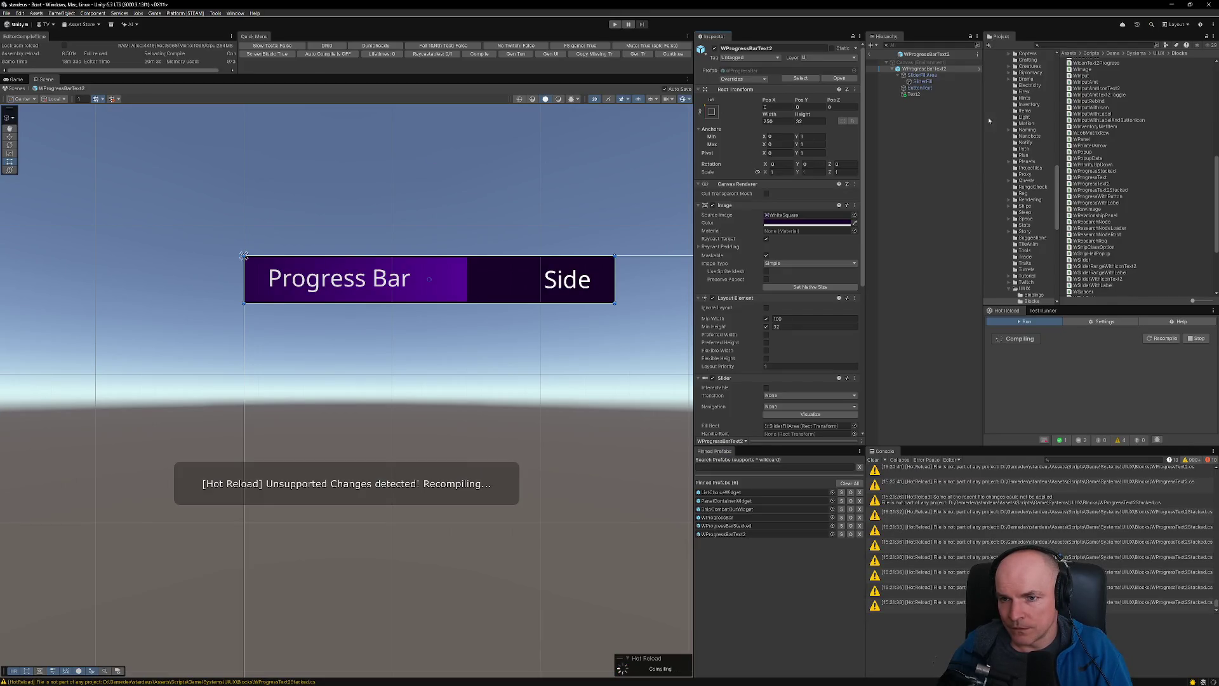
- Select the WProgressBarText2 prefab and browse its Inspector components while scripts recompile
{"action": "left_click", "coordinate": [923, 70]}
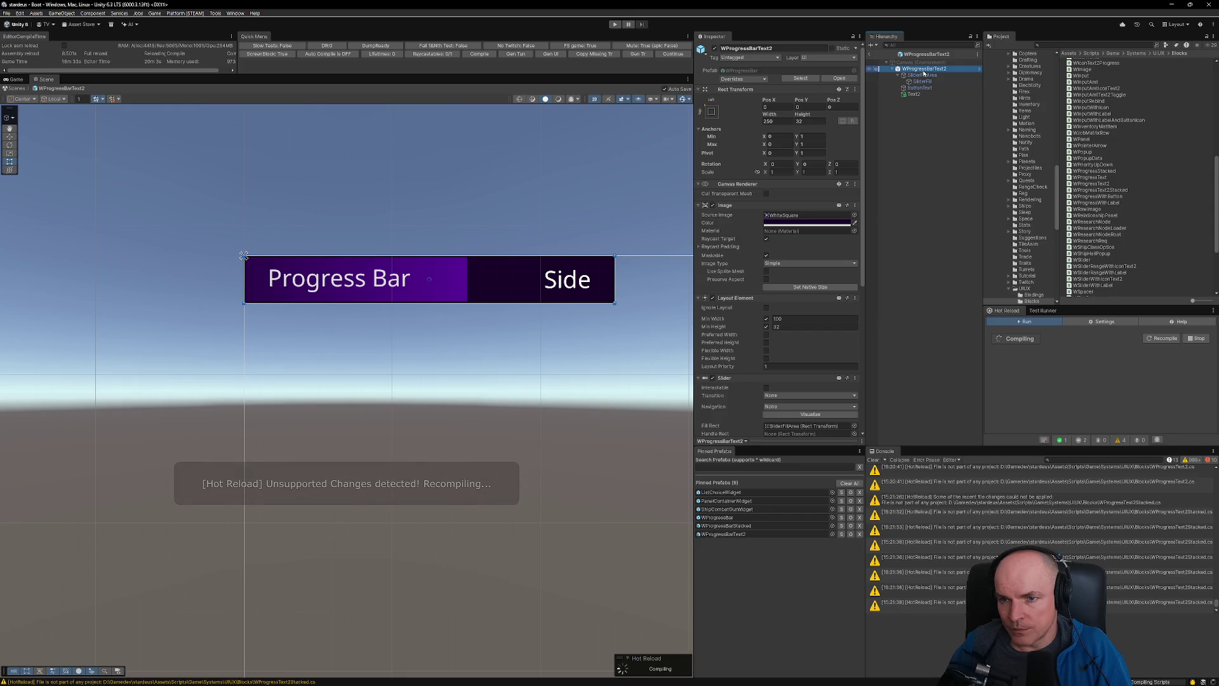
{"action": "scroll", "coordinate": [781, 403], "scroll_direction": "down", "scroll_amount": 5}
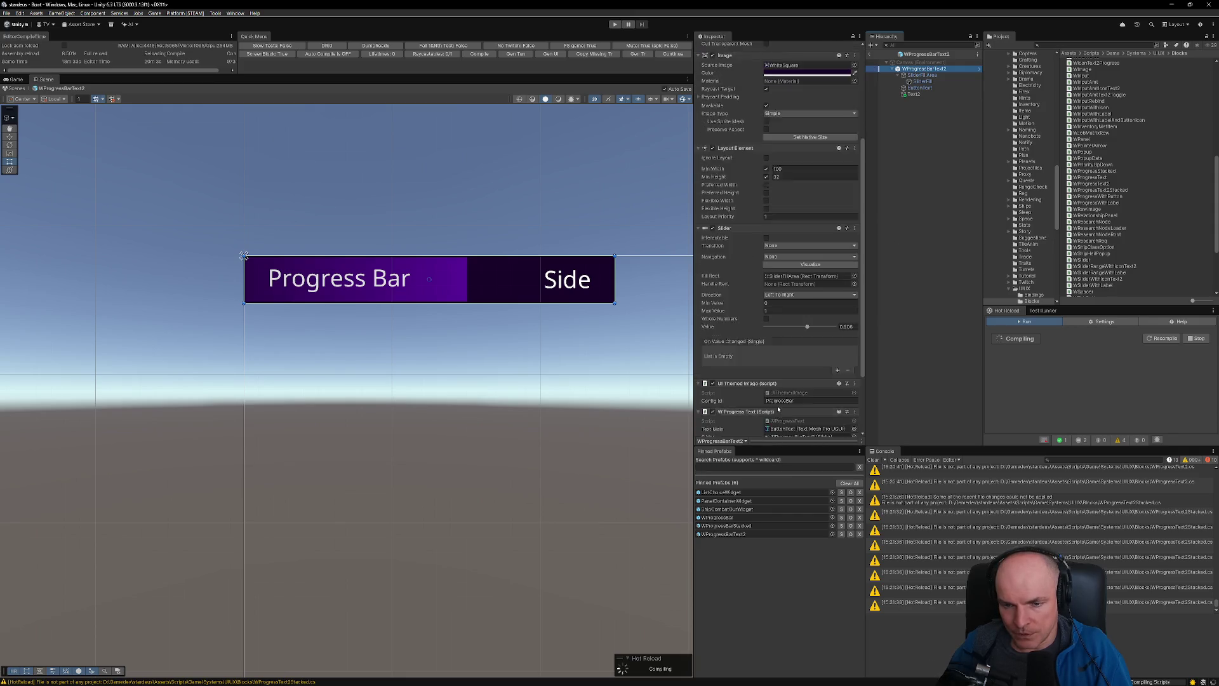
{"action": "scroll", "coordinate": [781, 403], "scroll_direction": "down", "scroll_amount": 2}
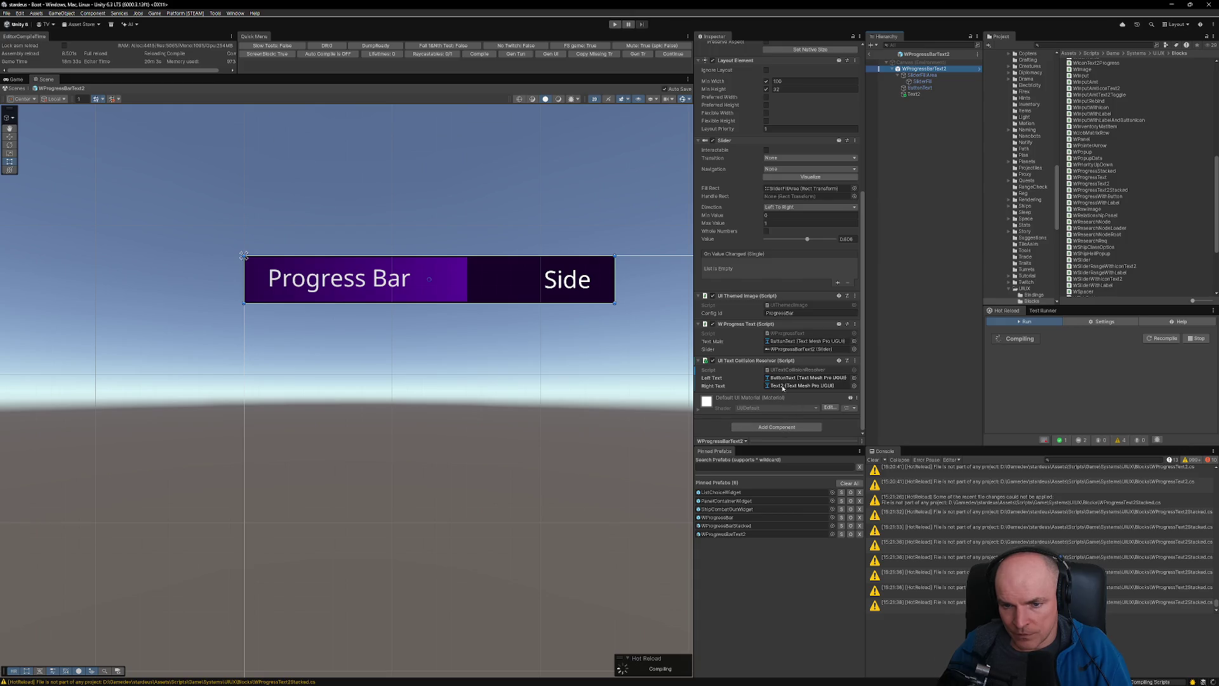
{"action": "left_click", "coordinate": [776, 427]}
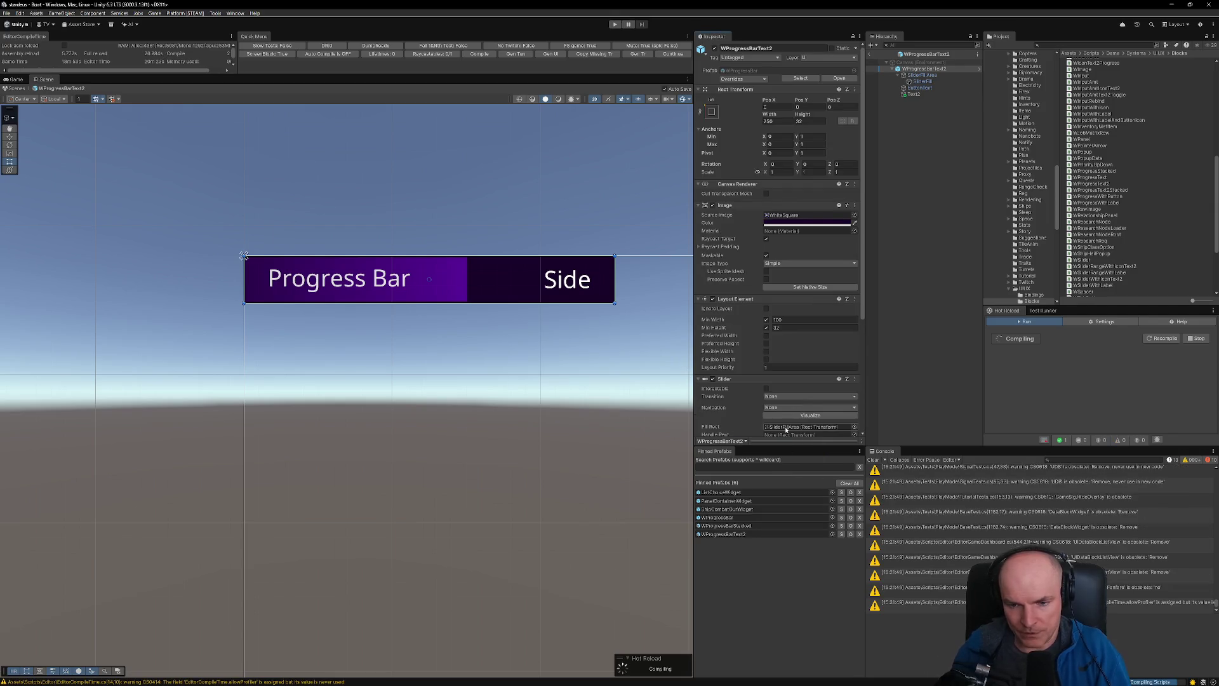
{"action": "scroll", "coordinate": [764, 399], "scroll_direction": "down", "scroll_amount": 2}
{"action": "scroll", "coordinate": [607, 394], "scroll_direction": "down", "scroll_amount": 3}
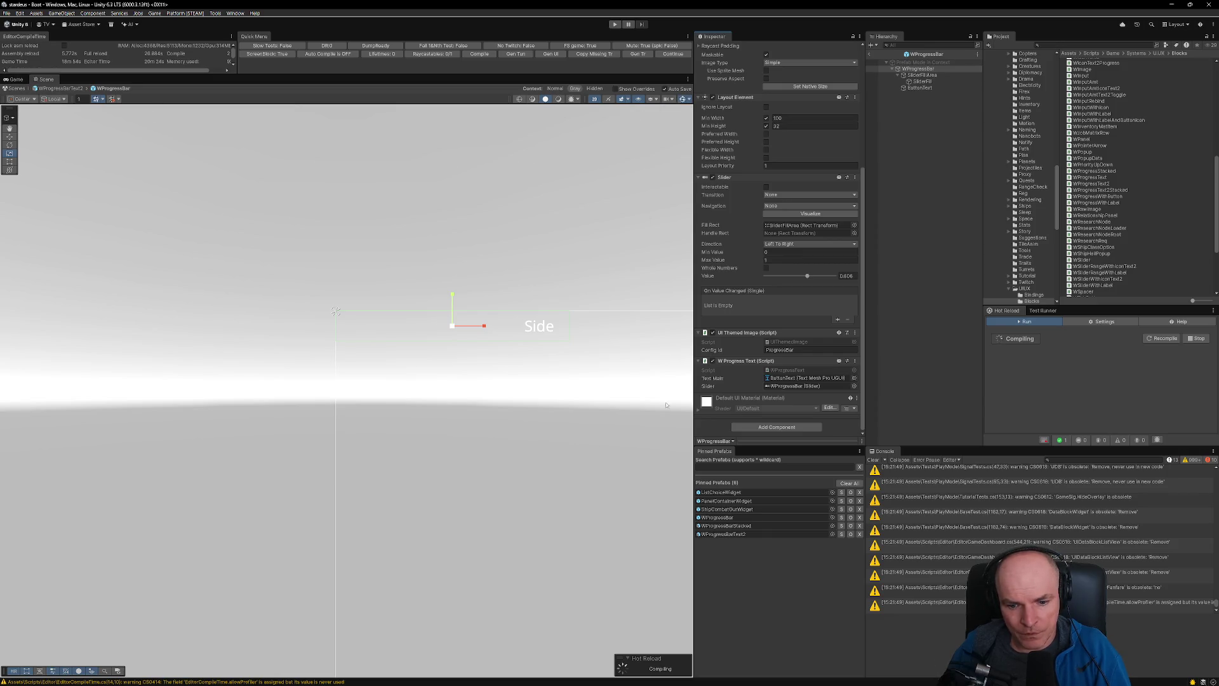
- Back on WProgressBarText2, add W Progress Text 2 by searching 'wprogres'
{"action": "left_click", "coordinate": [9, 129]}
{"action": "scroll", "coordinate": [539, 344], "scroll_direction": "down", "scroll_amount": 2}
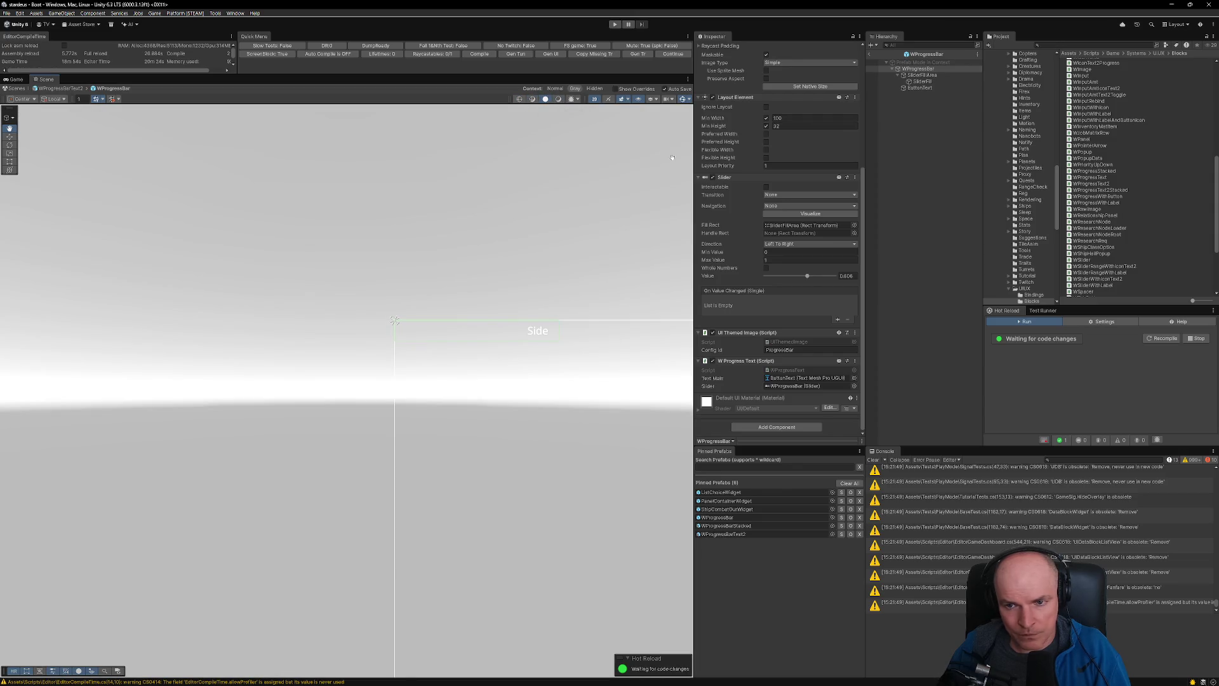
{"action": "left_click", "coordinate": [871, 56]}
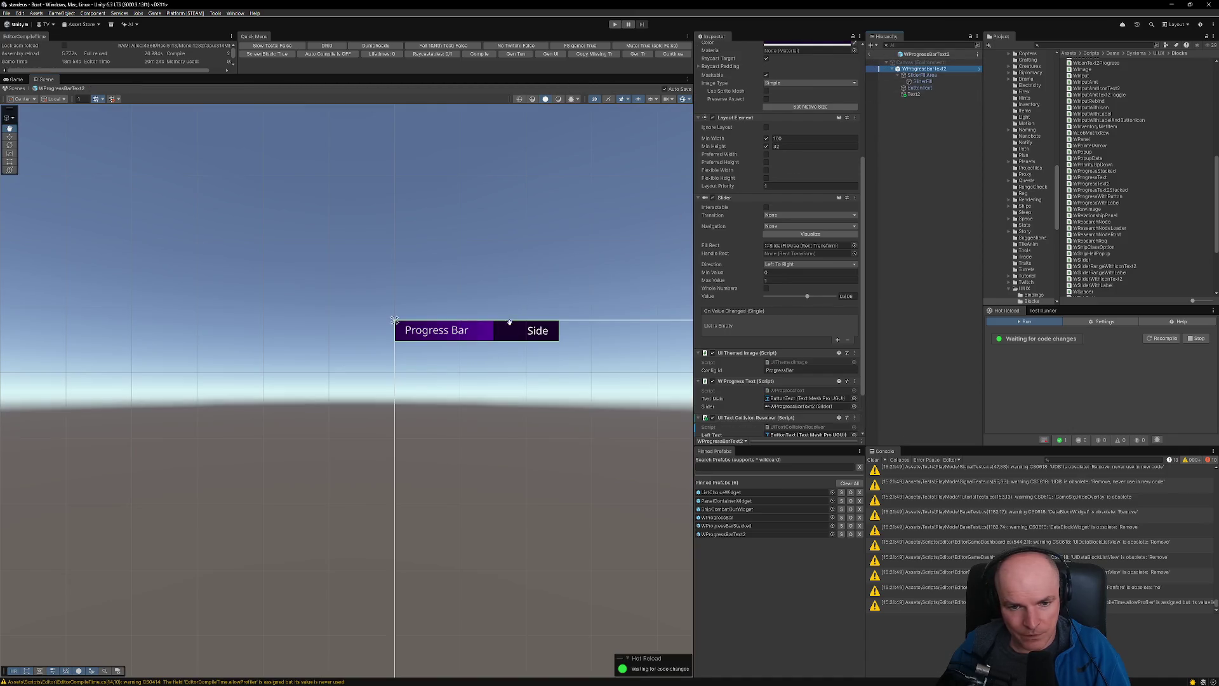
{"action": "scroll", "coordinate": [514, 351], "scroll_direction": "up", "scroll_amount": 3}
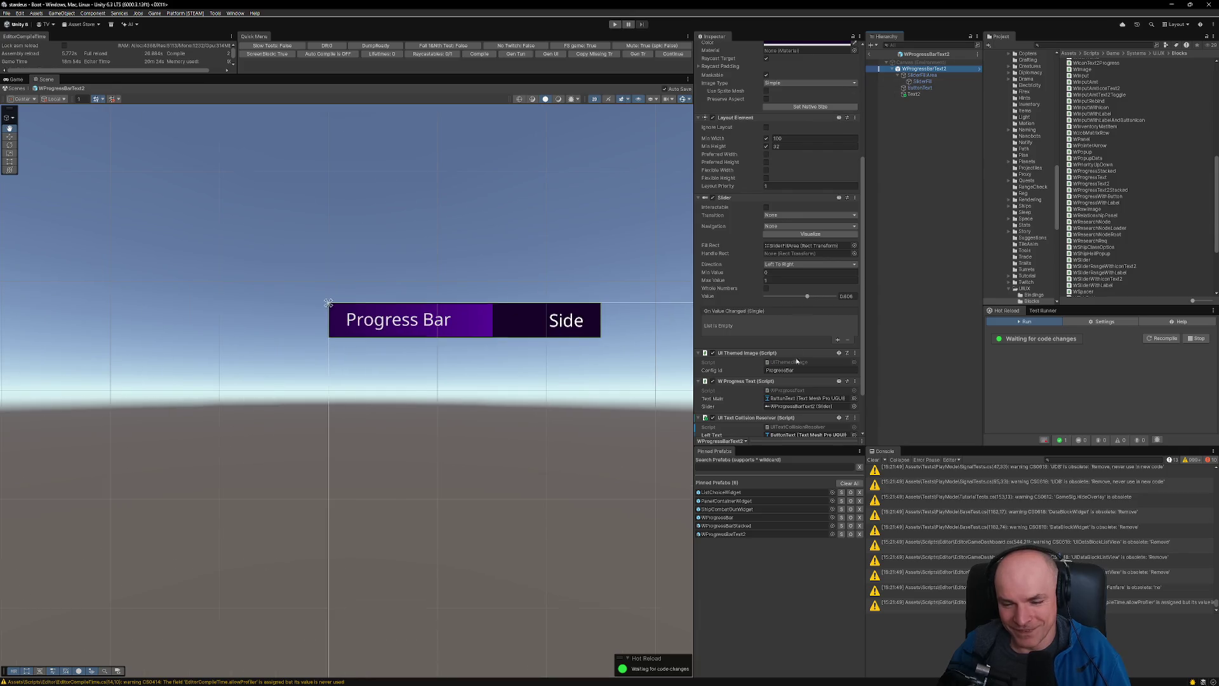
{"action": "scroll", "coordinate": [799, 375], "scroll_direction": "down", "scroll_amount": 2}
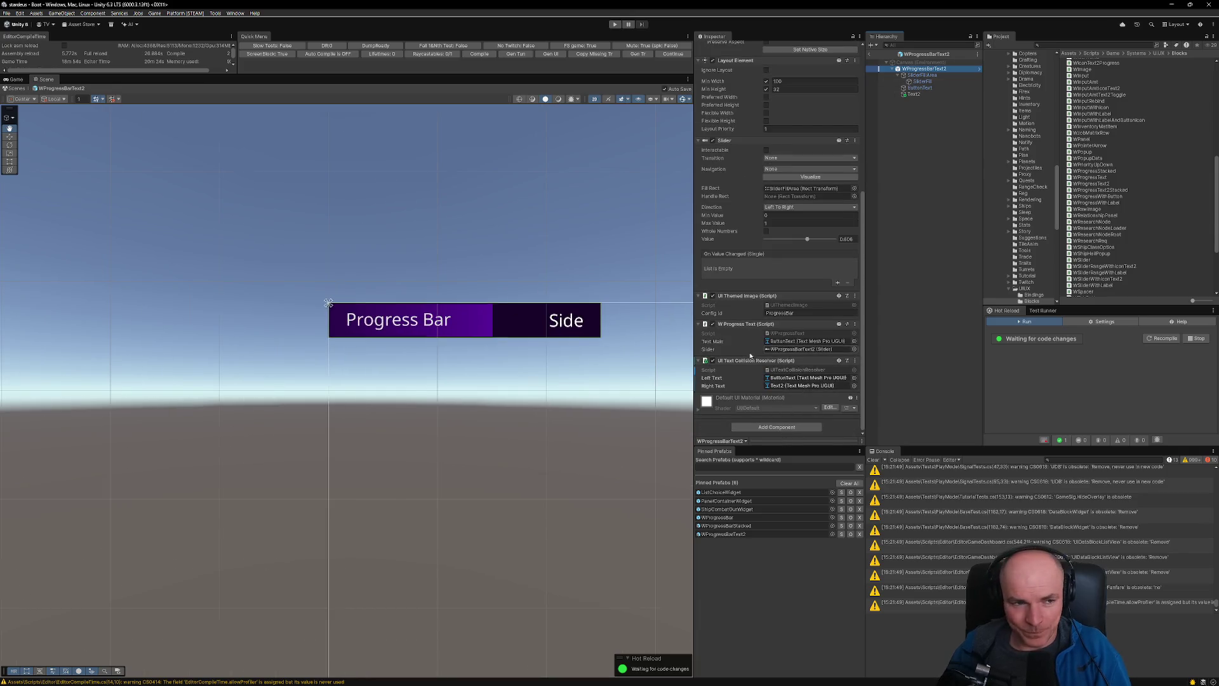
{"action": "left_click", "coordinate": [780, 426]}
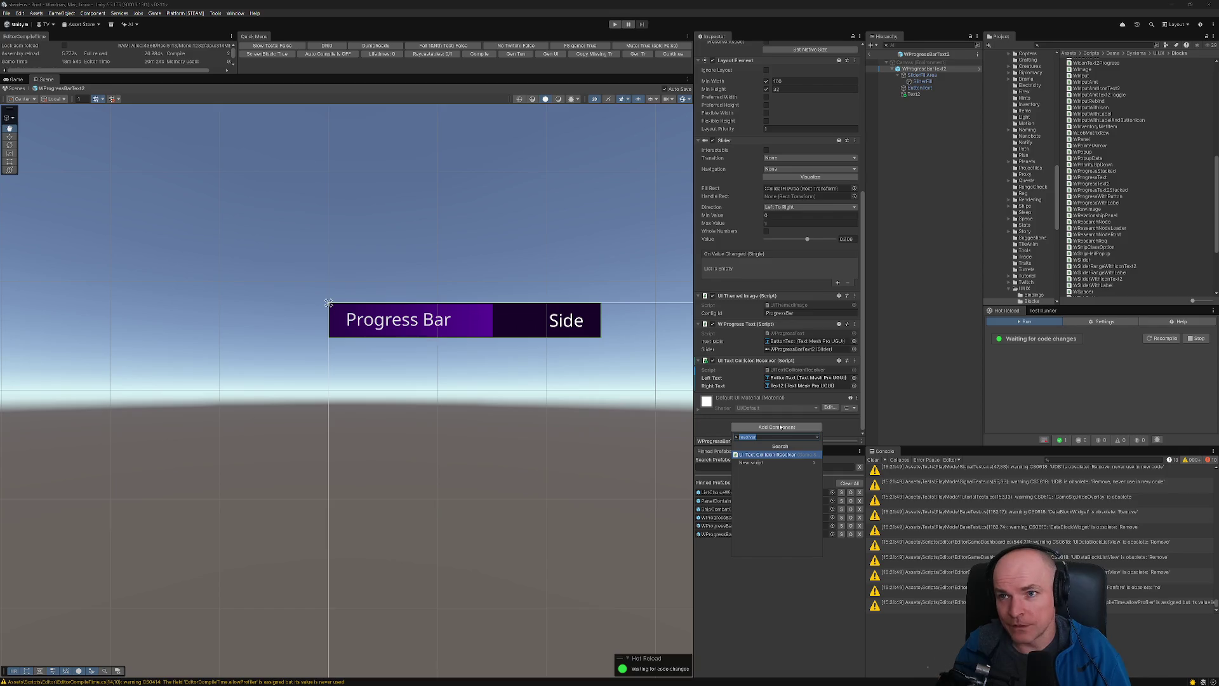
{"action": "type", "text": "tw"}
{"action": "key", "text": "BackSpace"}
{"action": "key", "text": "BackSpace"}
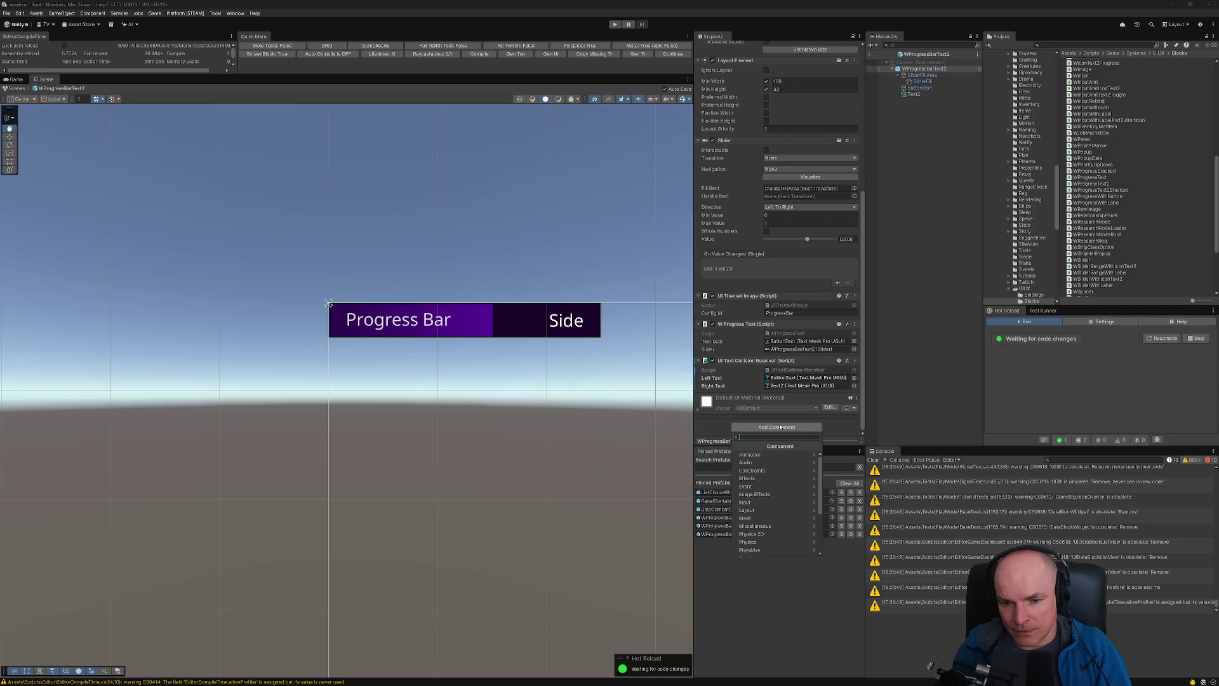
{"action": "type", "text": "wprogres"}
{"action": "key", "text": "Down"}
{"action": "key", "text": "Down"}
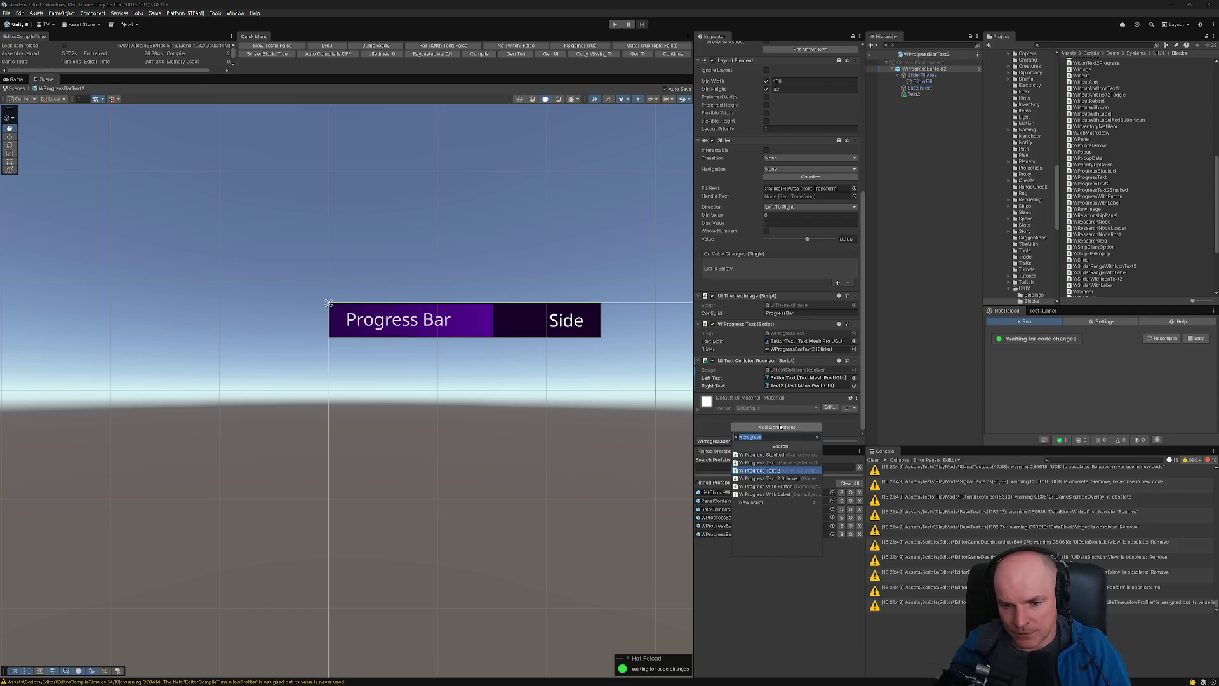
{"action": "key", "text": "Return"}
{"action": "key", "text": "Return"}
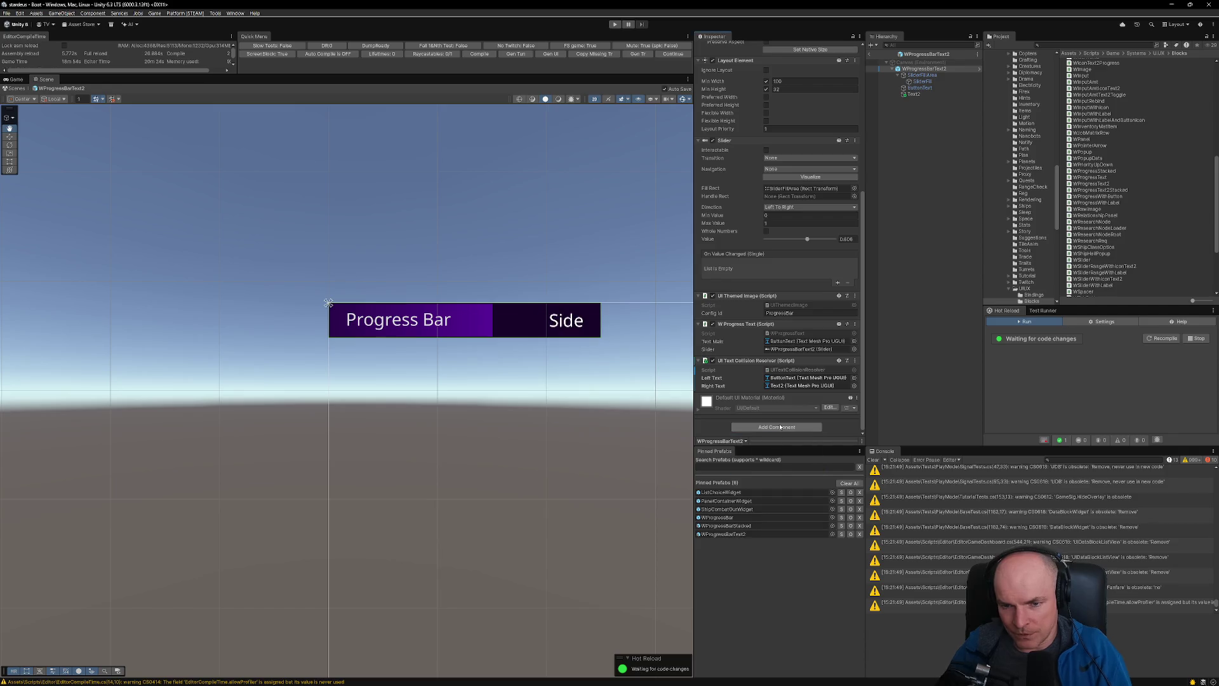
- Remove the old W Progress Text component and add W Progress Text 2 in its place
{"action": "left_click", "coordinate": [854, 324]}
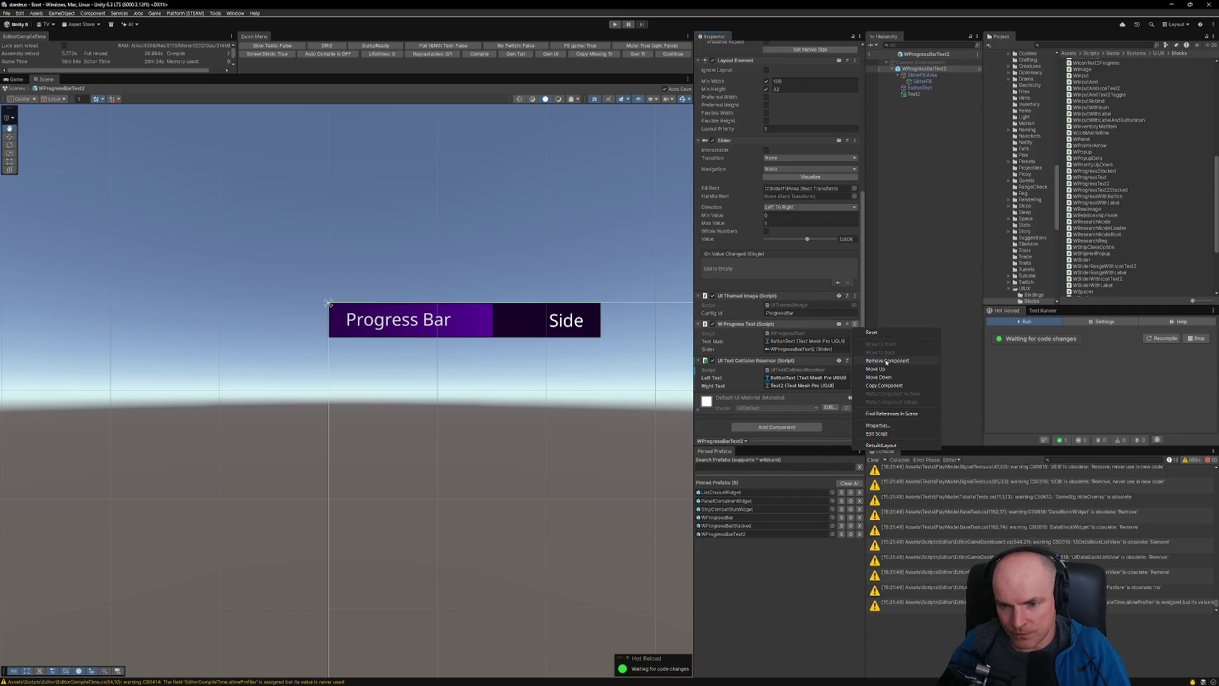
{"action": "left_click", "coordinate": [883, 360]}
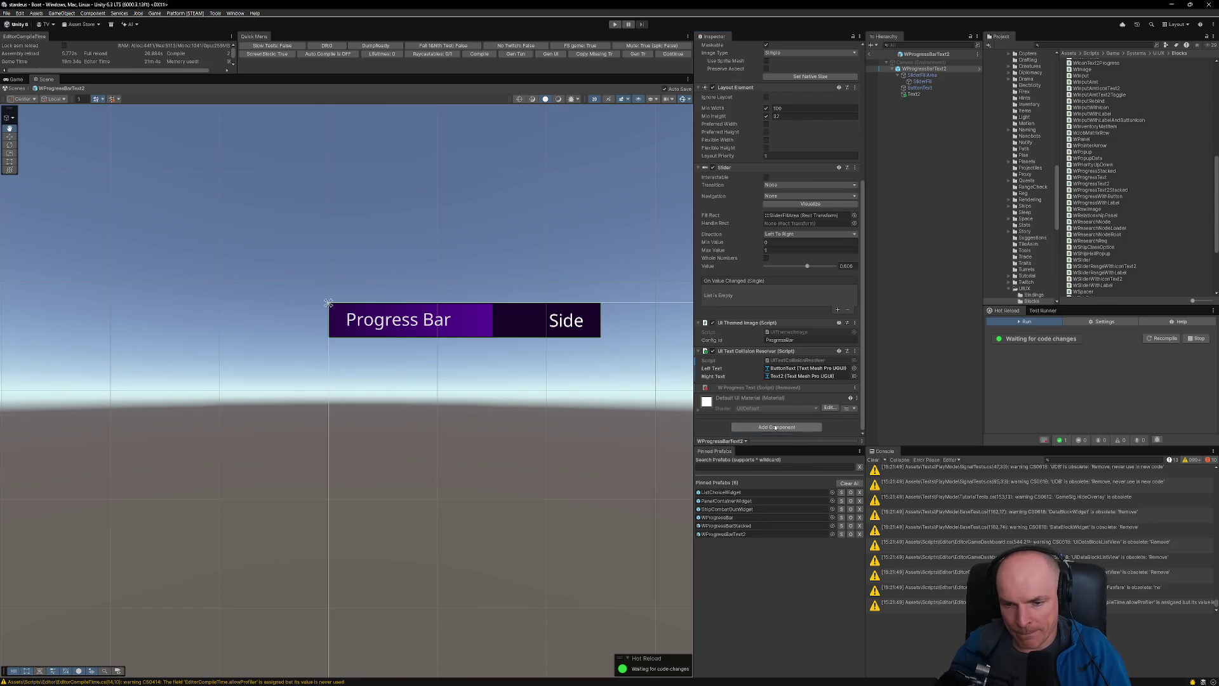
{"action": "left_click", "coordinate": [775, 428]}
{"action": "left_click", "coordinate": [792, 405]}
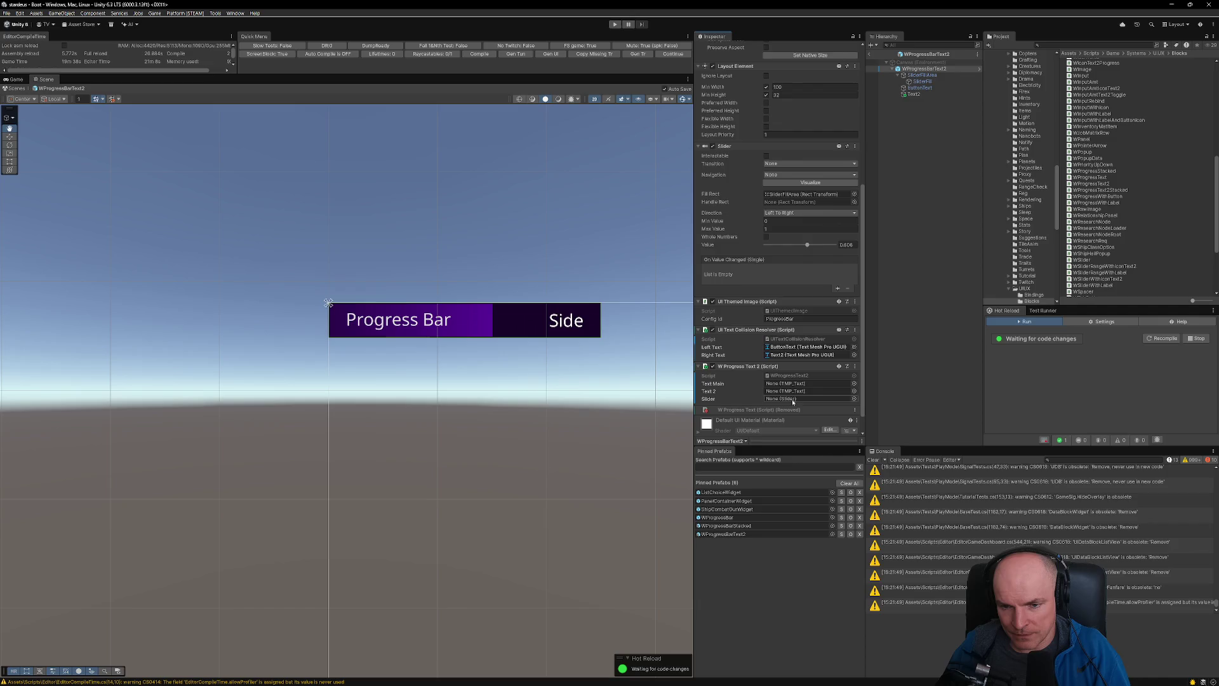
{"action": "key", "text": "alt+Tab"}
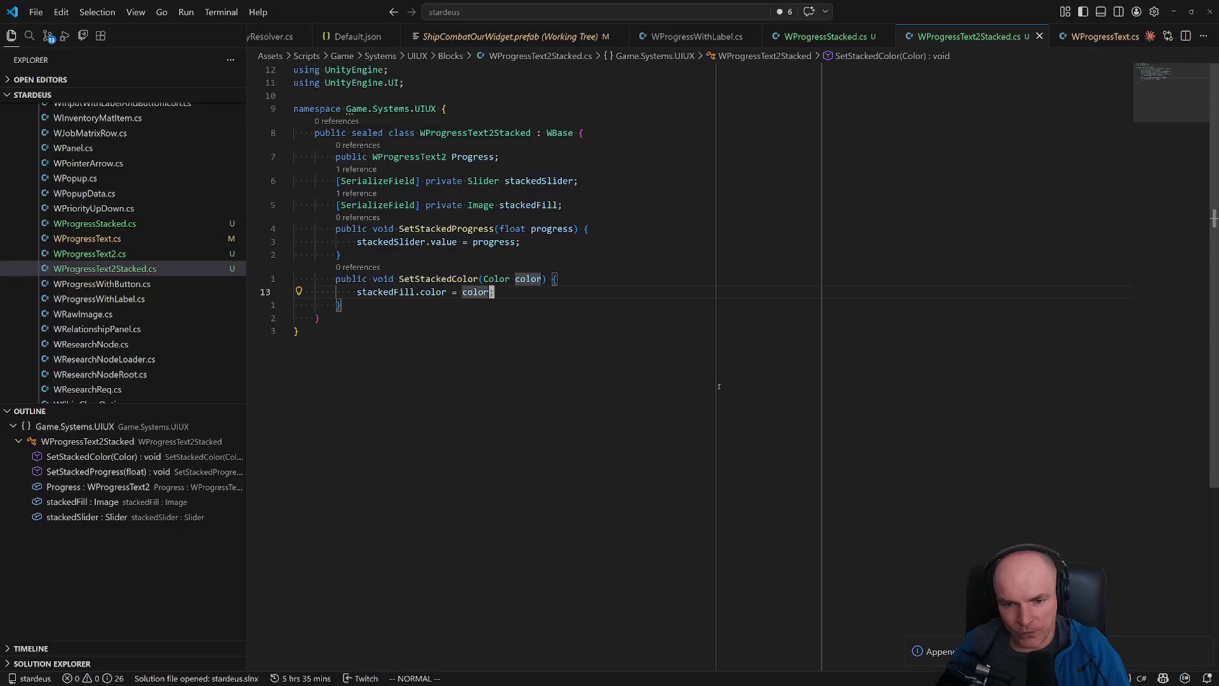
- Open WProgressText2.cs and jump to its WText2 base class definition
{"action": "left_click", "coordinate": [120, 254]}
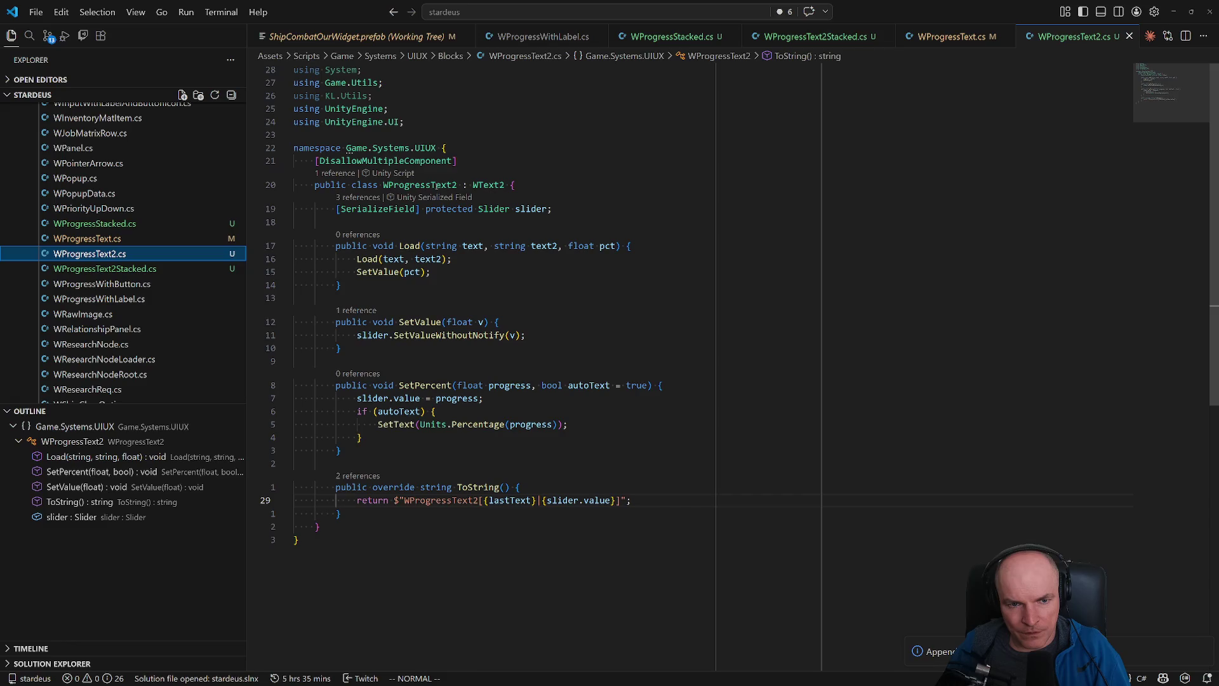
{"action": "left_click", "coordinate": [487, 185], "text": "ctrl"}
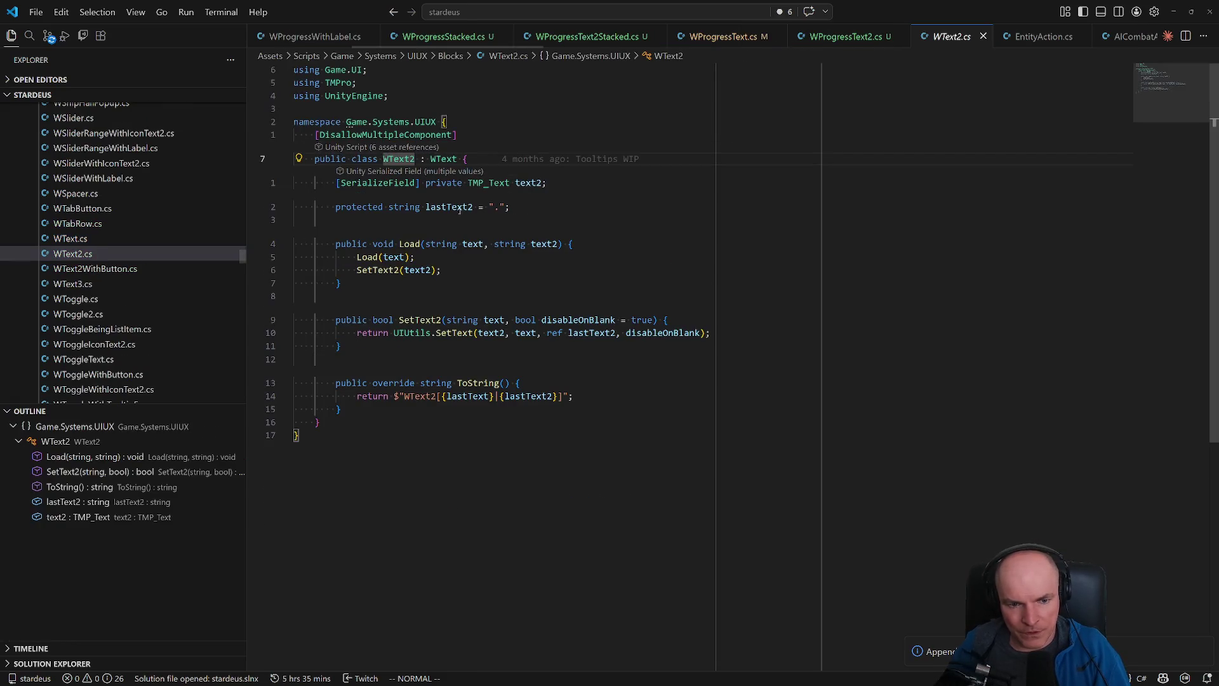
{"action": "mouse_move", "coordinate": [454, 333]}
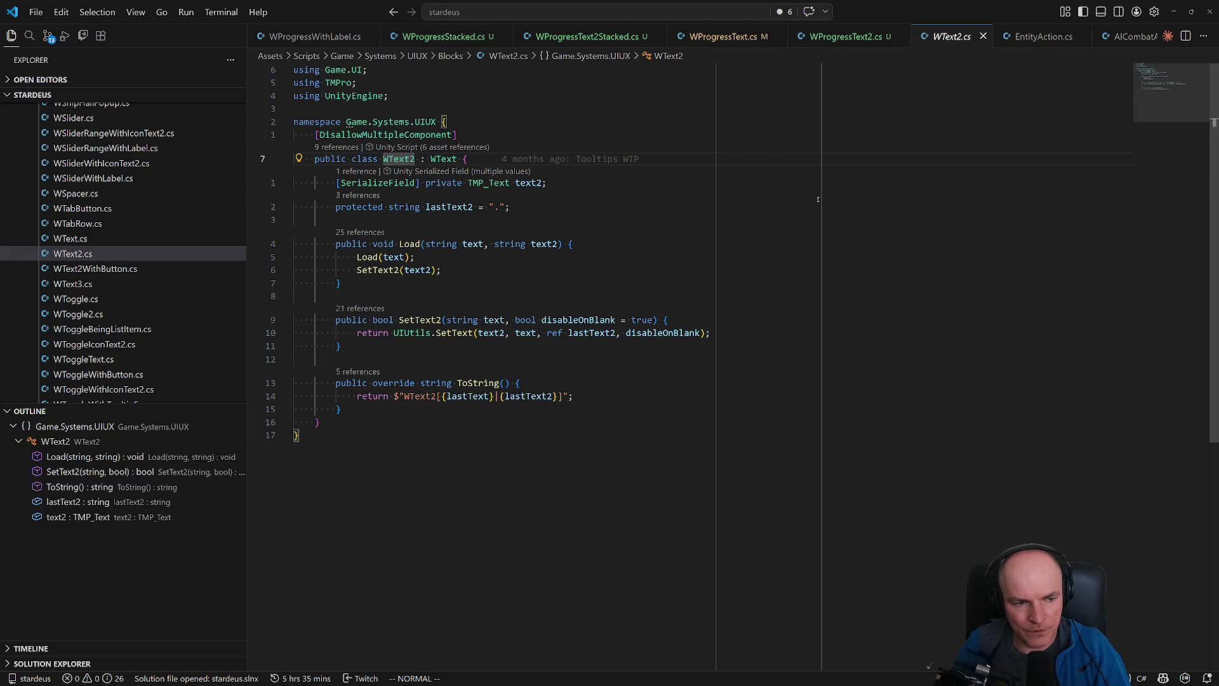
- From WToggleWithIconText2.cs, go to WIconText2 and inspect its UITextCollisionResolver resolver field
{"action": "left_click", "coordinate": [151, 391]}
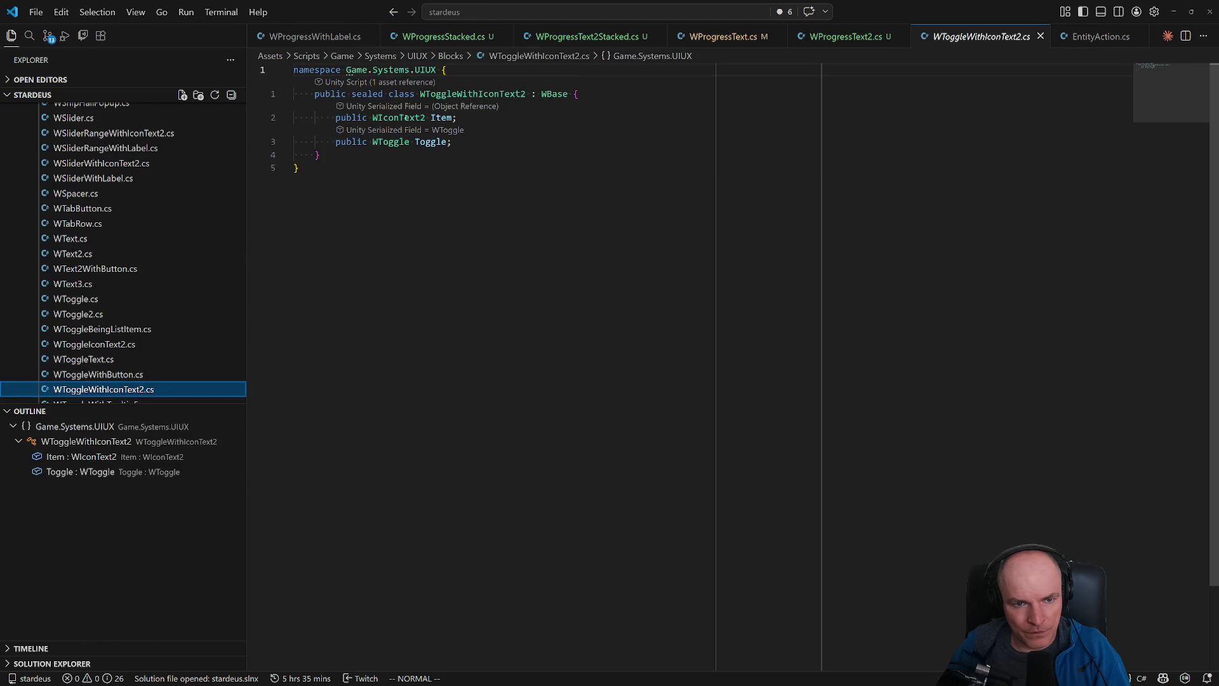
{"action": "left_click", "coordinate": [400, 117], "text": "ctrl"}
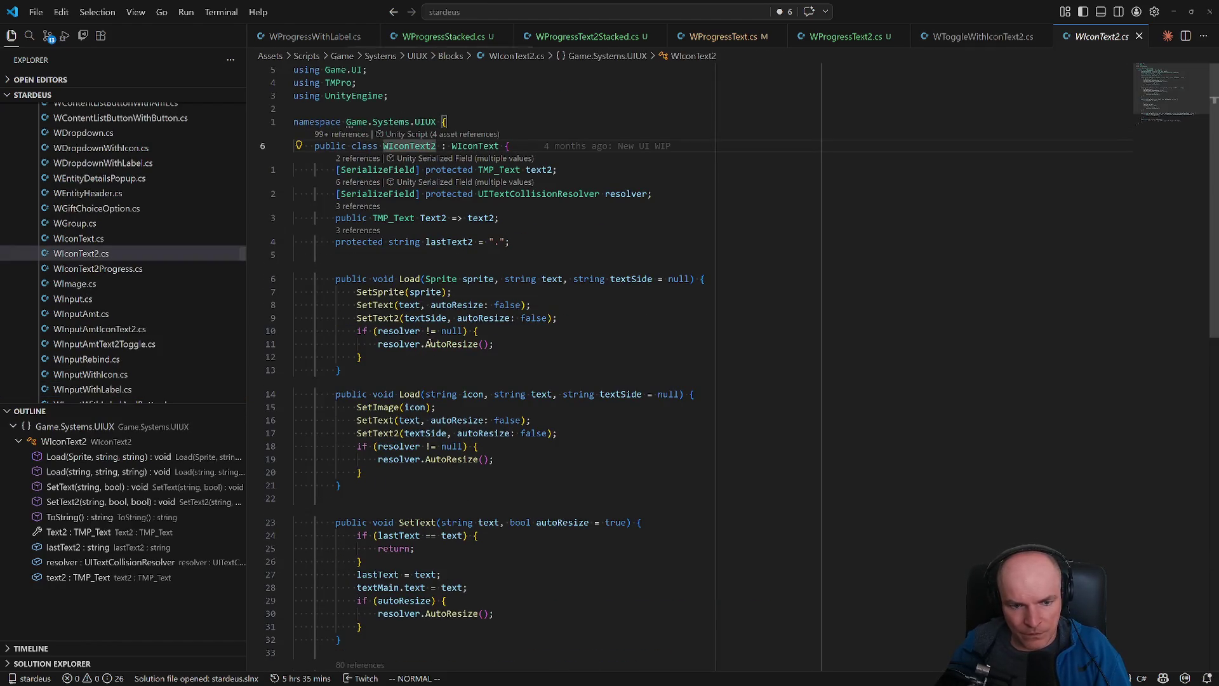
{"action": "left_click", "coordinate": [400, 330]}
{"action": "left_click", "coordinate": [592, 194]}
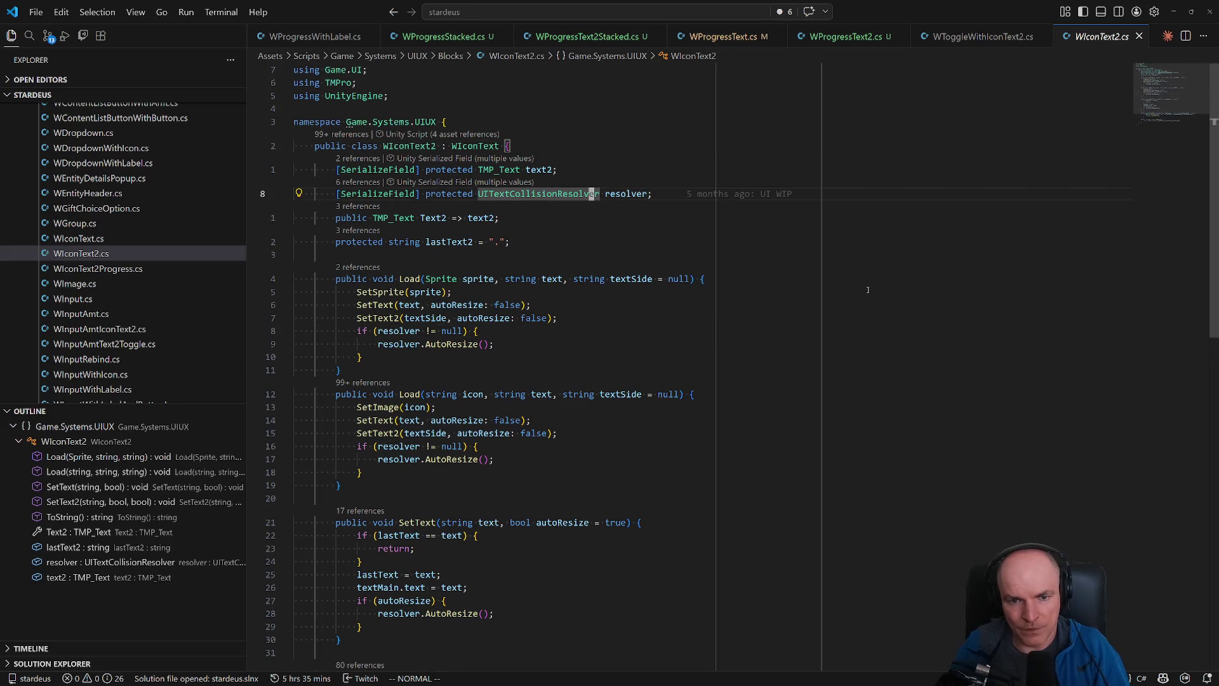
{"action": "key", "text": "ctrl+p"}
{"action": "key", "text": "Down"}
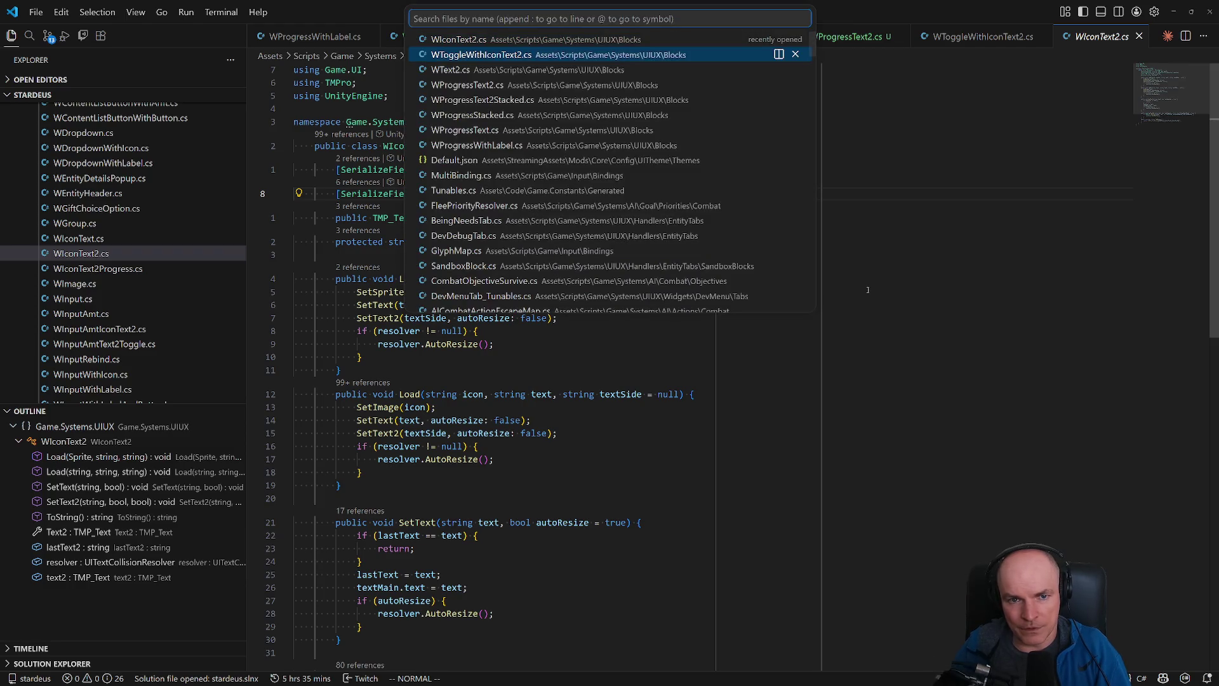
- Open WProgressText2.cs and paste the serialized resolver field below slider
{"action": "key", "text": "Down"}
{"action": "key", "text": "Down"}
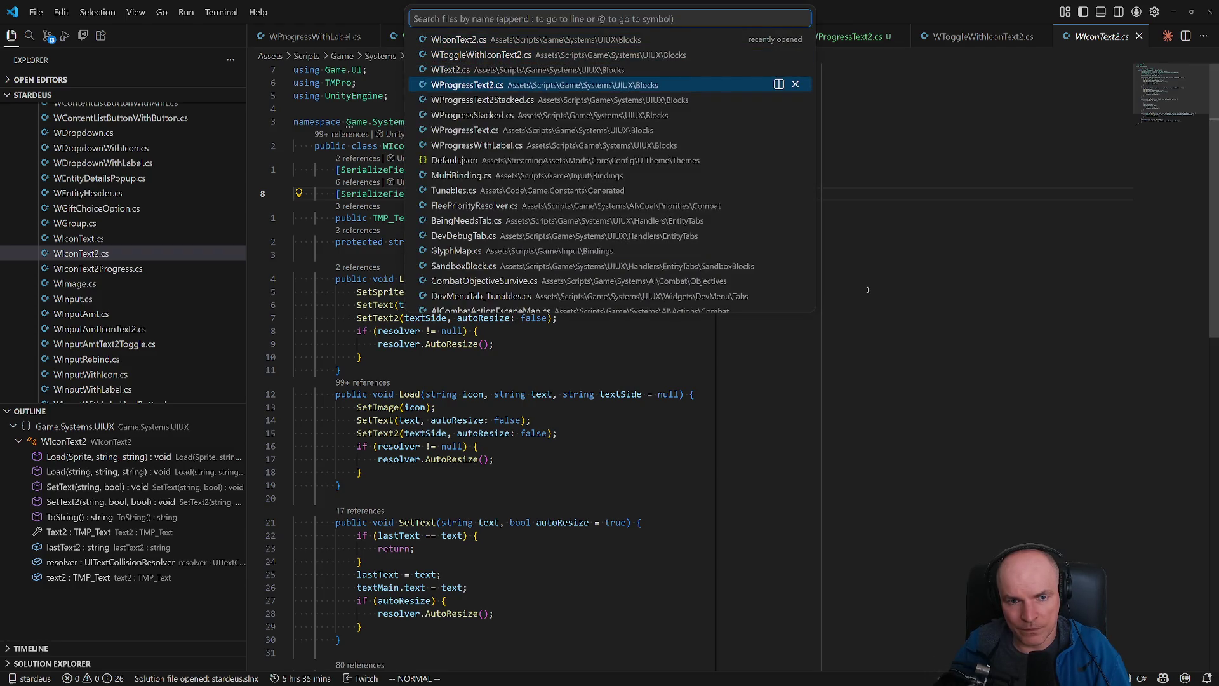
{"action": "key", "text": "Return"}
{"action": "key", "text": "p"}
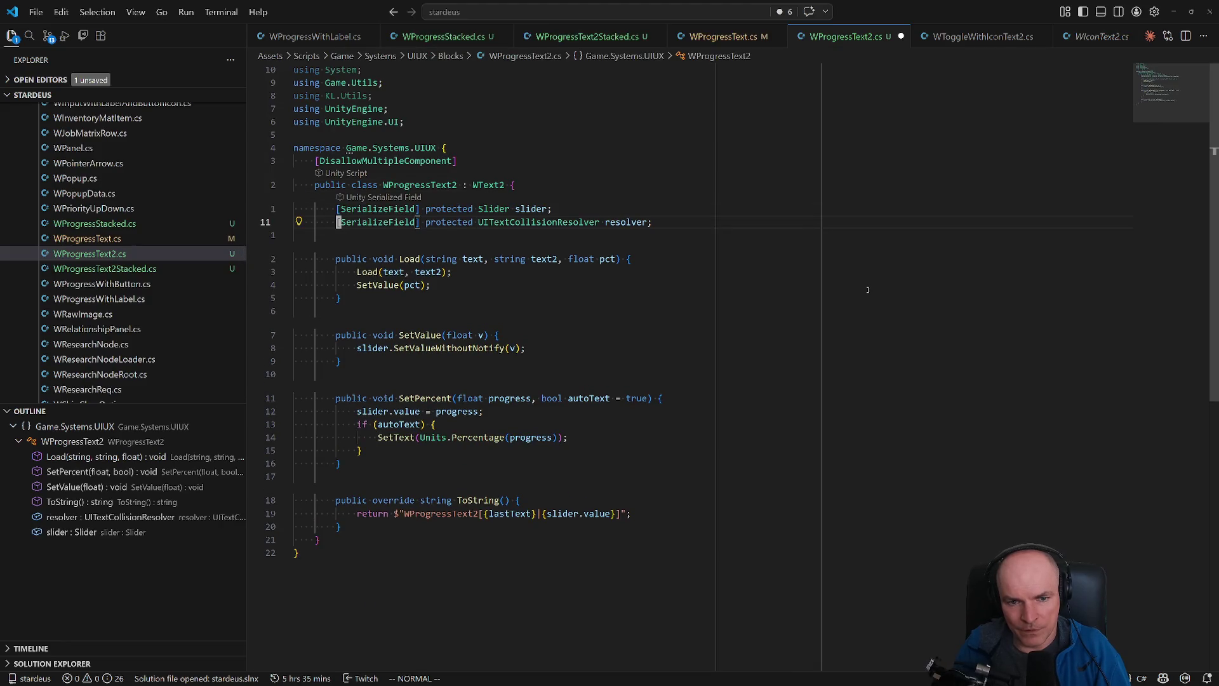
- Copy WIconText2's three-line resolver null-check block
{"action": "key", "text": "ctrl+o"}
{"action": "key", "text": "ctrl+o"}
{"action": "key", "text": "ctrl+o"}
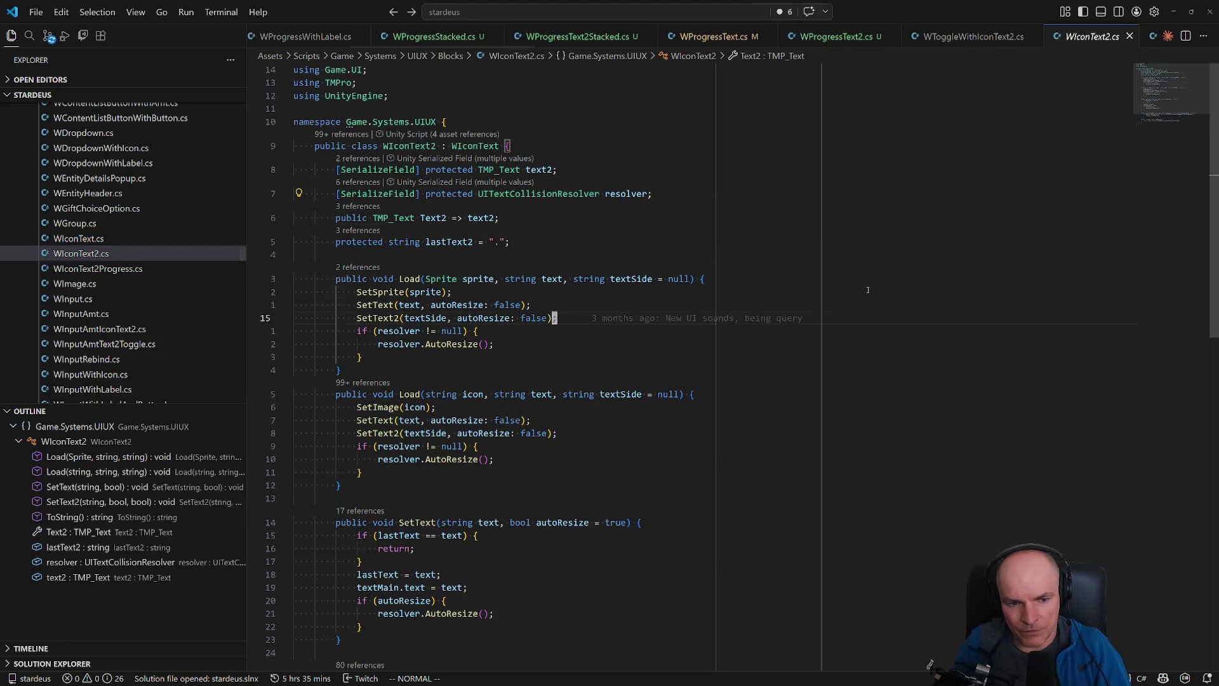
{"action": "key", "text": "shift+v"}
{"action": "key", "text": "j"}
{"action": "key", "text": "j"}
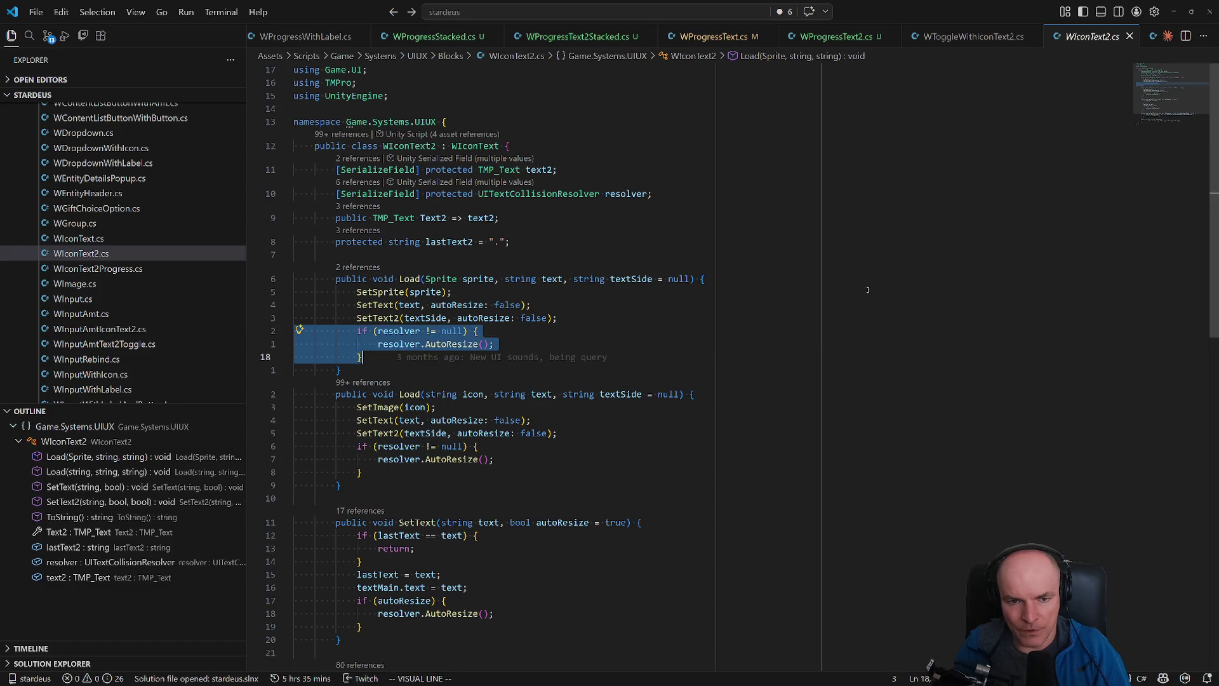
{"action": "key", "text": "y"}
{"action": "key", "text": "ctrl+o"}
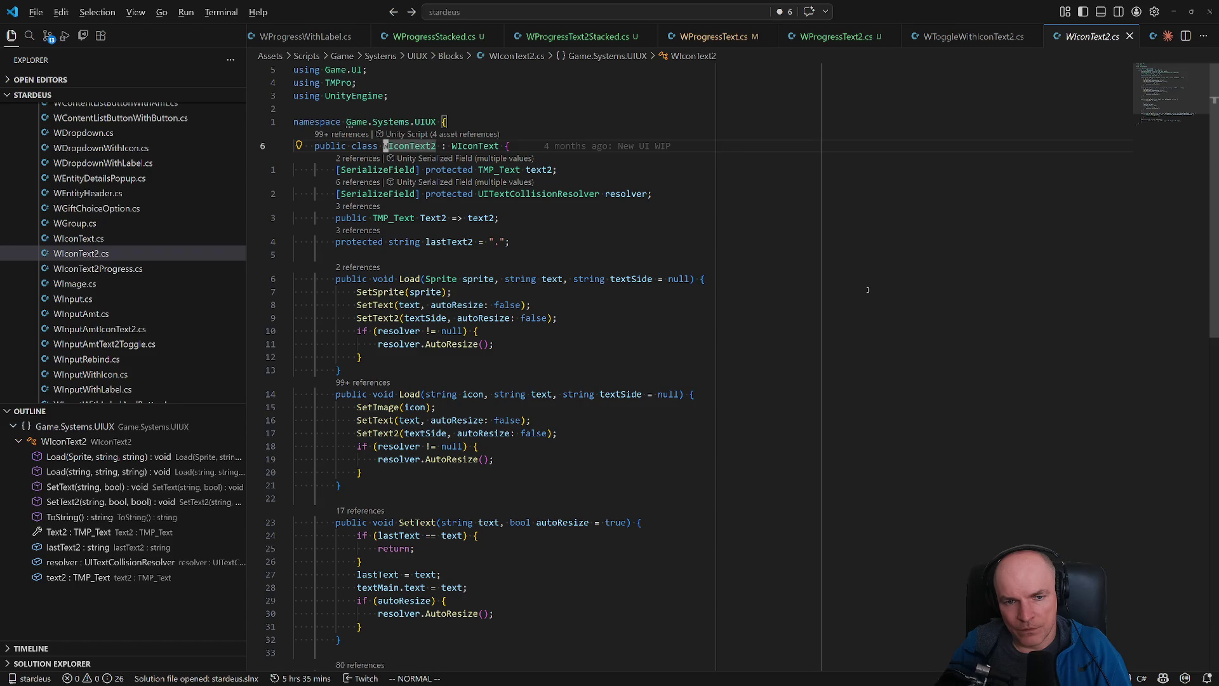
{"action": "key", "text": "ctrl+o"}
- Open WText2.cs from the recent files list
{"action": "key", "text": "ctrl+p"}
{"action": "key", "text": "Down"}
{"action": "key", "text": "Down"}
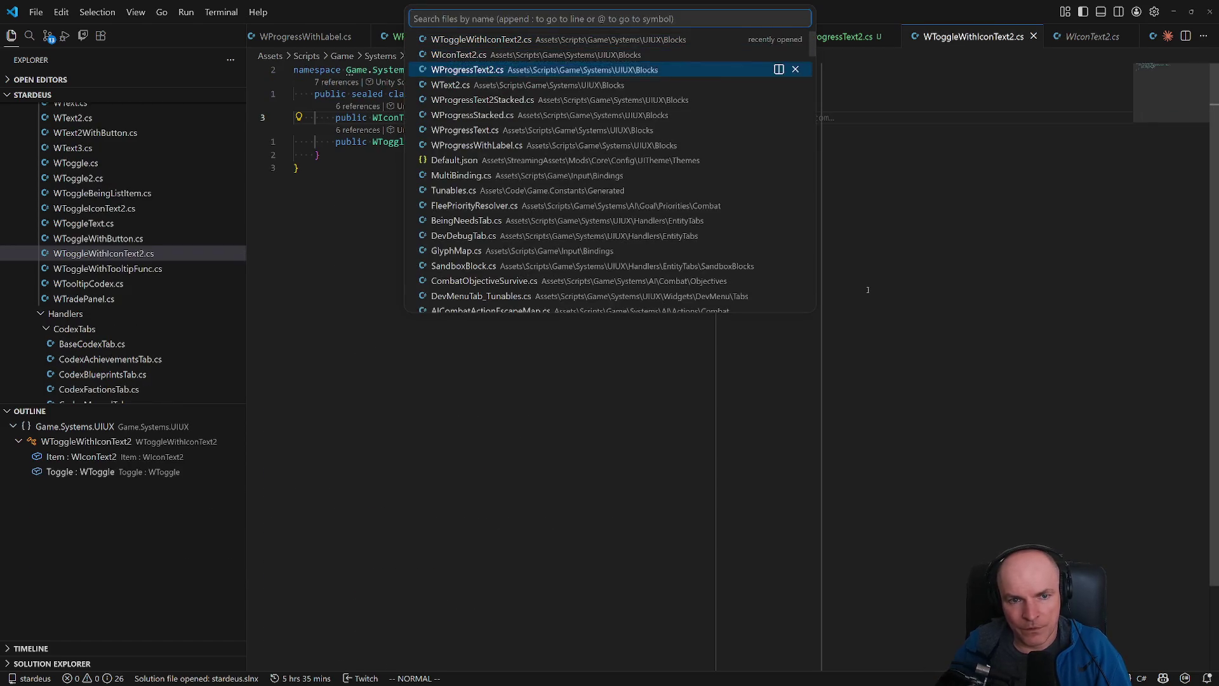
{"action": "key", "text": "Down"}
{"action": "key", "text": "Return"}
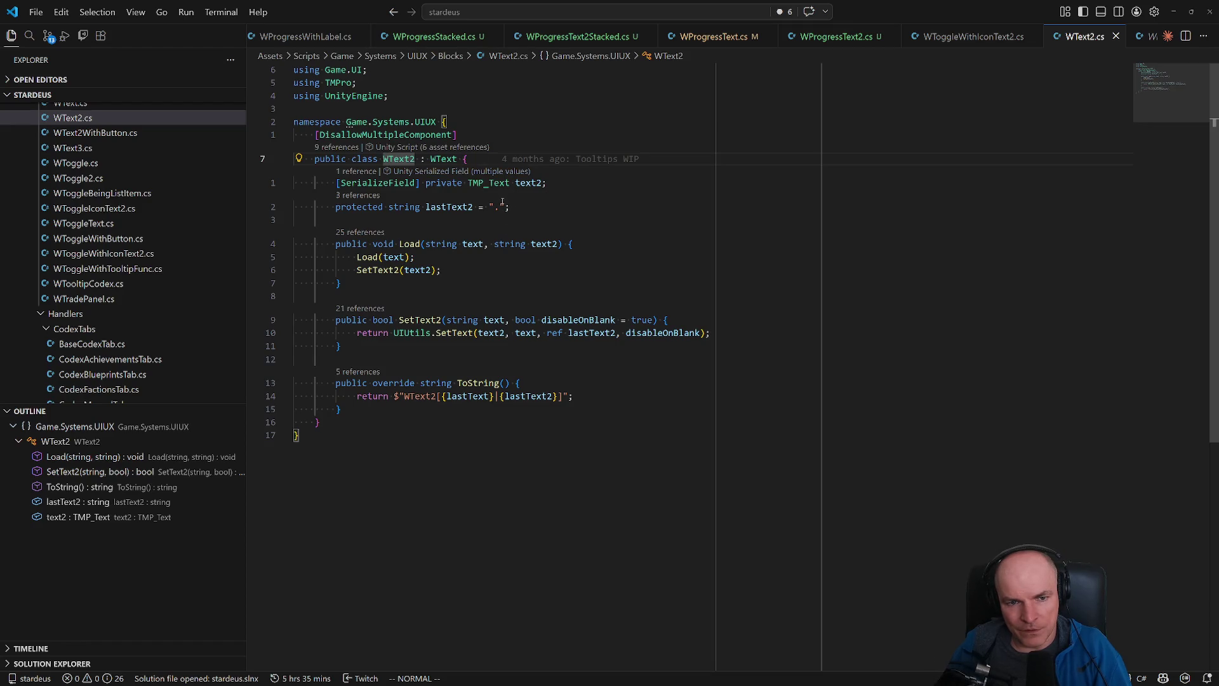
- Review references to WText2, including WSliderRangeWithLabel's Label field
{"action": "left_click", "coordinate": [329, 147]}
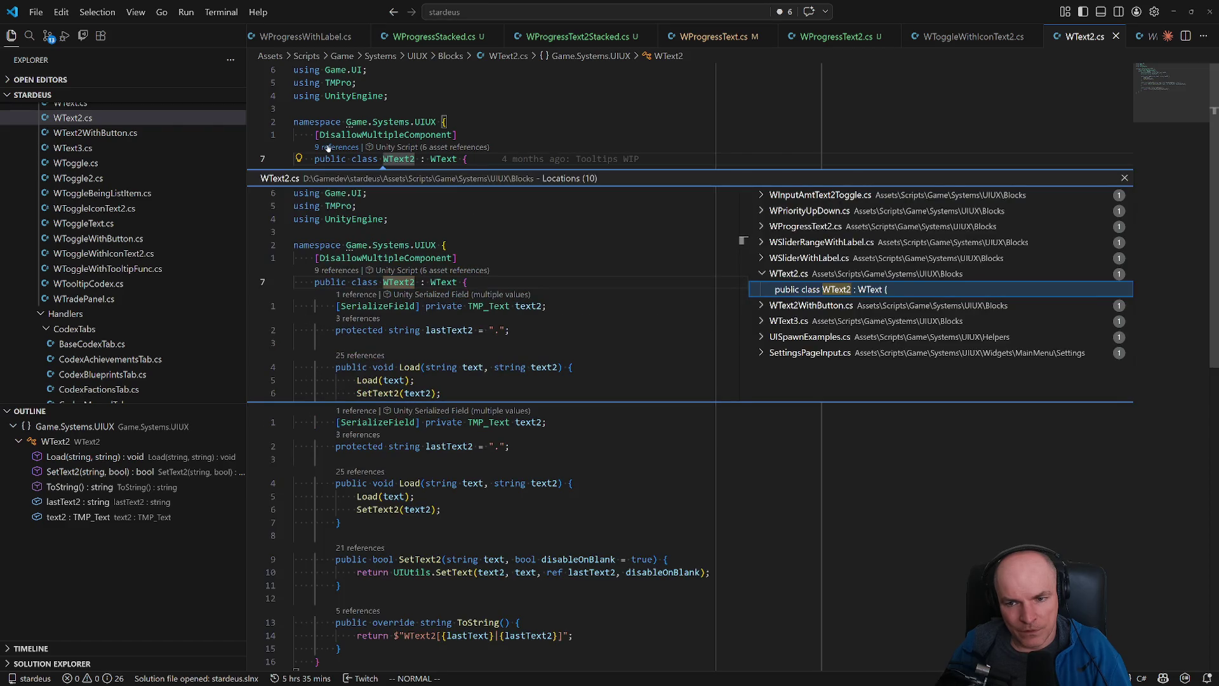
{"action": "key", "text": "Escape"}
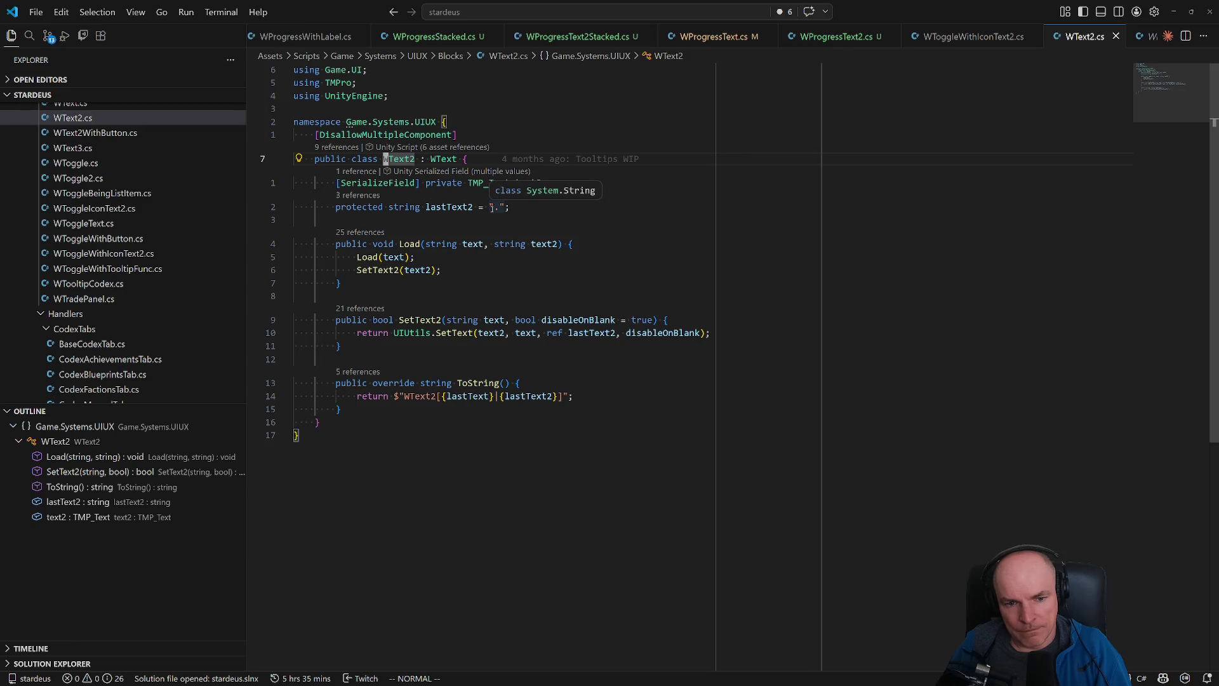
{"action": "left_click", "coordinate": [341, 148]}
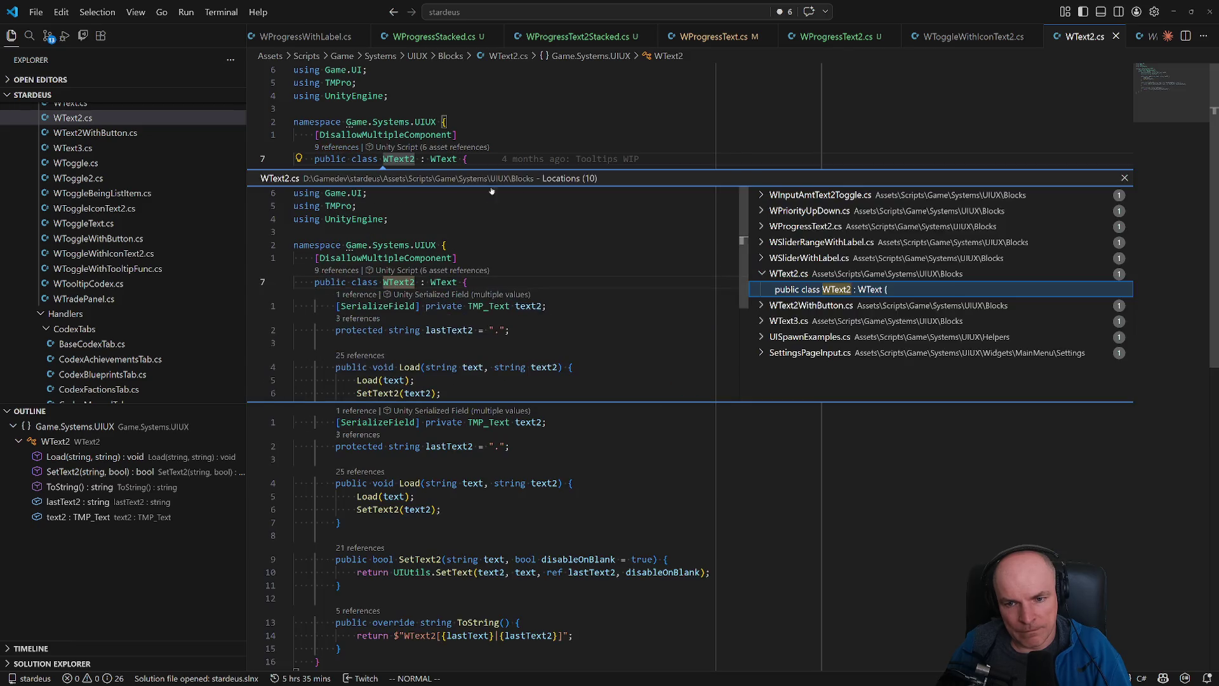
{"action": "left_click", "coordinate": [819, 243]}
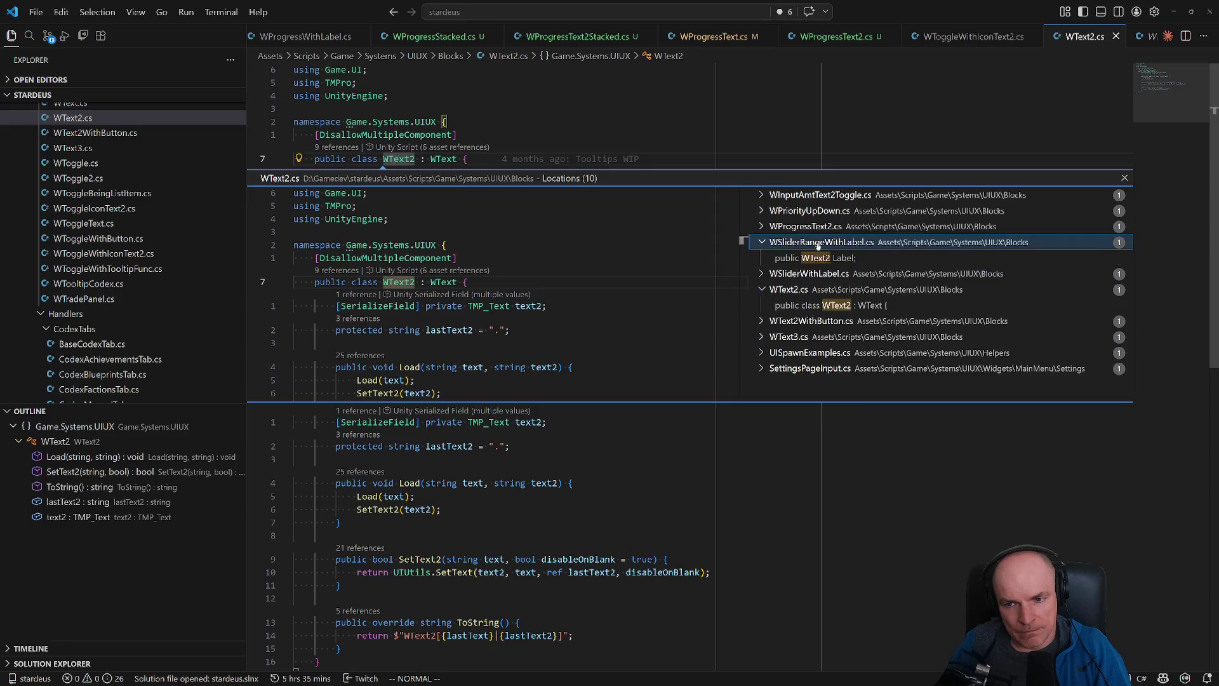
{"action": "left_click", "coordinate": [818, 259]}
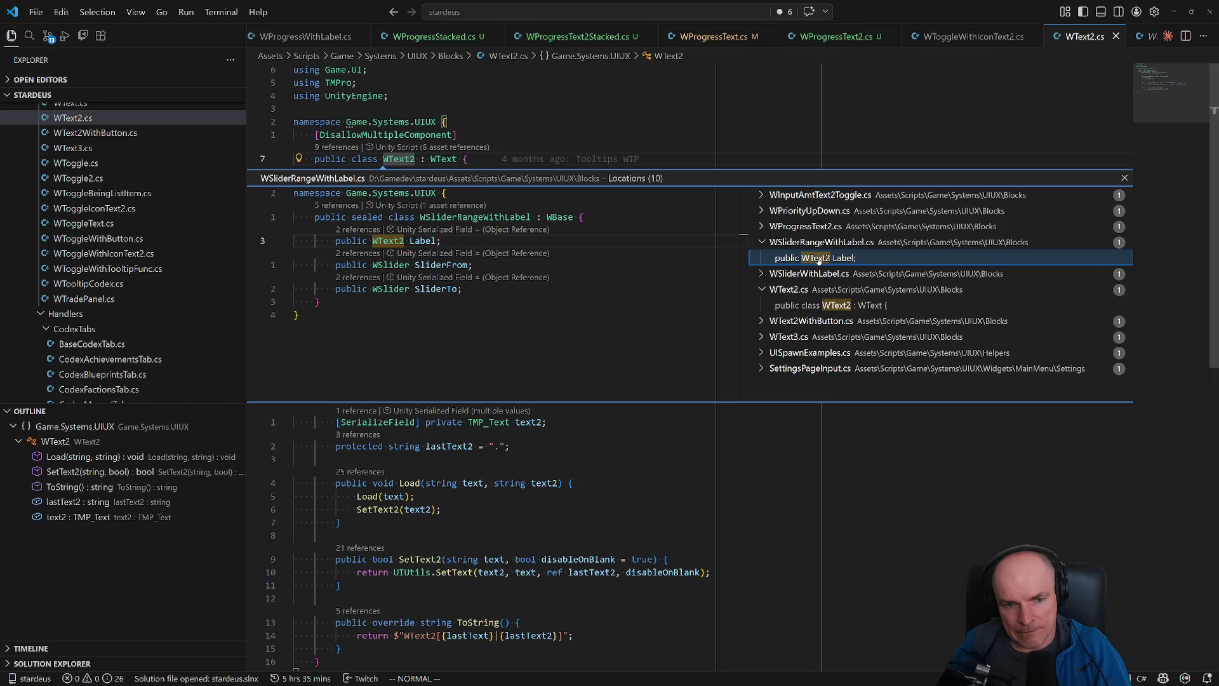
{"action": "left_click", "coordinate": [1125, 179]}
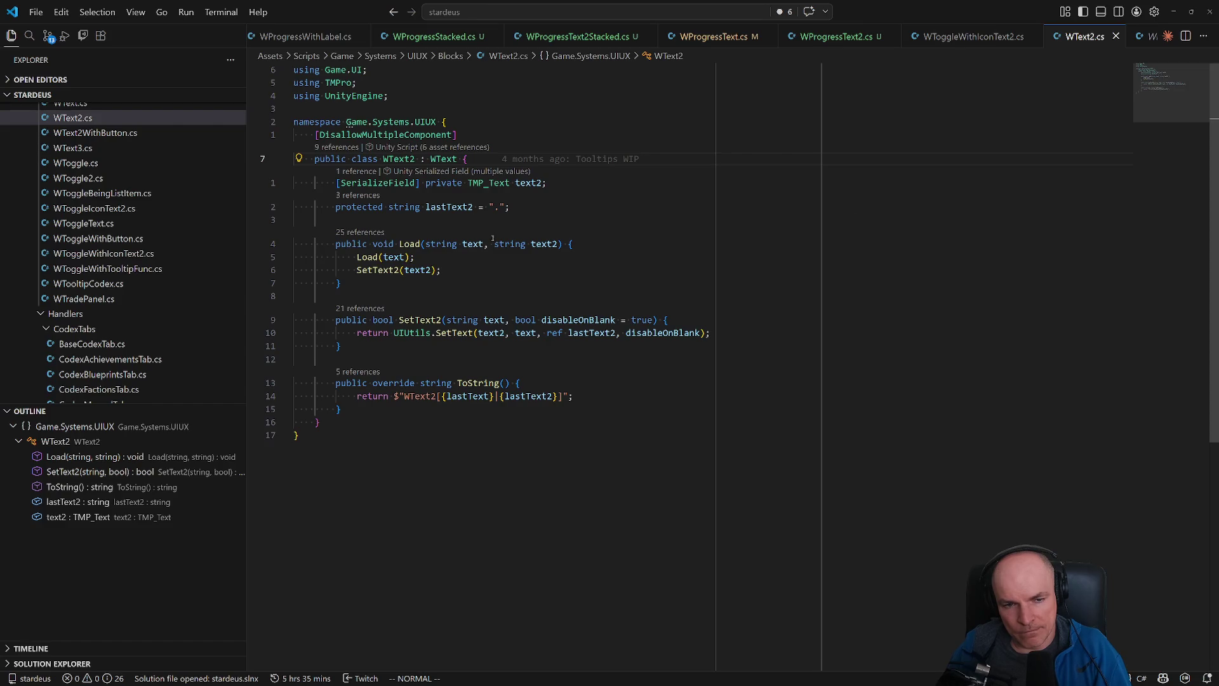
- Open WIconText2.cs via the quick file search
{"action": "key", "text": "ctrl+p"}
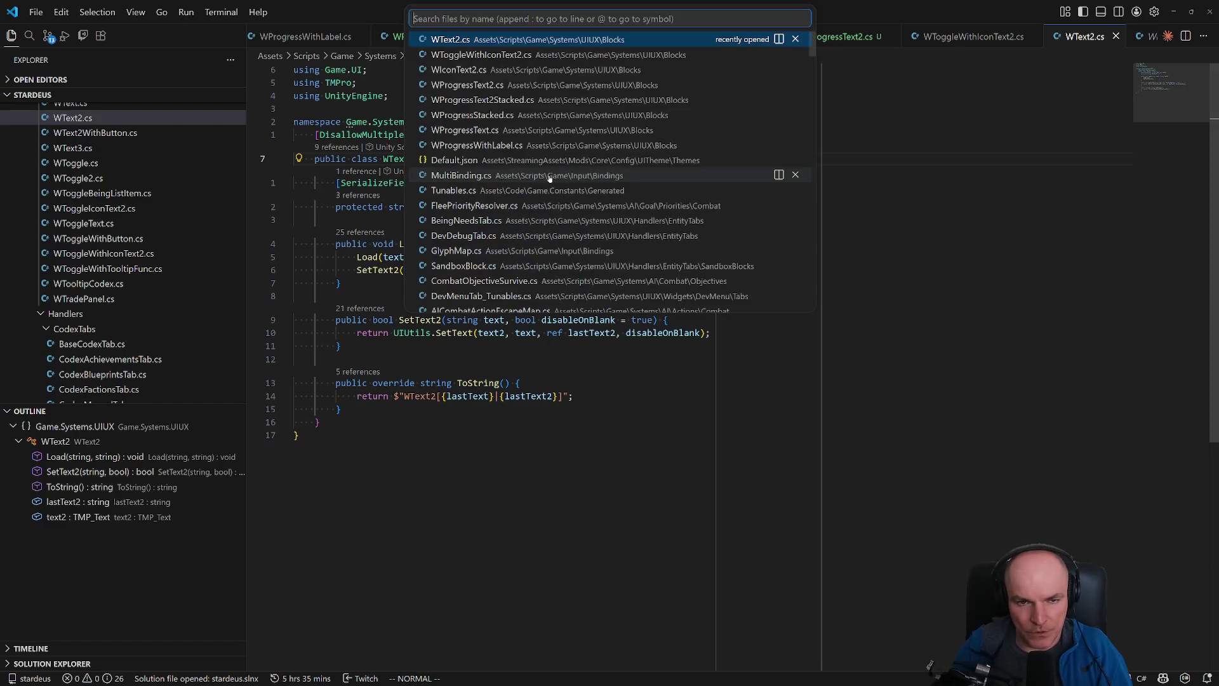
{"action": "key", "text": "Down"}
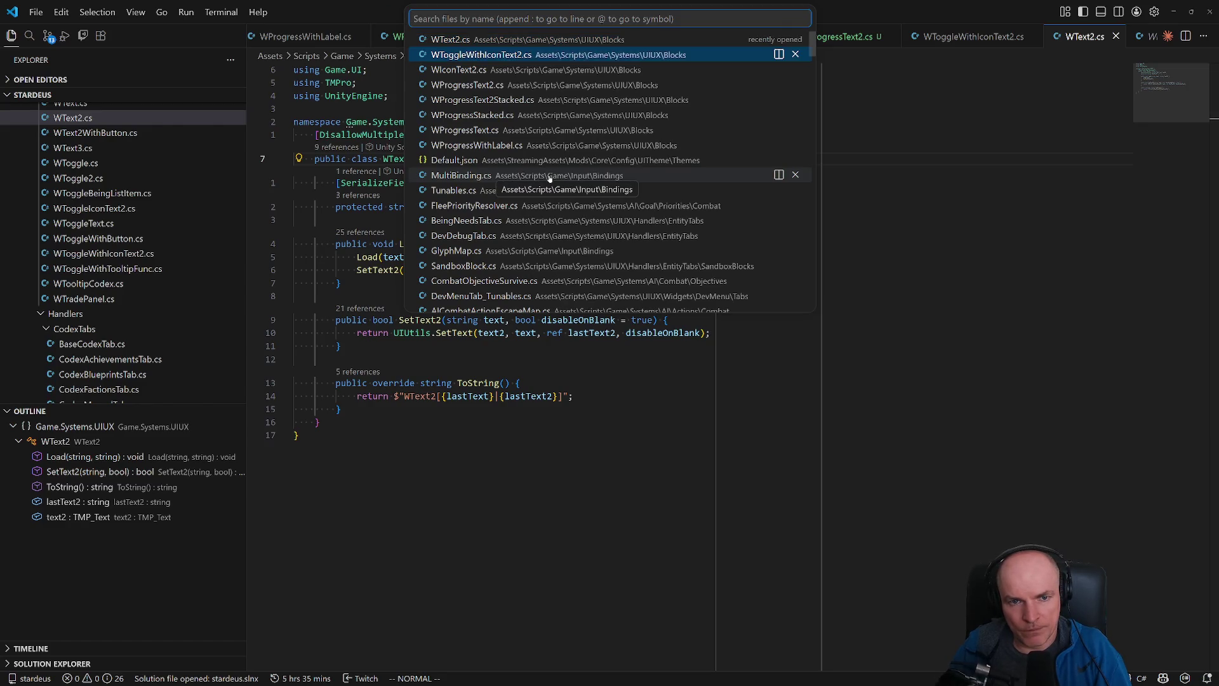
{"action": "key", "text": "Down"}
{"action": "key", "text": "Down"}
{"action": "key", "text": "Up"}
{"action": "key", "text": "Up"}
{"action": "key", "text": "Down"}
{"action": "key", "text": "Down"}
{"action": "key", "text": "Down"}
{"action": "key", "text": "Up"}
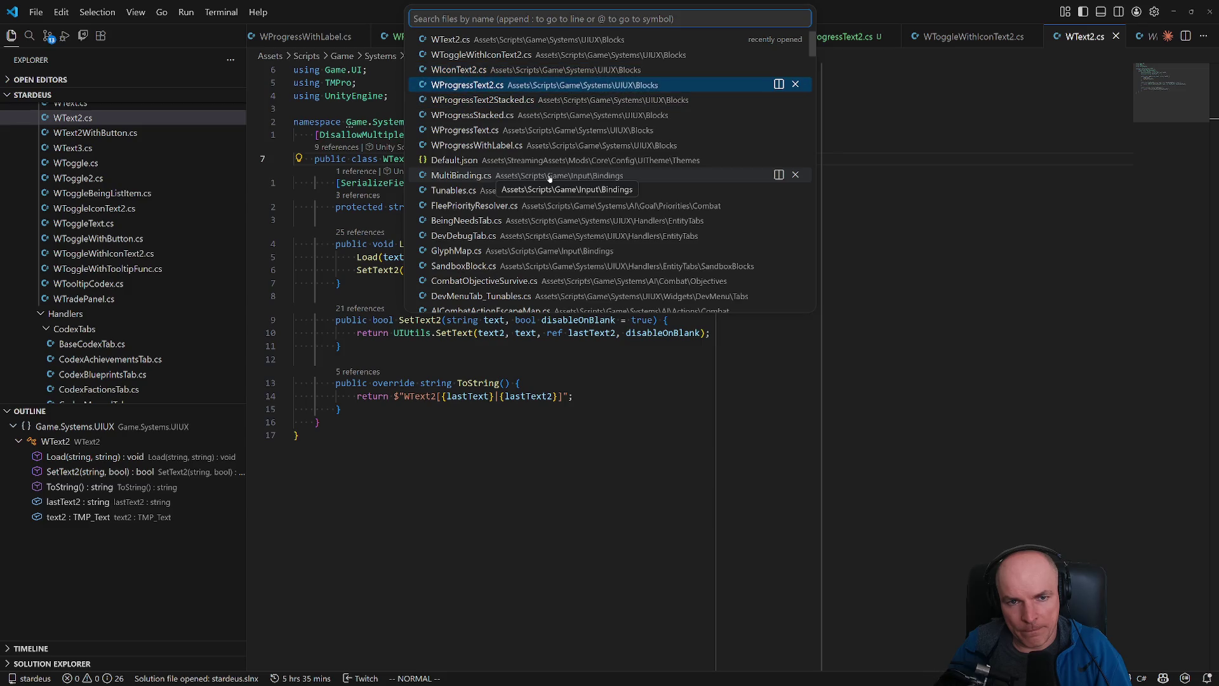
{"action": "key", "text": "Down"}
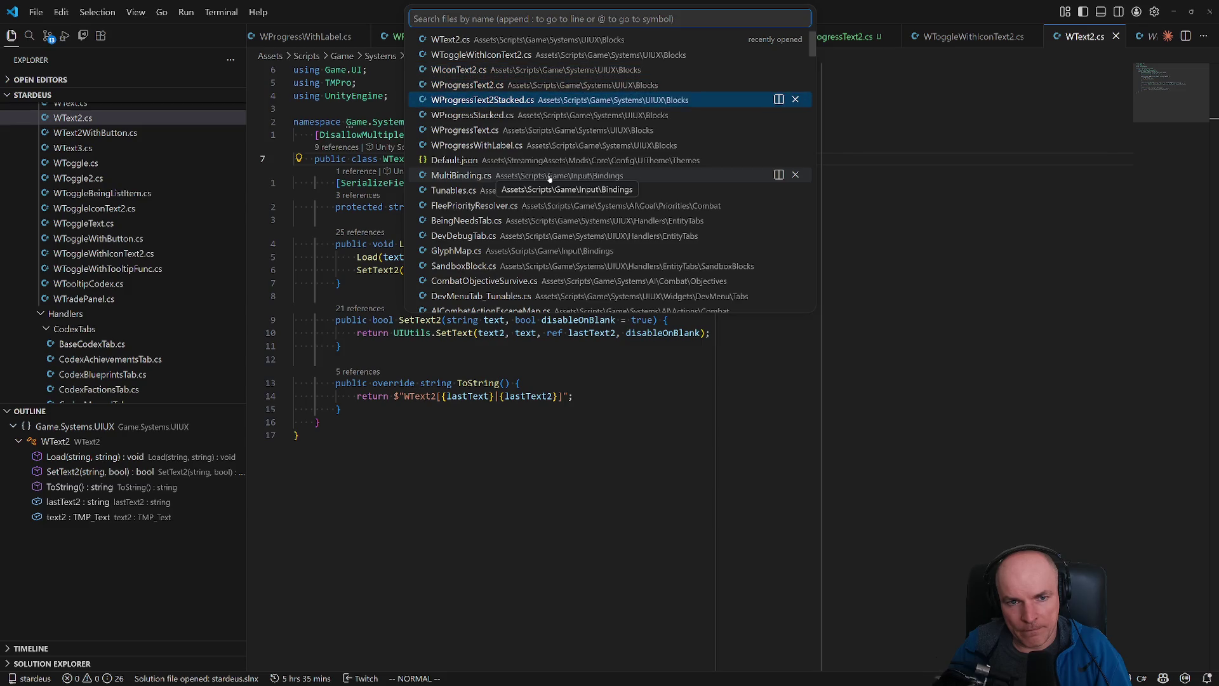
{"action": "key", "text": "Up"}
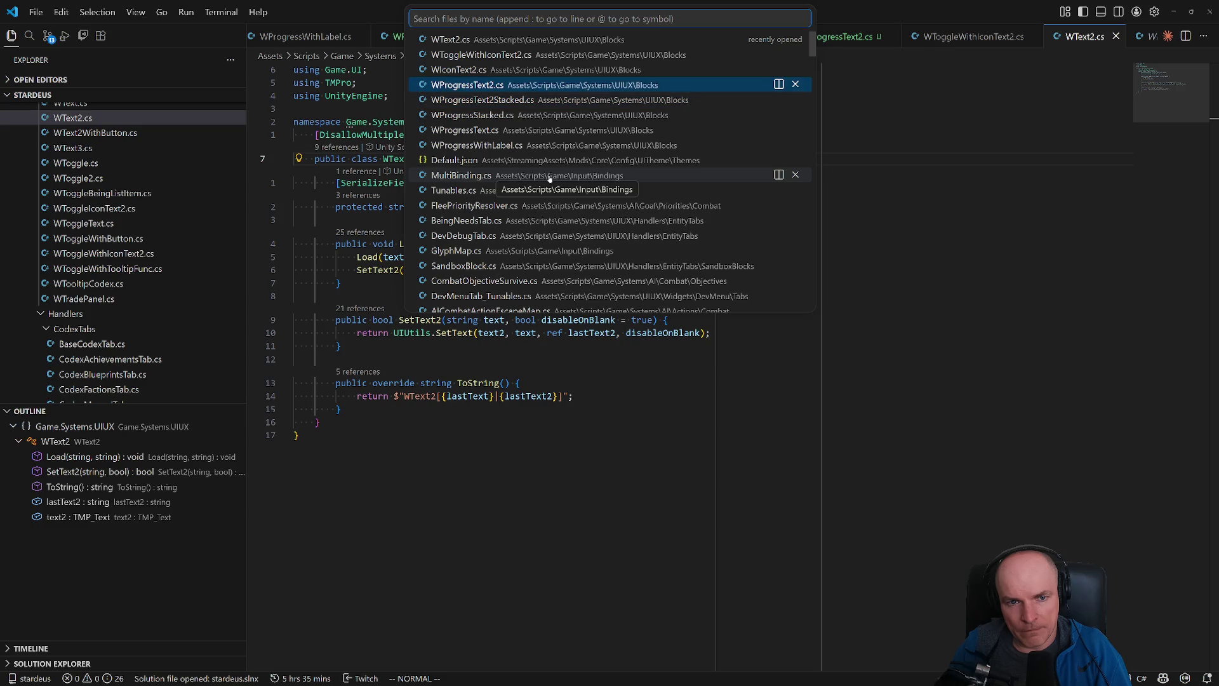
{"action": "key", "text": "Up"}
{"action": "key", "text": "Return"}
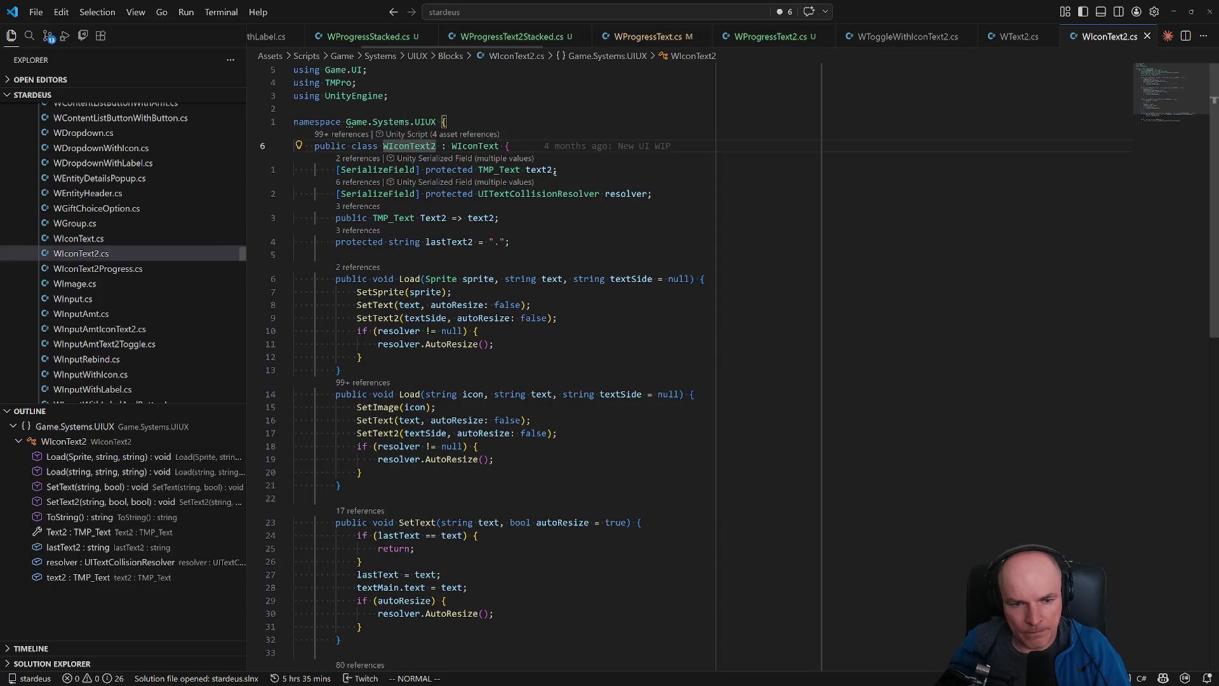
- Go to WIconText2's SetText2 method and dock that file beside WText2.cs
{"action": "key", "text": "shift+g"}
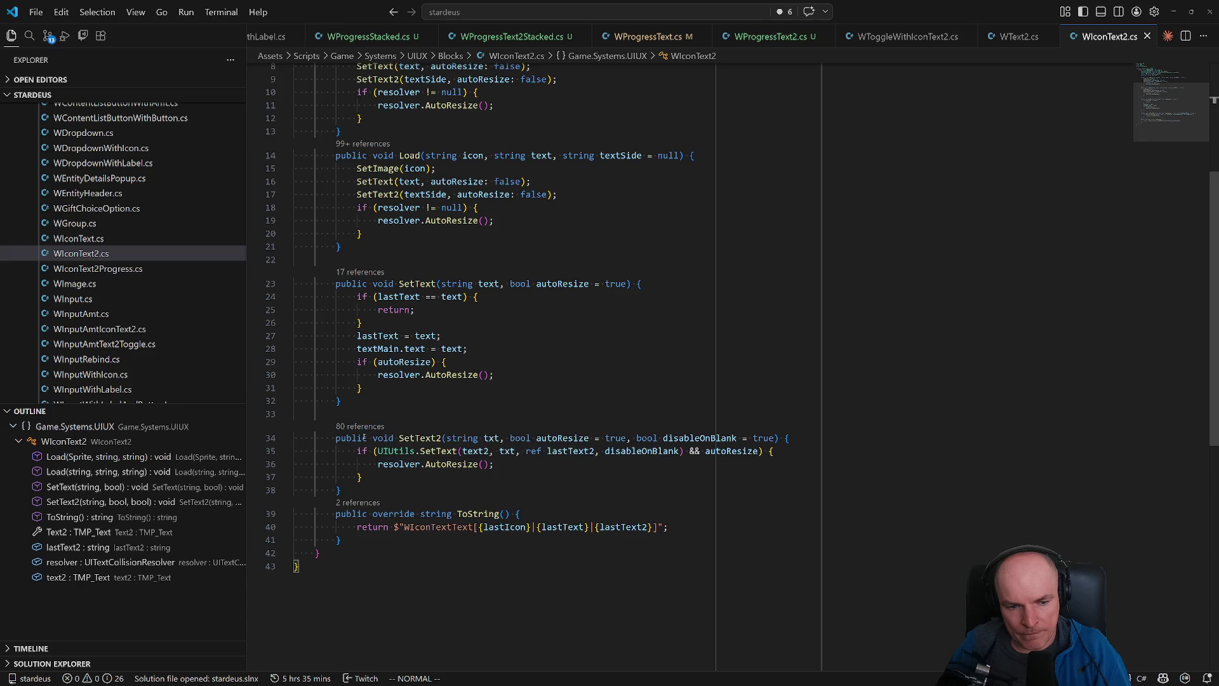
{"action": "left_click", "coordinate": [400, 438]}
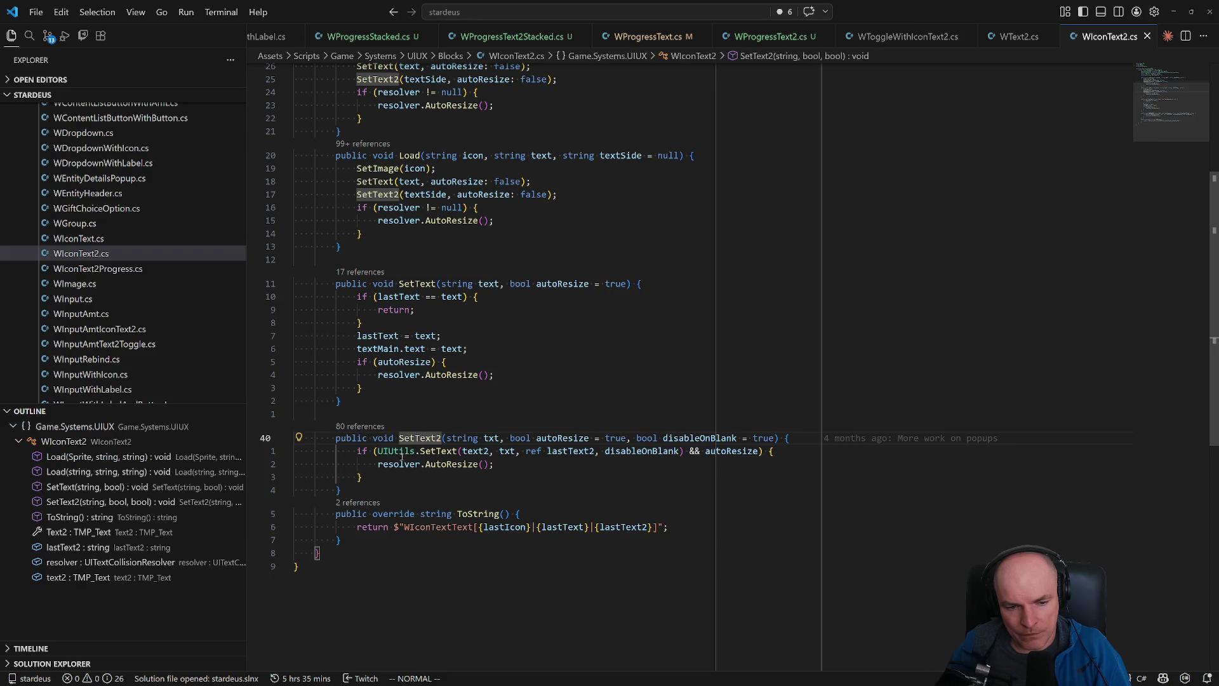
{"action": "mouse_move", "coordinate": [432, 448]}
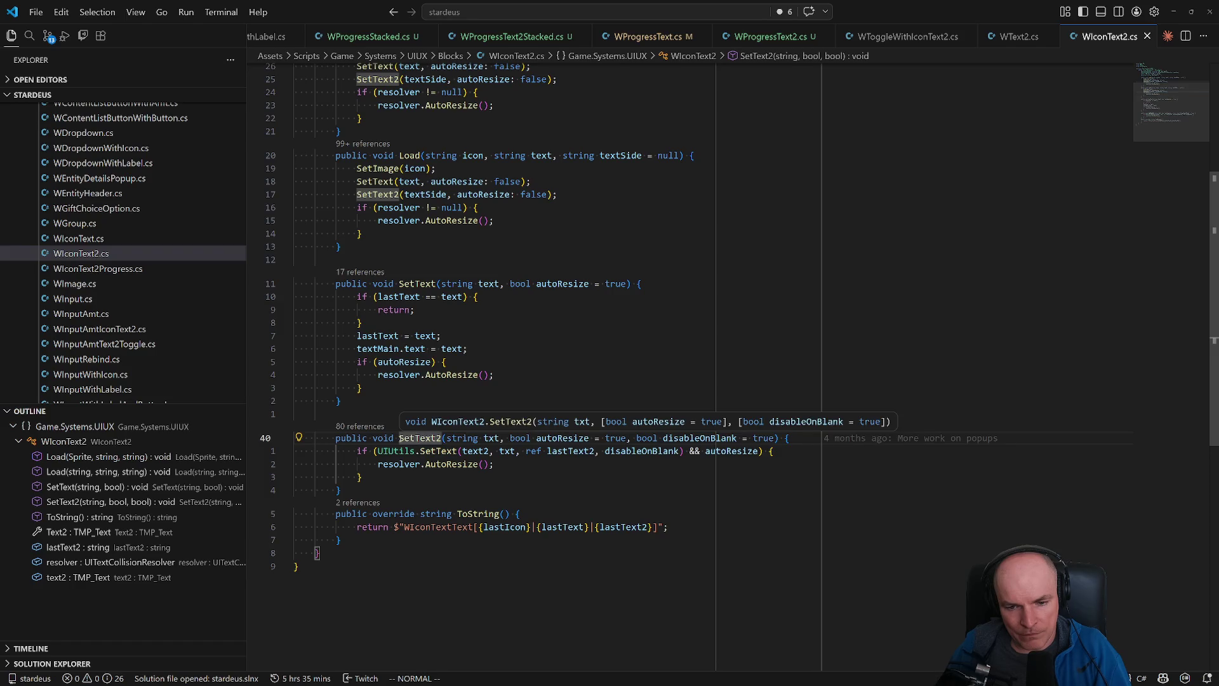
{"action": "scroll", "coordinate": [399, 439], "scroll_direction": "up", "scroll_amount": 6}
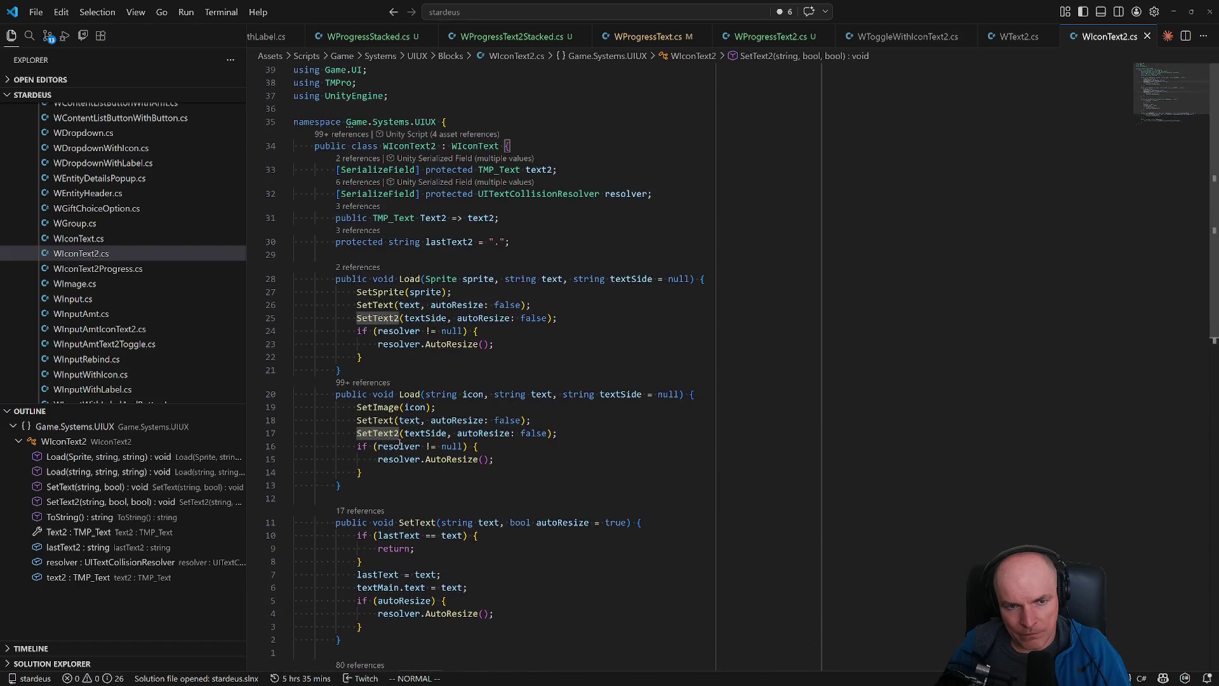
{"action": "scroll", "coordinate": [399, 442], "scroll_direction": "down", "scroll_amount": 1}
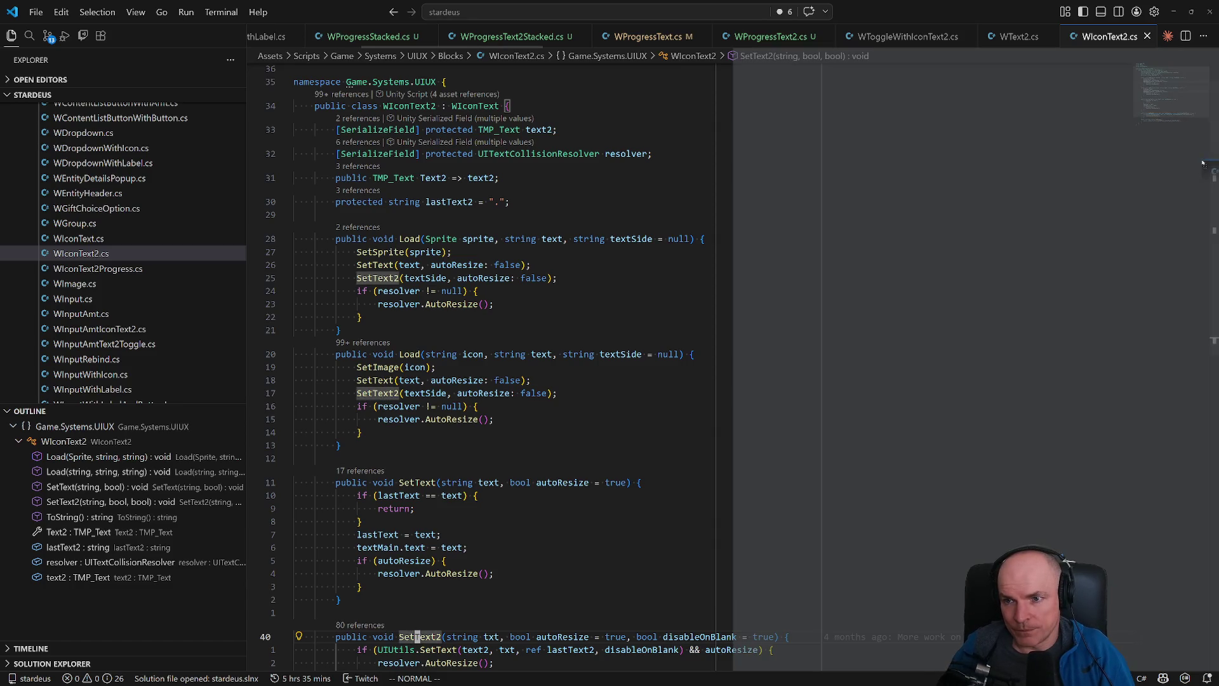
{"action": "left_click_drag", "start_coordinate": [1110, 38], "coordinate": [1015, 318]}
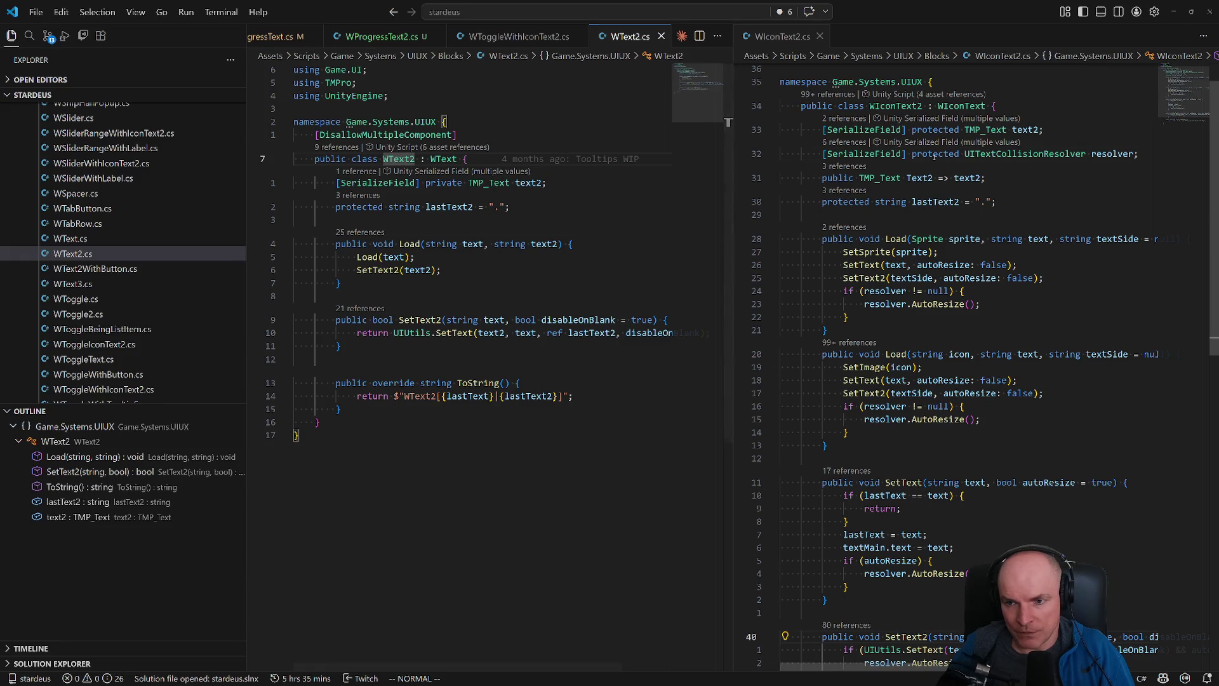
- Paste WIconText2's resolver field under the text2 field in WText2.cs
{"action": "left_click", "coordinate": [934, 154]}
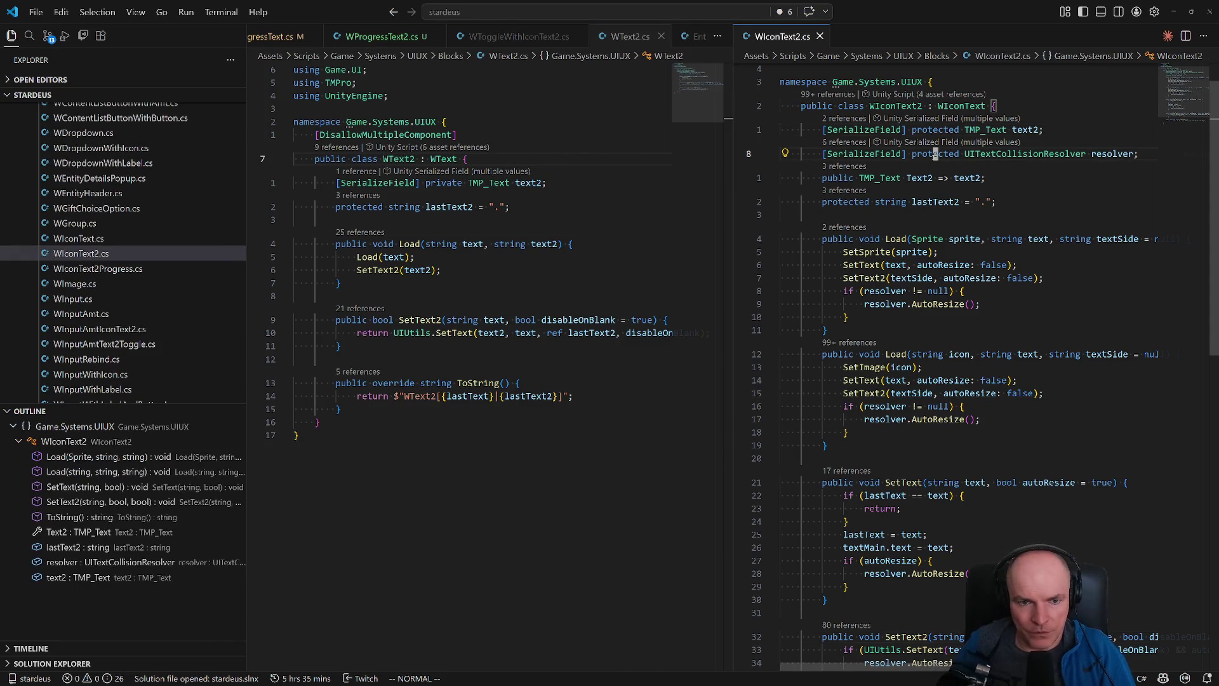
{"action": "left_click", "coordinate": [533, 183]}
{"action": "key", "text": "p"}
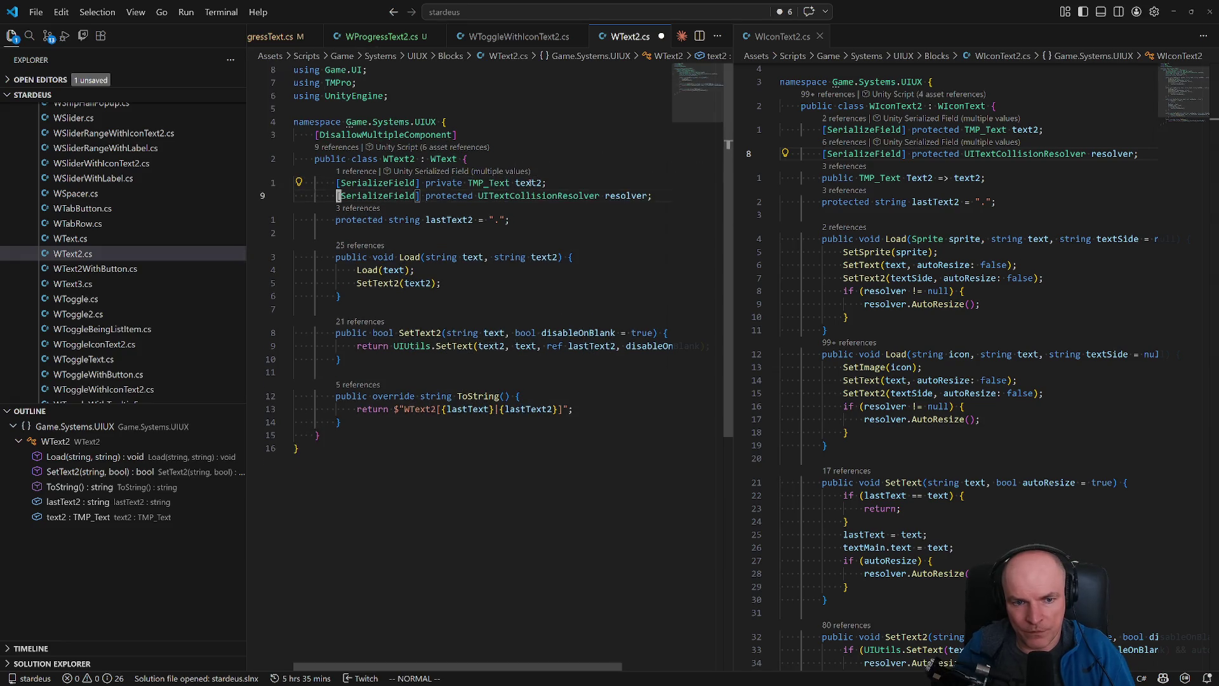
- Go to the SetText2 method signature via its call in Load
{"action": "left_click", "coordinate": [376, 294]}
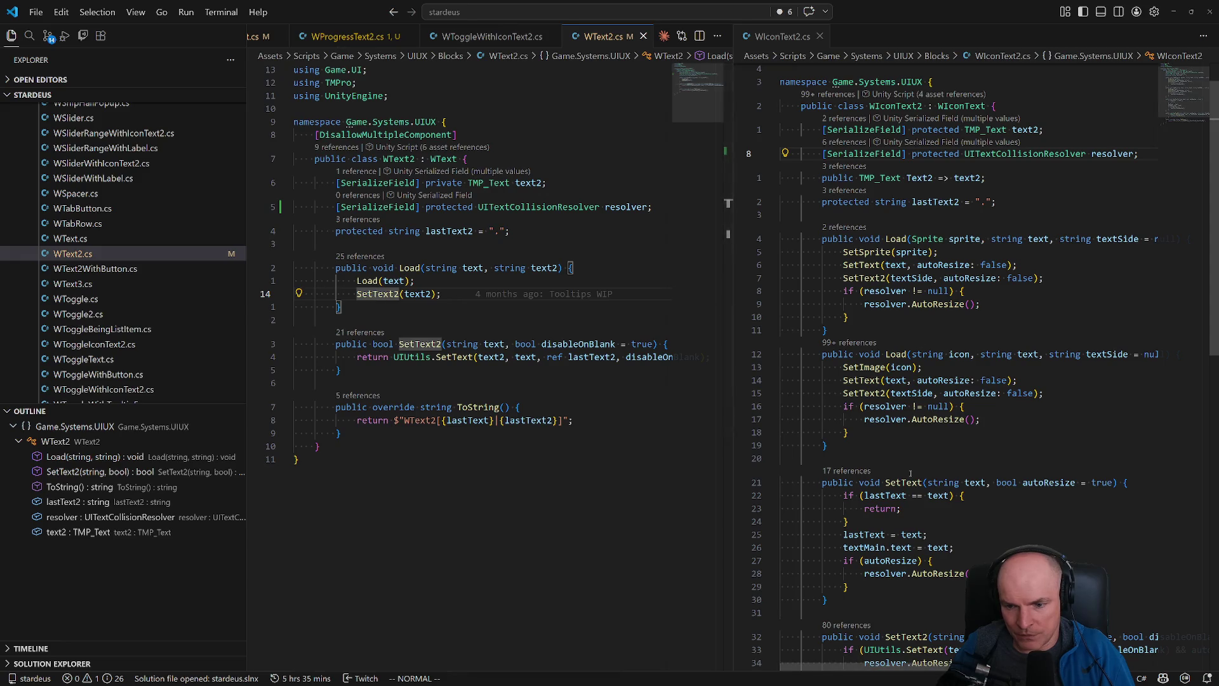
{"action": "scroll", "coordinate": [919, 340], "scroll_direction": "down", "scroll_amount": 3}
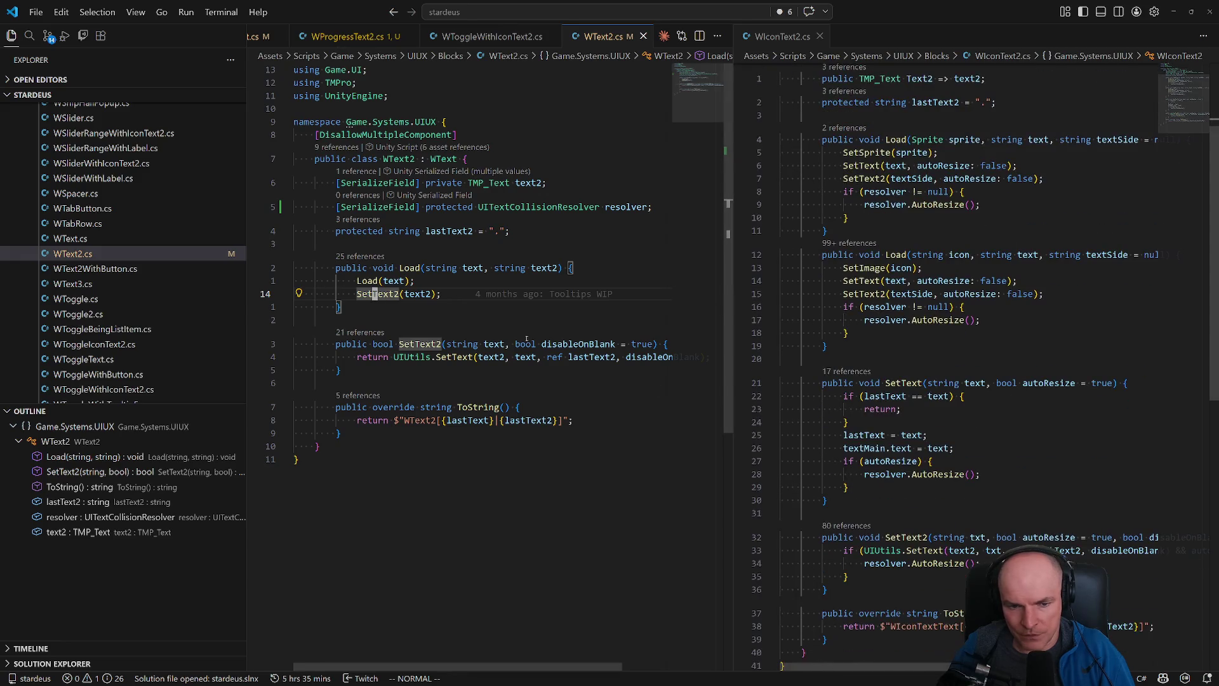
{"action": "left_click", "coordinate": [650, 343]}
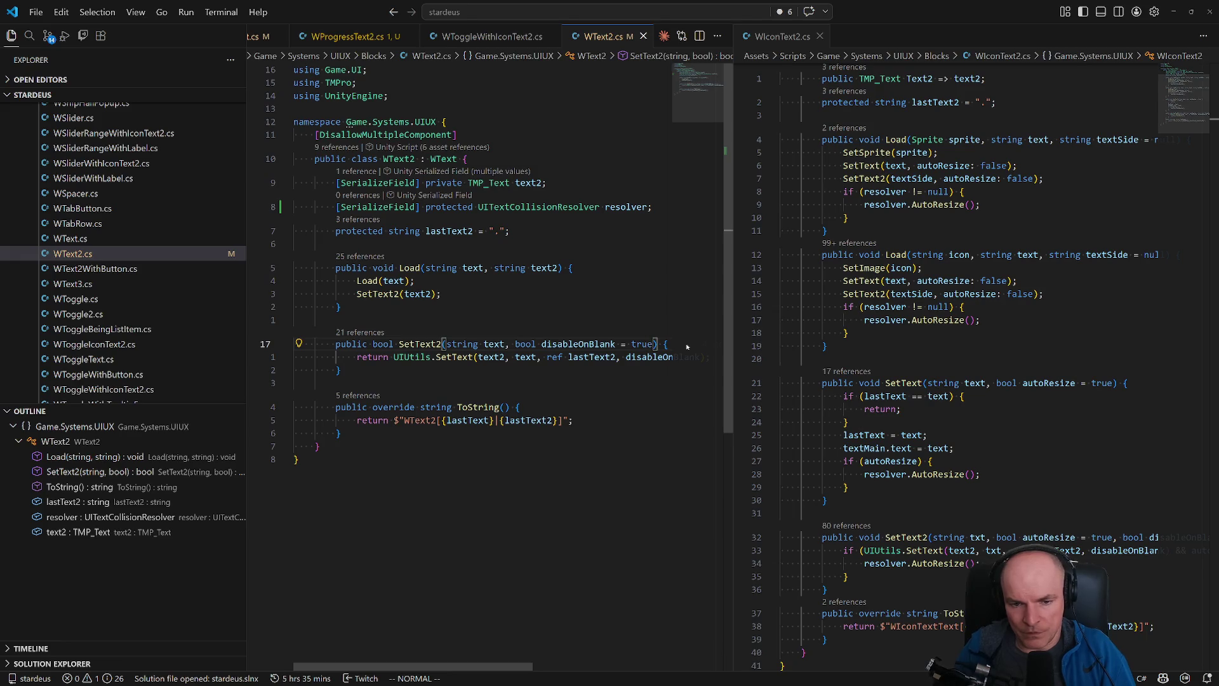
{"action": "key", "text": "h"}
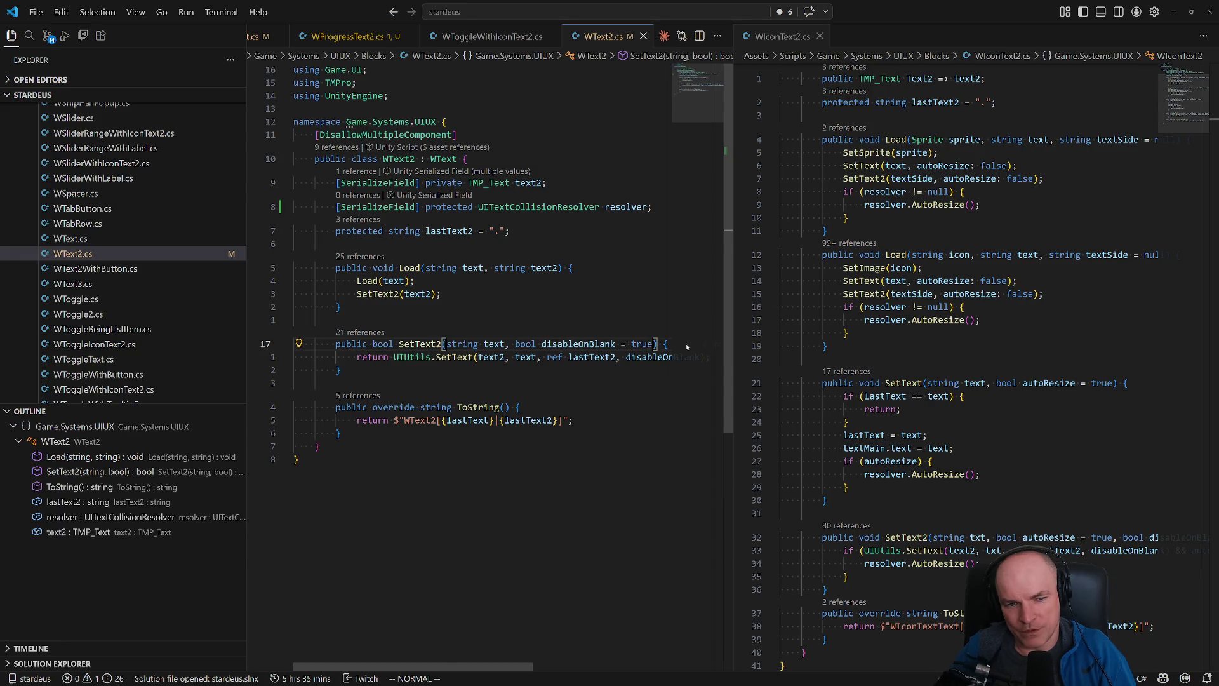
- Delete the pasted resolver field line and save WText2.cs
{"action": "key", "text": "8"}
{"action": "key", "text": "k"}
{"action": "key", "text": "d"}
{"action": "key", "text": "d"}
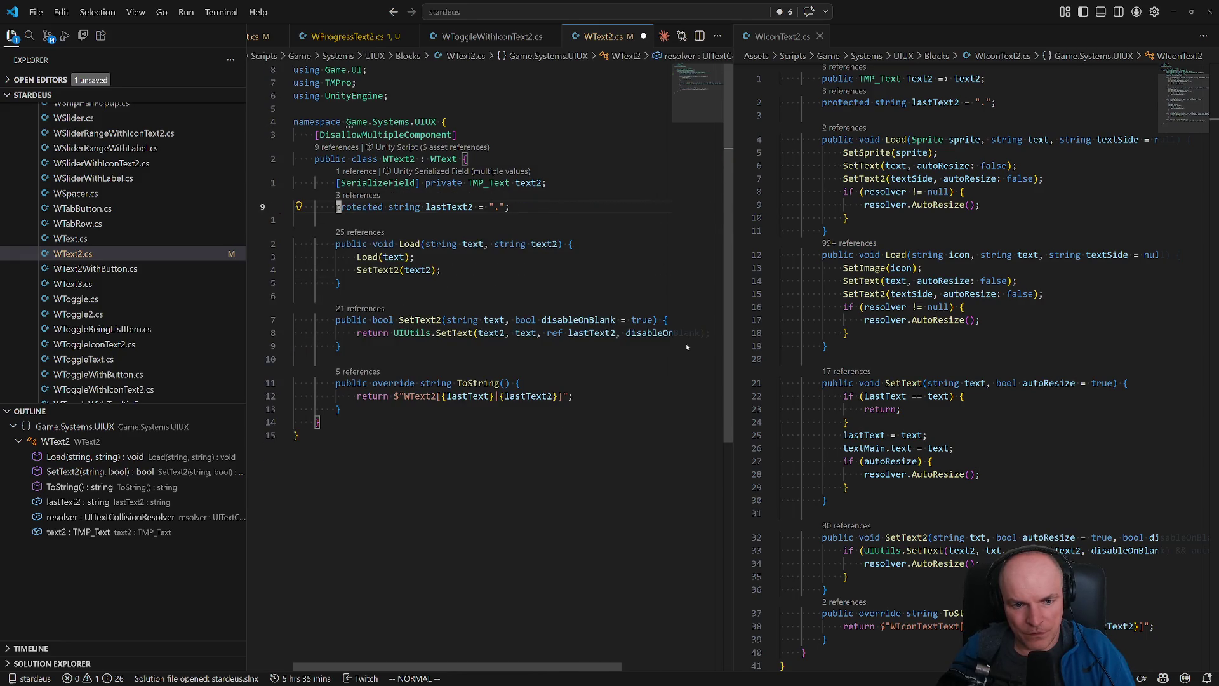
{"action": "key", "text": "j"}
{"action": "key", "text": "j"}
{"action": "key", "text": "ctrl+s"}
{"action": "key", "text": "ctrl+p"}
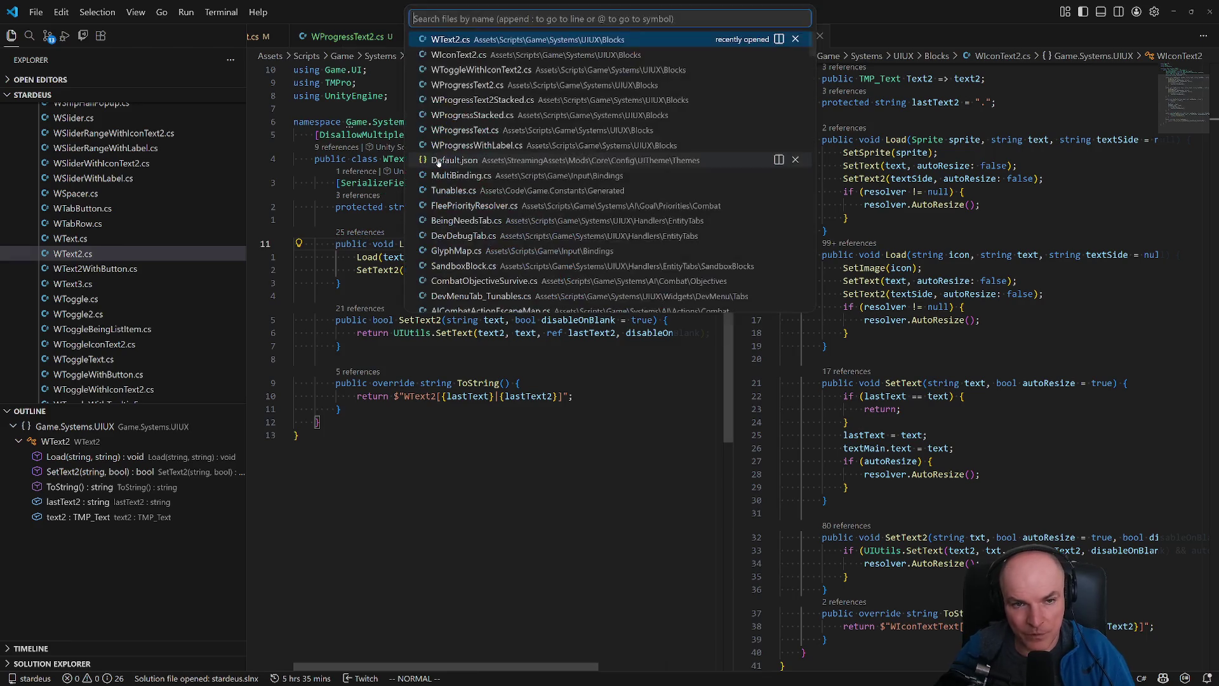
- Open WProgressText2.cs and find the Load(text, text2) call
{"action": "key", "text": "Down"}
{"action": "key", "text": "Down"}
{"action": "key", "text": "Down"}
{"action": "key", "text": "Down"}
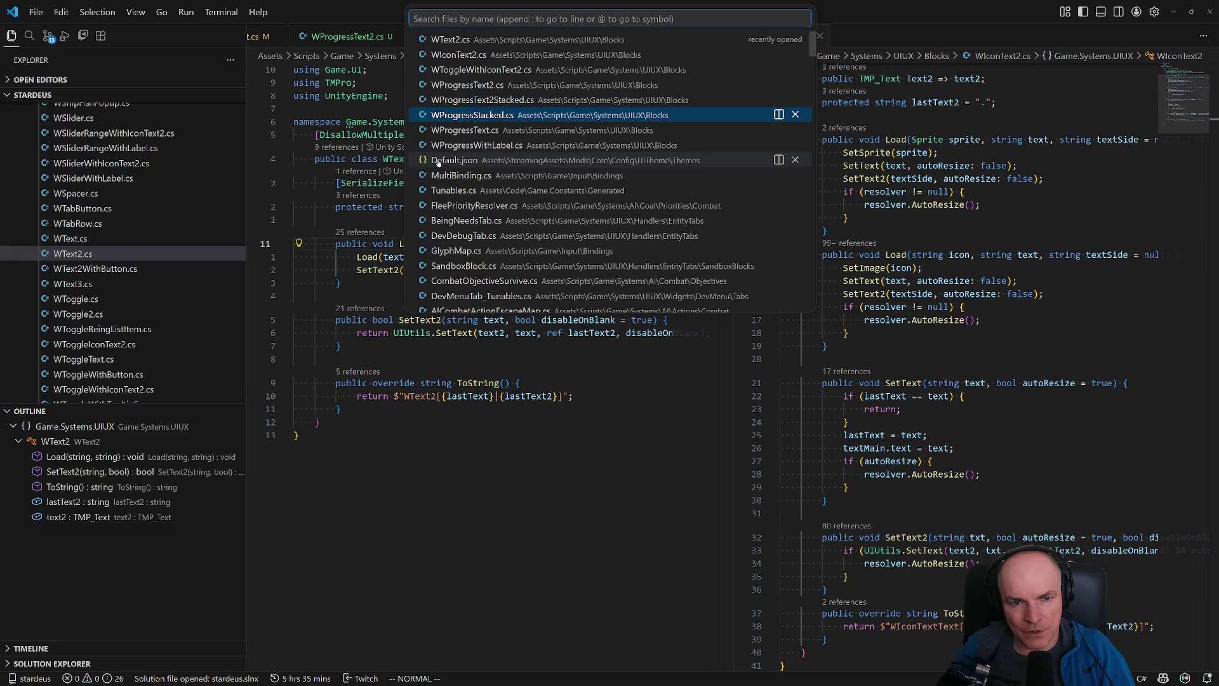
{"action": "key", "text": "Up"}
{"action": "key", "text": "Up"}
{"action": "key", "text": "Up"}
{"action": "key", "text": "Down"}
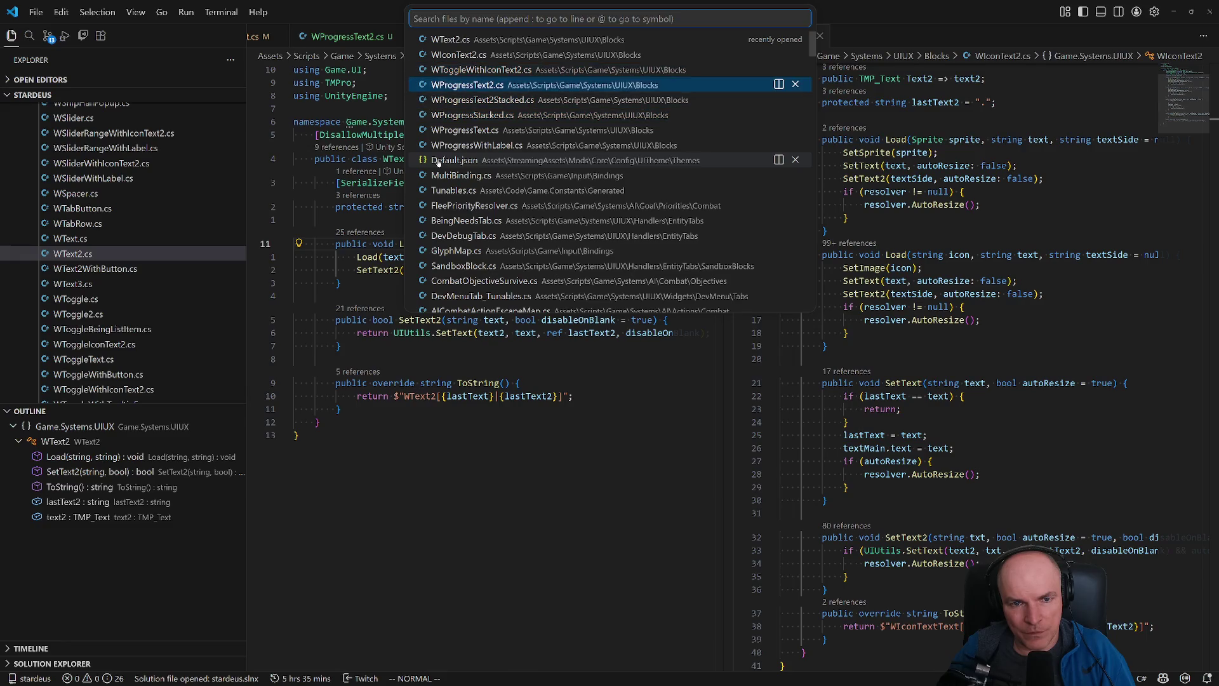
{"action": "key", "text": "Return"}
{"action": "left_click", "coordinate": [623, 232]}
{"action": "left_click", "coordinate": [461, 284]}
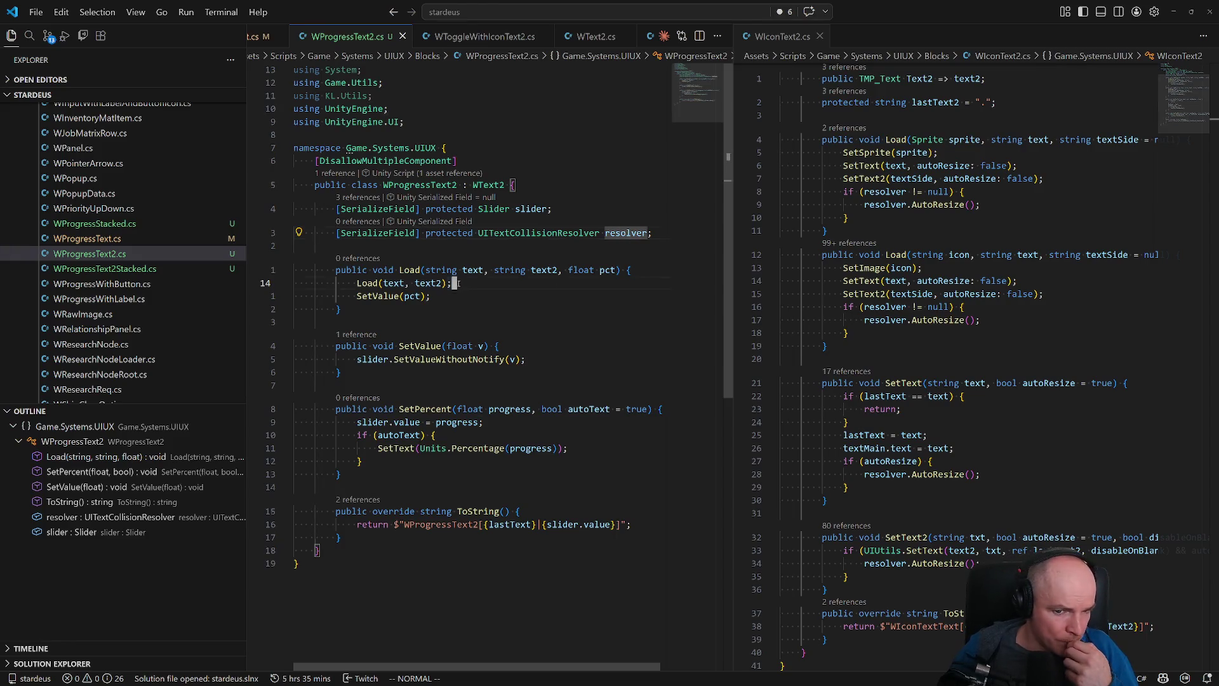
- Add 'if (resolver != null) { resolver.AutoResize(); }' after the Load call and save
{"action": "key", "text": "A"}
{"action": "key", "text": "Return"}
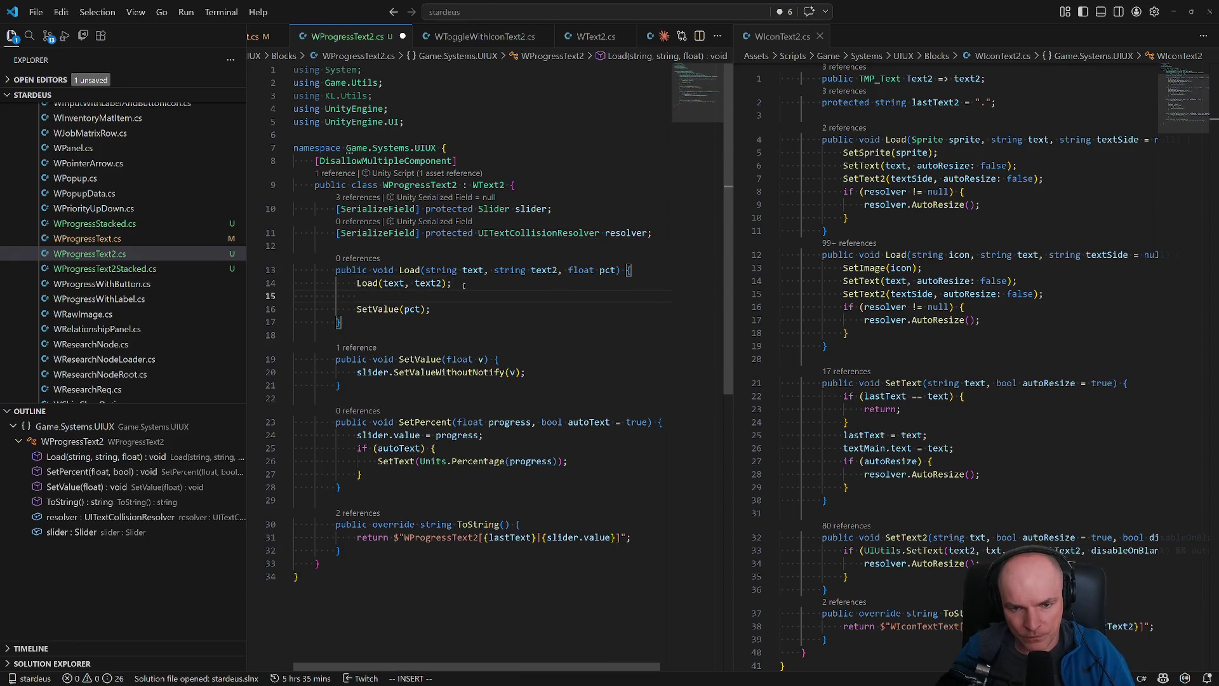
{"action": "type", "text": "if (resolver != null) {"}
{"action": "key", "text": "Return"}
{"action": "type", "text": "resolve"}
{"action": "key", "text": "Return"}
{"action": "type", "text": ".a"}
{"action": "key", "text": "BackSpace"}
{"action": "key", "text": "BackSpace"}
{"action": "key", "text": "BackSpace"}
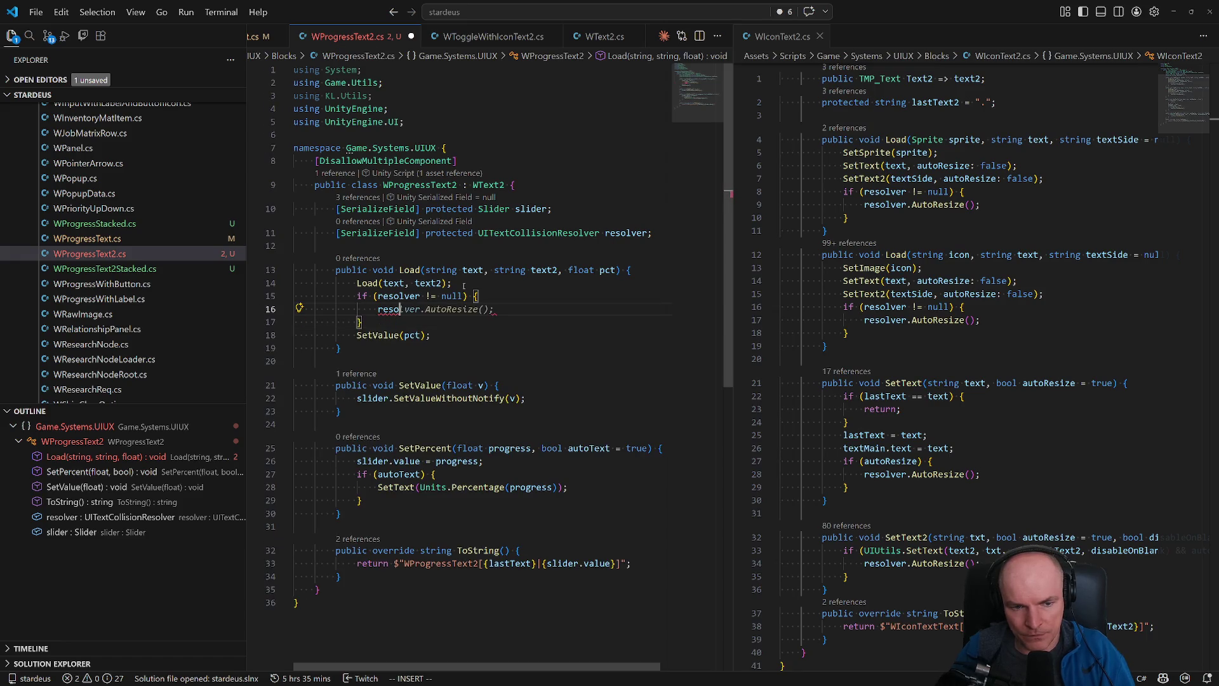
{"action": "type", "text": "lver.auto"}
{"action": "key", "text": "Tab"}
{"action": "type", "text": "(v)"}
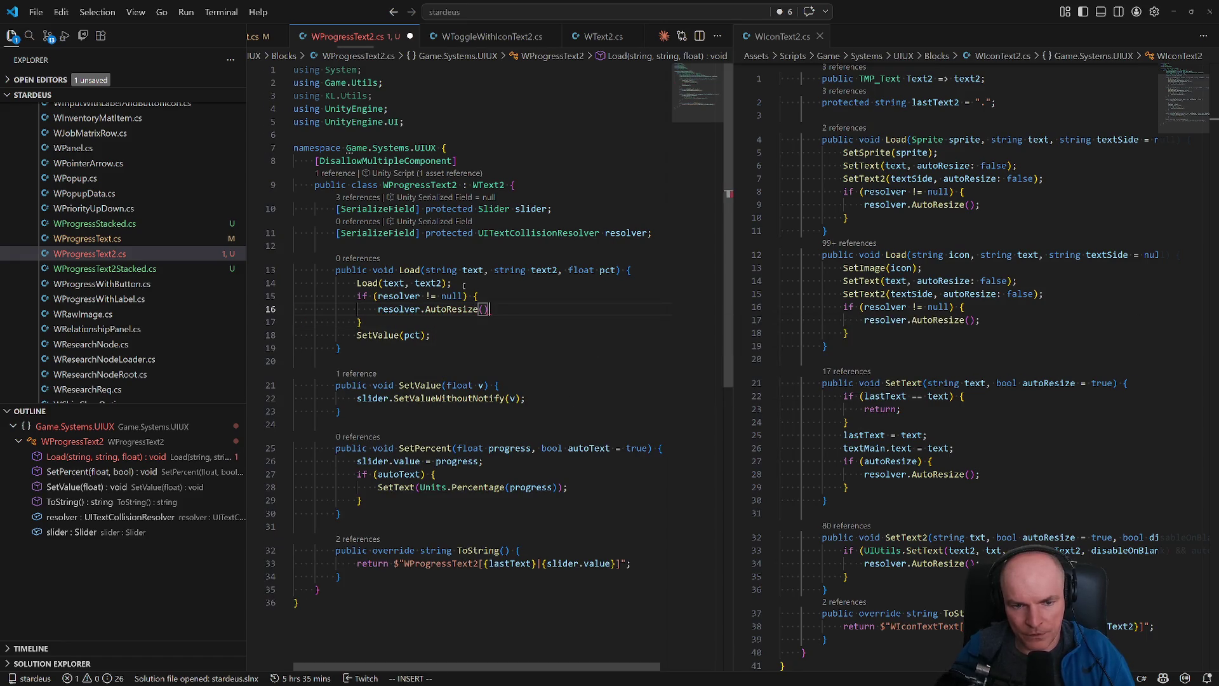
{"action": "type", "text": ";"}
{"action": "key", "text": "ctrl+s"}
{"action": "key", "text": "Escape"}
{"action": "key", "text": "j"}
{"action": "key", "text": "j"}
{"action": "key", "text": "j"}
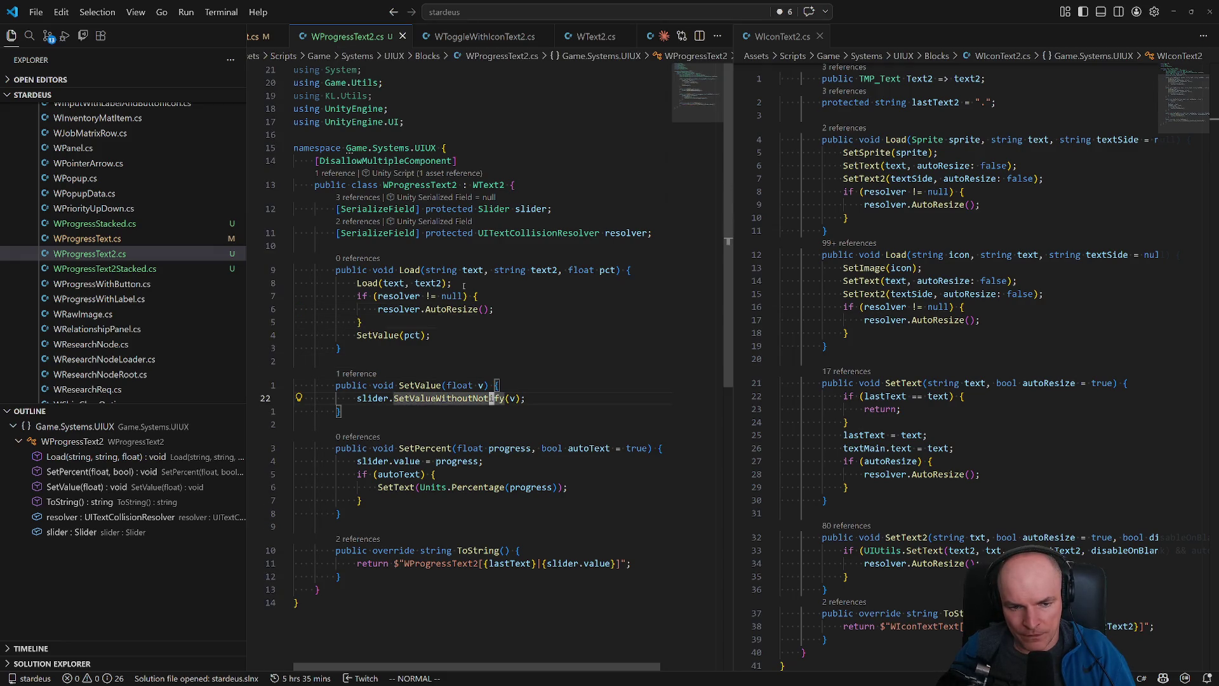
- Open blank lines below Load for a new method
{"action": "key", "text": "k"}
{"action": "key", "text": "k"}
{"action": "key", "text": "k"}
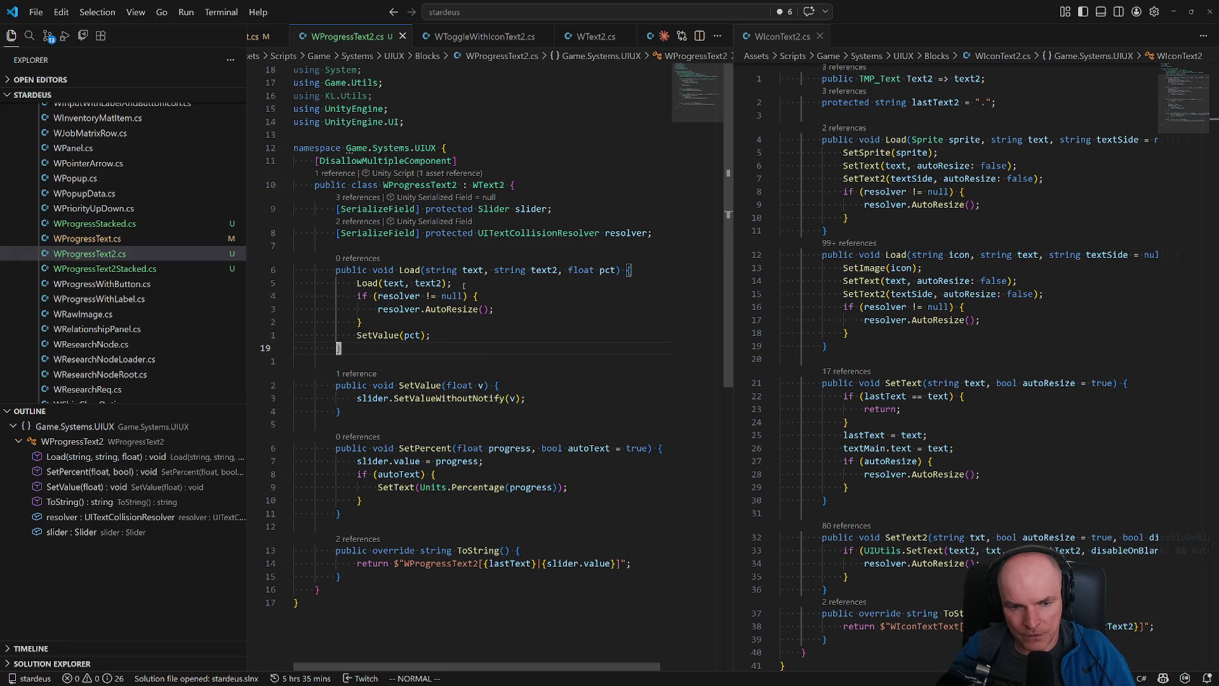
{"action": "key", "text": "o"}
{"action": "key", "text": "Return"}
- Declare a public void SetText2(string text) method in WProgressText2
{"action": "type", "text": "pr"}
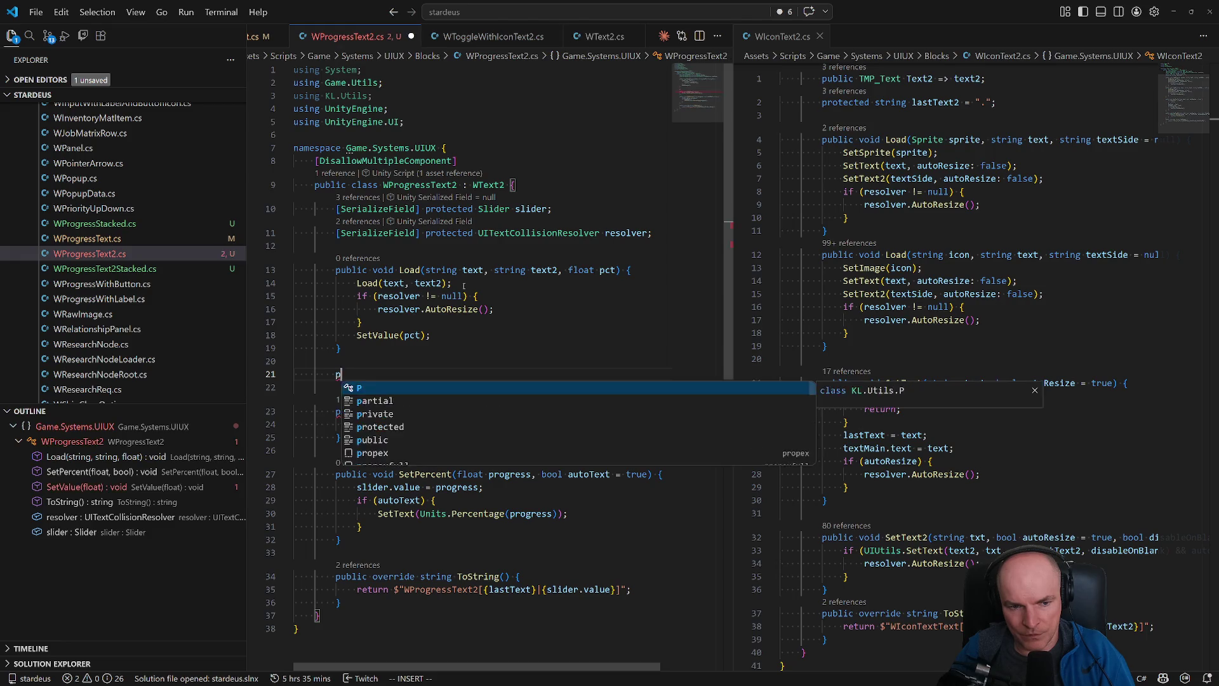
{"action": "key", "text": "BackSpace"}
{"action": "type", "text": "u"}
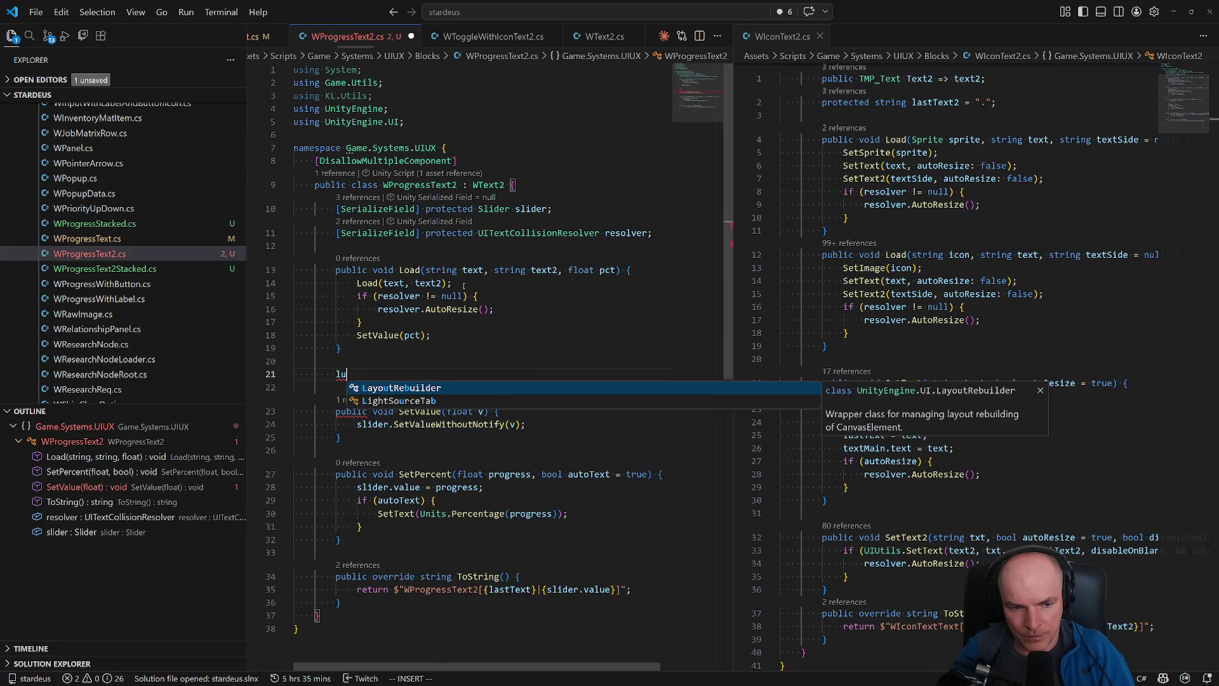
{"action": "type", "text": "blic void SetTe"}
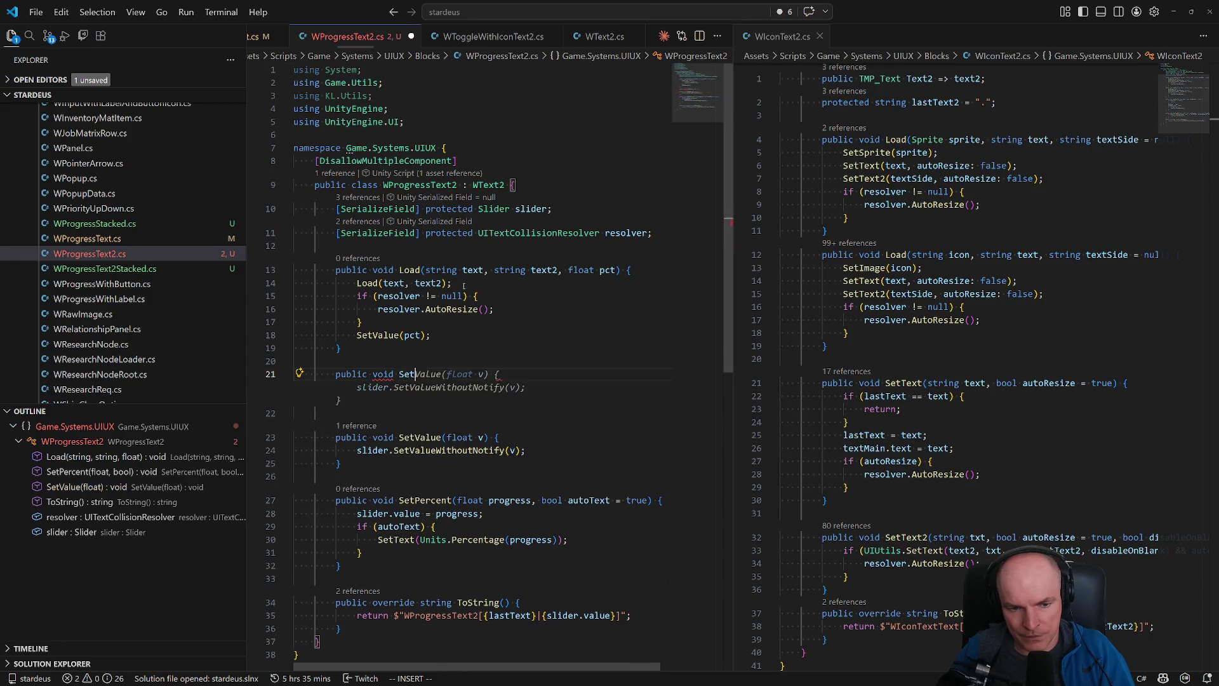
{"action": "key", "text": "BackSpace"}
{"action": "key", "text": "BackSpace"}
{"action": "key", "text": "BackSpace"}
{"action": "type", "text": "xt2()"}
{"action": "type", "text": "string text) {"}
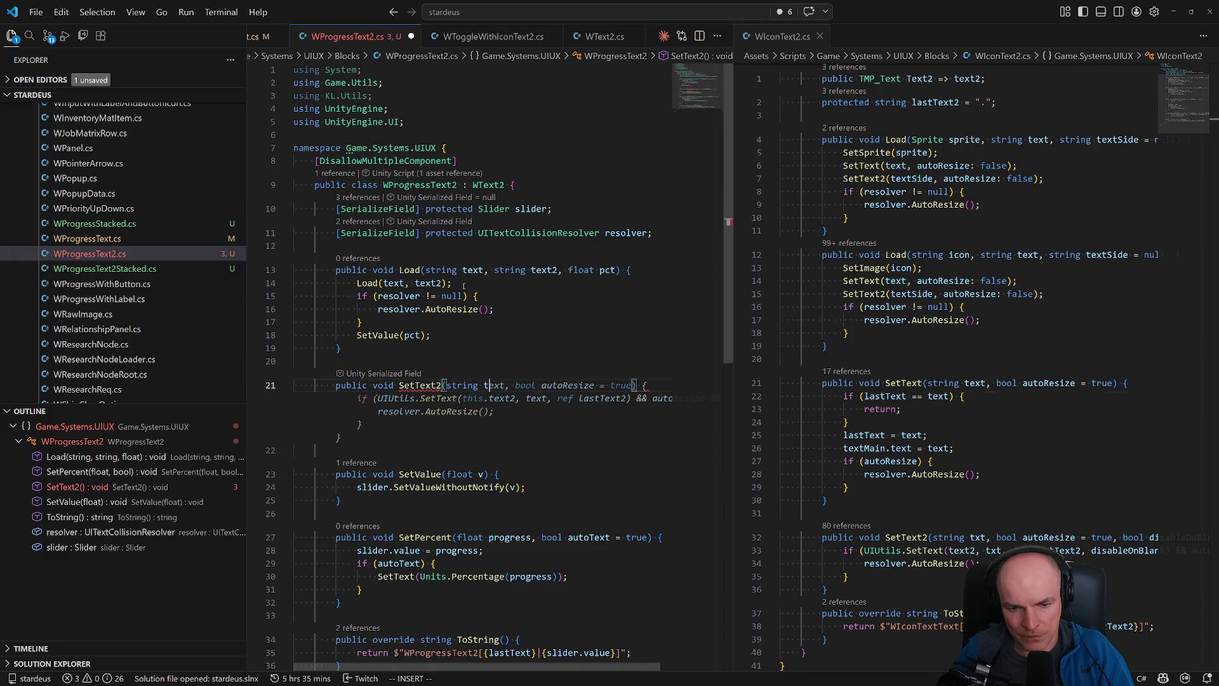
{"action": "key", "text": "Return"}
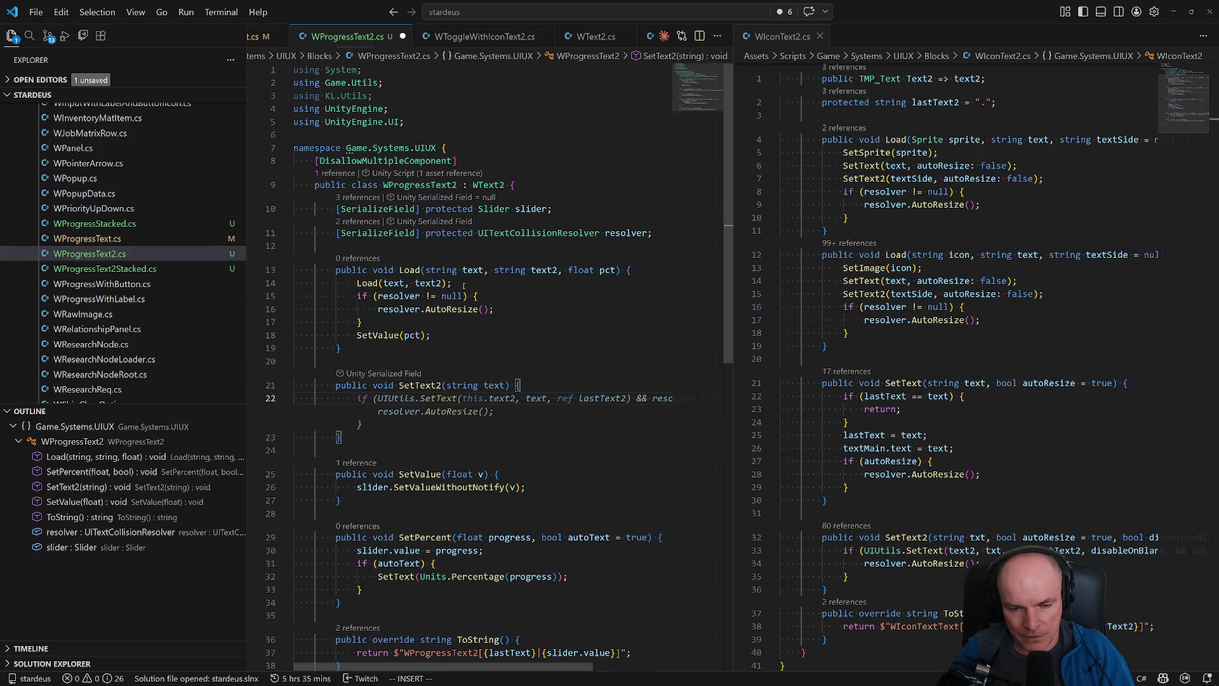
{"action": "key", "text": "Escape"}
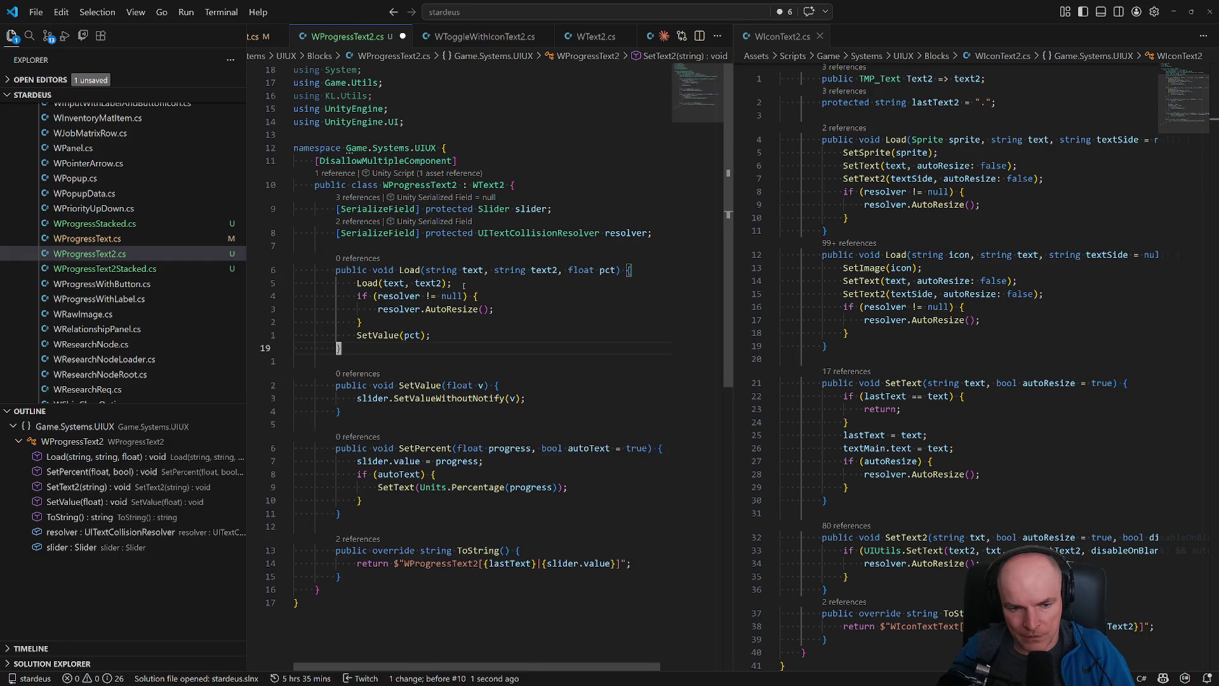
- Accept the suggested if-block body, save, and add the using Game.UI import for UIUtils
{"action": "key", "text": "Tab"}
{"action": "key", "text": "ctrl+s"}
{"action": "key", "text": "Escape"}
{"action": "key", "text": "k"}
{"action": "key", "text": "ctrl+period"}
{"action": "key", "text": "Return"}
- Change the text2 argument in the SetText call to reference the text field
{"action": "key", "text": "w"}
{"action": "key", "text": "w"}
{"action": "key", "text": "w"}
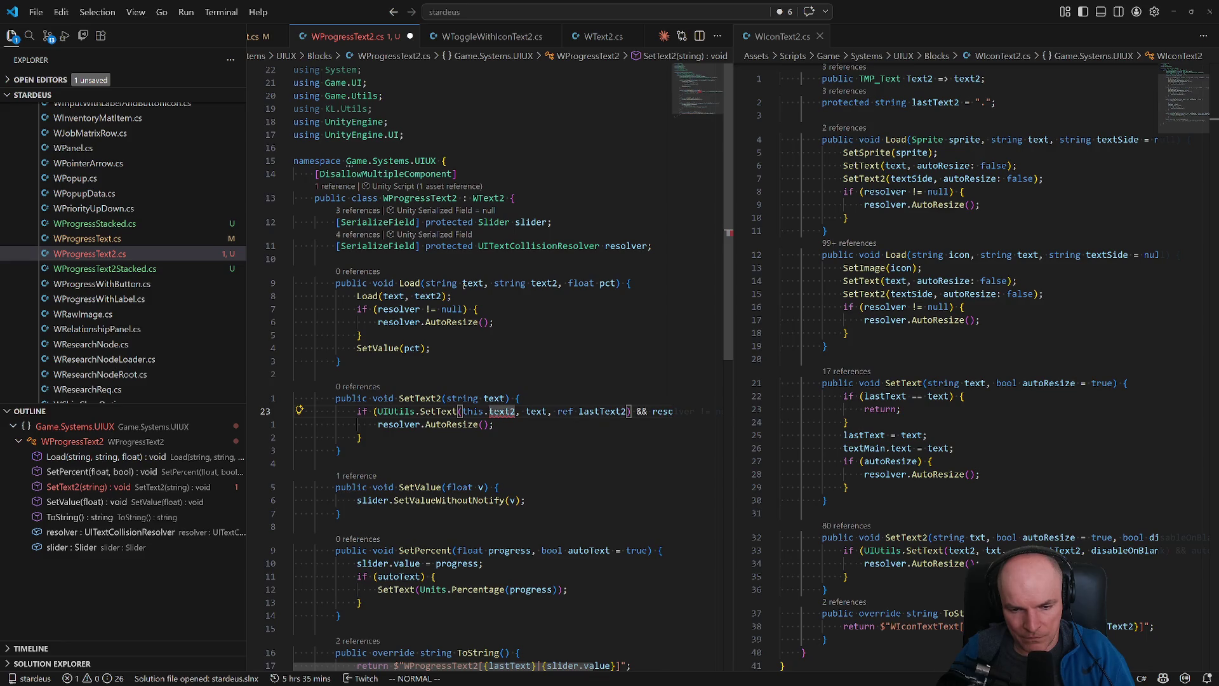
{"action": "key", "text": "w"}
{"action": "key", "text": "w"}
{"action": "key", "text": "w"}
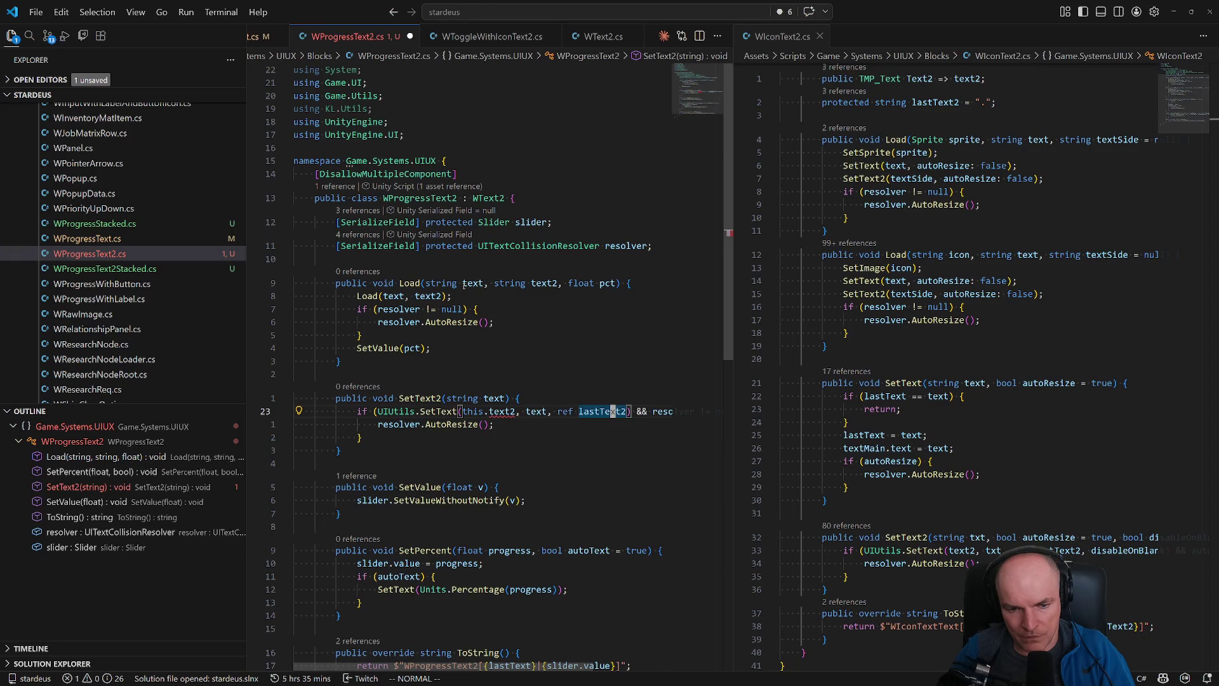
{"action": "key", "text": "b"}
{"action": "key", "text": "b"}
{"action": "key", "text": "b"}
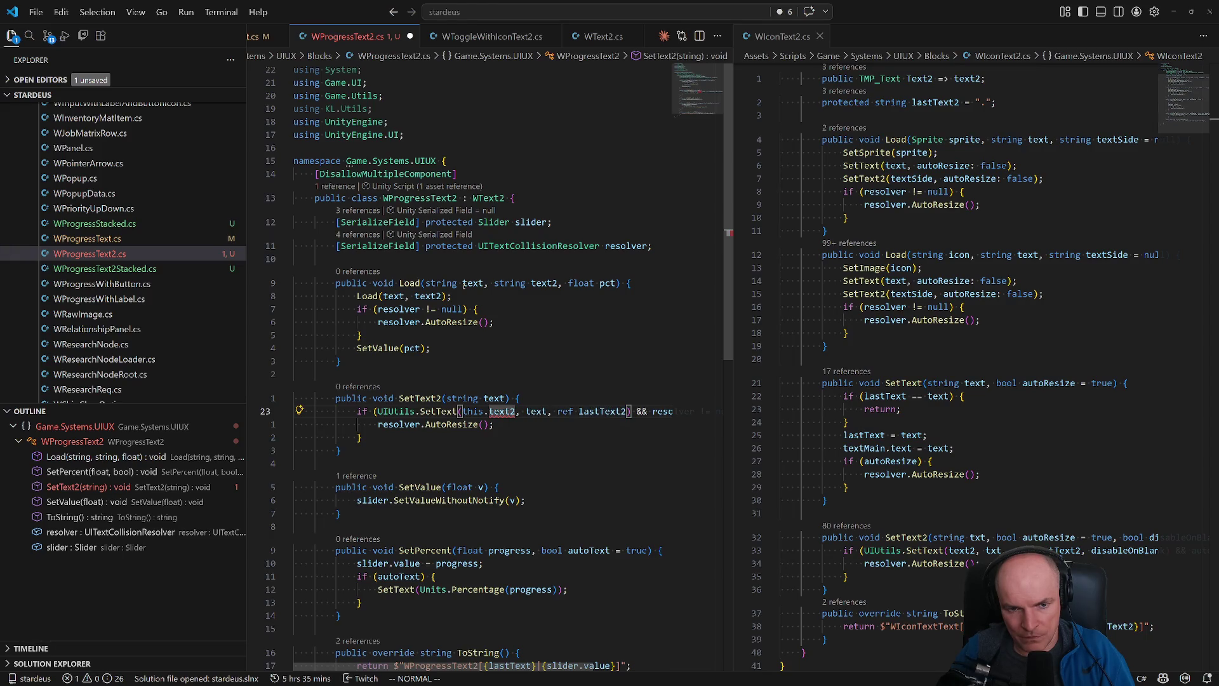
{"action": "key", "text": "s"}
{"action": "key", "text": "ctrl+space"}
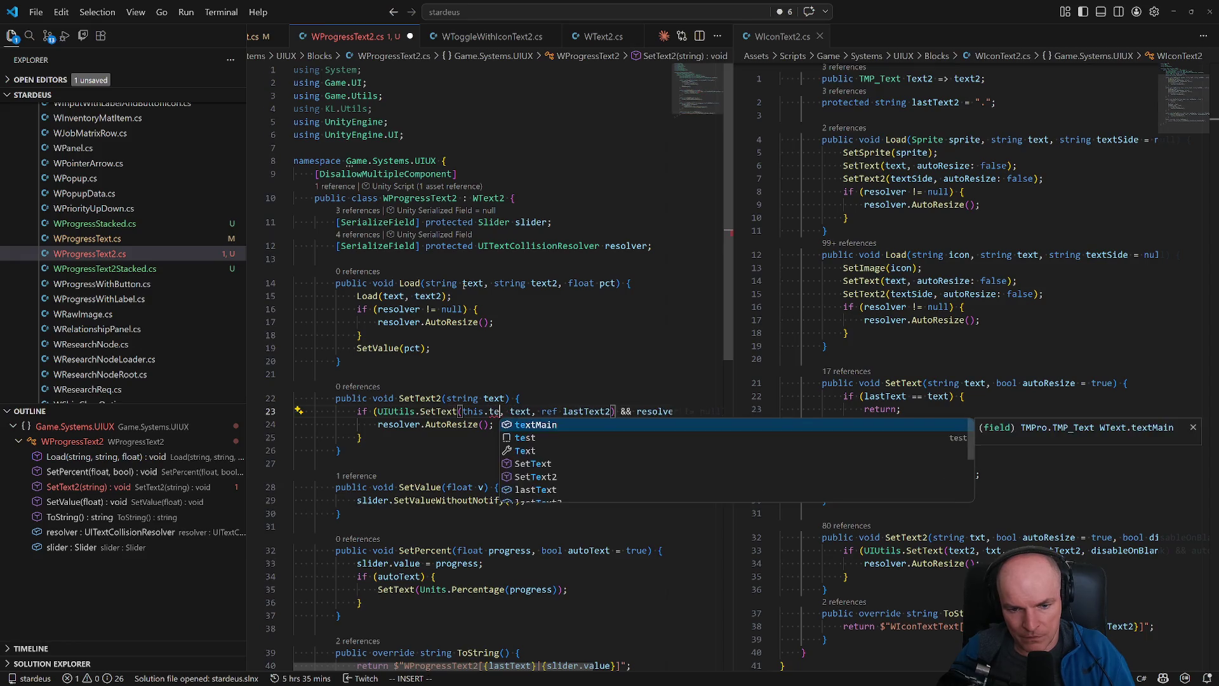
{"action": "type", "text": "s"}
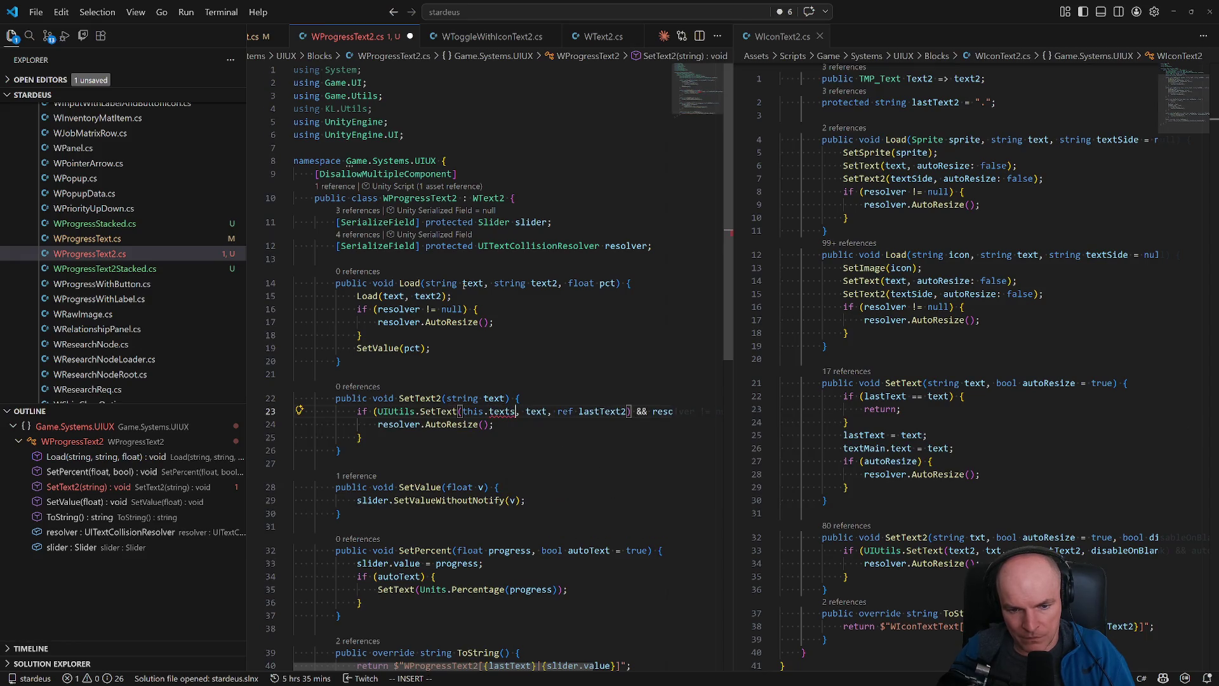
{"action": "key", "text": "BackSpace"}
{"action": "key", "text": "BackSpace"}
{"action": "key", "text": "BackSpace"}
{"action": "type", "text": "side"}
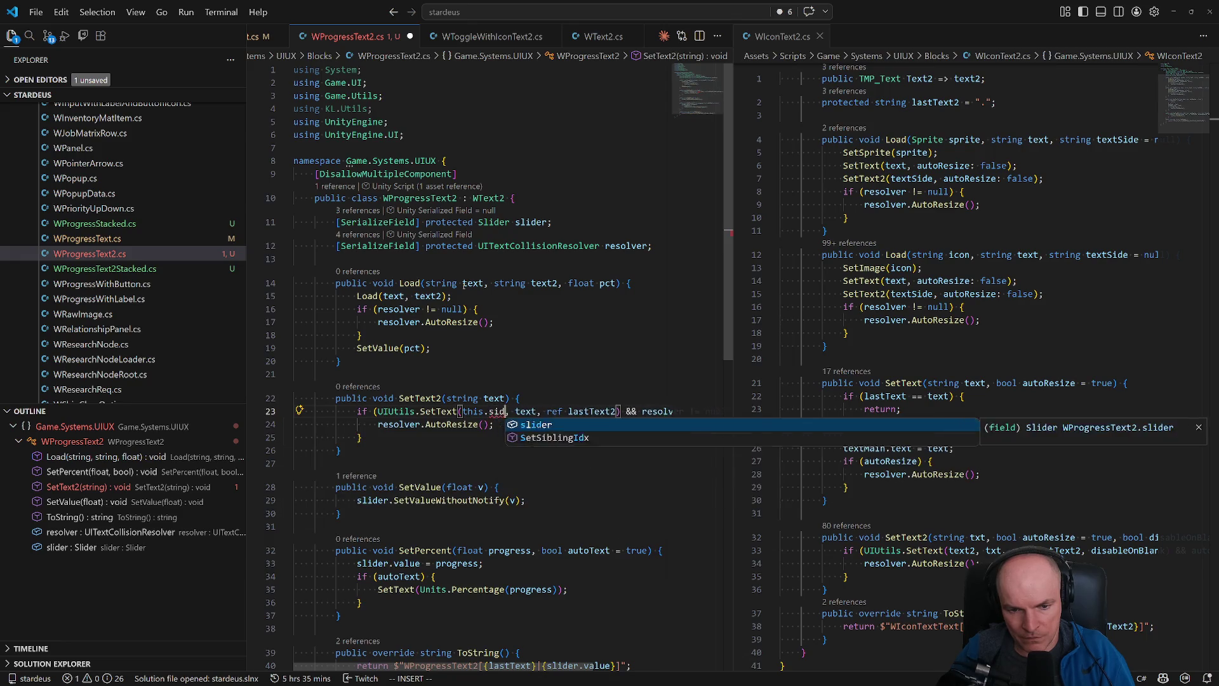
{"action": "key", "text": "BackSpace"}
{"action": "key", "text": "BackSpace"}
{"action": "key", "text": "BackSpace"}
{"action": "type", "text": "text"}
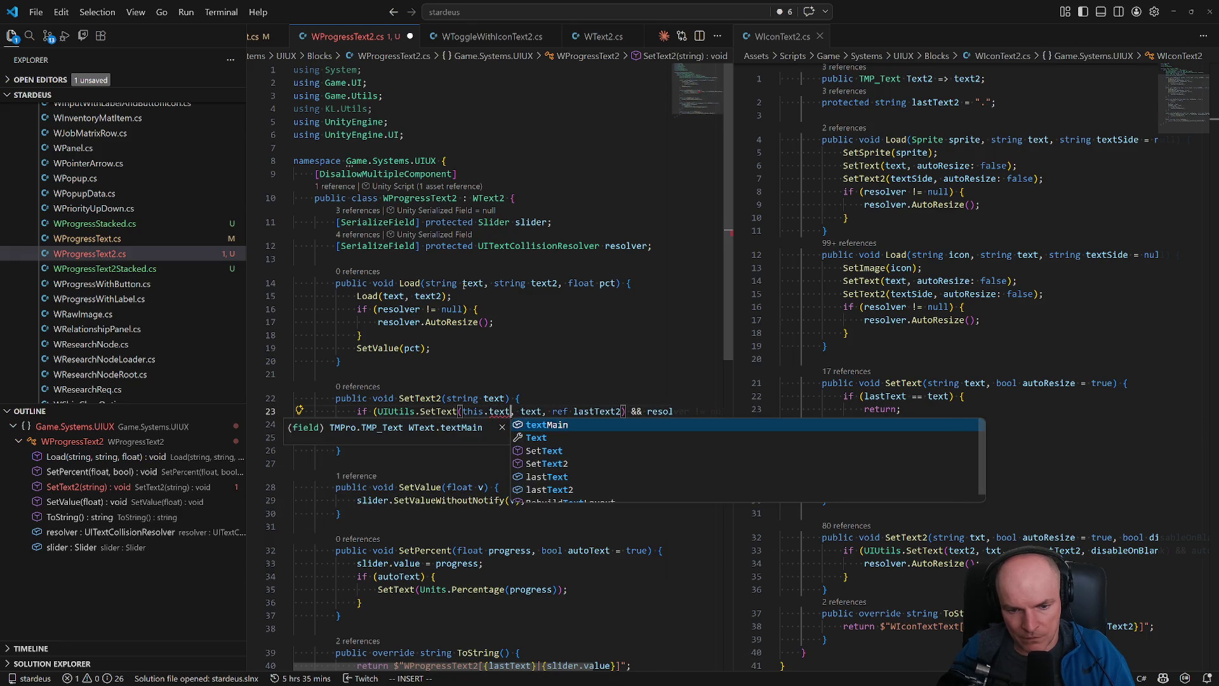
{"action": "key", "text": "Escape"}
- Go to the WText2 base class definition and find its text2 field declaration
{"action": "key", "text": "k"}
{"action": "key", "text": "k"}
{"action": "key", "text": "k"}
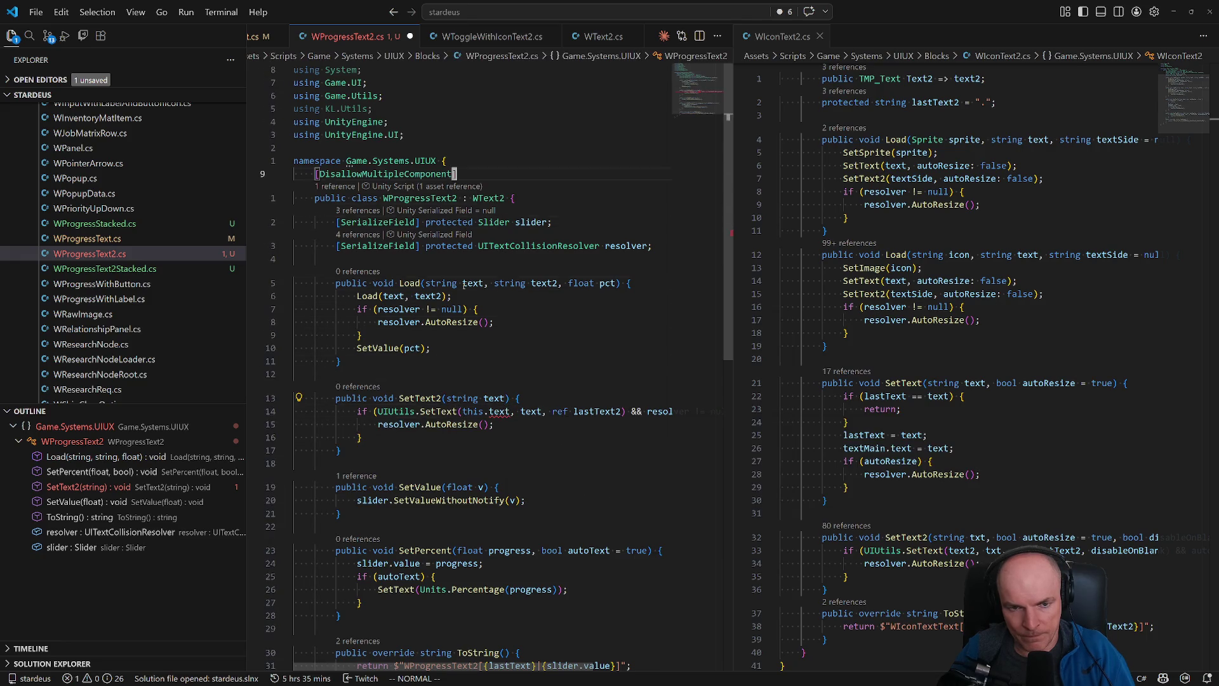
{"action": "key", "text": "g"}
{"action": "key", "text": "d"}
{"action": "key", "text": "j"}
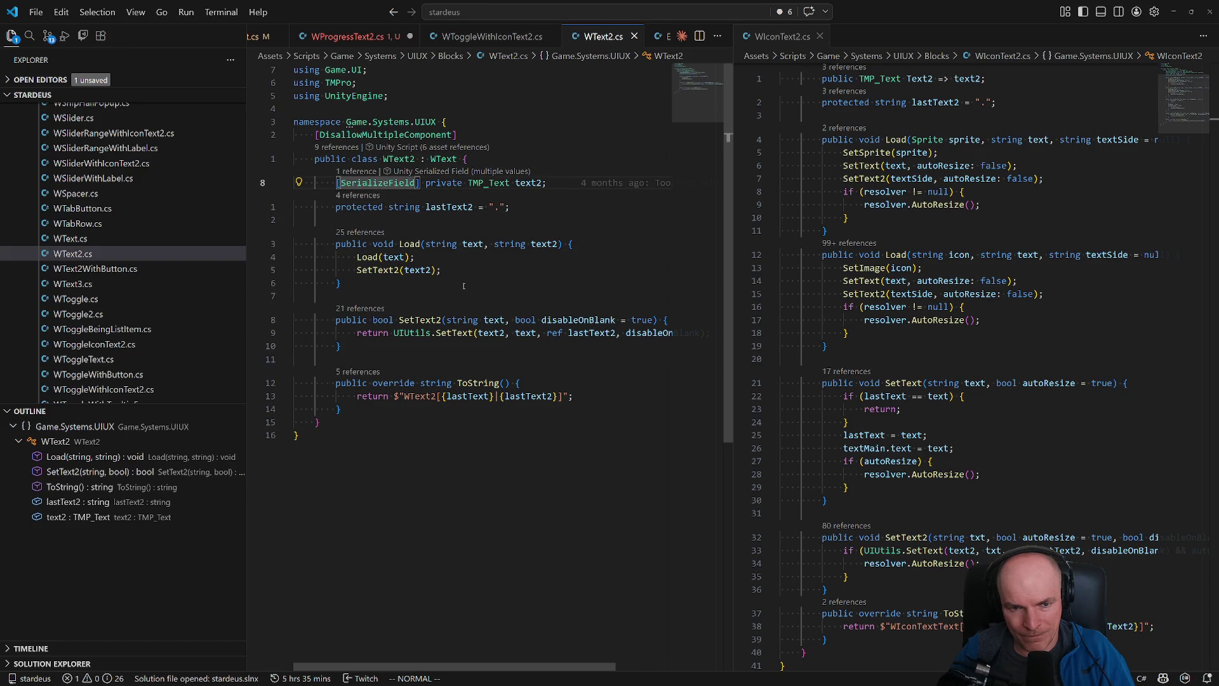
- Change WText2's text2 field from private to protected and save
{"action": "key", "text": "w"}
{"action": "key", "text": "w"}
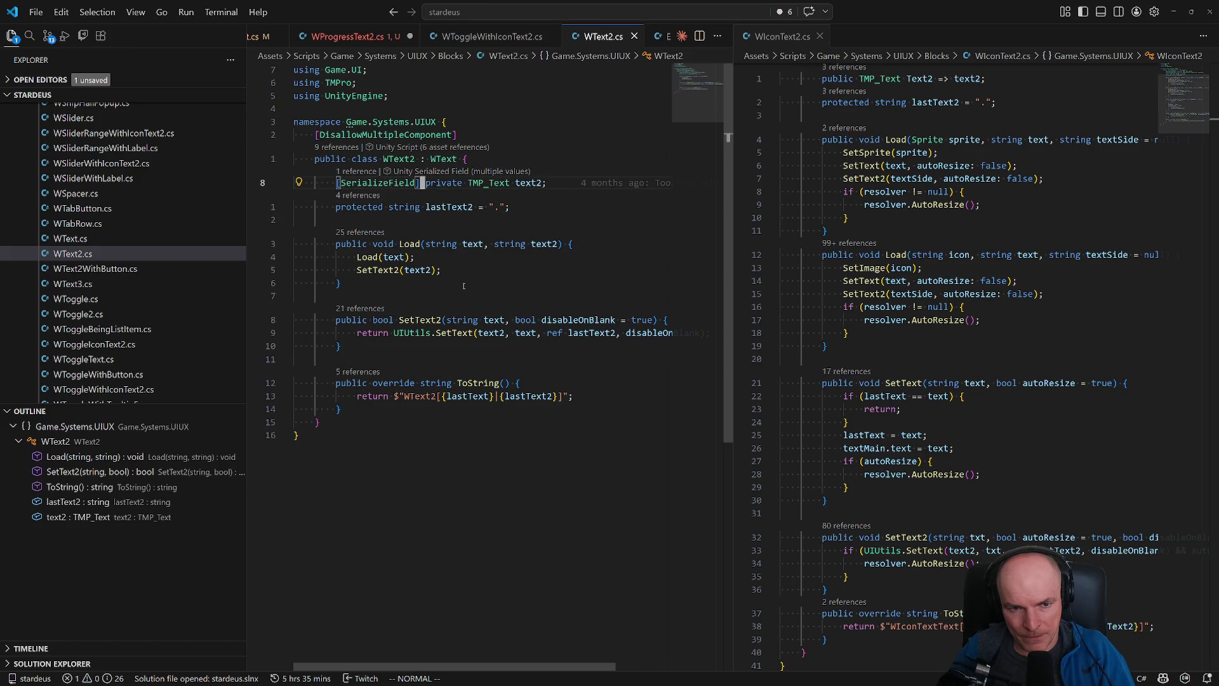
{"action": "type", "text": "cwprotected"}
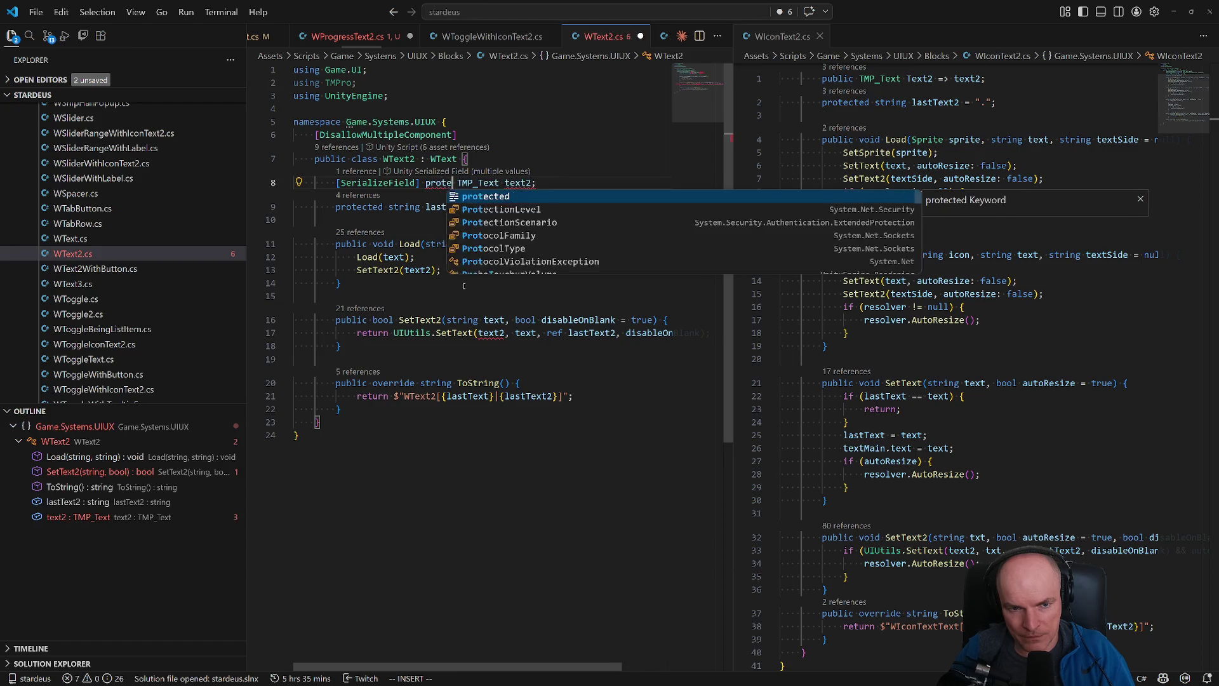
{"action": "key", "text": "Escape"}
{"action": "key", "text": "ctrl+s"}
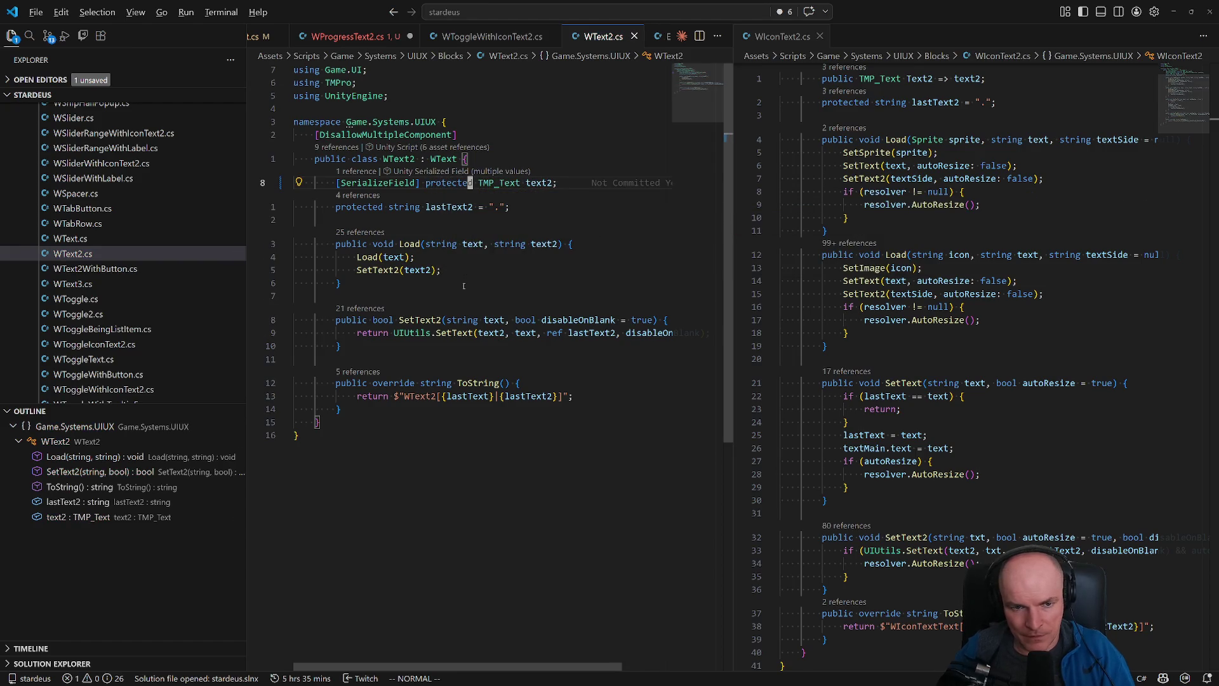
- Back in WProgressText2.cs, change this.text to this.text2 on line 23
{"action": "key", "text": "ctrl+Tab"}
{"action": "type", "text": "ea2"}
{"action": "key", "text": "Escape"}
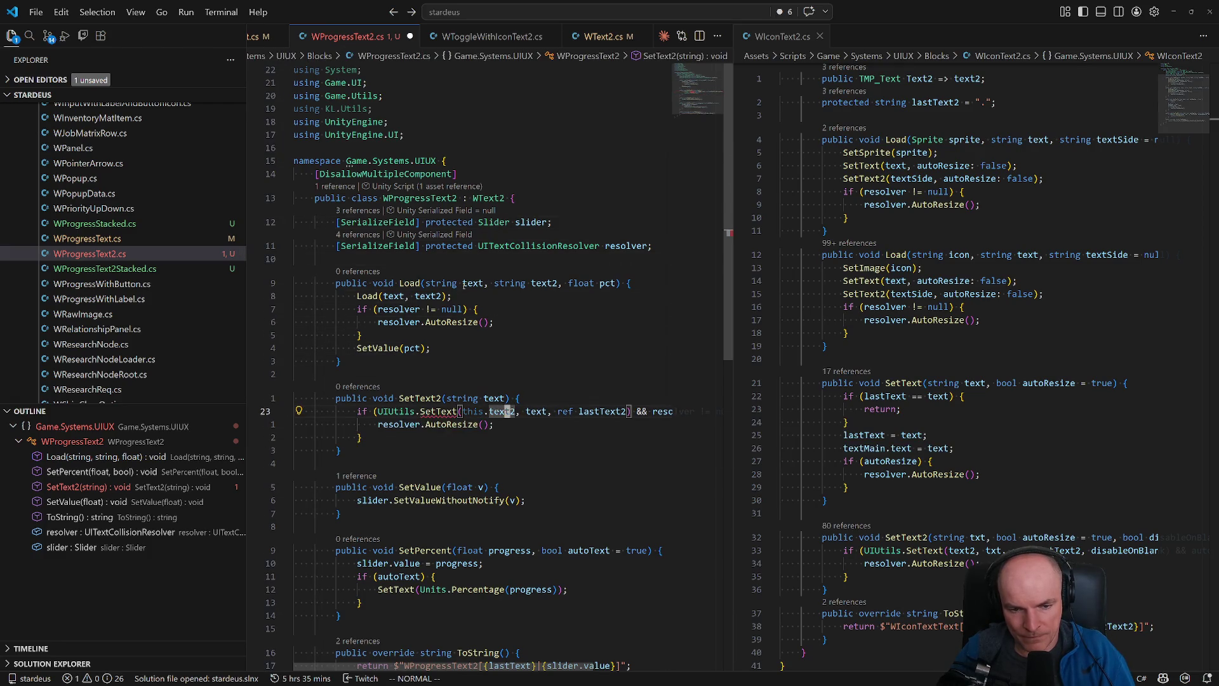
- Drop the 'this.' qualifier, add a false argument after lastText2, and save
{"action": "key", "text": "d"}
{"action": "key", "text": "T"}
{"action": "key", "text": "("}
{"action": "key", "text": "h"}
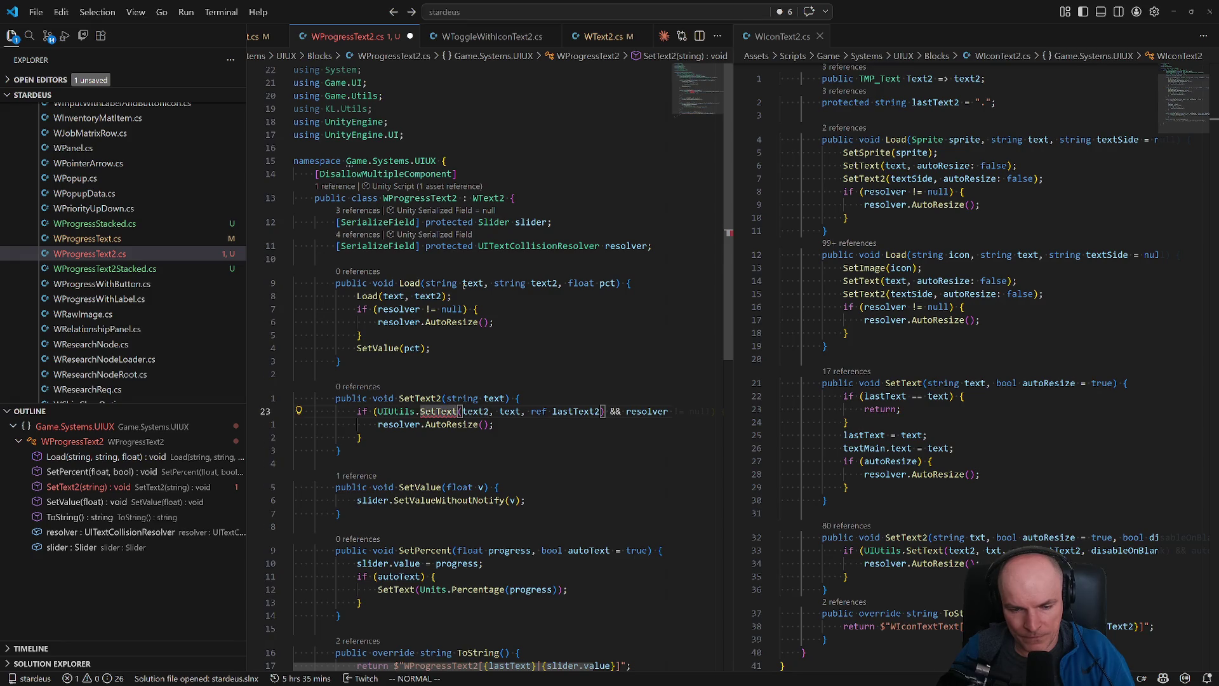
{"action": "mouse_move", "coordinate": [437, 413]}
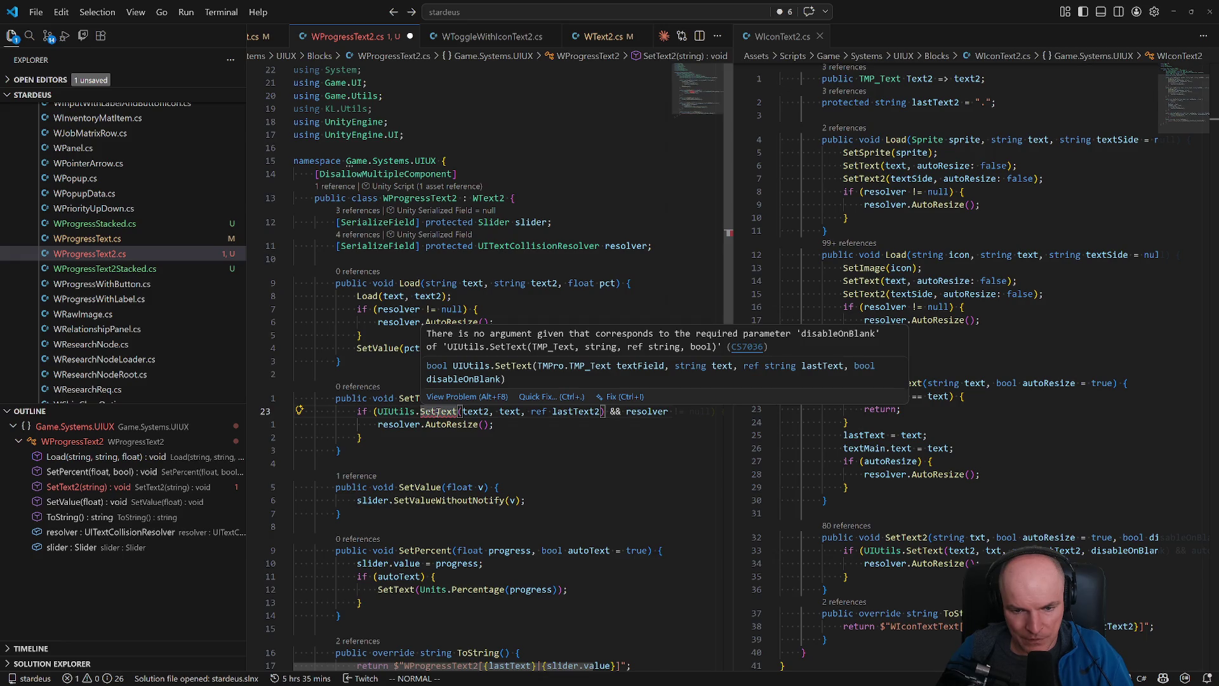
{"action": "left_click", "coordinate": [591, 411]}
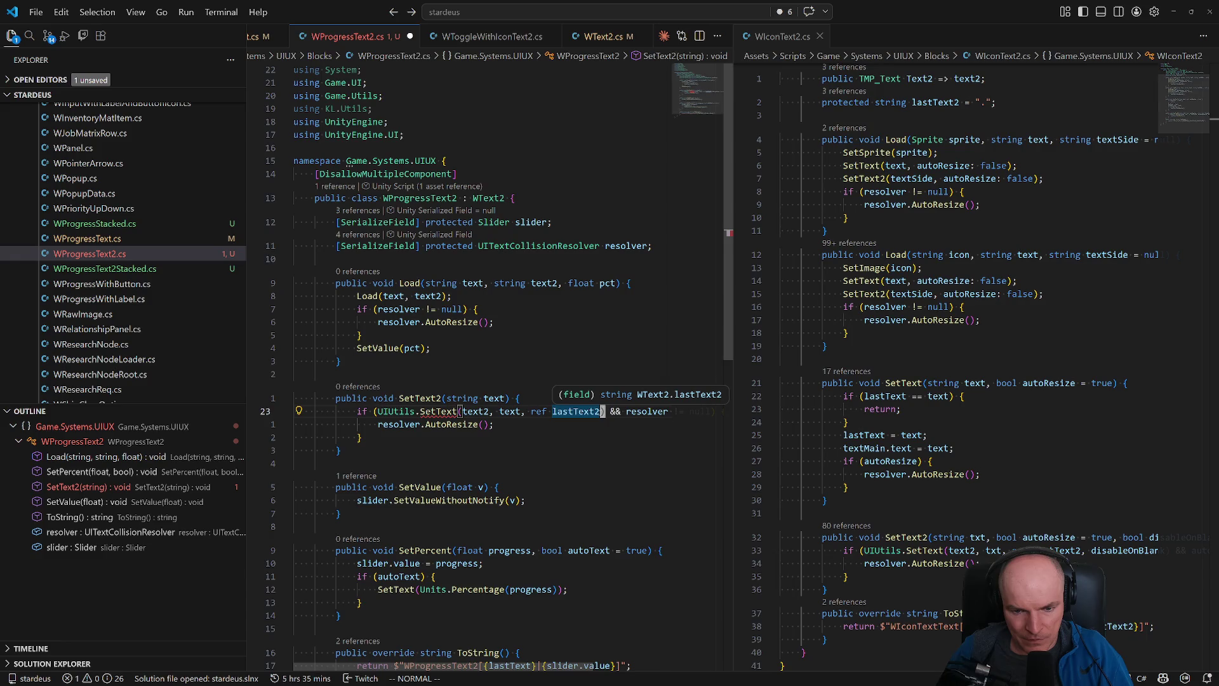
{"action": "type", "text": "astText2, "}
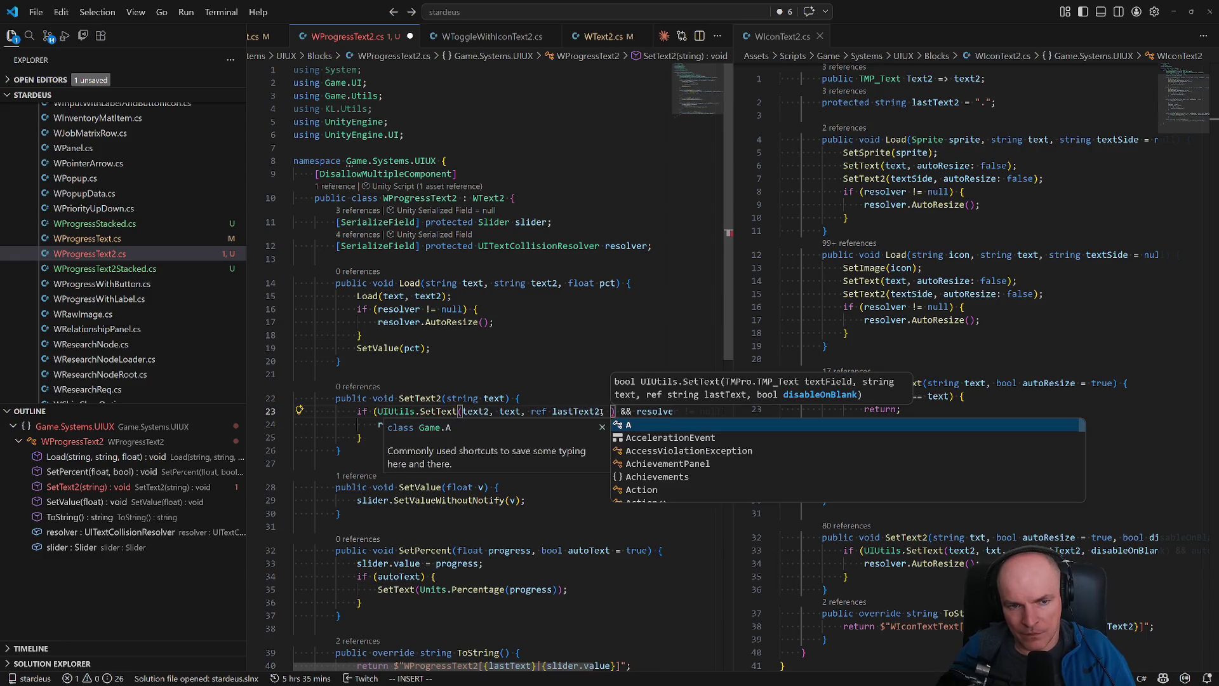
{"action": "type", "text": "false"}
{"action": "key", "text": "ctrl+s"}
{"action": "key", "text": "Escape"}
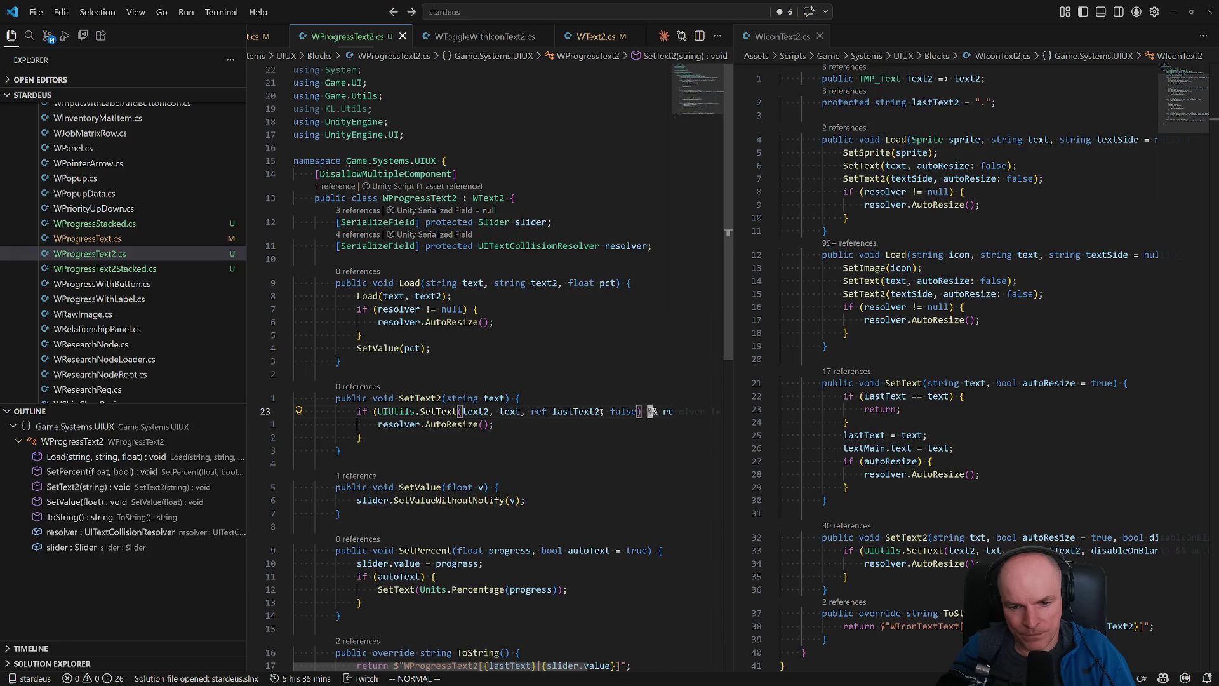
- Copy the SetText2 method lines from WIconText2
{"action": "key", "text": "e"}
{"action": "key", "text": "h"}
{"action": "key", "text": "h"}
{"action": "key", "text": "h"}
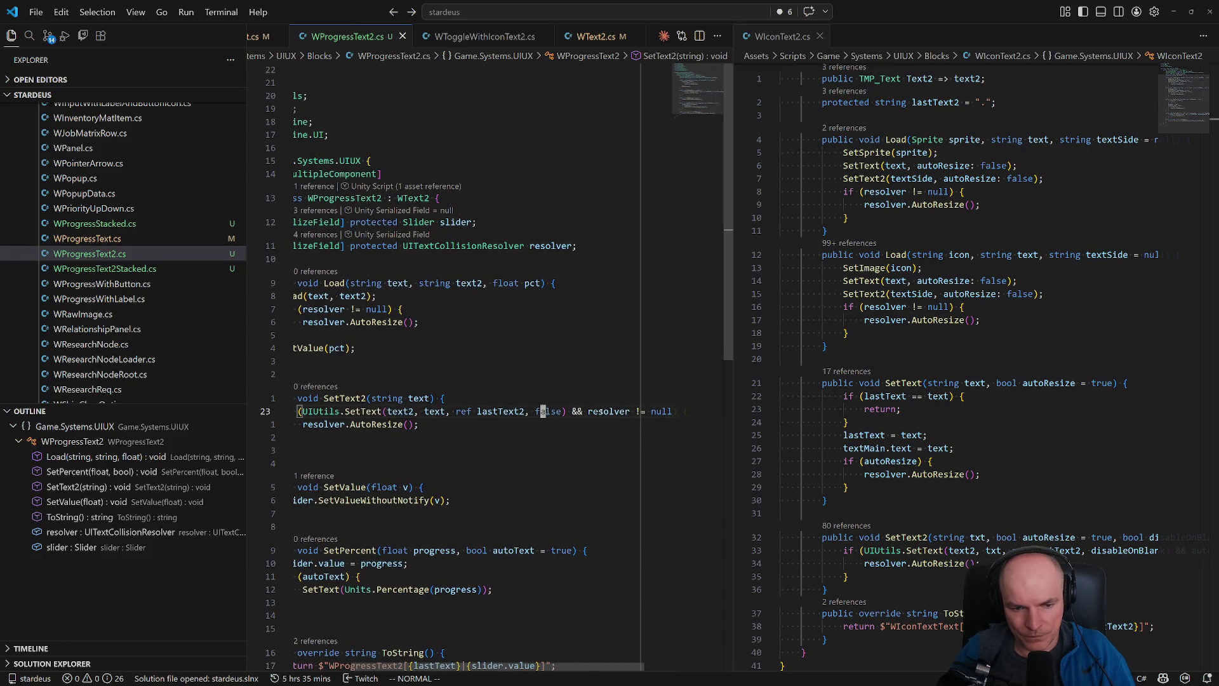
{"action": "key", "text": "k"}
{"action": "key", "text": "dollar"}
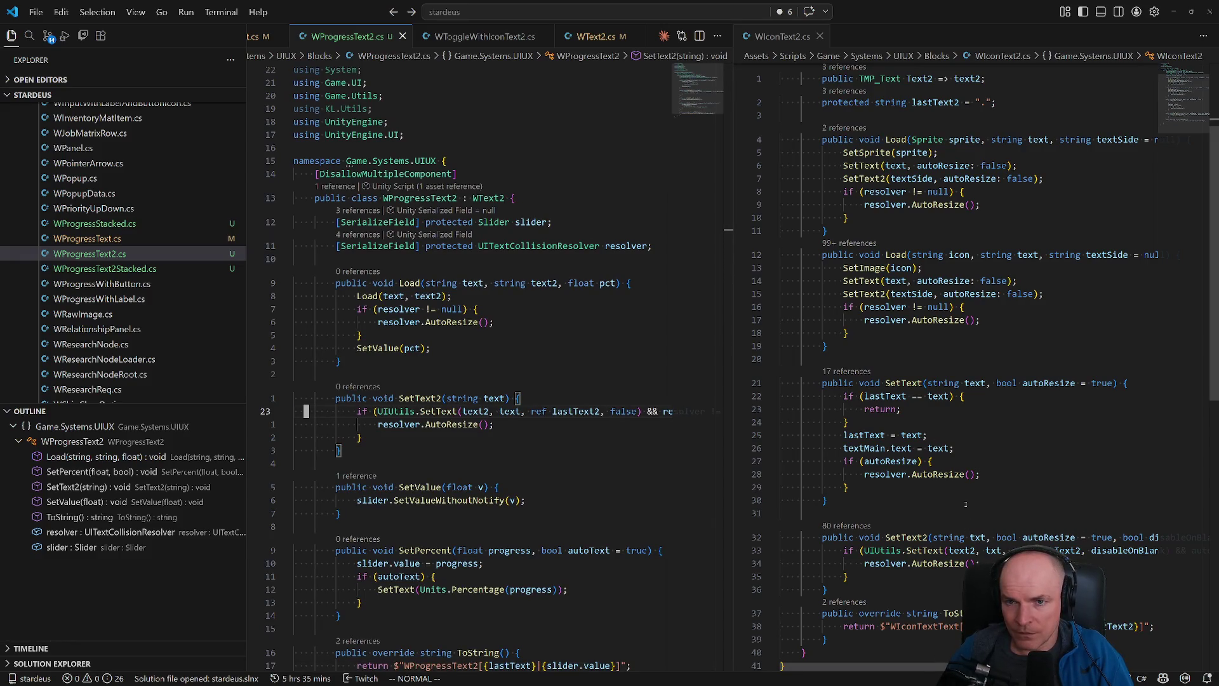
{"action": "scroll", "coordinate": [965, 504], "scroll_direction": "down", "scroll_amount": 2}
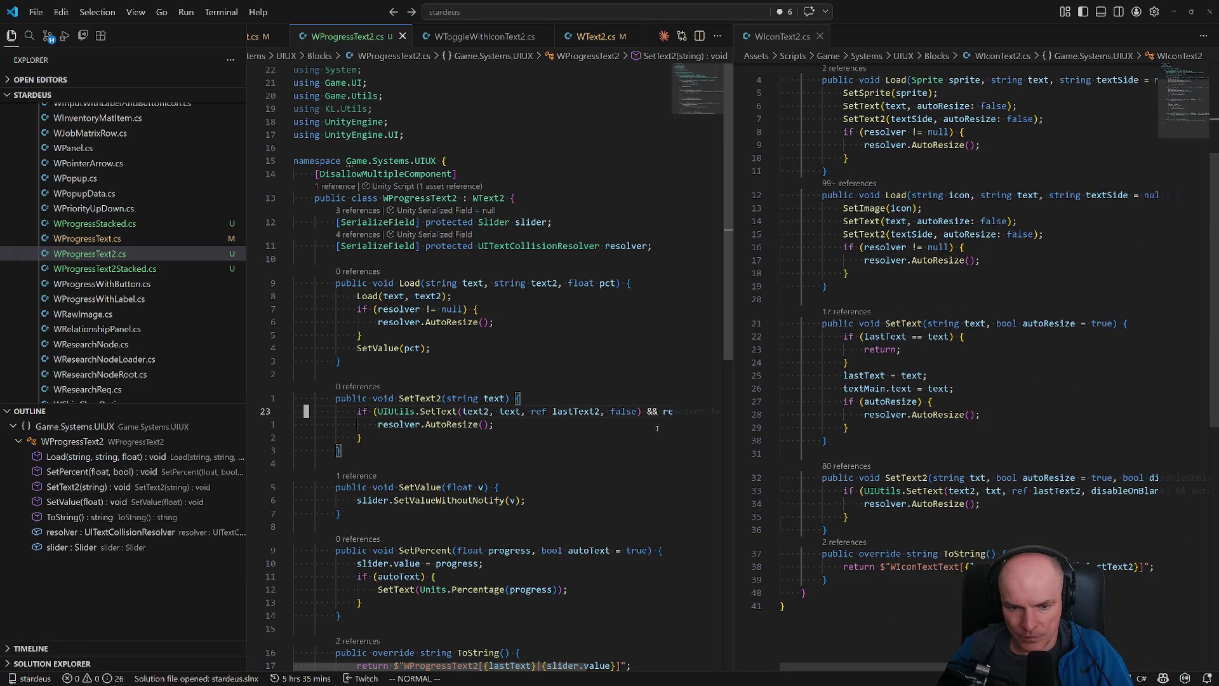
{"action": "key", "text": "k"}
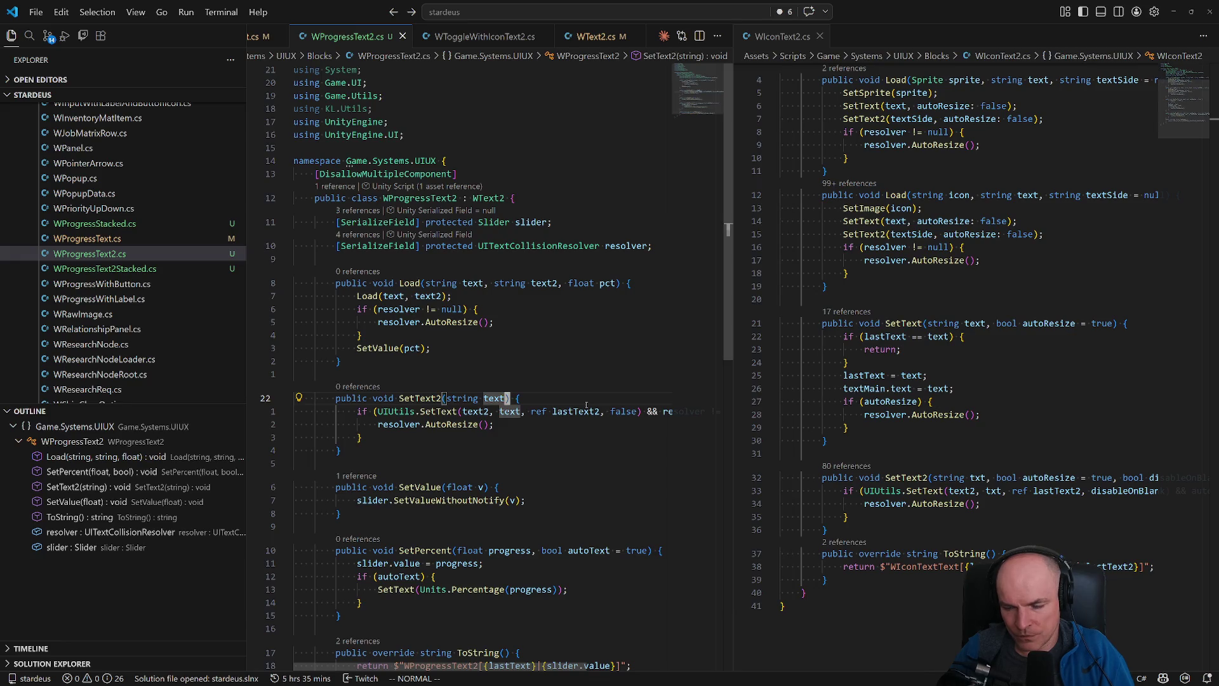
{"action": "scroll", "coordinate": [972, 368], "scroll_direction": "right", "scroll_amount": 5}
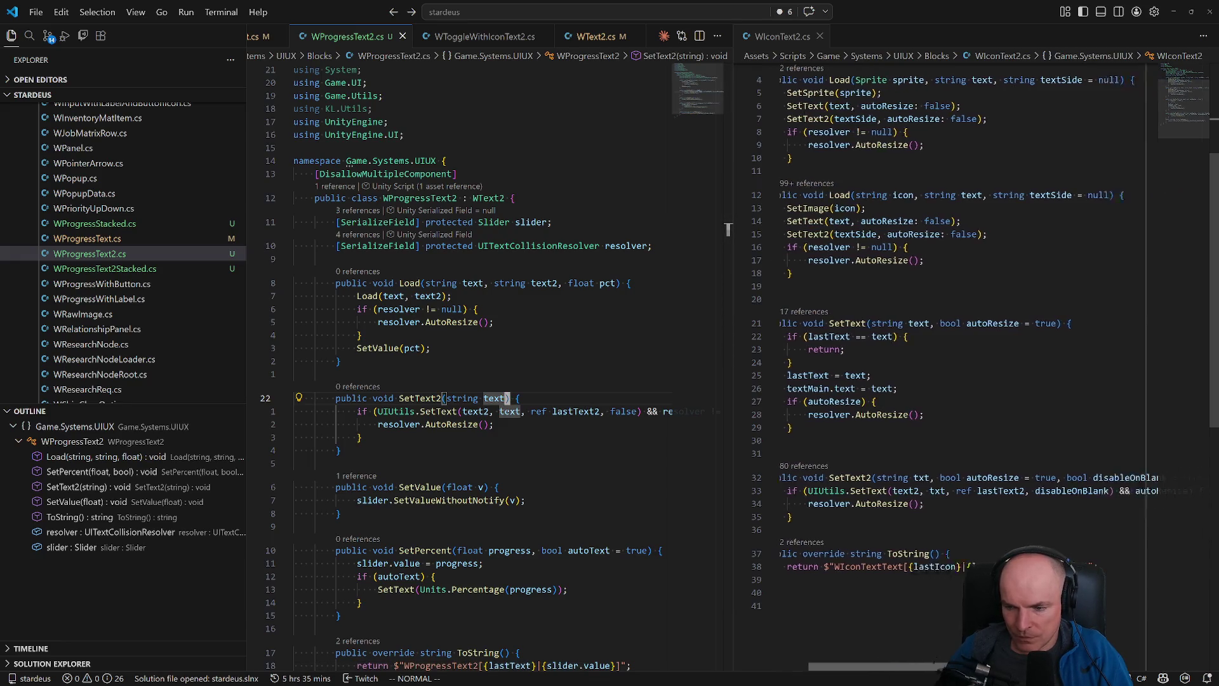
{"action": "scroll", "coordinate": [972, 368], "scroll_direction": "left", "scroll_amount": 4}
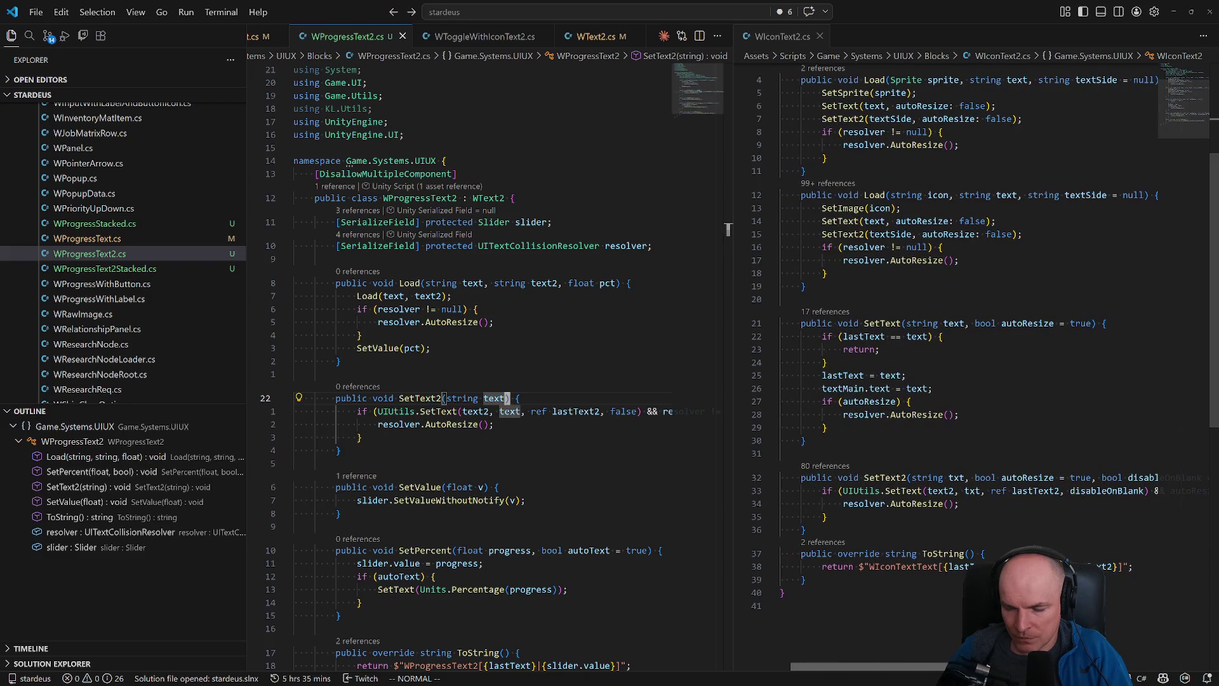
{"action": "scroll", "coordinate": [971, 368], "scroll_direction": "left", "scroll_amount": 1}
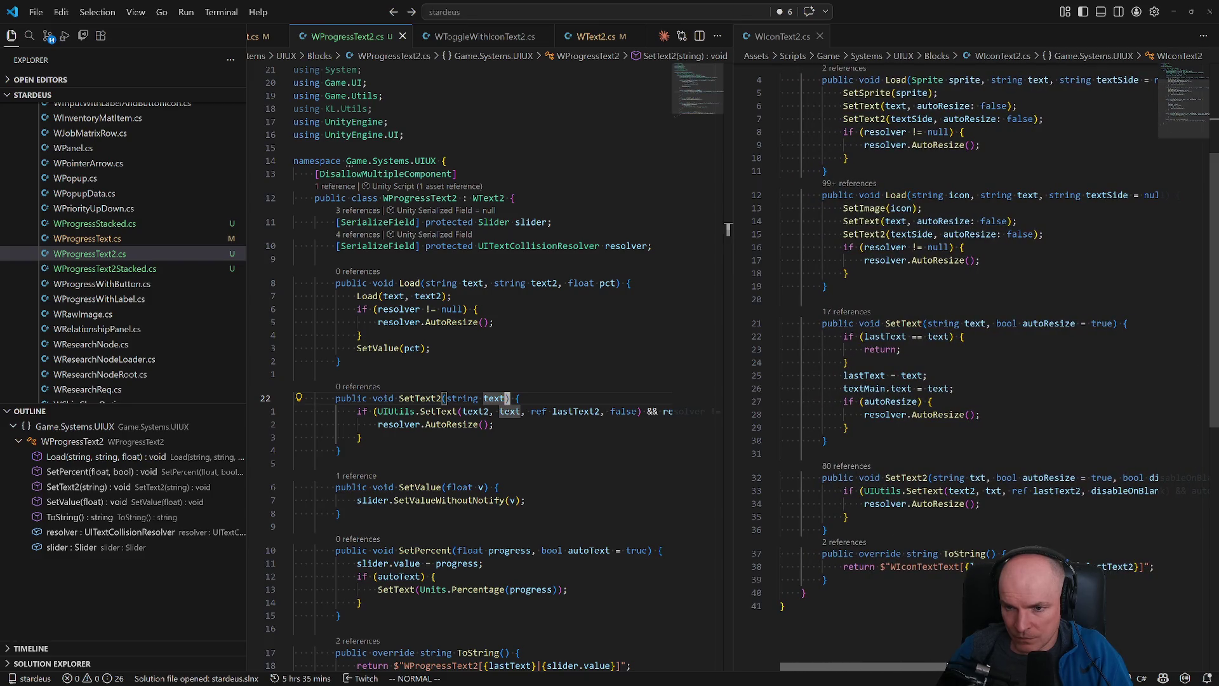
{"action": "scroll", "coordinate": [971, 368], "scroll_direction": "right", "scroll_amount": 2}
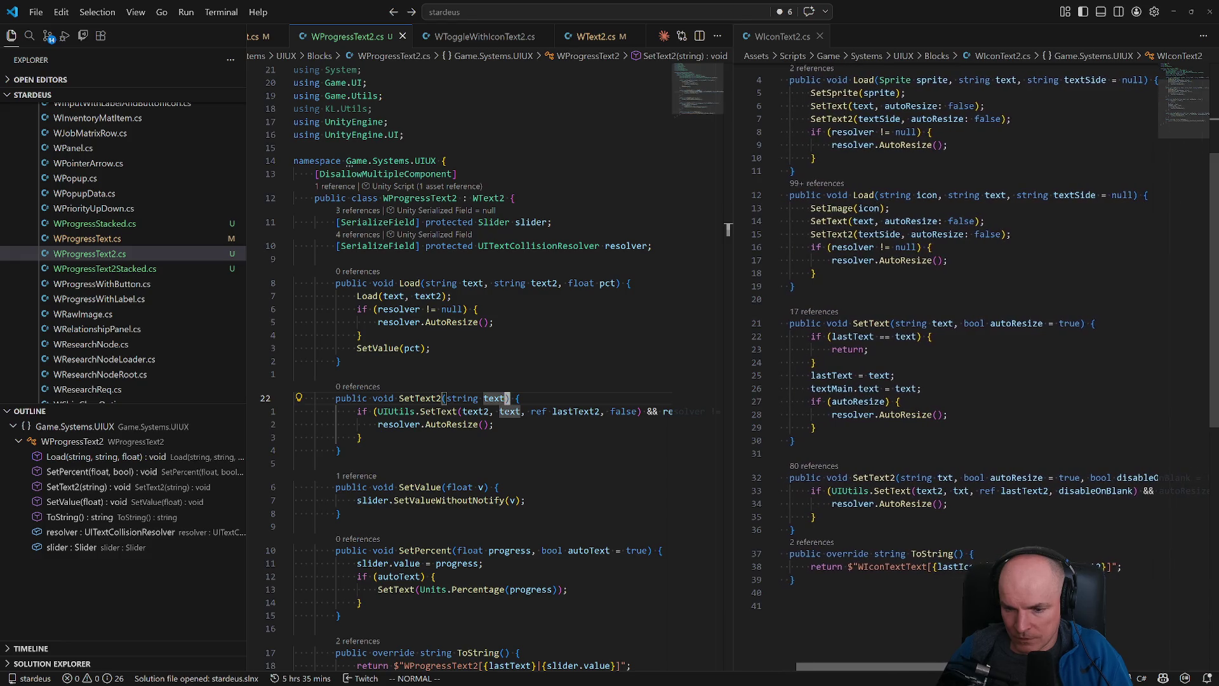
{"action": "scroll", "coordinate": [906, 478], "scroll_direction": "left", "scroll_amount": 1}
{"action": "left_click", "coordinate": [906, 478]}
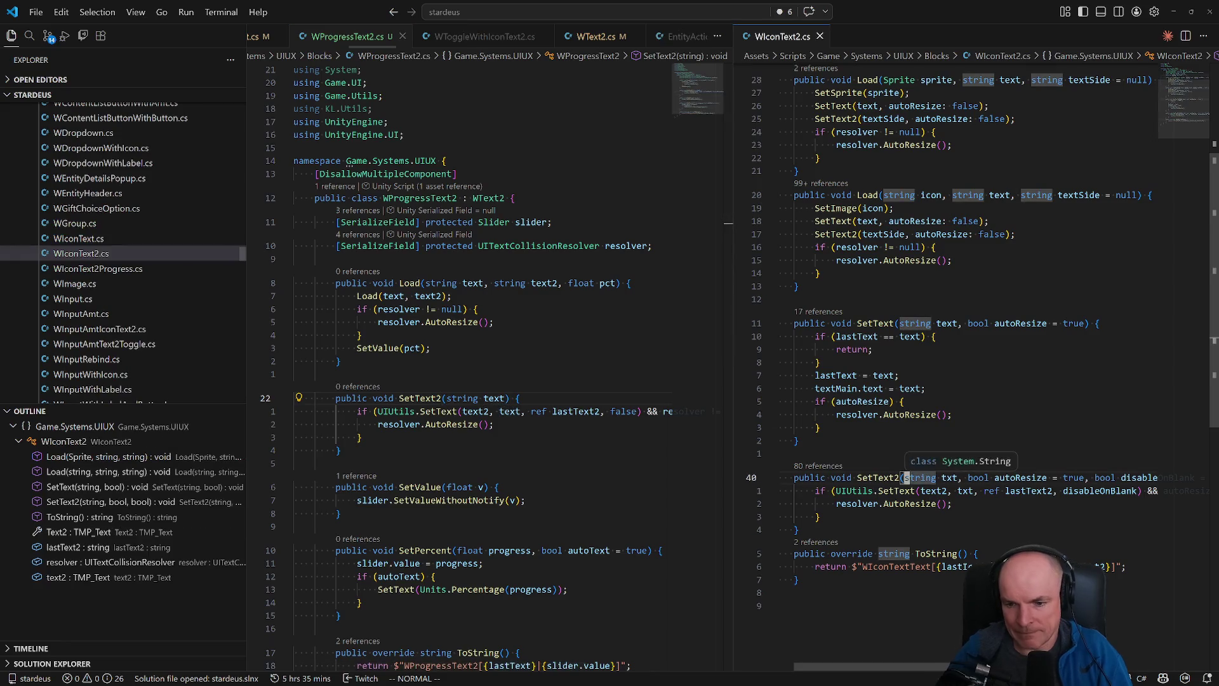
{"action": "key", "text": "V"}
{"action": "key", "text": "j"}
{"action": "key", "text": "j"}
{"action": "key", "text": "j"}
{"action": "key", "text": "y"}
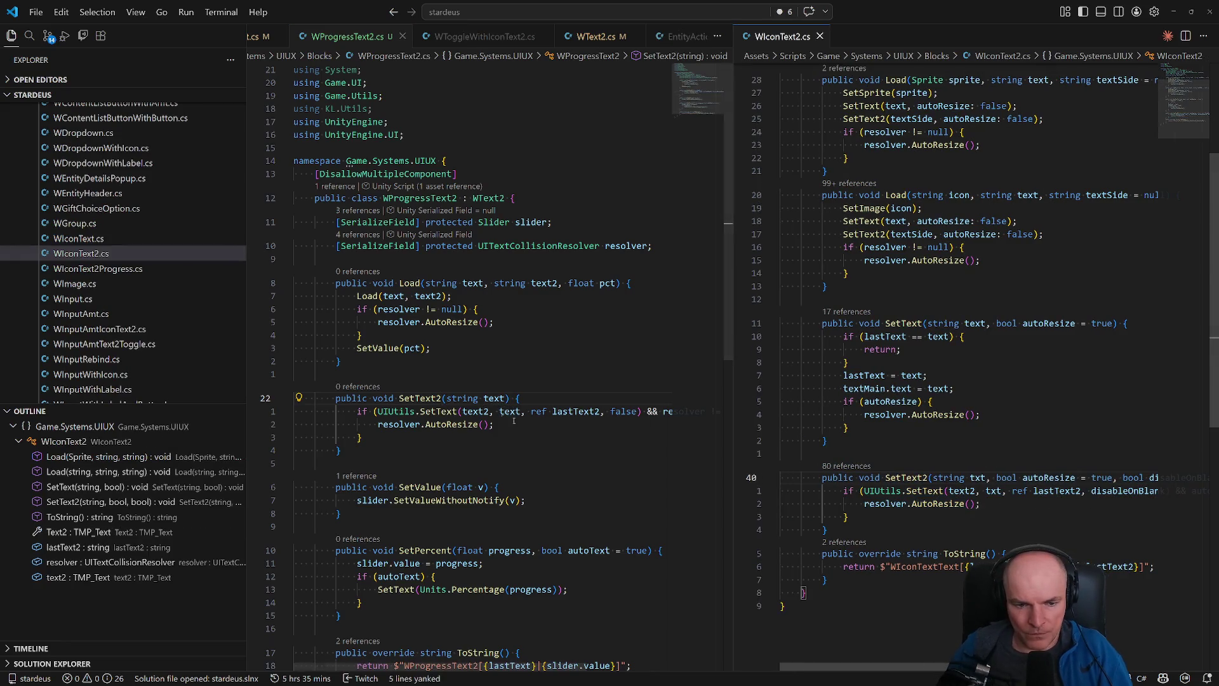
- Replace WProgressText2's SetText2 method with the copied WIconText2 version
{"action": "left_click", "coordinate": [438, 398]}
{"action": "key", "text": "shift+v"}
{"action": "key", "text": "j"}
{"action": "key", "text": "j"}
{"action": "key", "text": "j"}
{"action": "key", "text": "p"}
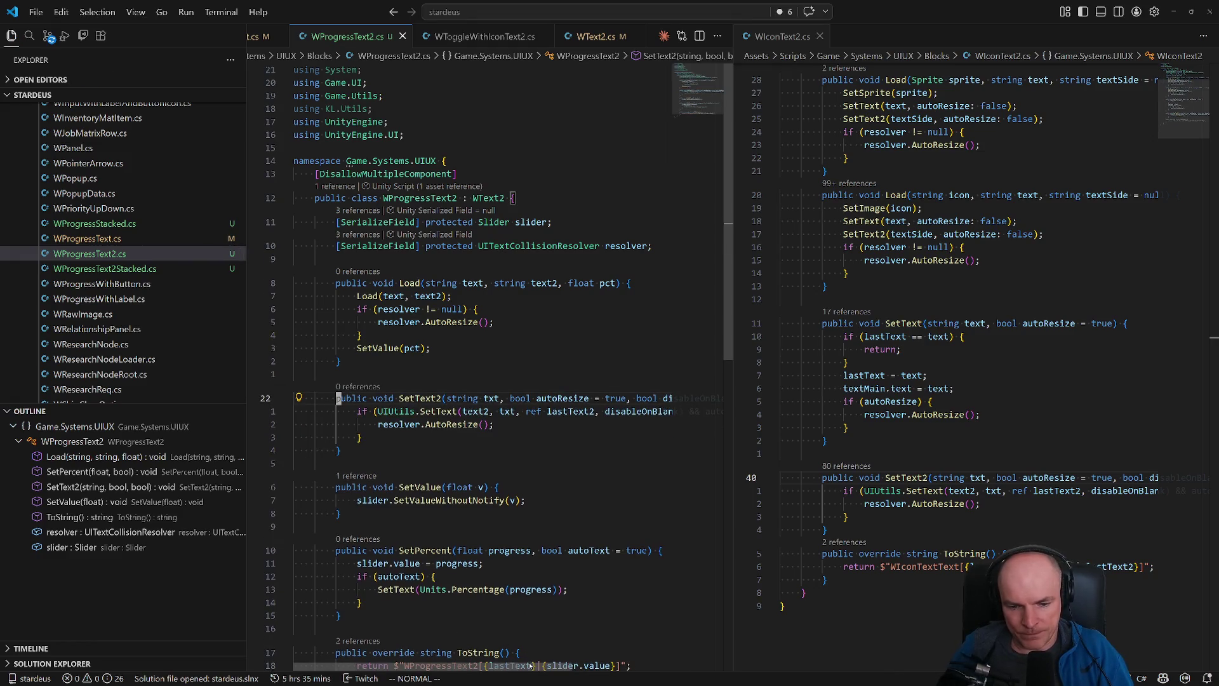
{"action": "key", "text": "$"}
{"action": "key", "text": "0"}
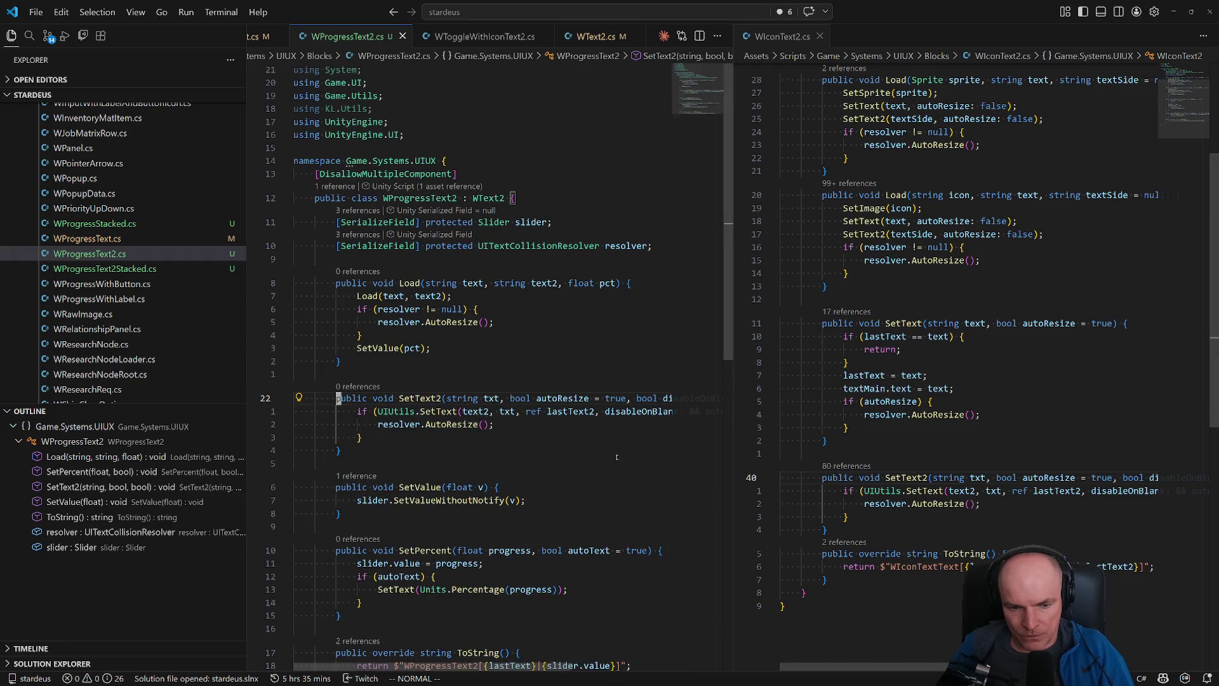
{"action": "scroll", "coordinate": [438, 406], "scroll_direction": "down", "scroll_amount": 4}
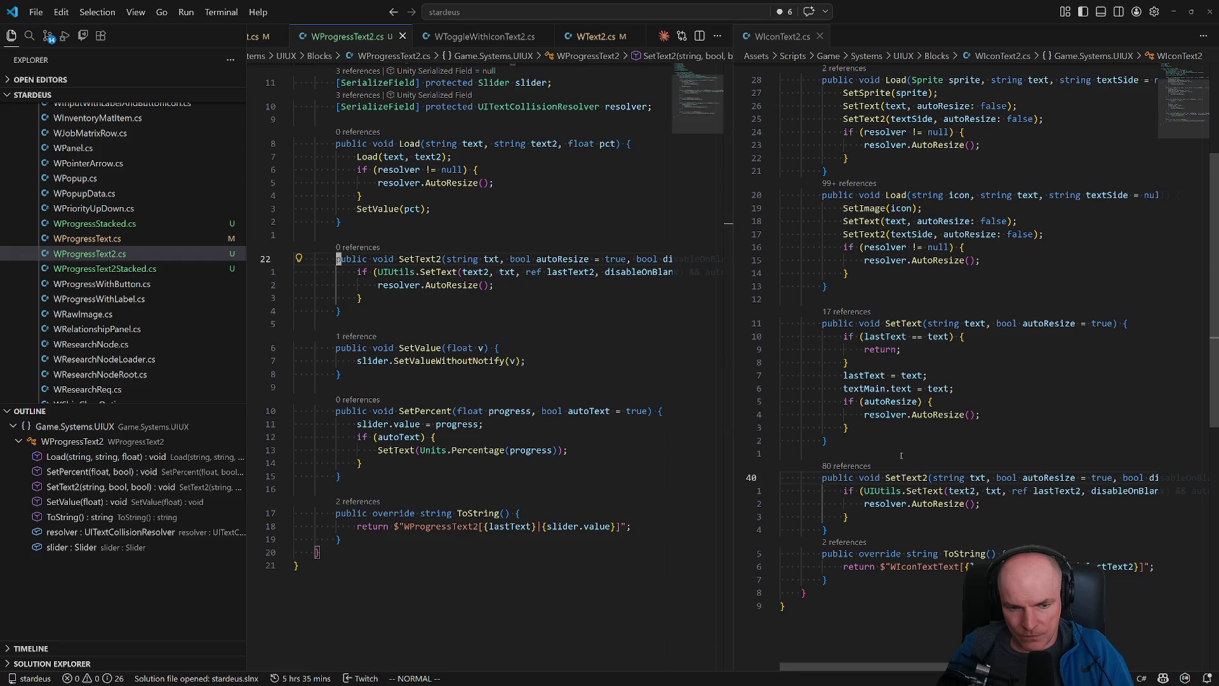
{"action": "scroll", "coordinate": [532, 422], "scroll_direction": "up", "scroll_amount": 2}
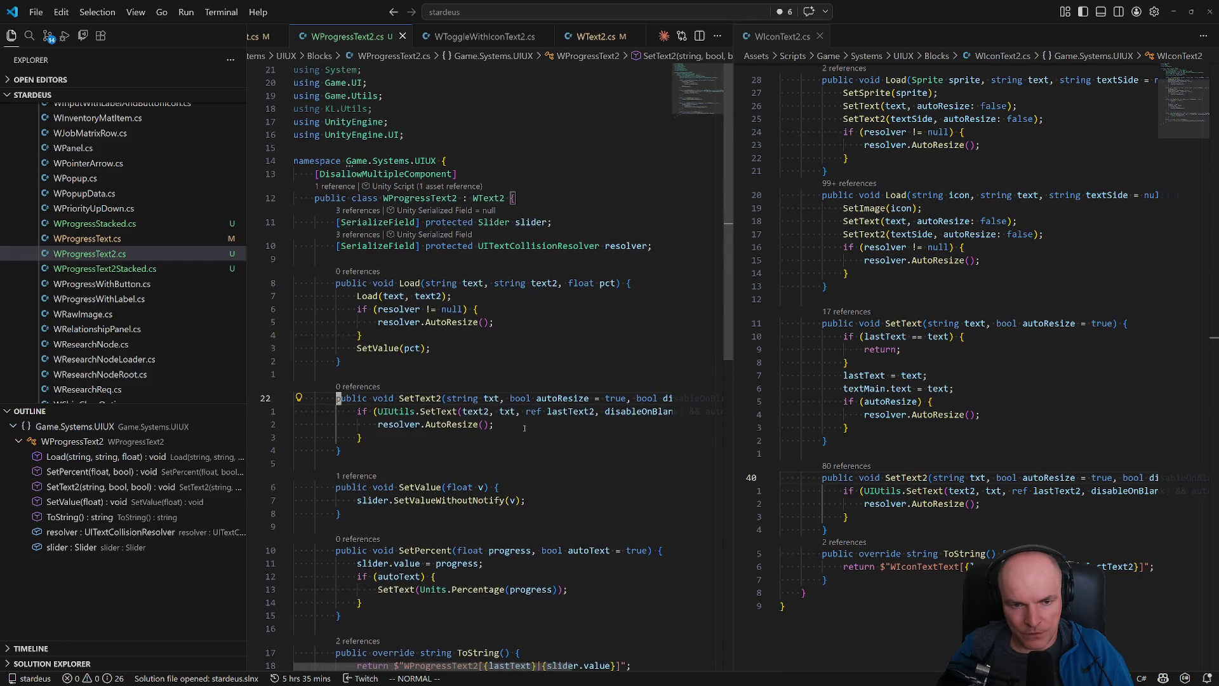
- Glance at WProgressText2Stacked.cs, return to WProgressText2.cs, then switch to Unity to recompile
{"action": "left_click", "coordinate": [118, 255]}
{"action": "left_click", "coordinate": [119, 269]}
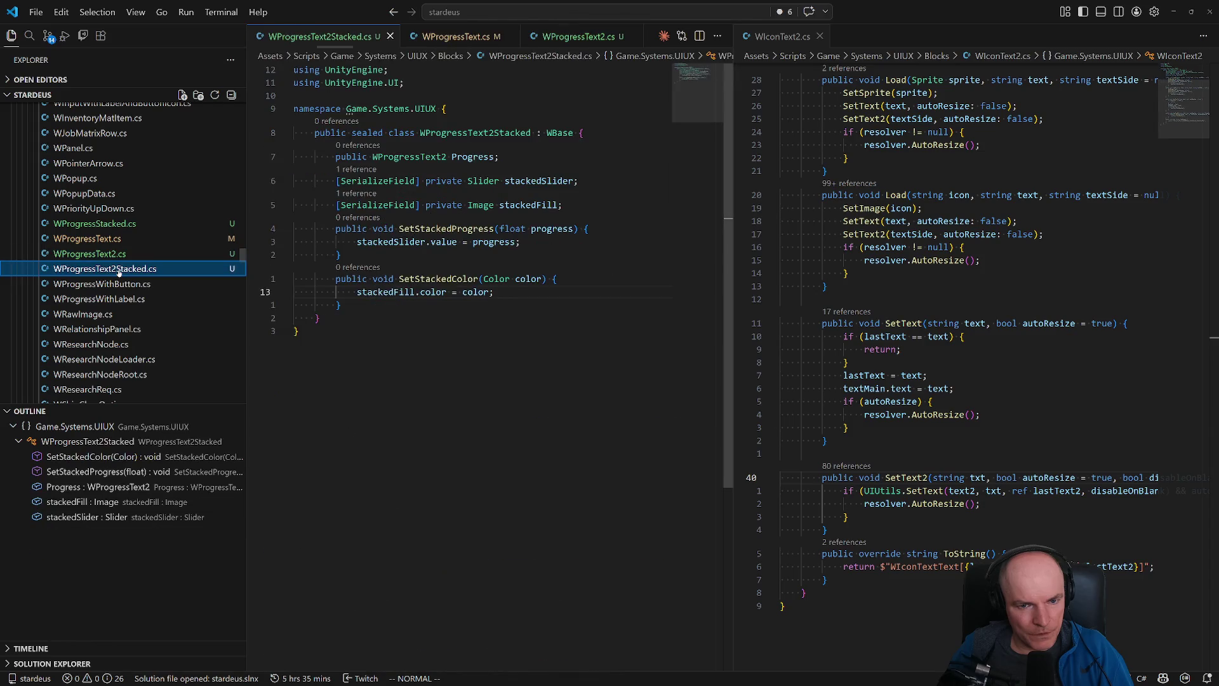
{"action": "left_click", "coordinate": [112, 255]}
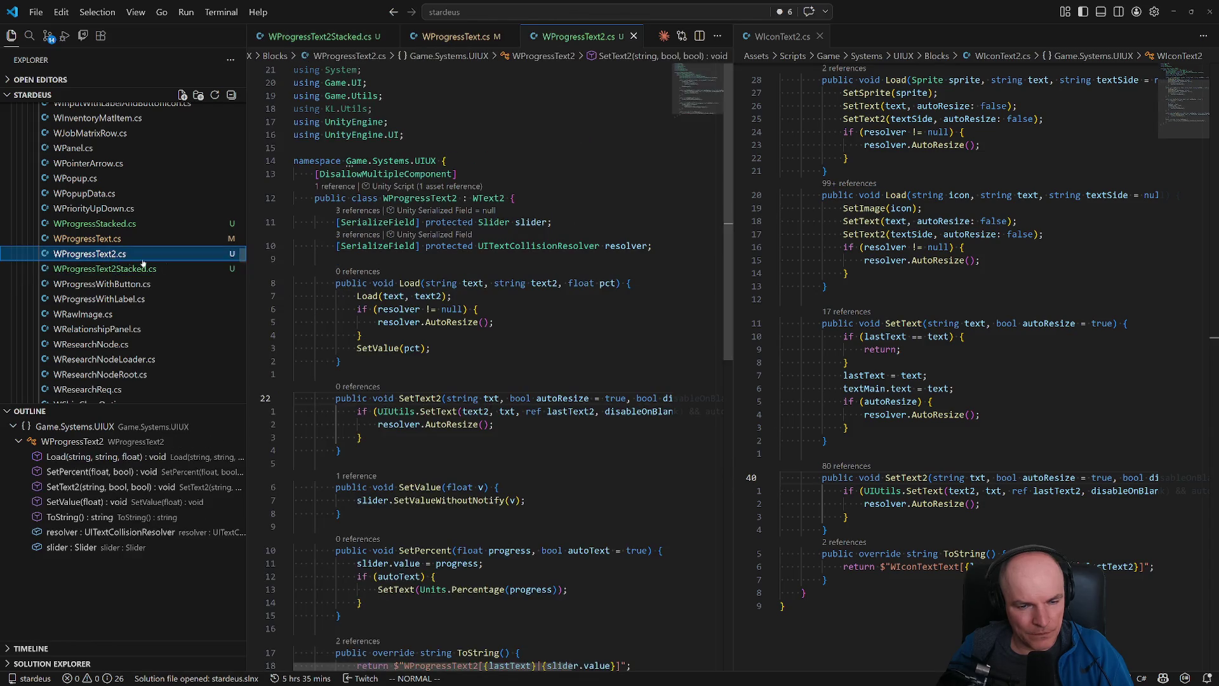
{"action": "key", "text": "alt+Tab"}
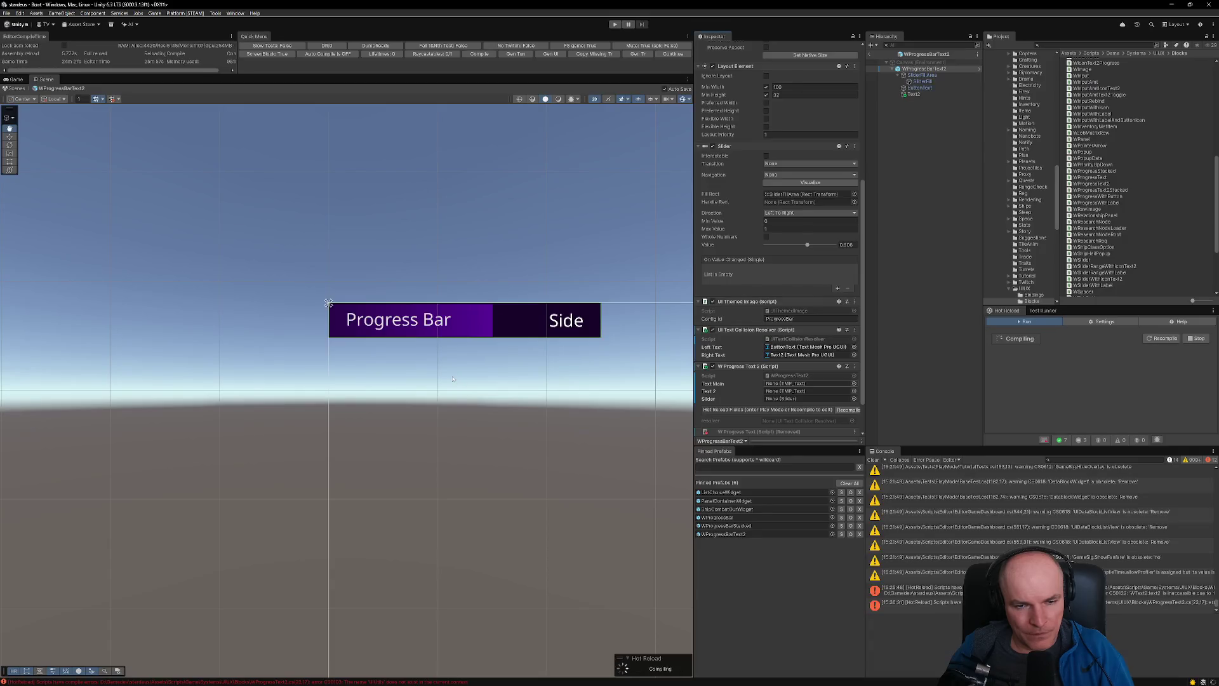
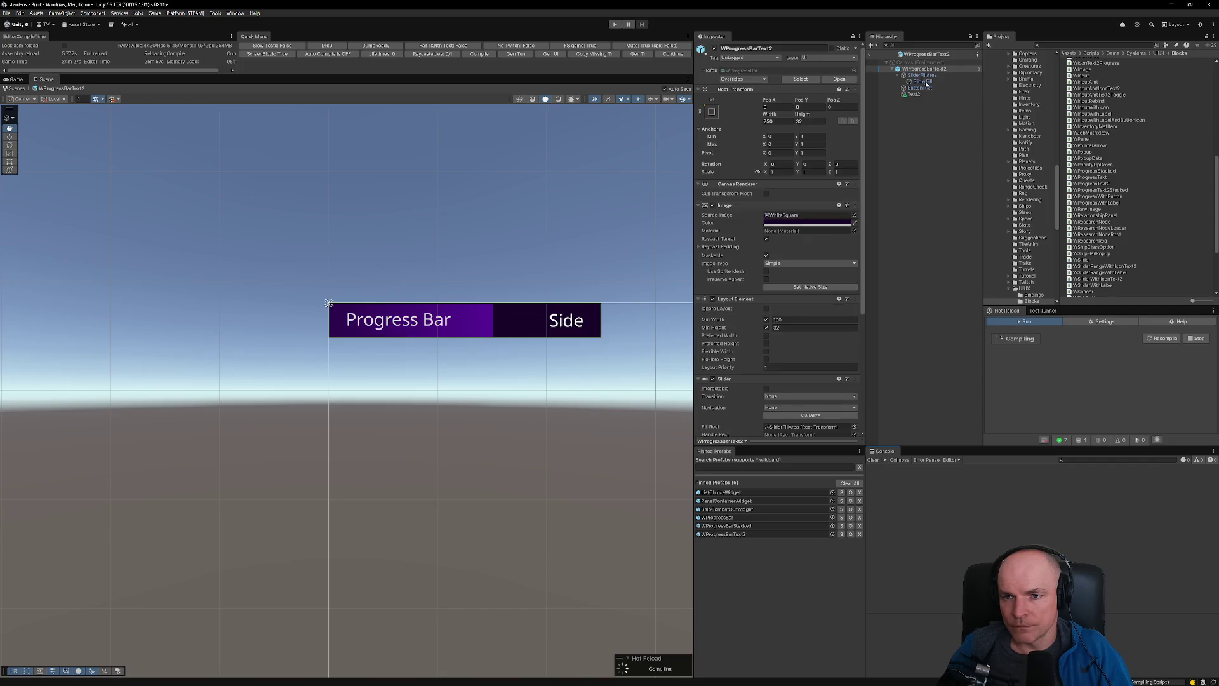
- Assign the resolver, the bar's slider, ButtonText and Text2 to the W Progress Text 2 fields
{"action": "scroll", "coordinate": [799, 343], "scroll_direction": "down", "scroll_amount": 10}
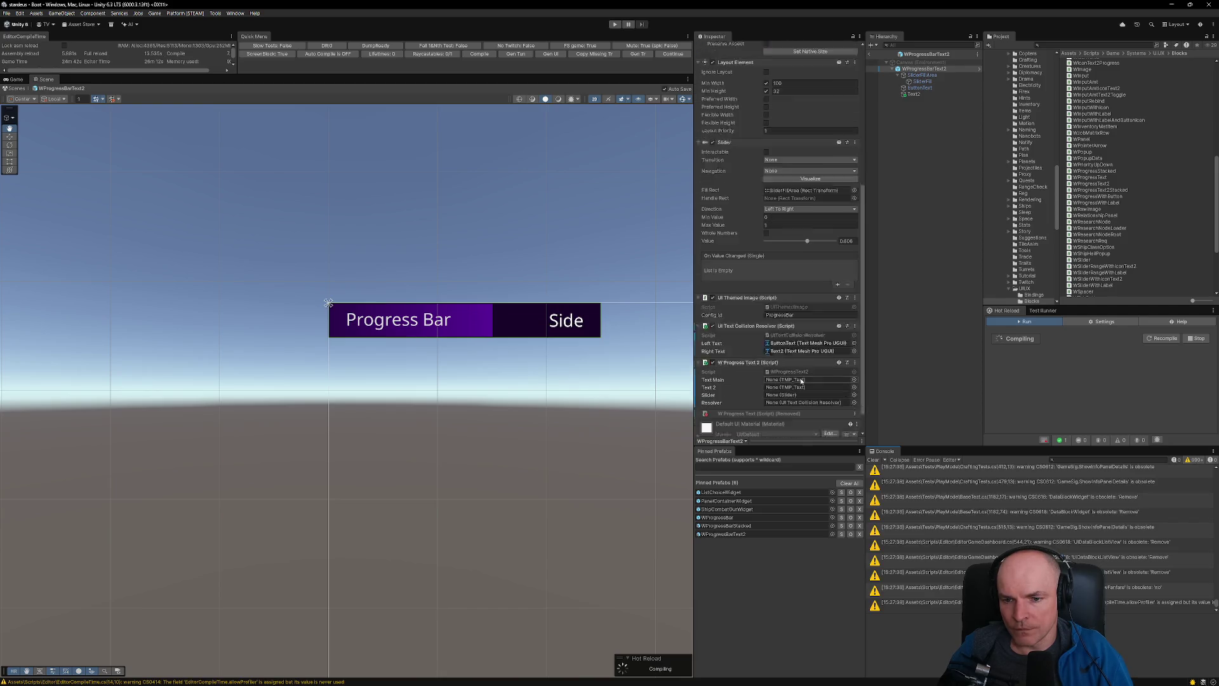
{"action": "scroll", "coordinate": [801, 381], "scroll_direction": "down", "scroll_amount": 1}
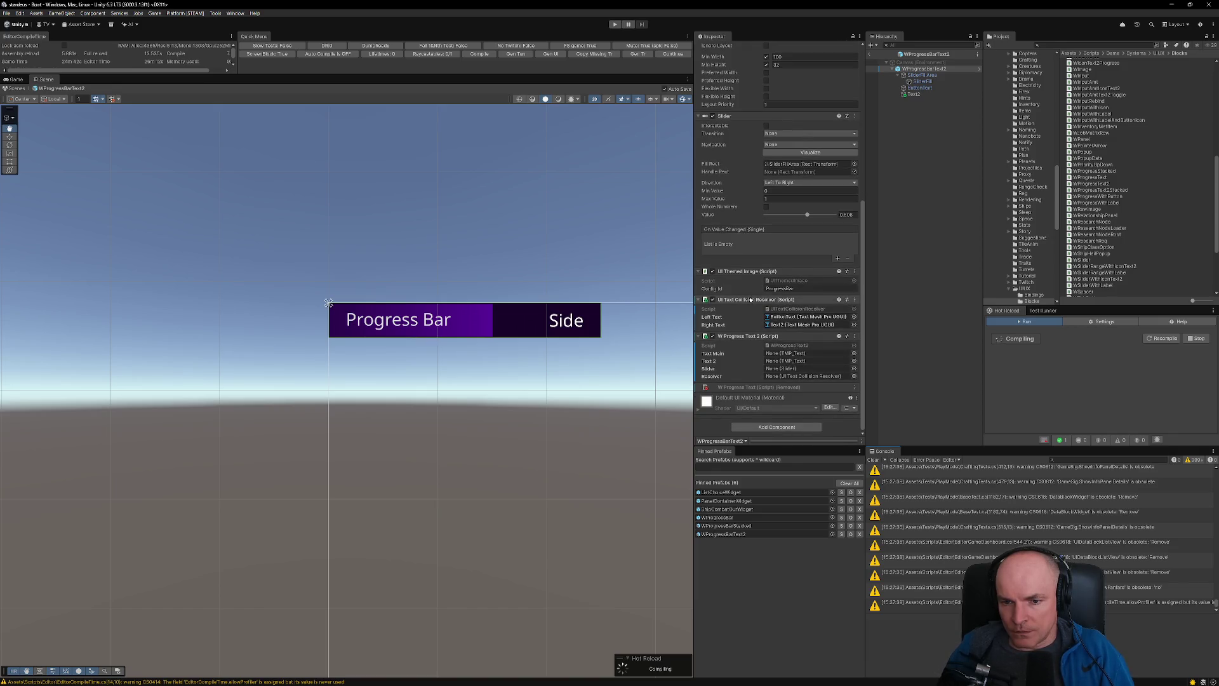
{"action": "left_click_drag", "start_coordinate": [773, 370], "coordinate": [780, 375]}
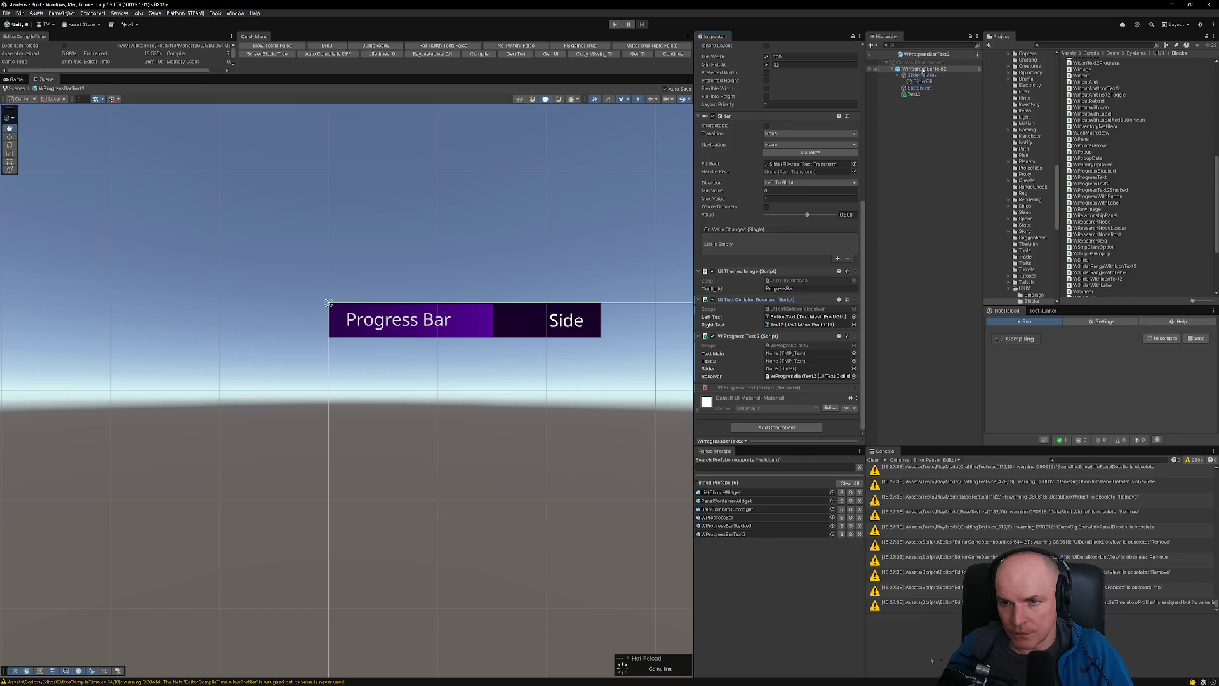
{"action": "left_click_drag", "start_coordinate": [922, 70], "coordinate": [805, 368]}
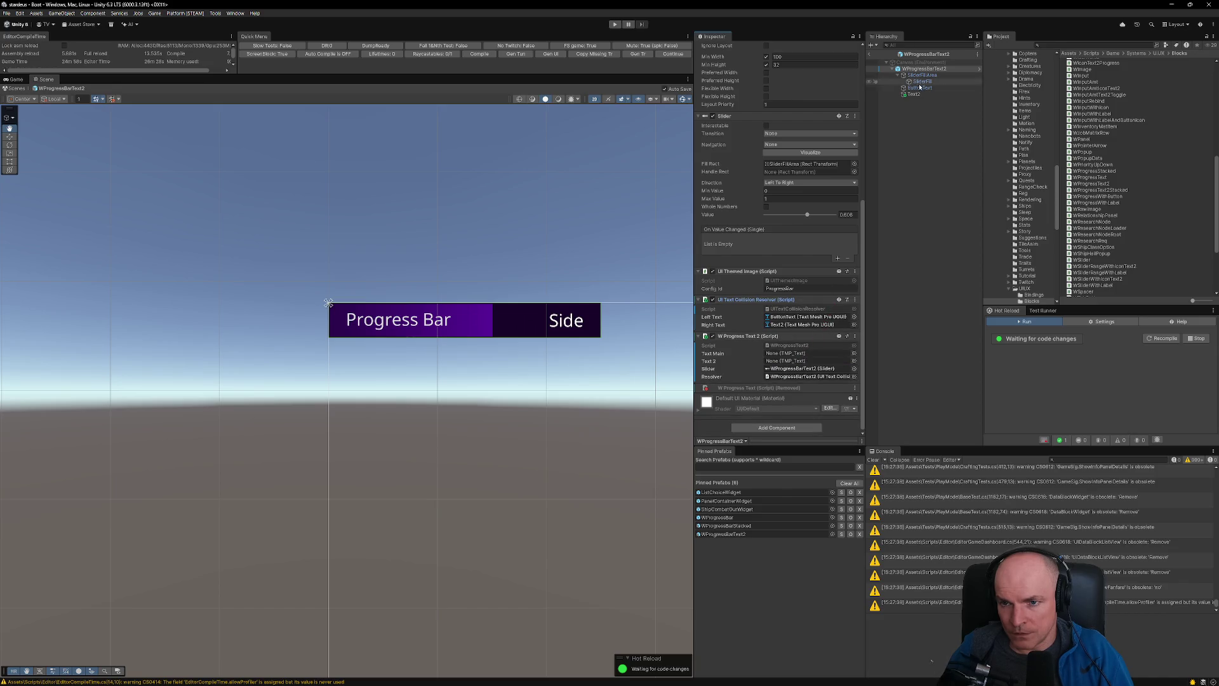
{"action": "left_click_drag", "start_coordinate": [784, 348], "coordinate": [789, 353]}
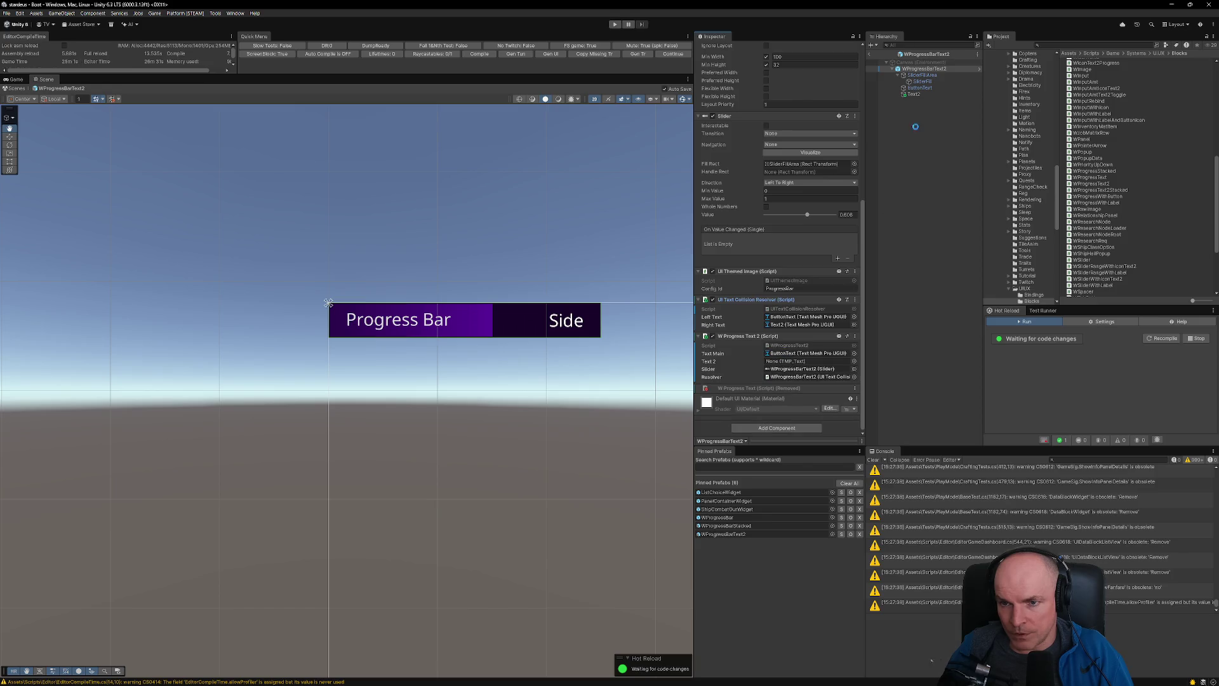
{"action": "left_click_drag", "start_coordinate": [913, 94], "coordinate": [805, 360]}
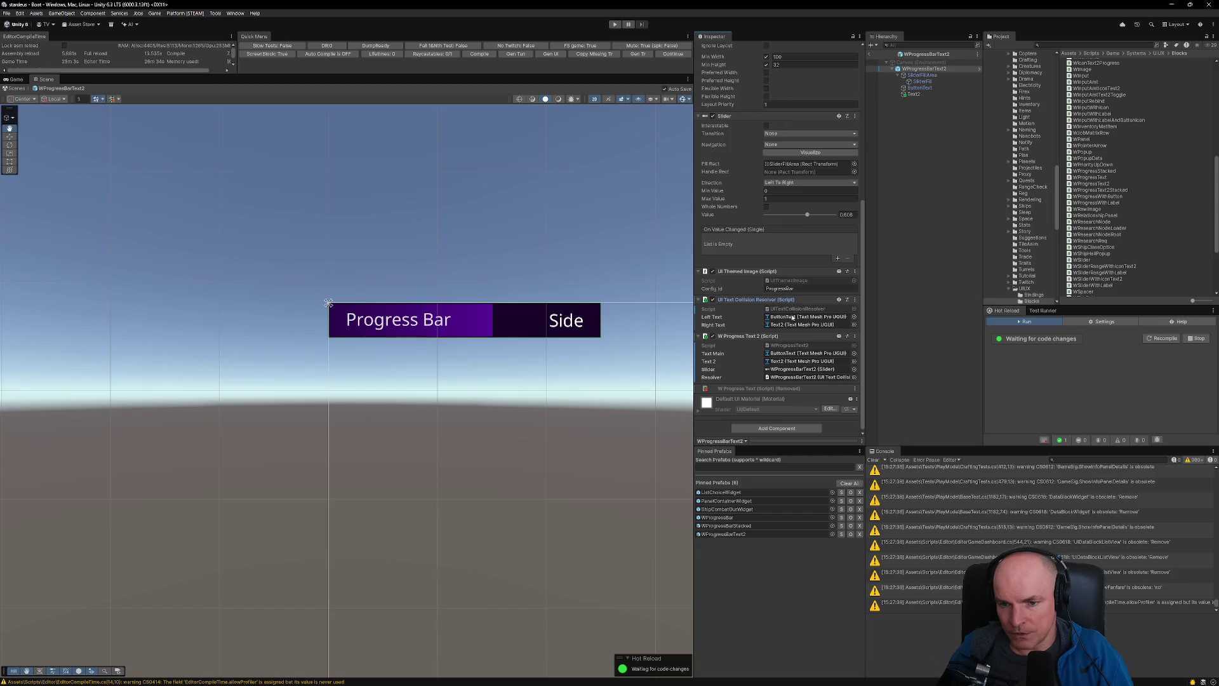
{"action": "scroll", "coordinate": [792, 318], "scroll_direction": "up", "scroll_amount": 2}
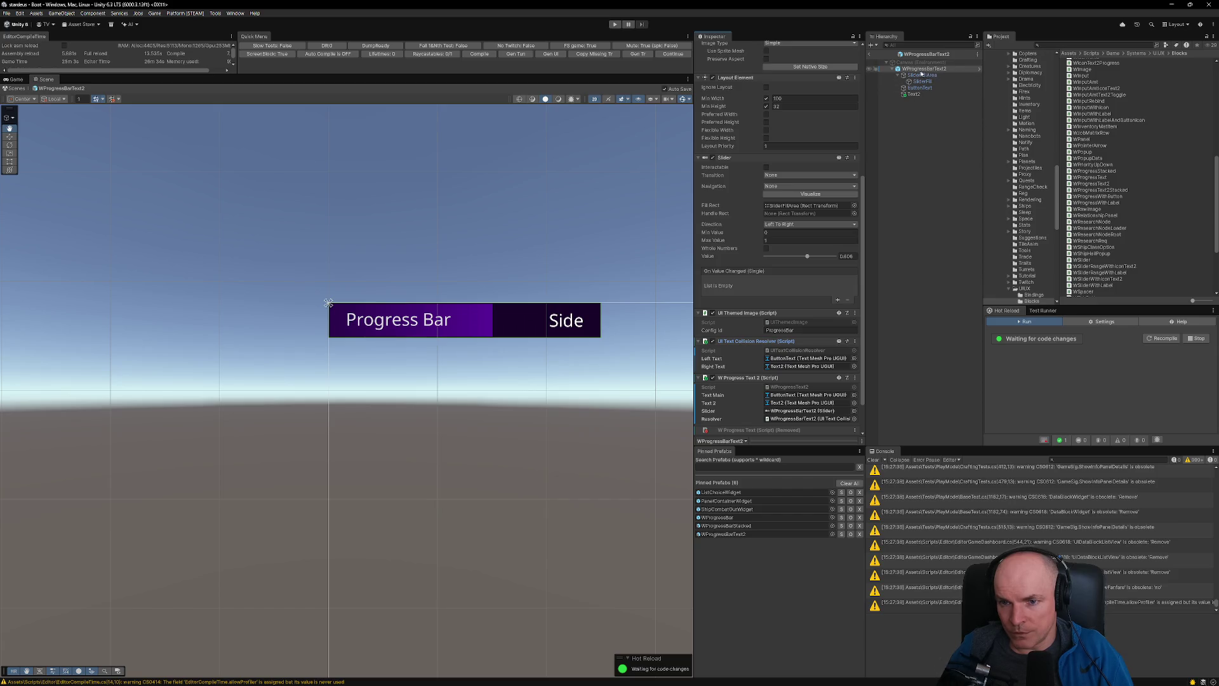
- Duplicate the WProgressBarText2 prefab and name the copy WProgressBarText2Stacked
{"action": "left_click", "coordinate": [723, 534]}
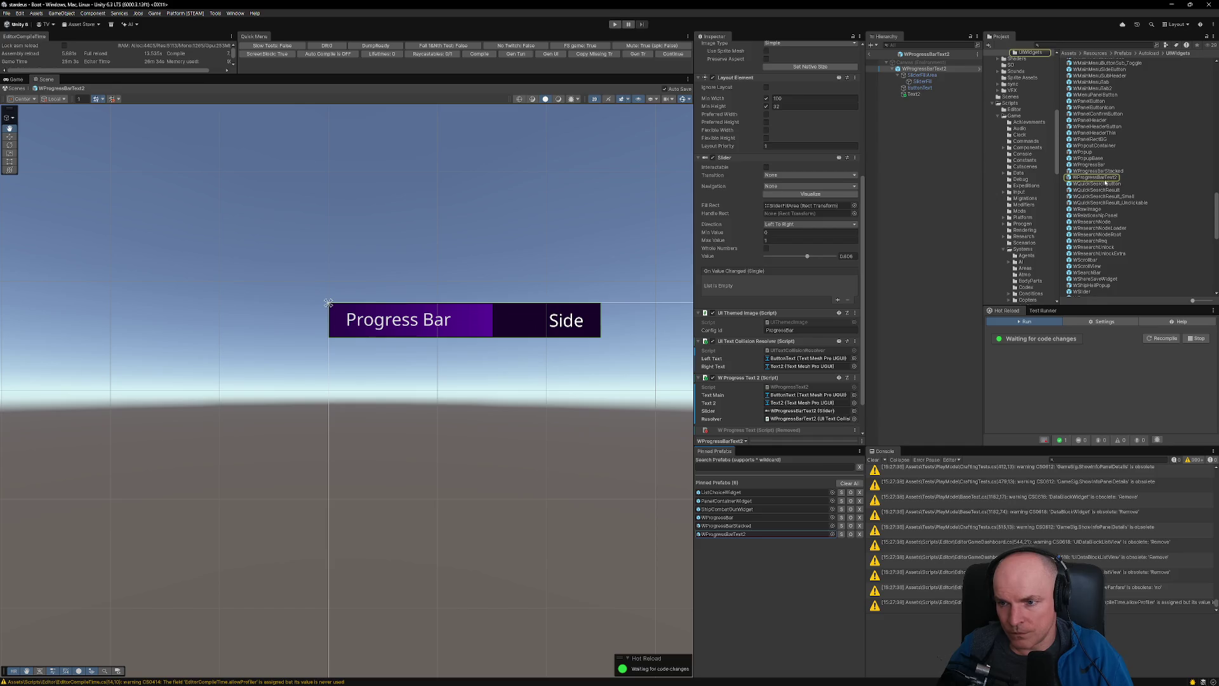
{"action": "left_click", "coordinate": [1103, 179]}
{"action": "right_click", "coordinate": [1103, 178]}
{"action": "mouse_move", "coordinate": [1115, 190]}
{"action": "left_click", "coordinate": [1056, 210]}
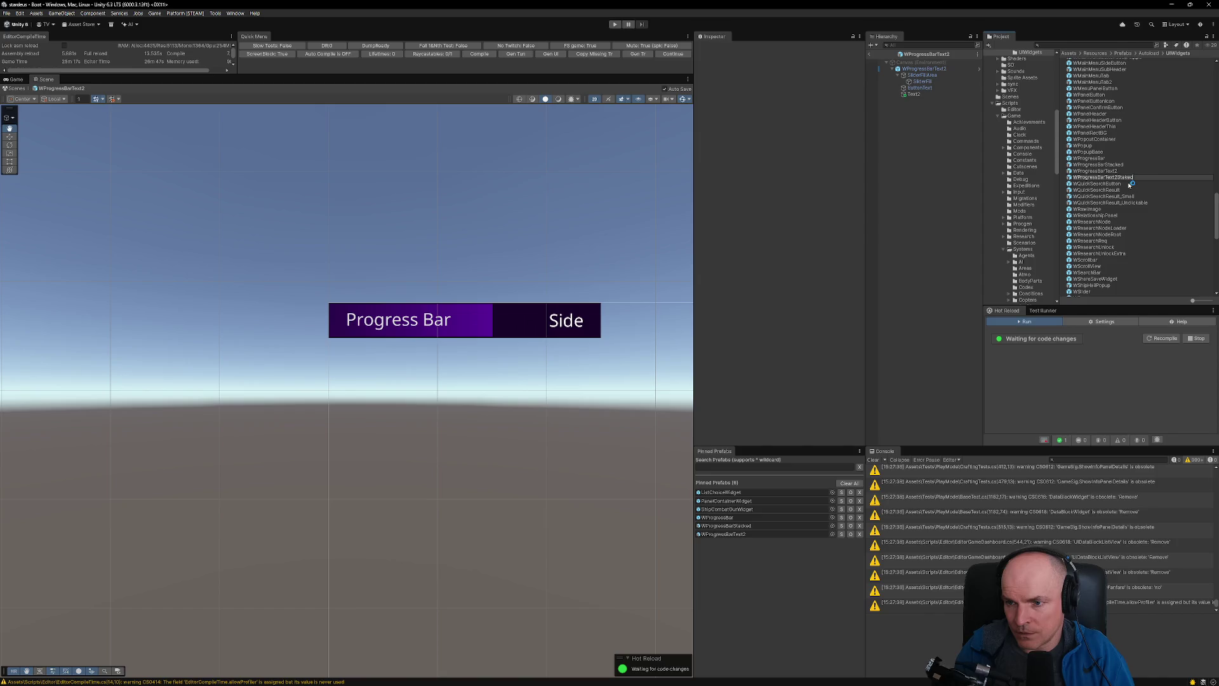
{"action": "type", "text": "d"}
{"action": "key", "text": "Return"}
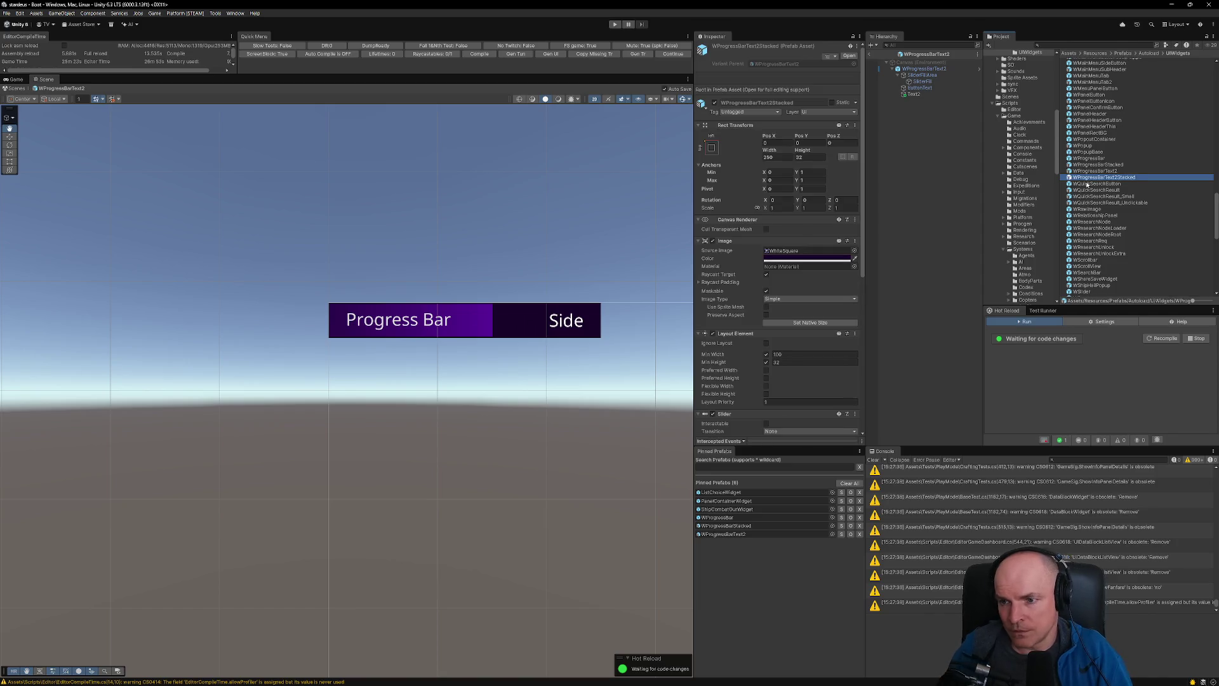
- Pin WProgressBarText2Stacked to Pinned Prefabs and open it for editing
{"action": "left_click_drag", "start_coordinate": [1100, 182], "coordinate": [762, 536]}
{"action": "left_click", "coordinate": [754, 544]}
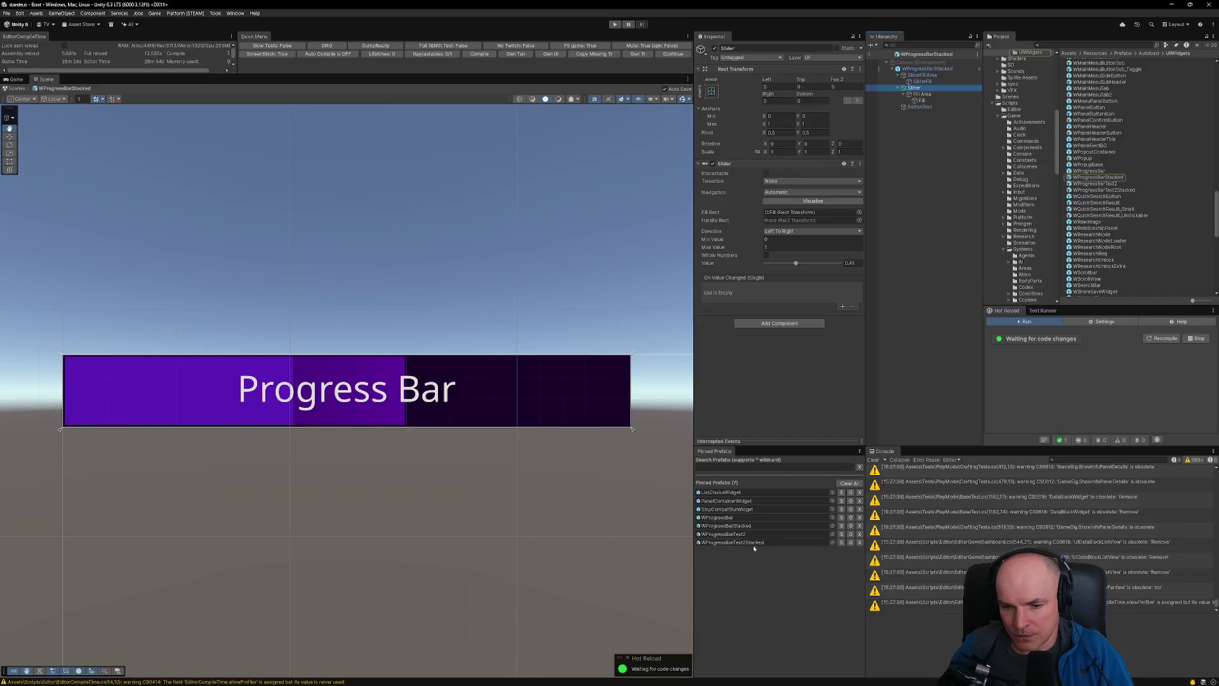
{"action": "left_click", "coordinate": [741, 544]}
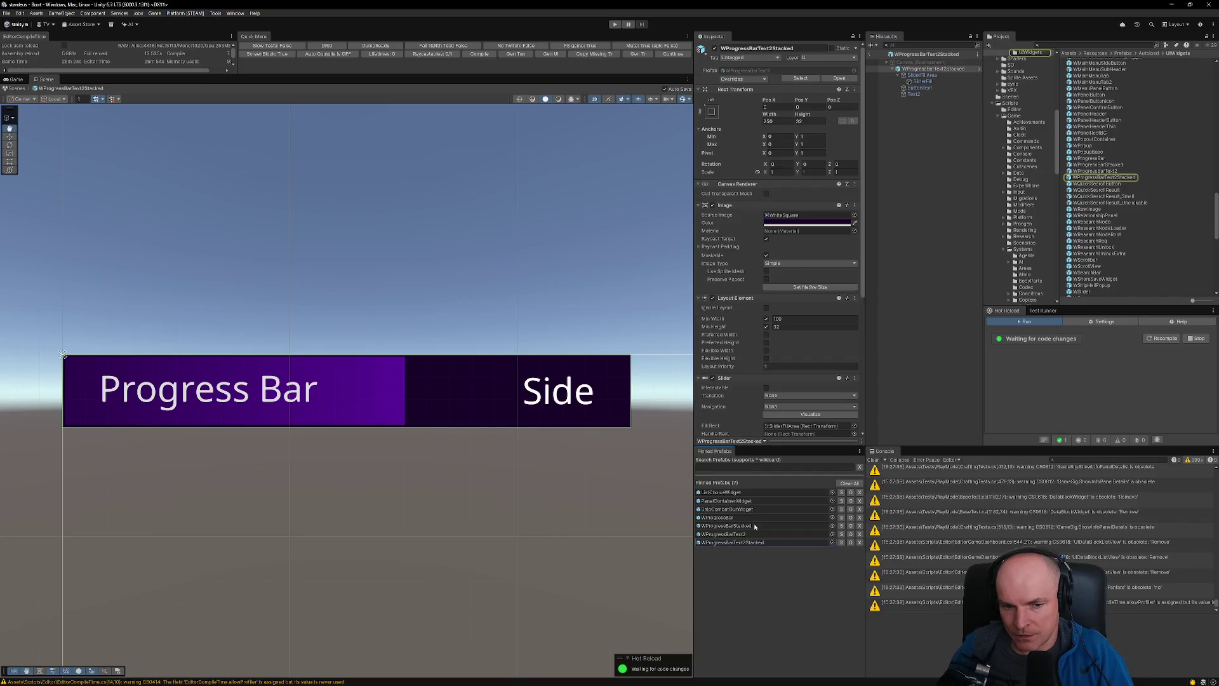
- Move Slider below SliderFillArea in the prefab hierarchy so it draws on top
{"action": "left_click", "coordinate": [922, 72]}
{"action": "left_click", "coordinate": [919, 73]}
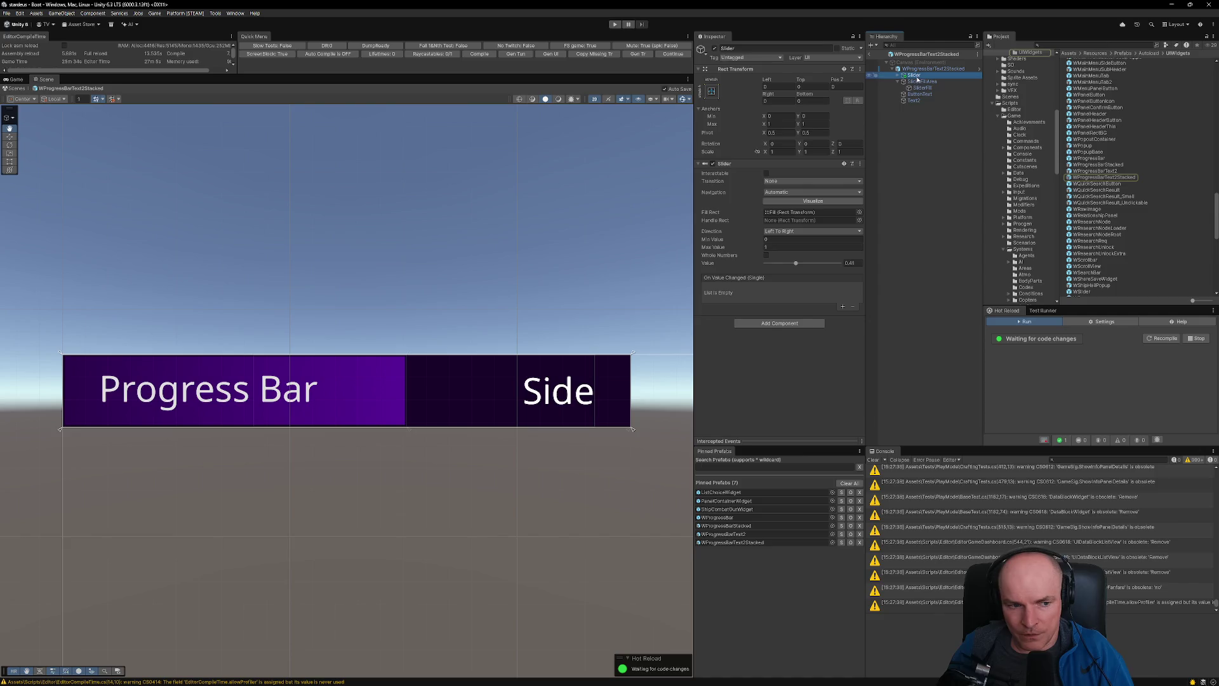
{"action": "left_click", "coordinate": [904, 81]}
{"action": "left_click_drag", "start_coordinate": [904, 86], "coordinate": [905, 87]}
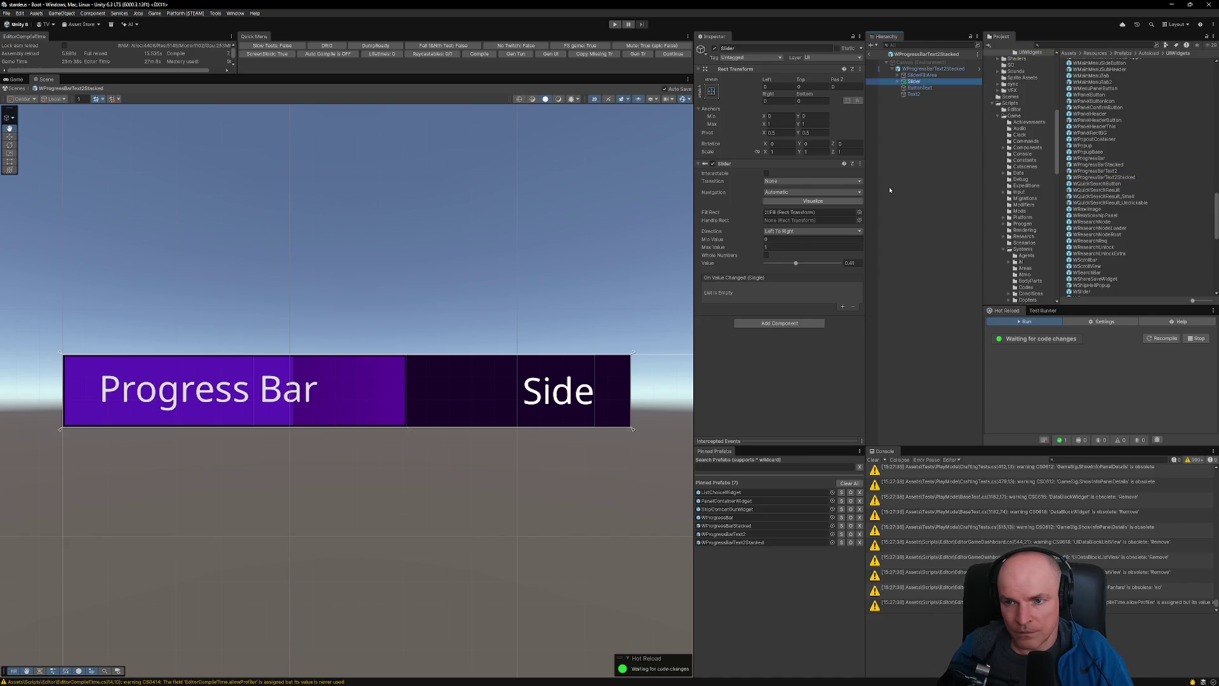
{"action": "key", "text": "Up"}
{"action": "key", "text": "Up"}
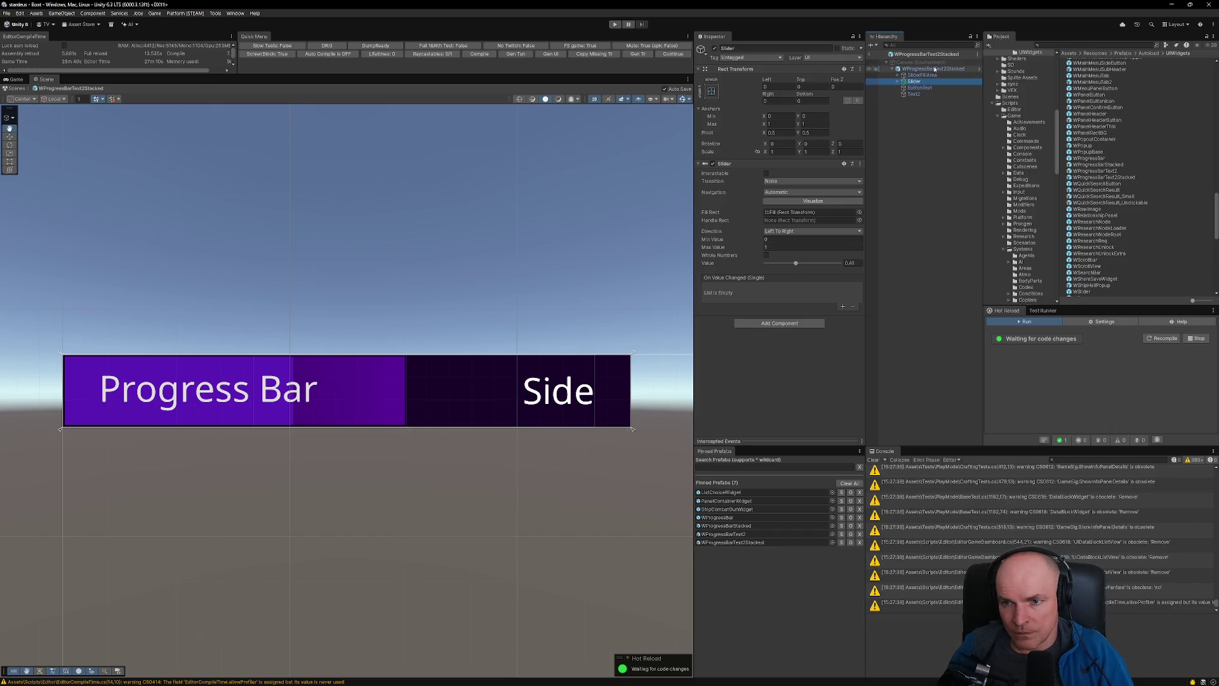
{"action": "scroll", "coordinate": [787, 286], "scroll_direction": "down", "scroll_amount": 10}
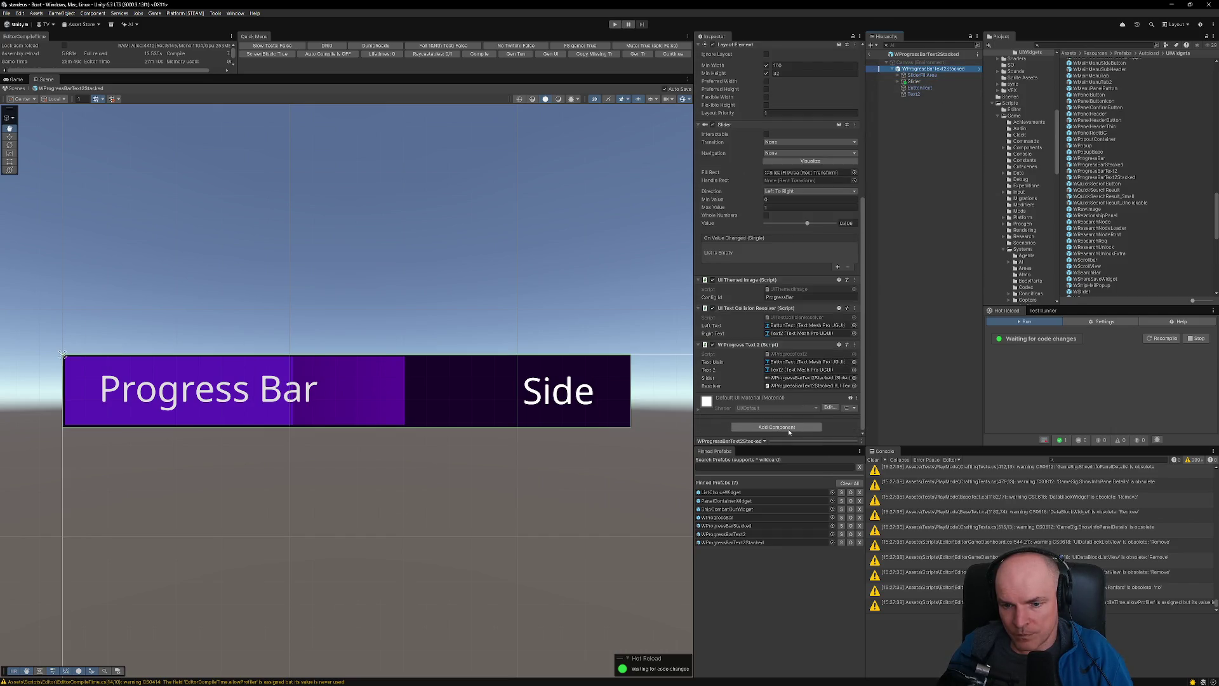
- Add a W Progress Text 2 Stacked component, linking the root as Progress and Slider as Stacked Slider
{"action": "left_click", "coordinate": [789, 428]}
{"action": "key", "text": "Down"}
{"action": "key", "text": "Down"}
{"action": "key", "text": "Down"}
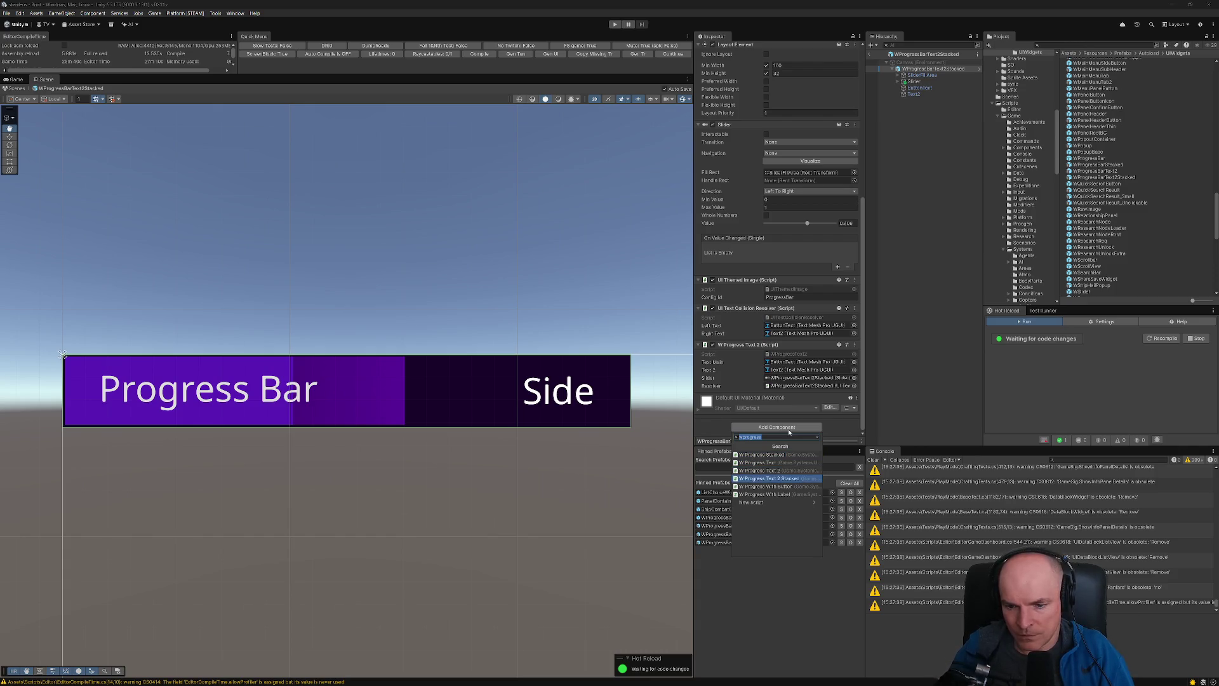
{"action": "key", "text": "Return"}
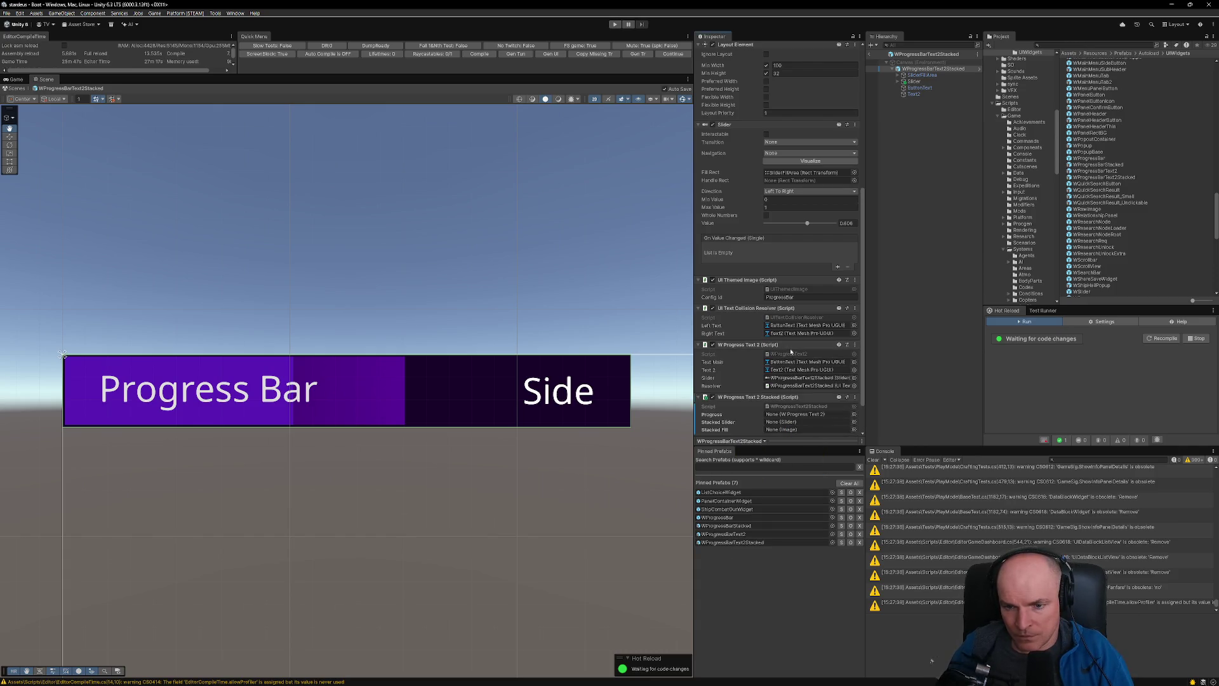
{"action": "left_click_drag", "start_coordinate": [783, 349], "coordinate": [803, 414]}
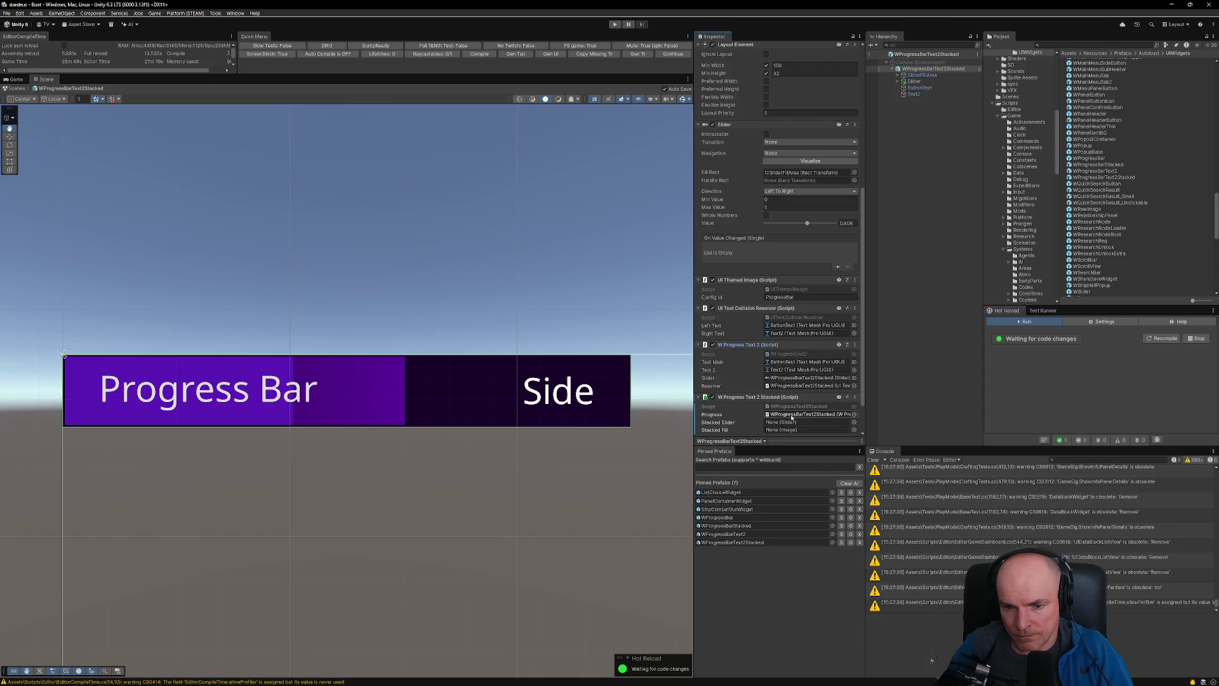
{"action": "left_click_drag", "start_coordinate": [919, 83], "coordinate": [806, 422]}
- Assign the Slider/Fill Area/Fill image as Stacked Fill, then bring up the Figma design
{"action": "left_click", "coordinate": [897, 81]}
{"action": "left_click_drag", "start_coordinate": [920, 88], "coordinate": [829, 306]}
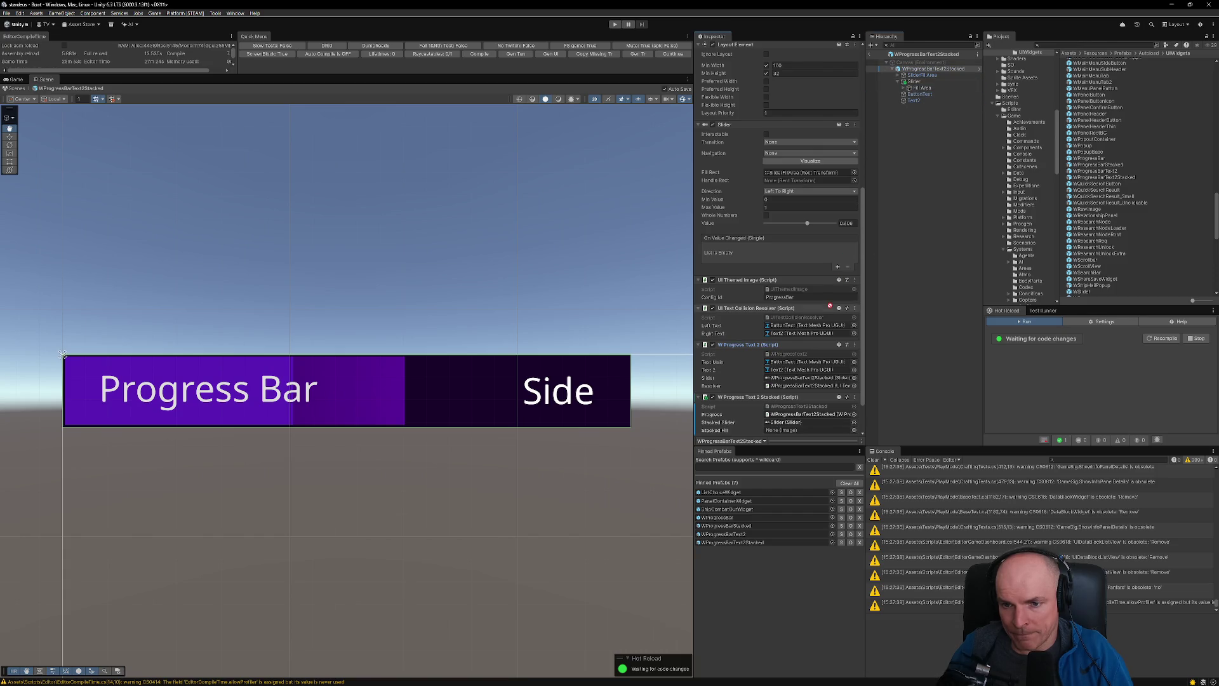
{"action": "left_click", "coordinate": [909, 88]}
{"action": "left_click_drag", "start_coordinate": [922, 94], "coordinate": [790, 432]}
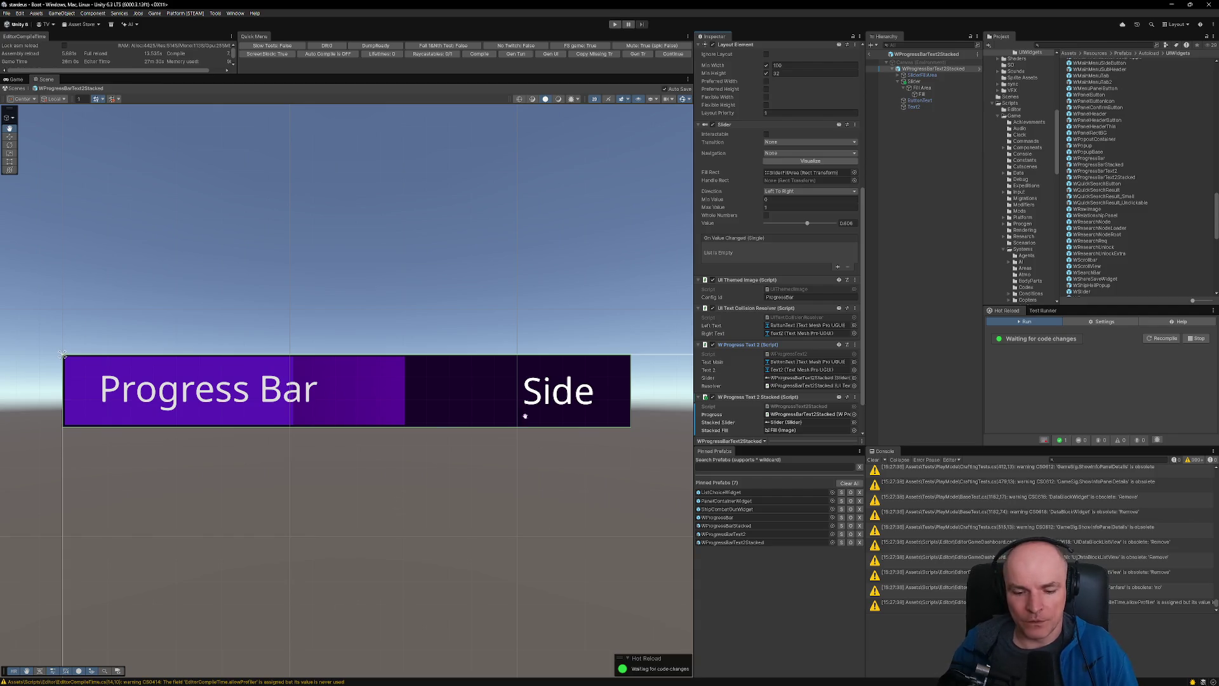
{"action": "left_click", "coordinate": [602, 676]}
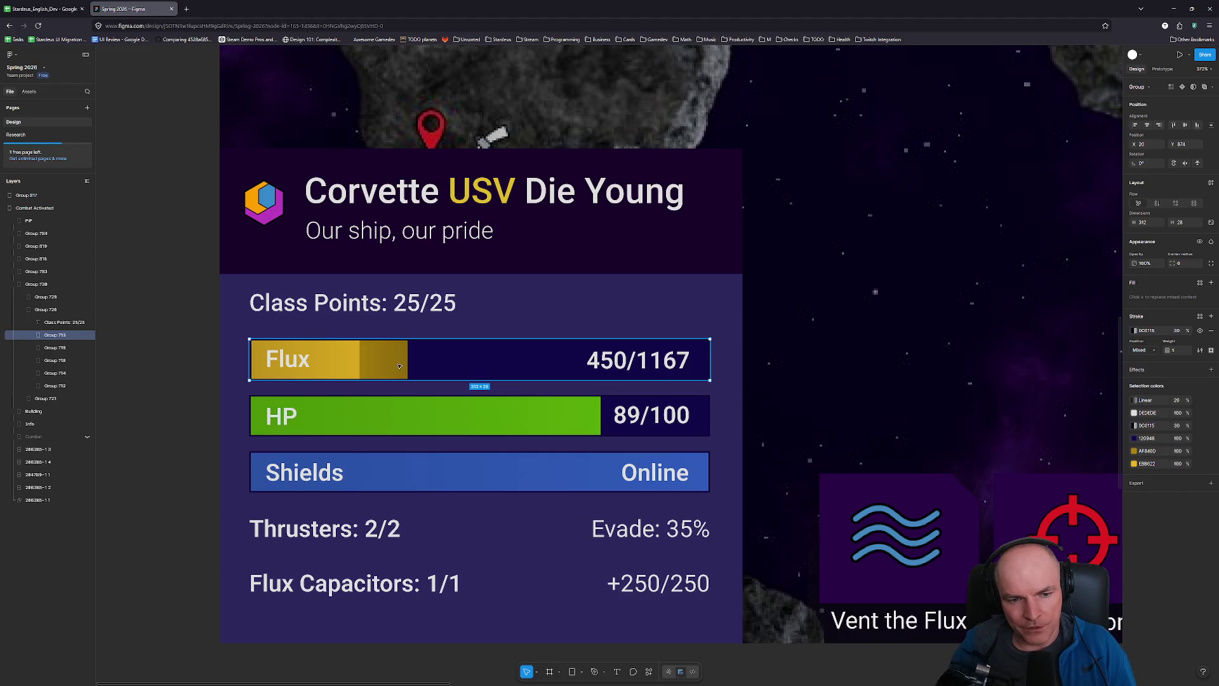
- Return to Unity after reviewing the Flux bar at 450/1167 in Figma
{"action": "key", "text": "alt+Tab"}
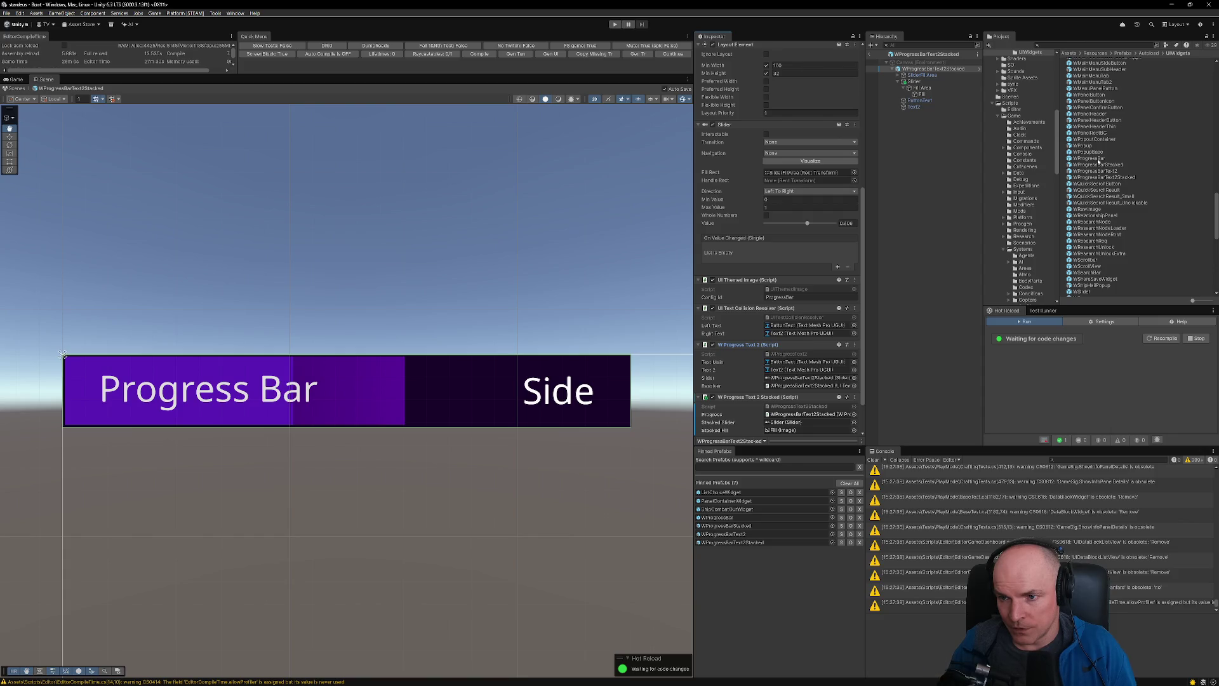
- Open the WProgressBar prefab and open its WProgressText script in VS Code
{"action": "double_click", "coordinate": [1097, 160]}
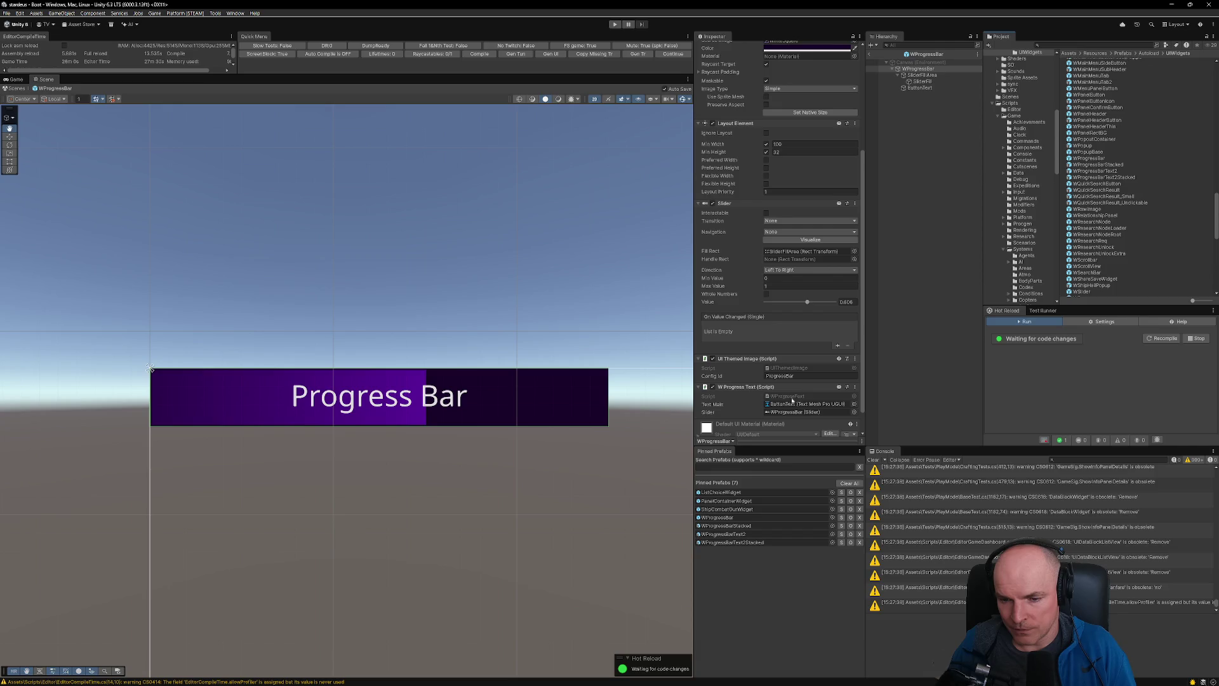
{"action": "left_click", "coordinate": [792, 395]}
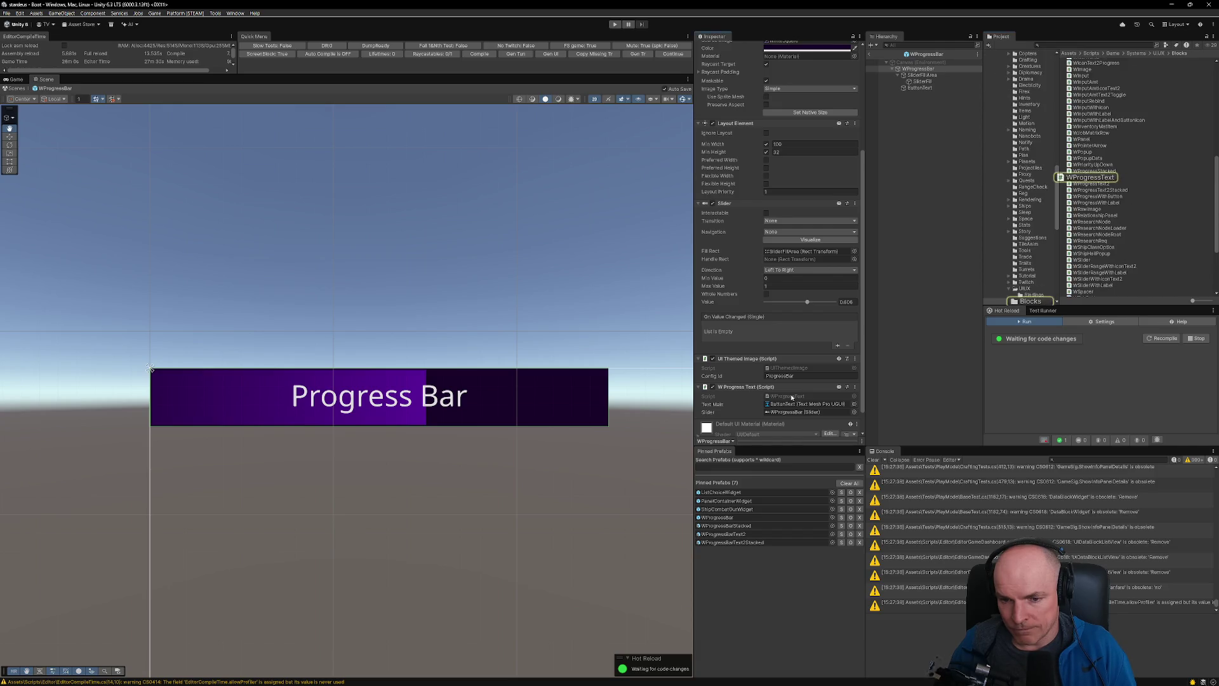
{"action": "double_click", "coordinate": [793, 395]}
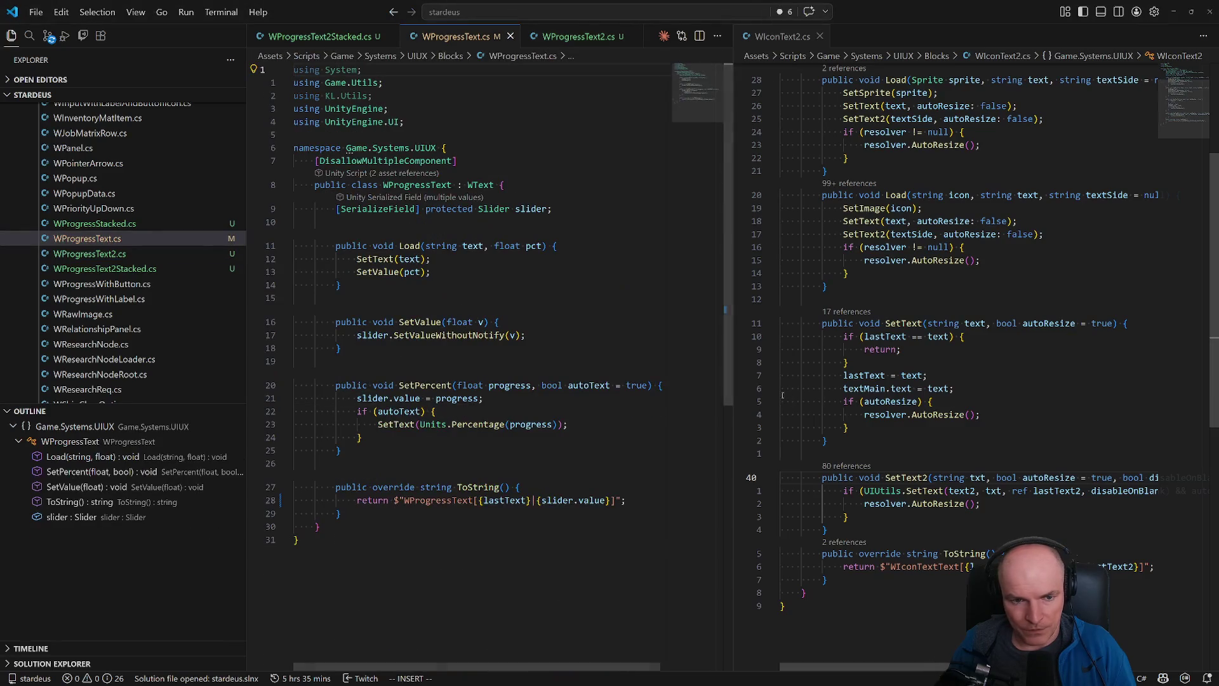
- Declare a serialized Image field named fillImage in WProgressText.cs and save
{"action": "left_click", "coordinate": [397, 287]}
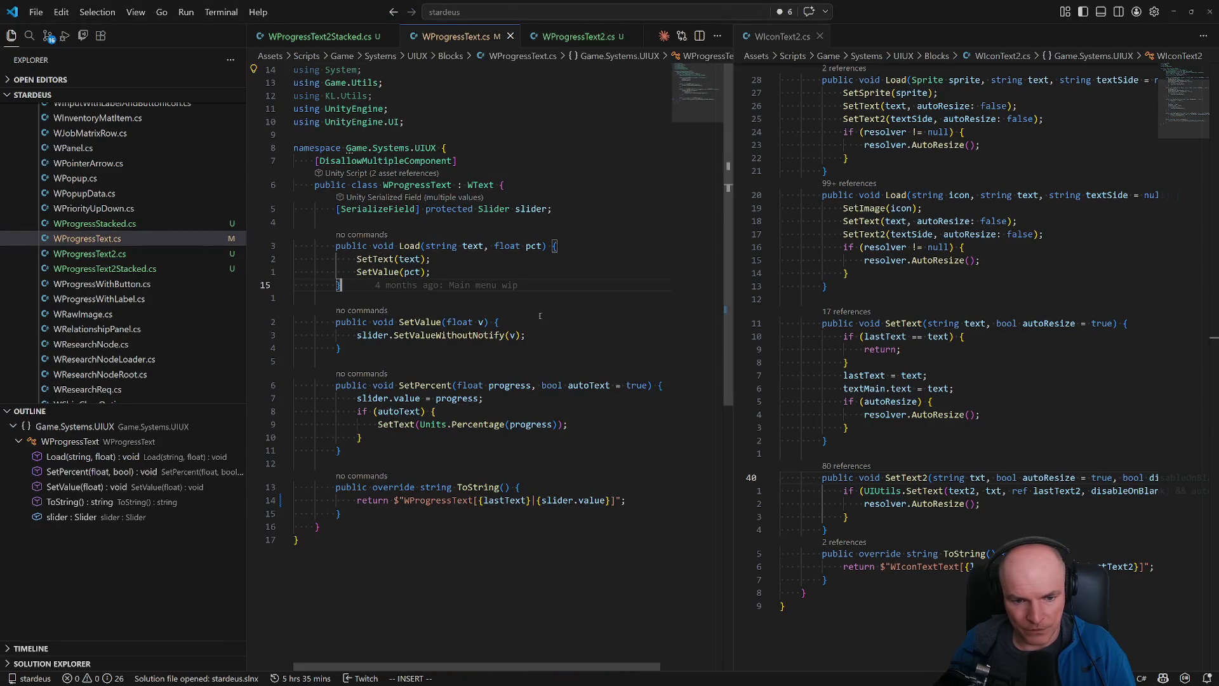
{"action": "key", "text": "Return"}
{"action": "key", "text": "Return"}
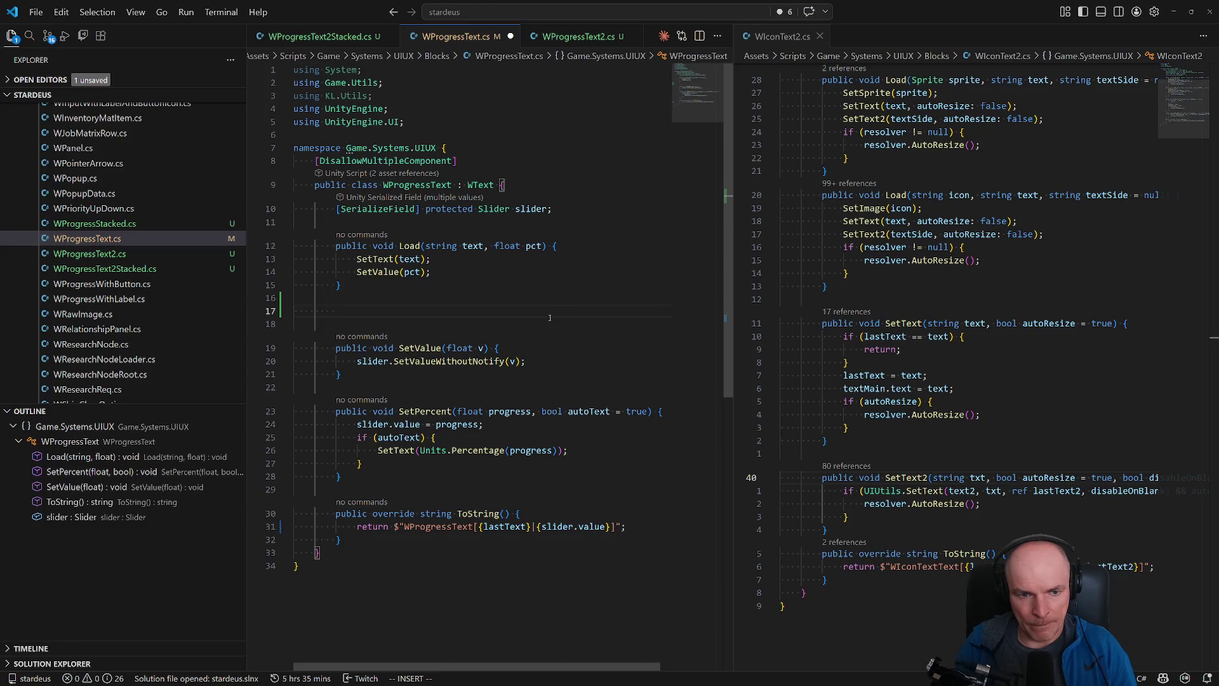
{"action": "key", "text": "Escape"}
{"action": "key", "text": "d"}
{"action": "key", "text": "d"}
{"action": "key", "text": "7"}
{"action": "key", "text": "k"}
{"action": "key", "text": "y"}
{"action": "key", "text": "y"}
{"action": "type", "text": "p"}
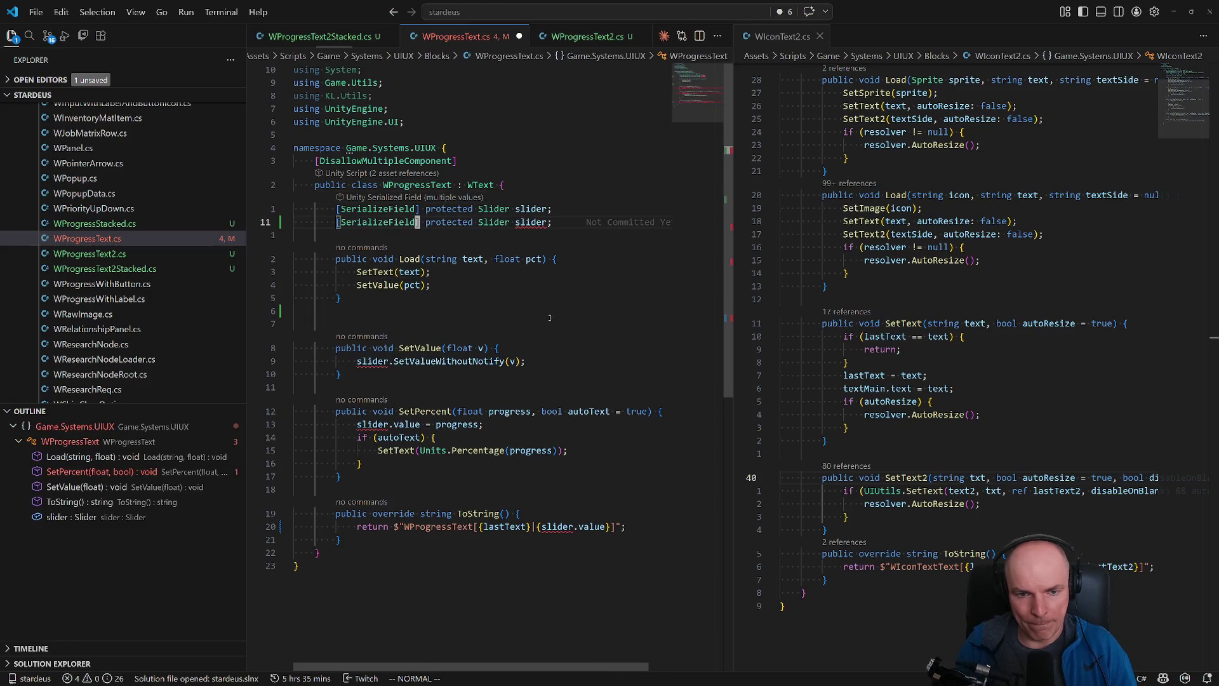
{"action": "type", "text": "4wcwImage"}
{"action": "key", "text": "Escape"}
{"action": "type", "text": "wcwfillImage"}
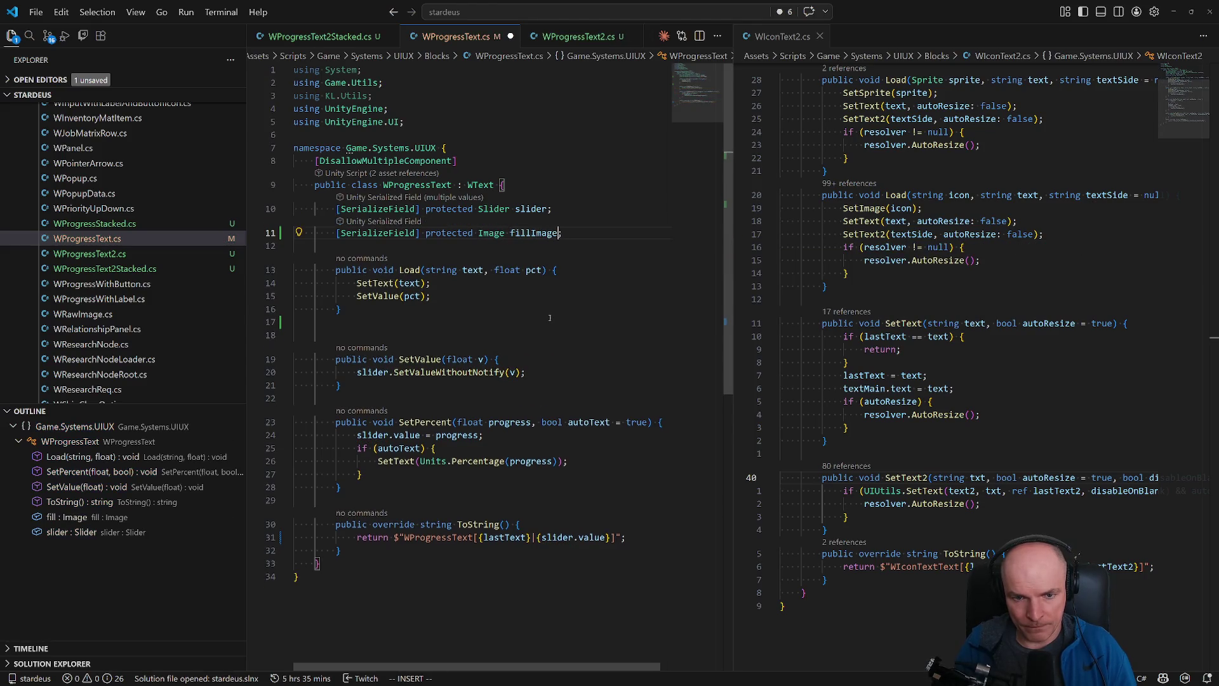
{"action": "key", "text": "Escape"}
{"action": "key", "text": "ctrl+s"}
{"action": "key", "text": "5"}
- Add a public SetFillColor(Color color) method that colours fillImage, and save
{"action": "key", "text": "j"}
{"action": "key", "text": "o"}
{"action": "key", "text": "Return"}
{"action": "type", "text": "public"}
{"action": "key", "text": "Tab"}
{"action": "key", "text": "Escape"}
{"action": "key", "text": "j"}
{"action": "key", "text": "d"}
{"action": "key", "text": "d"}
{"action": "key", "text": "ctrl+s"}
{"action": "key", "text": "ctrl+p"}
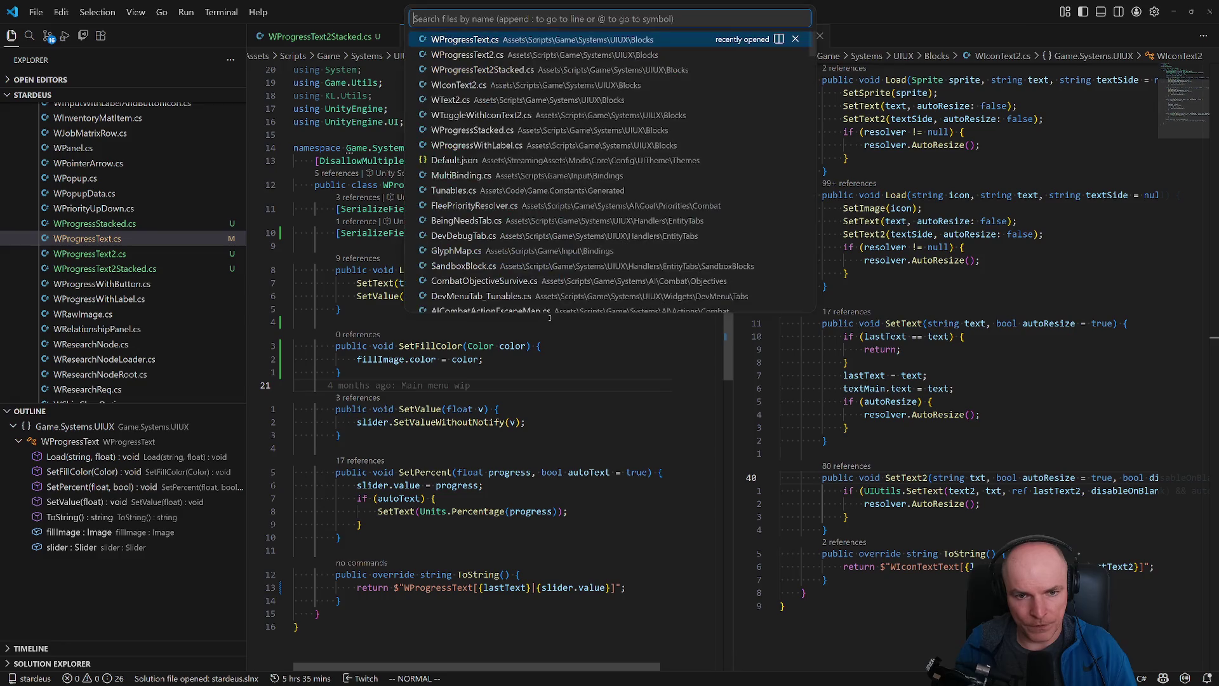
{"action": "key", "text": "Down"}
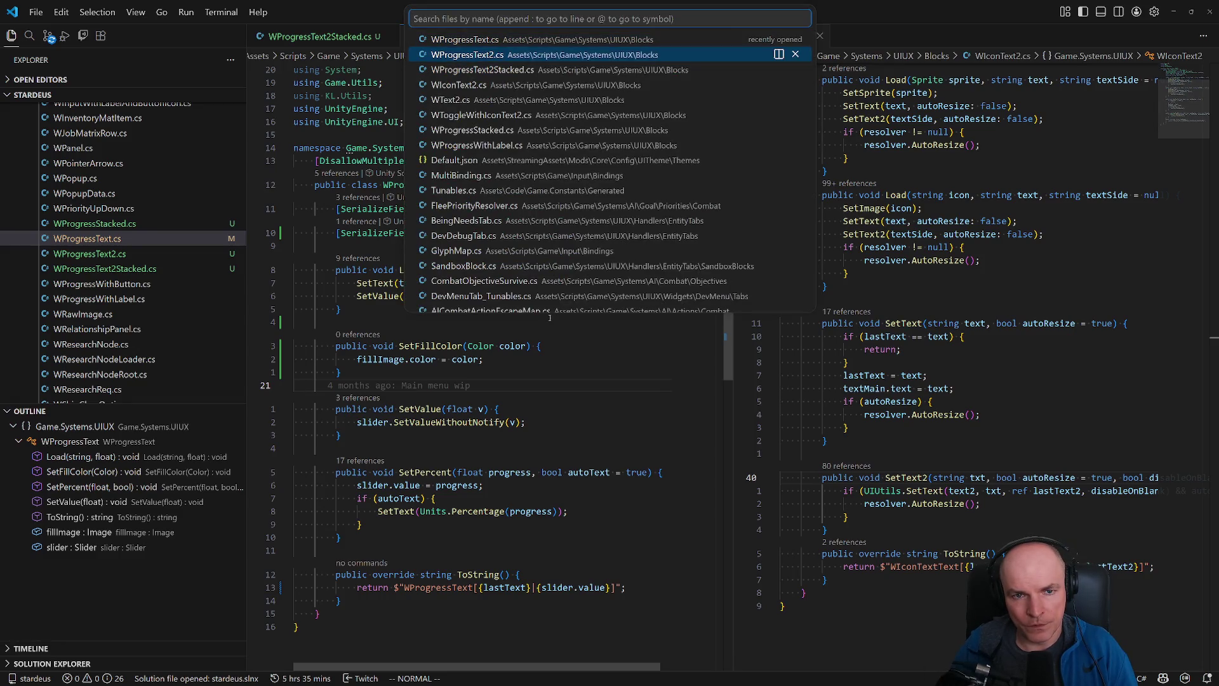
- Open WProgressText2.cs and add a [SerializeField] Image fillImage field, then save
{"action": "key", "text": "Return"}
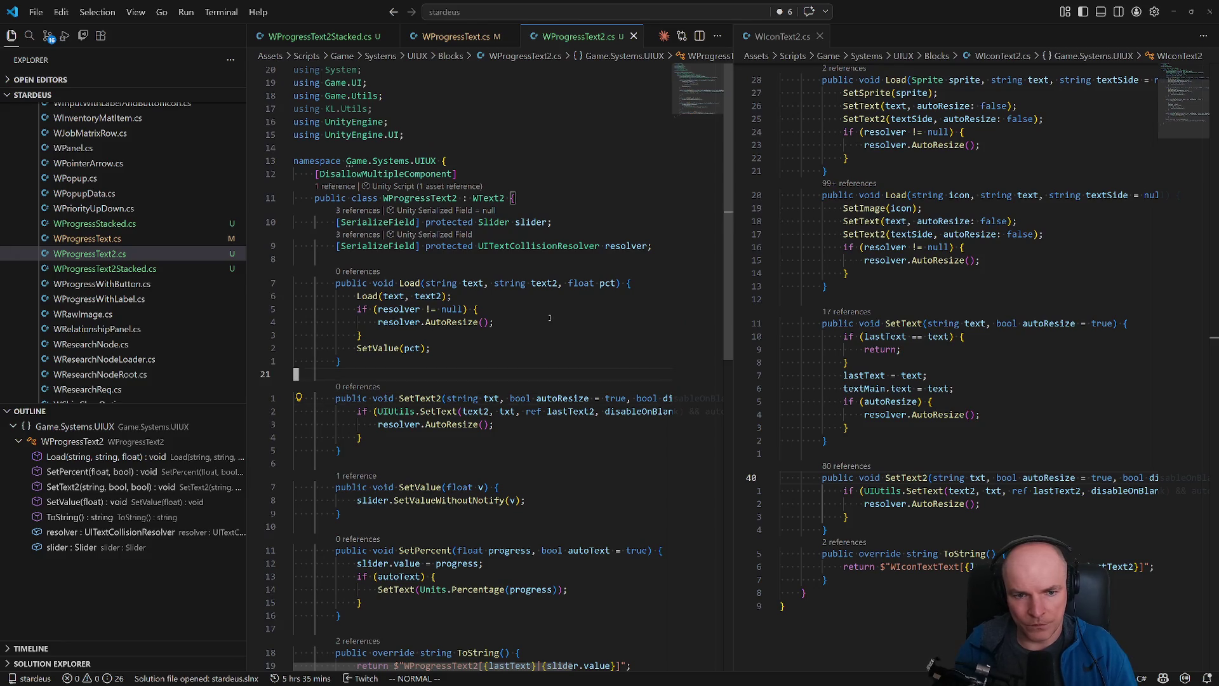
{"action": "key", "text": "1"}
{"action": "key", "text": "1"}
{"action": "key", "text": "k"}
{"action": "key", "text": "o"}
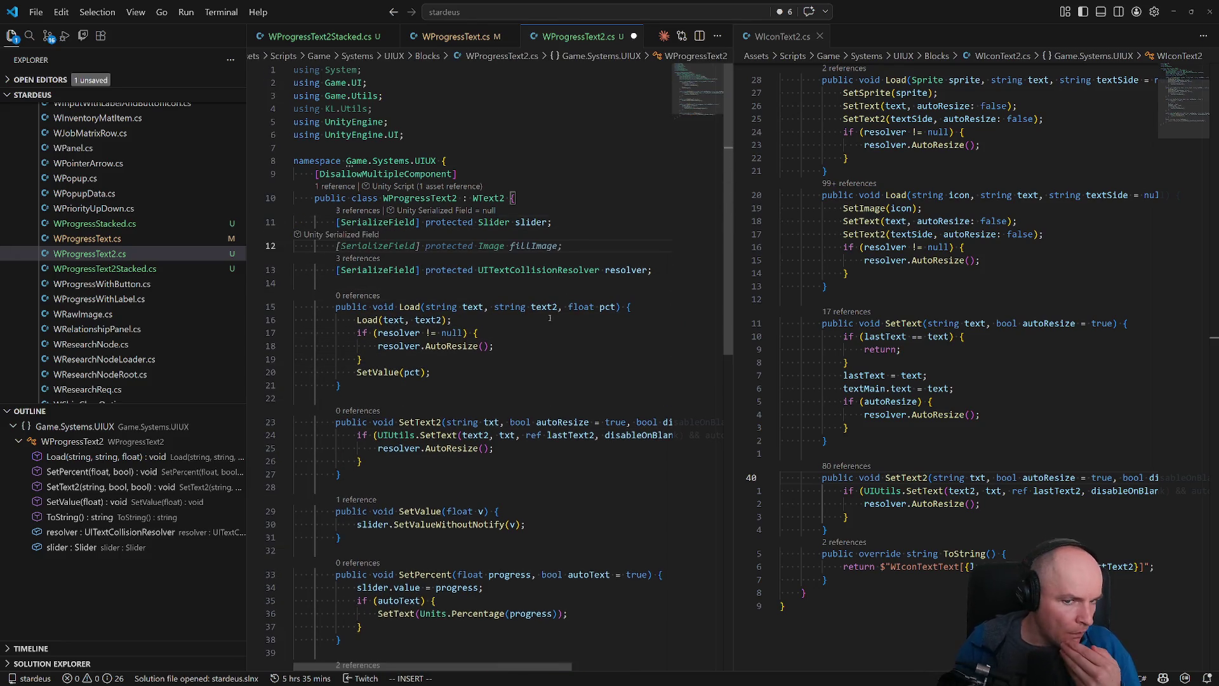
{"action": "key", "text": "Tab"}
{"action": "key", "text": "Escape"}
{"action": "key", "text": "ctrl+s"}
- Add the SetFillColor method after Load in WProgressText2.cs, save, and return to Unity
{"action": "key", "text": "9"}
{"action": "key", "text": "j"}
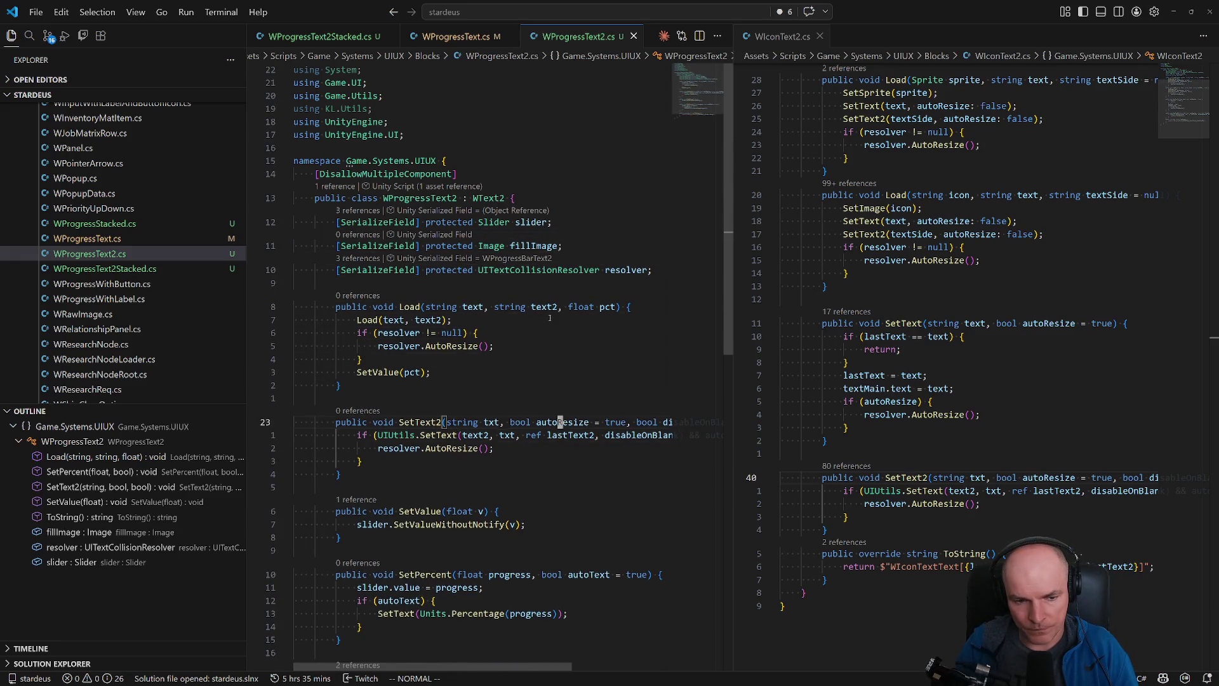
{"action": "key", "text": "o"}
{"action": "key", "text": "Return"}
{"action": "type", "text": "public void Set"}
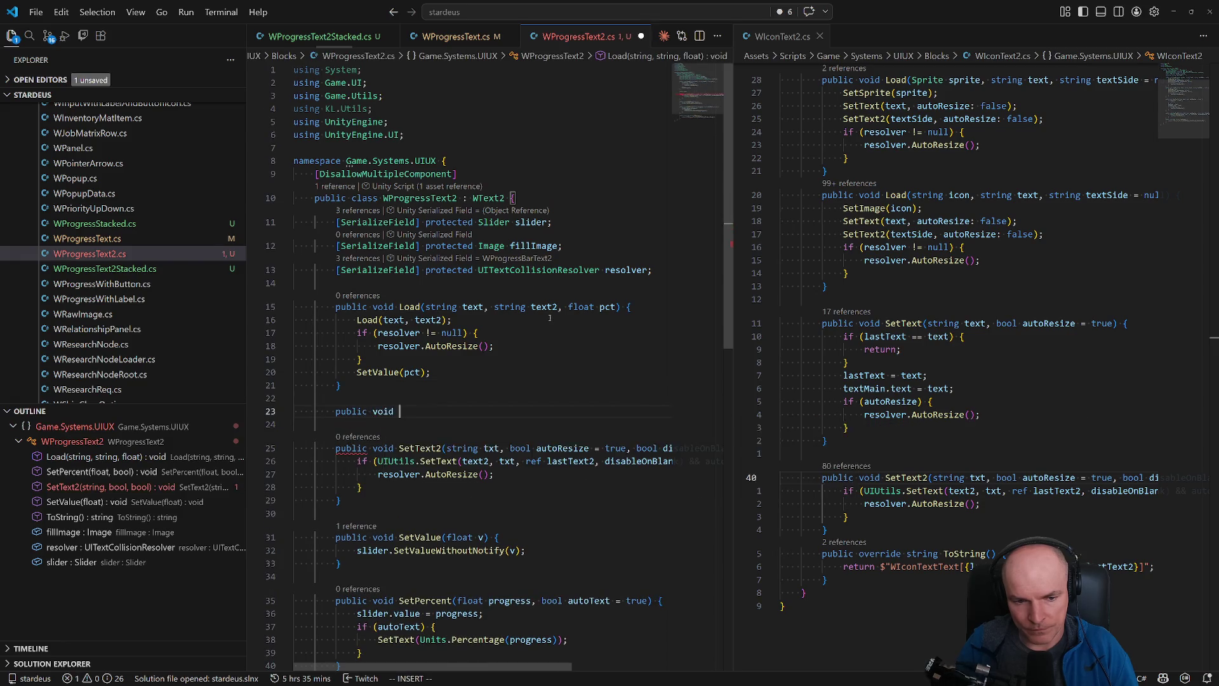
{"action": "key", "text": "Tab"}
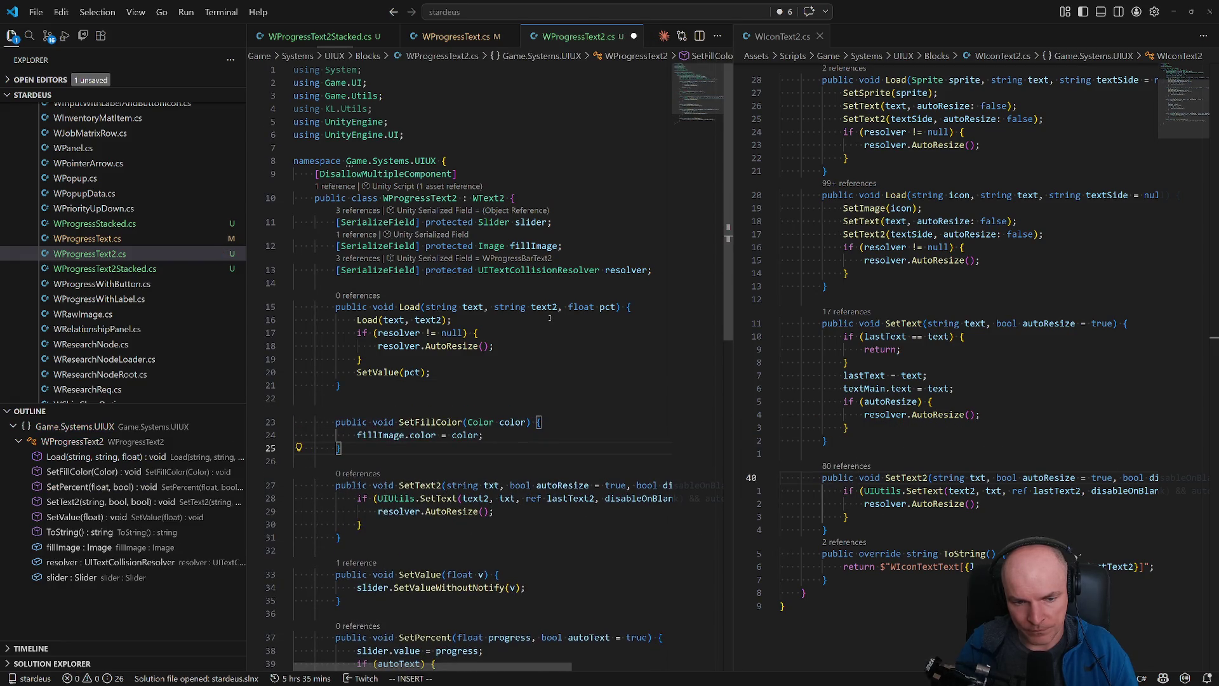
{"action": "key", "text": "ctrl+s"}
{"action": "key", "text": "Escape"}
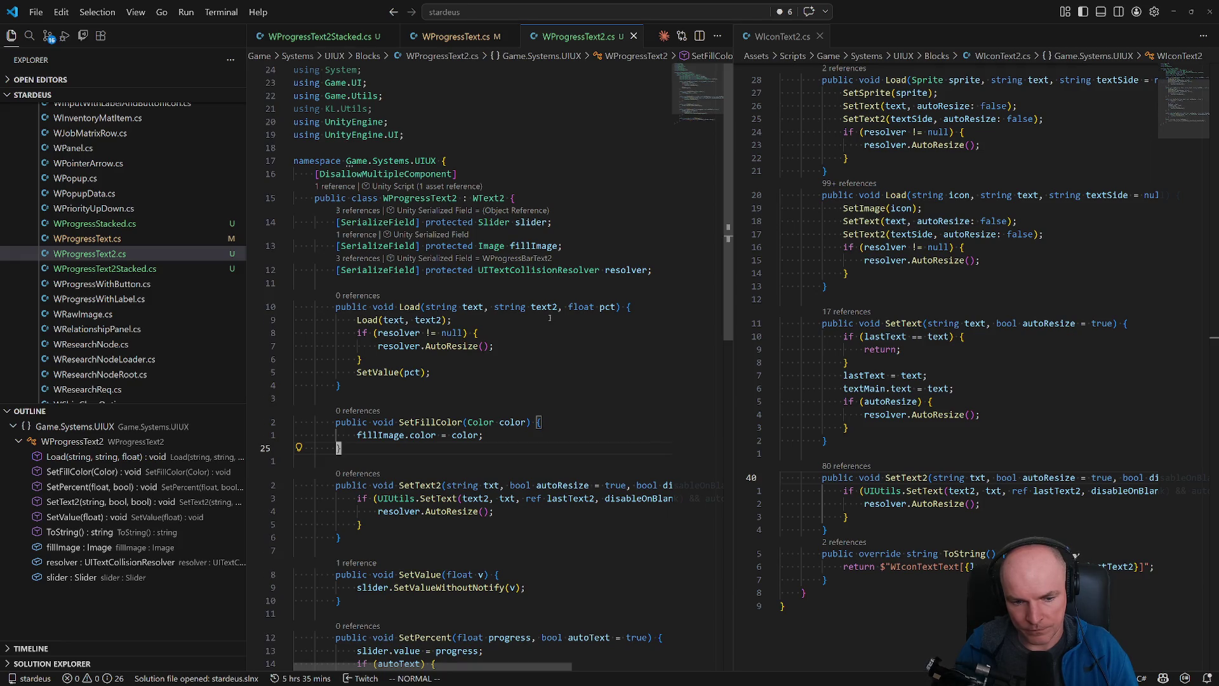
{"action": "key", "text": "ctrl+Page_Up"}
{"action": "key", "text": "ctrl+Page_Down"}
{"action": "key", "text": "ctrl+Page_Up"}
{"action": "key", "text": "alt+Tab"}
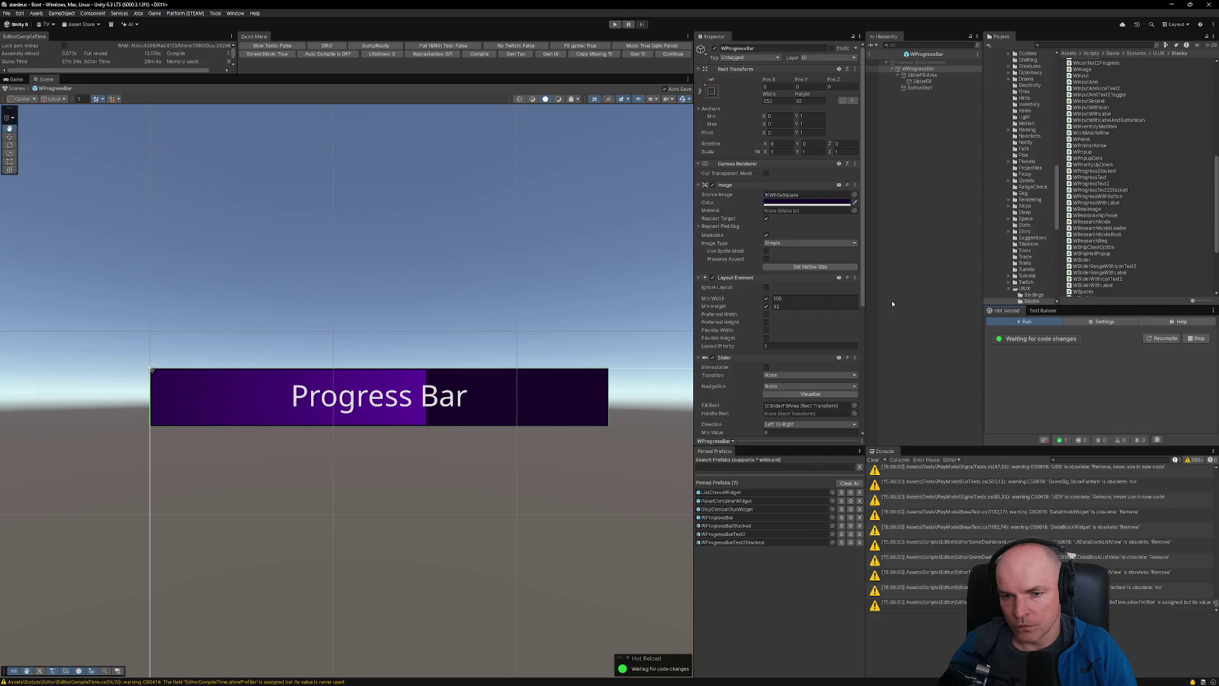
- Link SliderFill as the Fill Image of the WProgressBar prefab's W Progress Text
{"action": "scroll", "coordinate": [793, 286], "scroll_direction": "down", "scroll_amount": 3}
{"action": "left_click", "coordinate": [938, 68]}
{"action": "scroll", "coordinate": [821, 334], "scroll_direction": "down", "scroll_amount": 3}
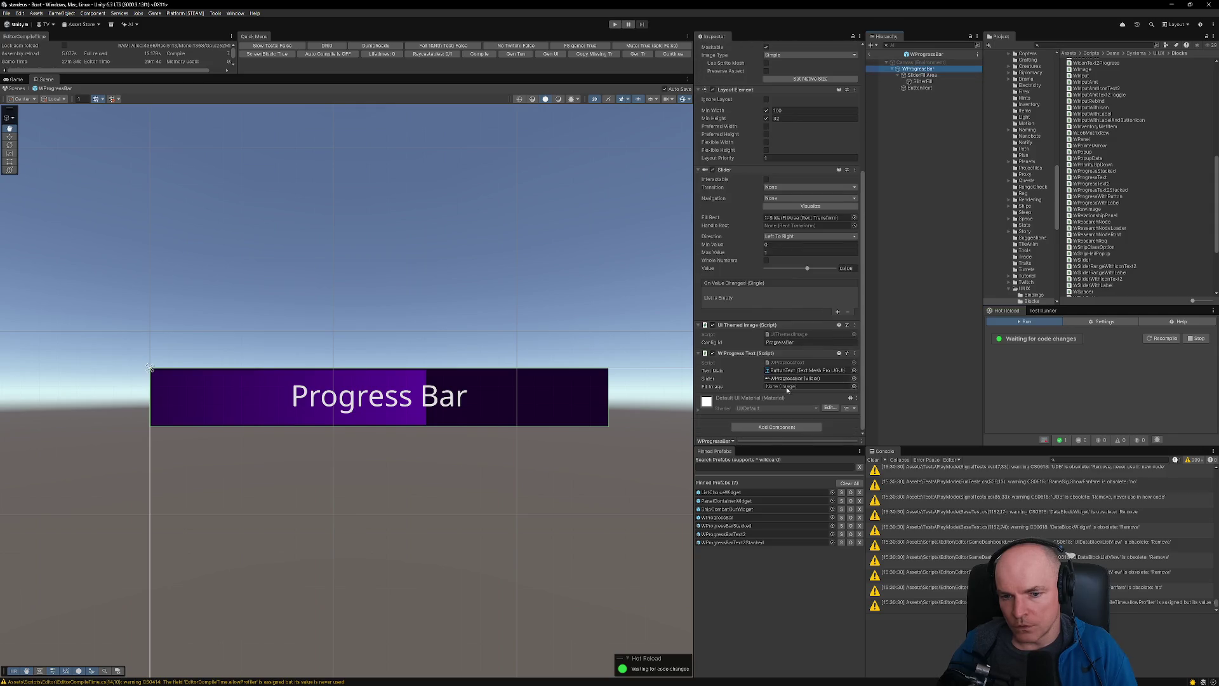
{"action": "left_click_drag", "start_coordinate": [921, 82], "coordinate": [803, 386]}
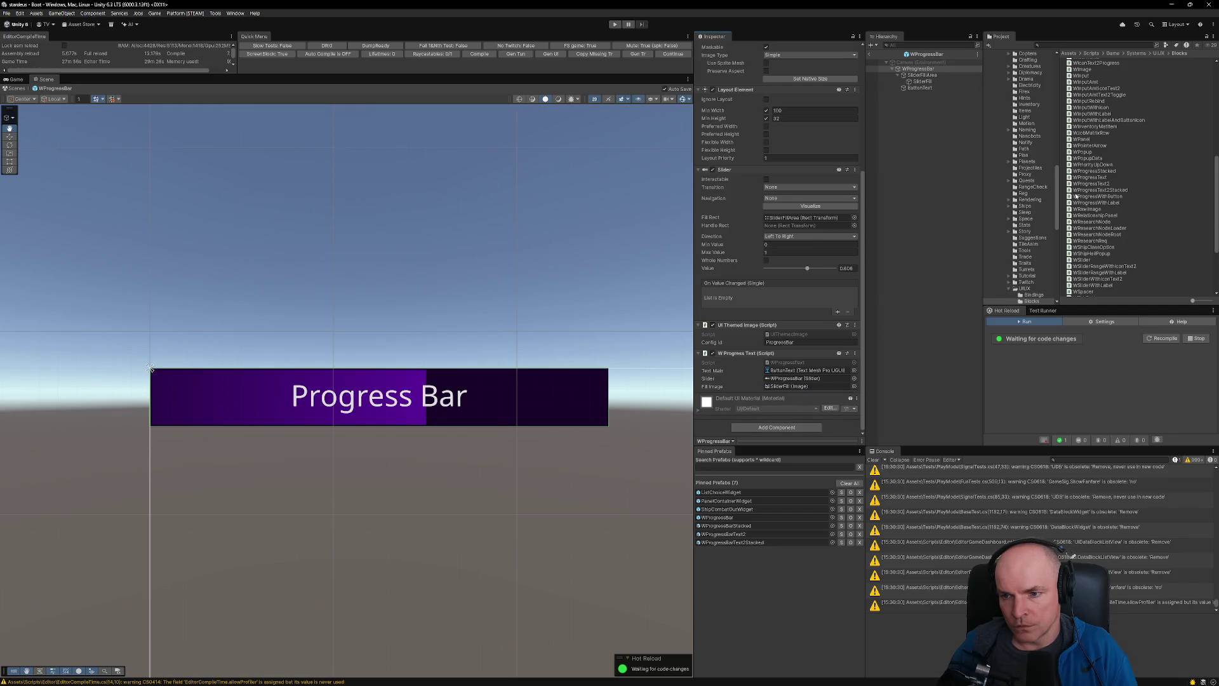
- Link SliderFill as WProgressBarText2's Fill Image, then bring up the Figma design
{"action": "left_click", "coordinate": [732, 525]}
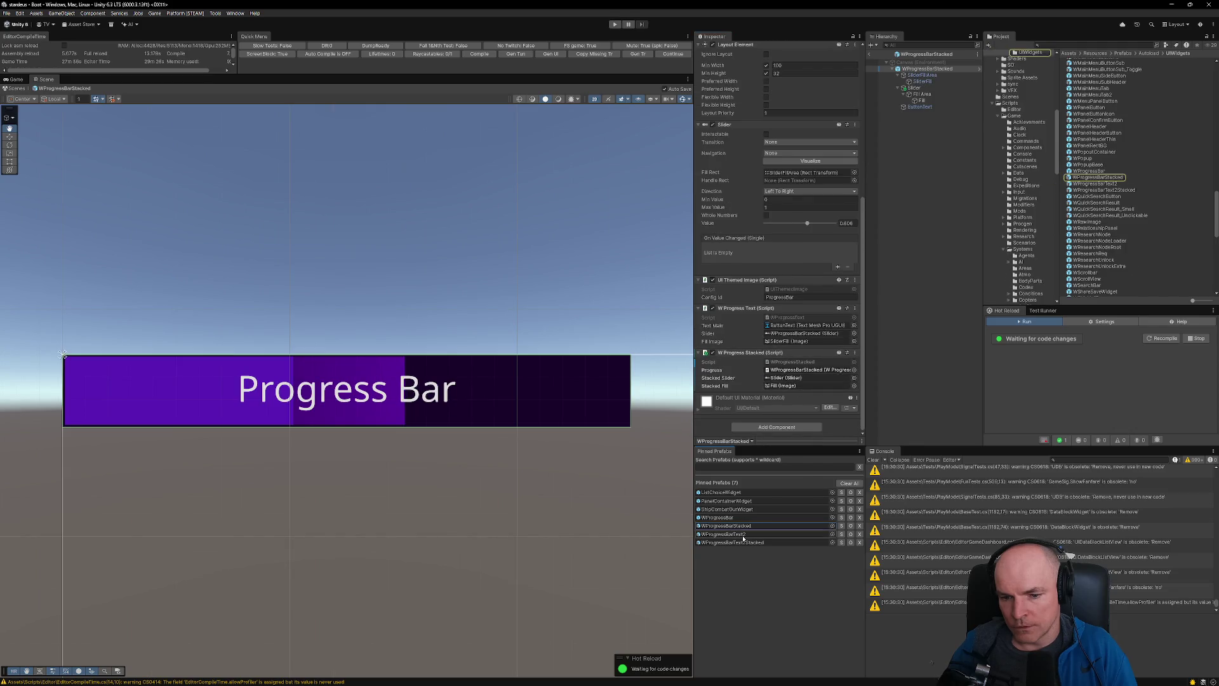
{"action": "left_click", "coordinate": [749, 533]}
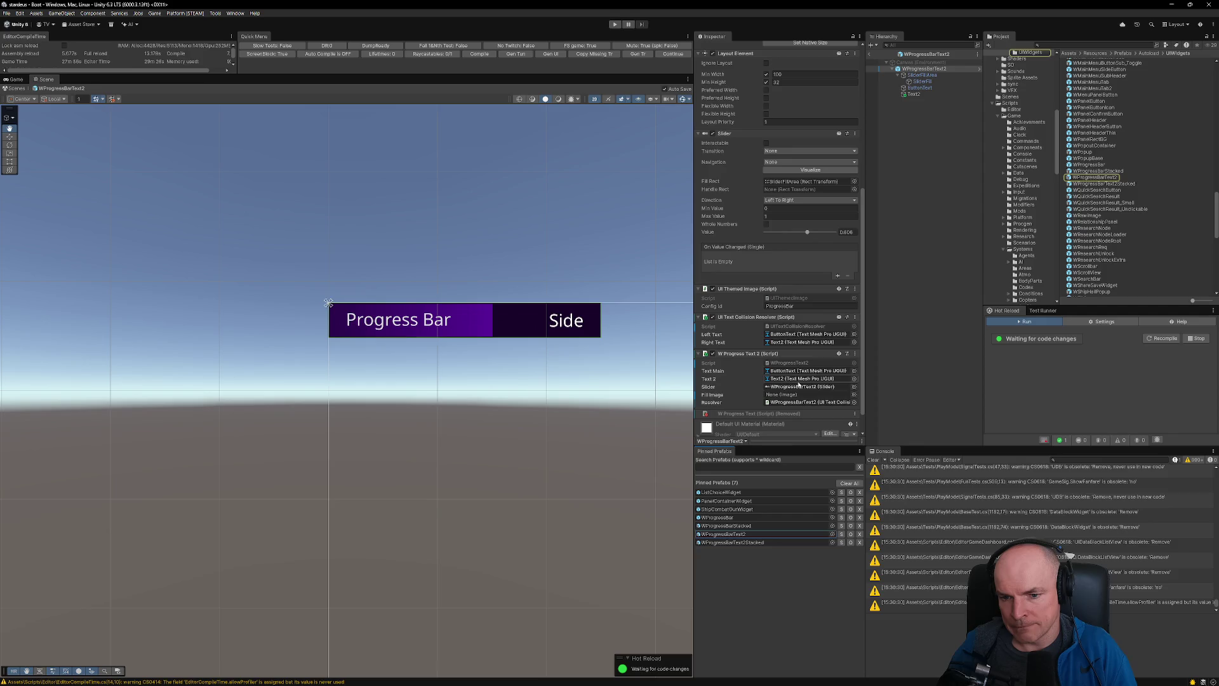
{"action": "mouse_move", "coordinate": [919, 84]}
{"action": "left_mouse_down"}
{"action": "mouse_move", "coordinate": [825, 286]}
{"action": "mouse_move", "coordinate": [793, 399]}
{"action": "left_mouse_up"}
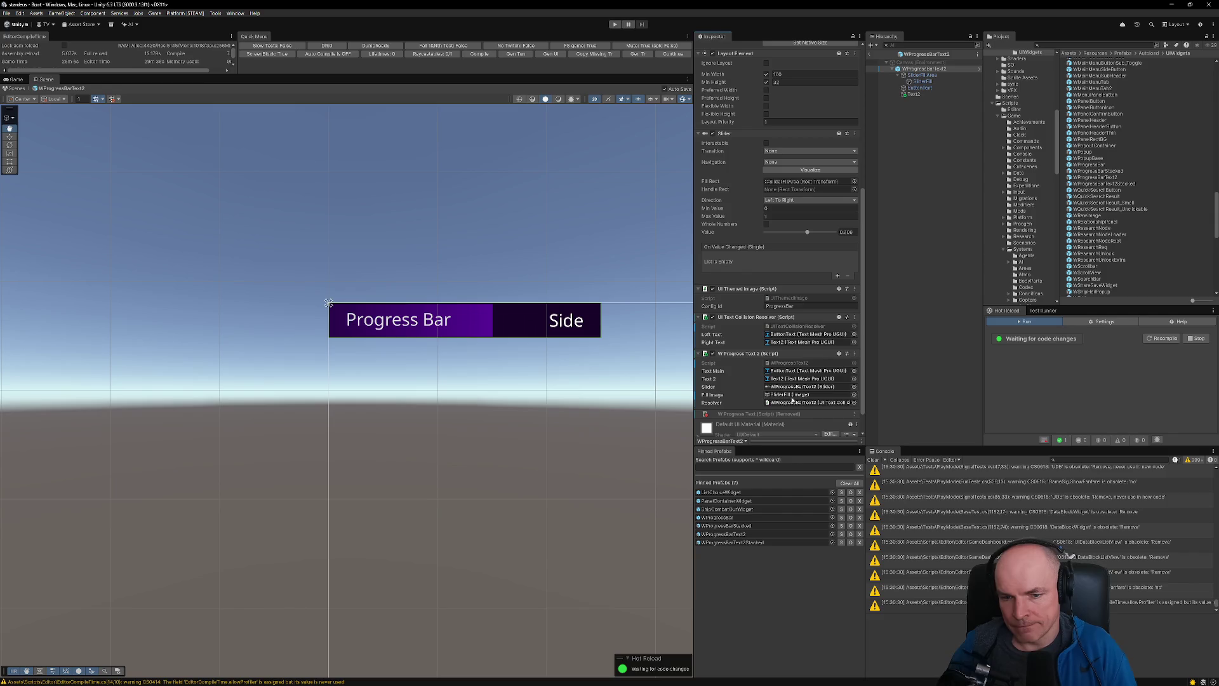
{"action": "left_click", "coordinate": [736, 542]}
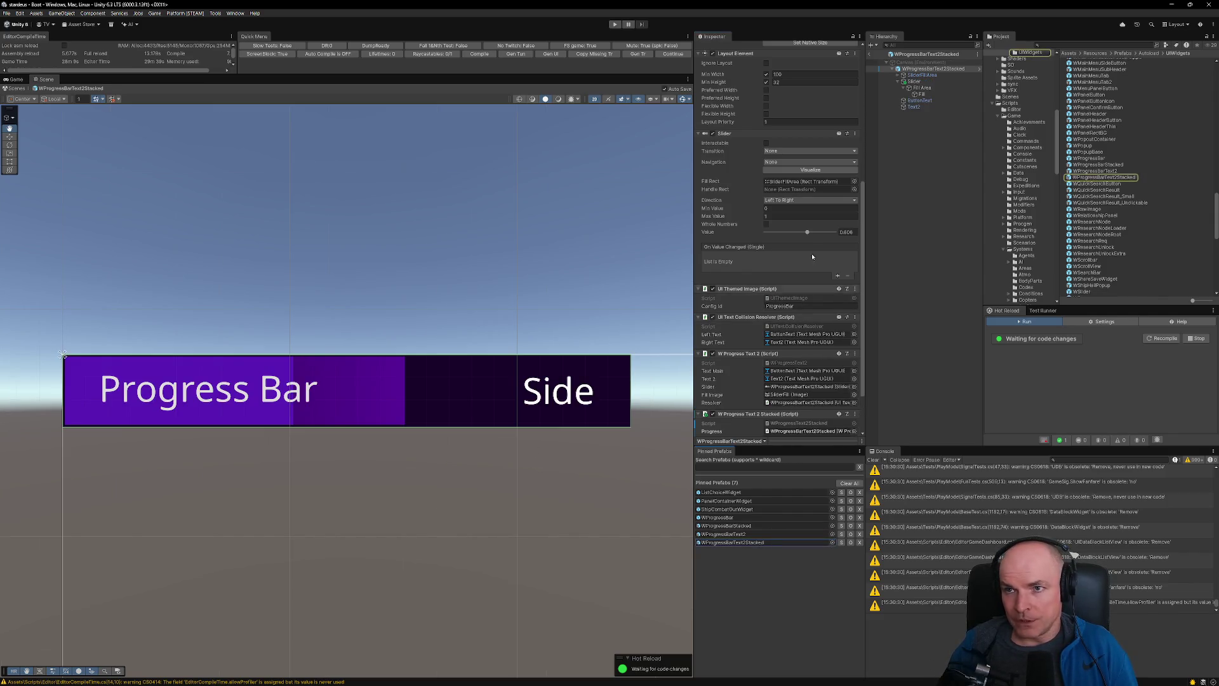
{"action": "mouse_move", "coordinate": [637, 680]}
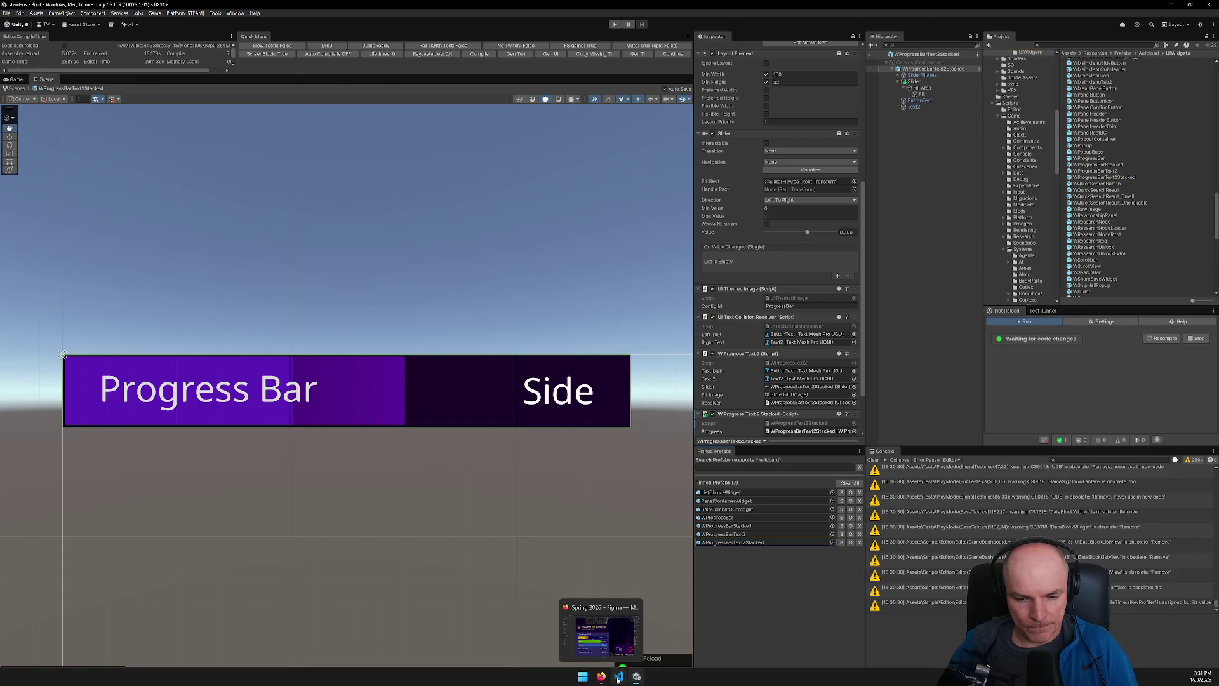
{"action": "left_click", "coordinate": [619, 677]}
{"action": "left_click", "coordinate": [605, 679]}
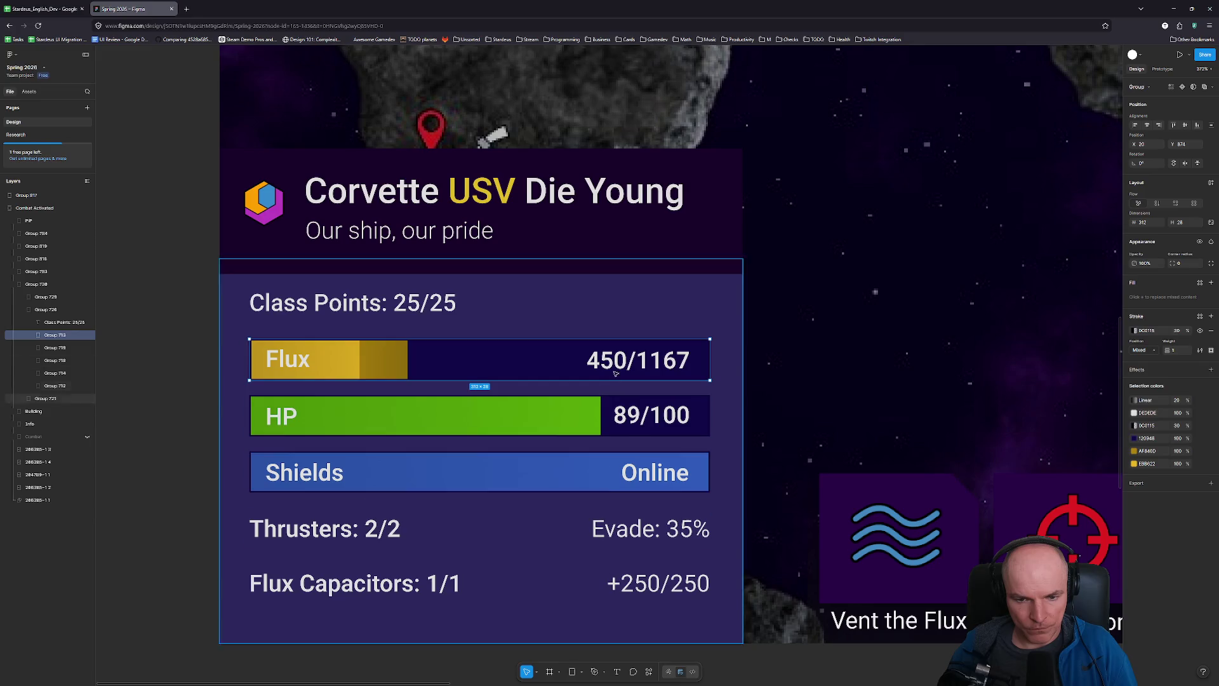
- Inspect the 36×36 hexagon ship icon in the Figma header, then go back to Unity
{"action": "scroll", "coordinate": [567, 395], "scroll_direction": "down", "scroll_amount": 5}
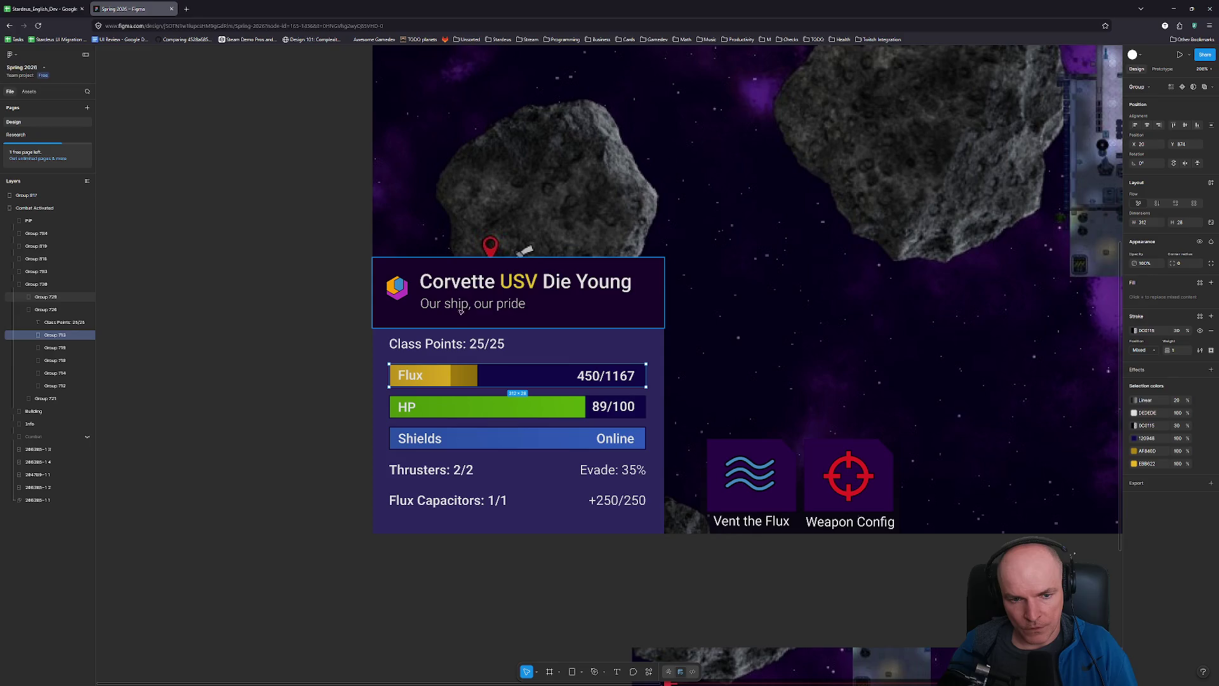
{"action": "scroll", "coordinate": [461, 311], "scroll_direction": "up", "scroll_amount": 4}
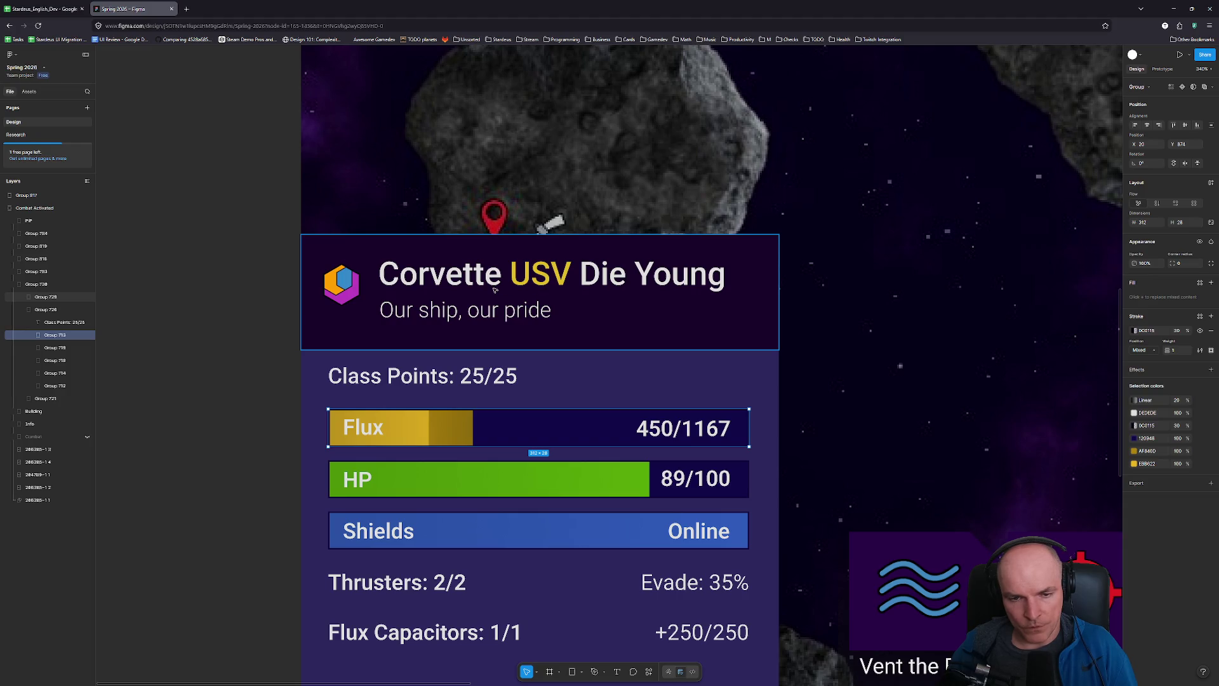
{"action": "double_click", "coordinate": [342, 286]}
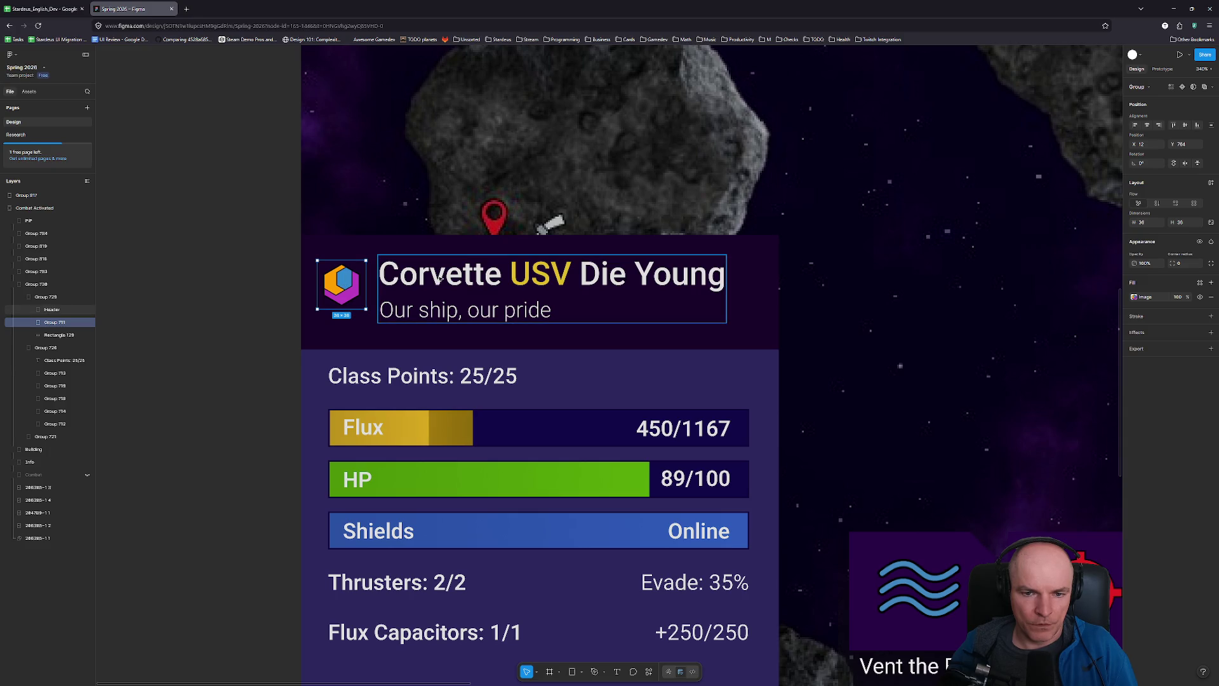
{"action": "key", "text": "alt+Tab"}
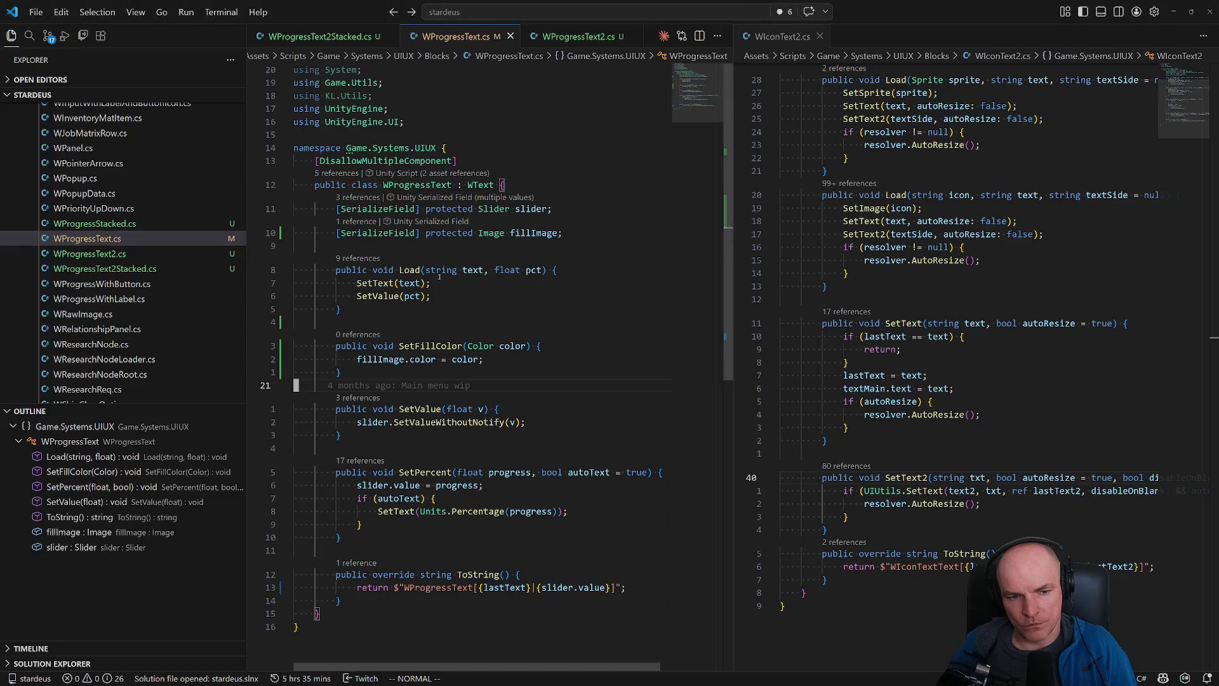
{"action": "mouse_move", "coordinate": [560, 678]}
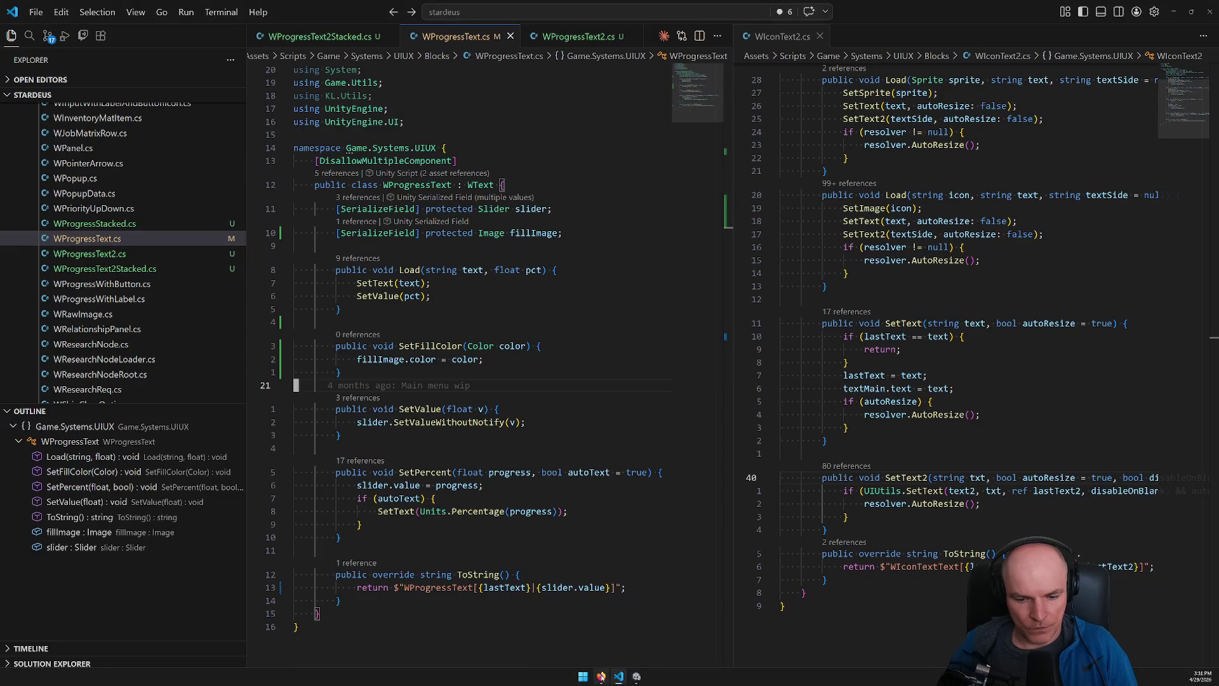
{"action": "left_click", "coordinate": [601, 676]}
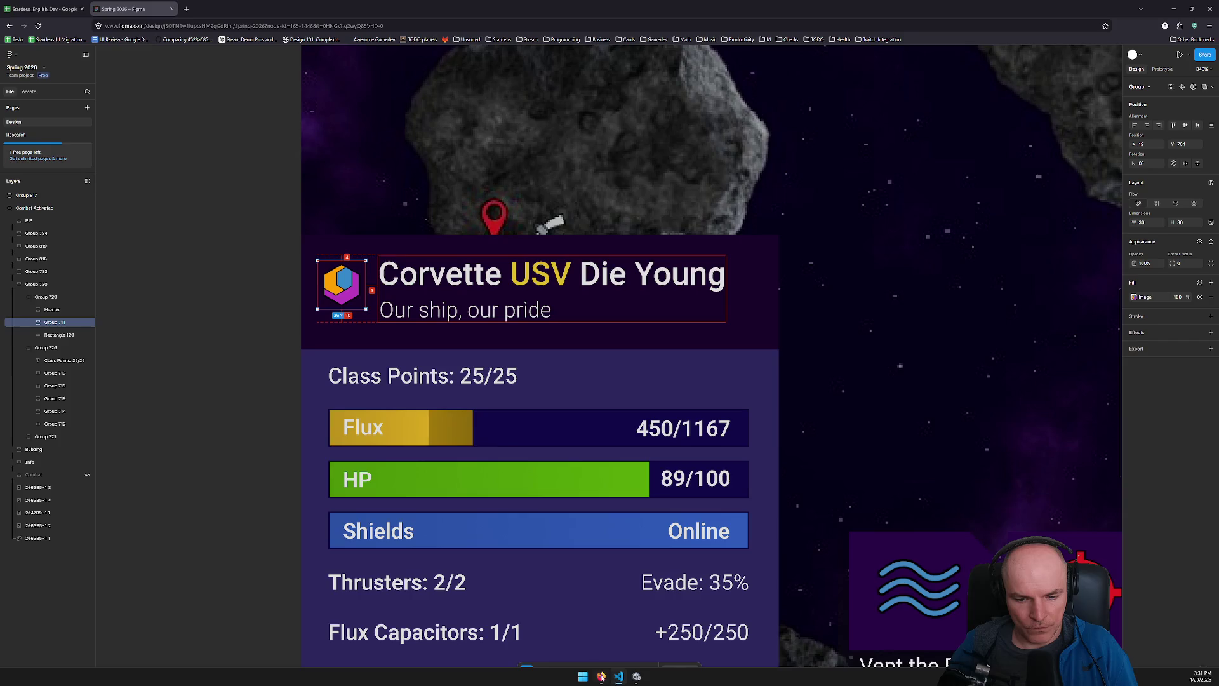
{"action": "left_click", "coordinate": [637, 676]}
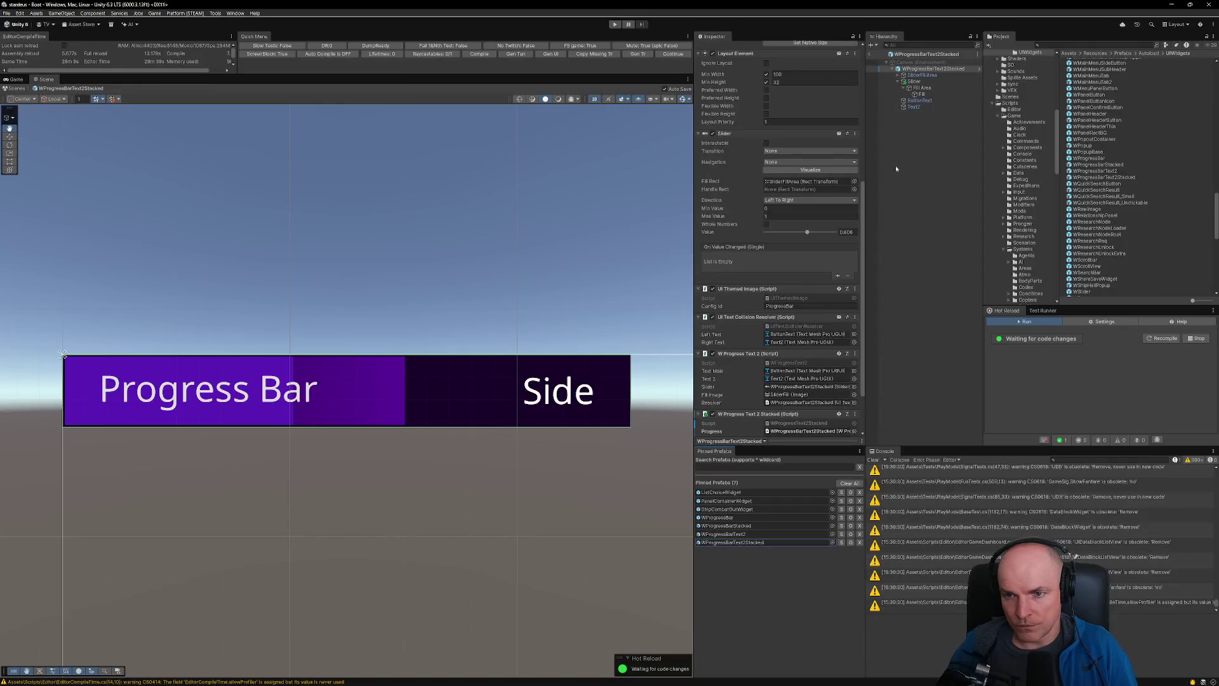
- Open ShipCombatOurWidget, delete the first Undefined text row, and paste a stacked progress bar under Body
{"action": "left_click", "coordinate": [736, 510]}
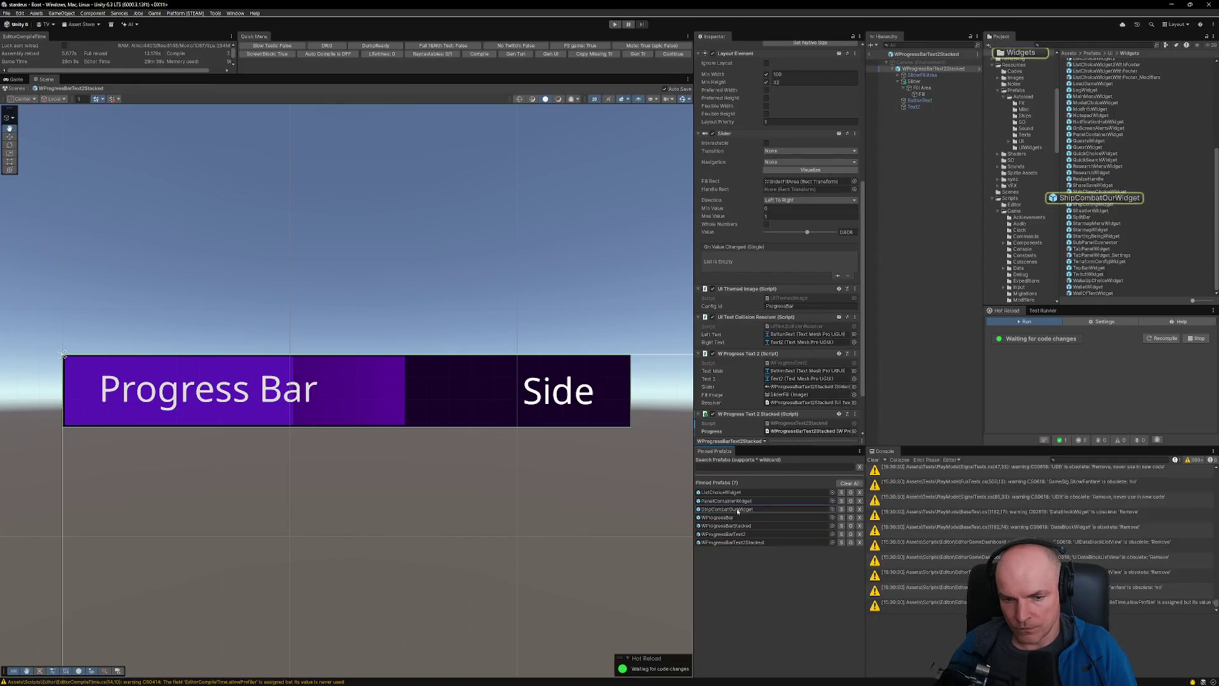
{"action": "double_click", "coordinate": [736, 510]}
{"action": "left_click", "coordinate": [918, 95]}
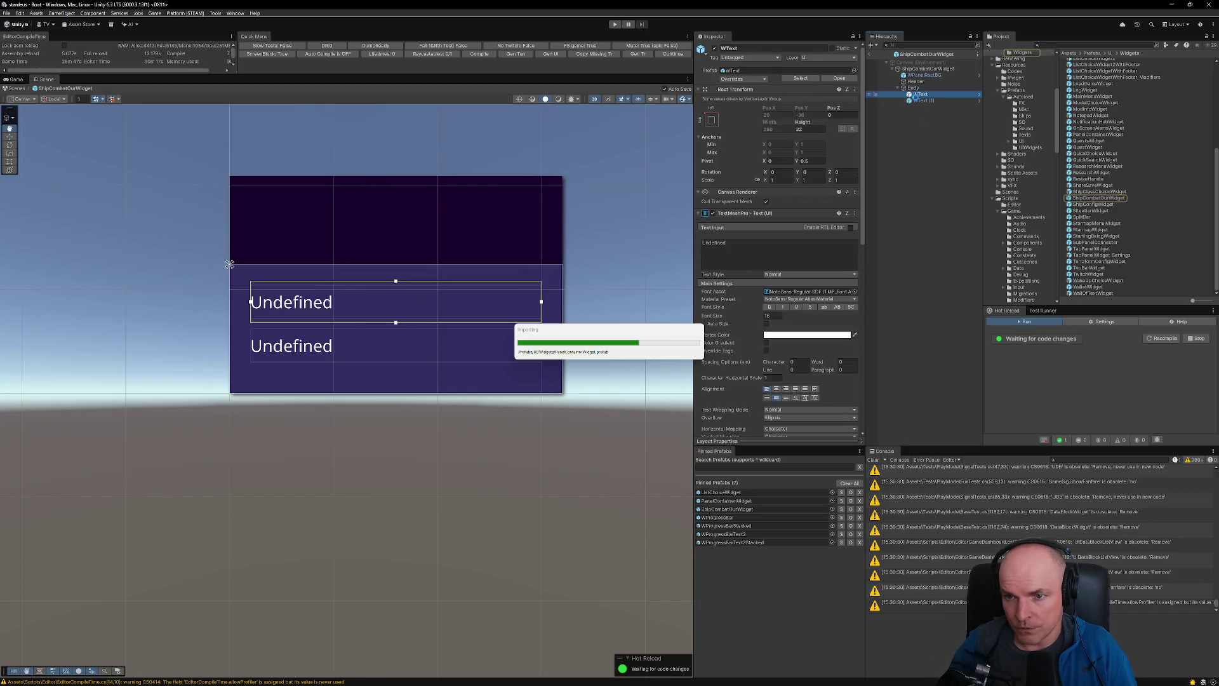
{"action": "key", "text": "Delete"}
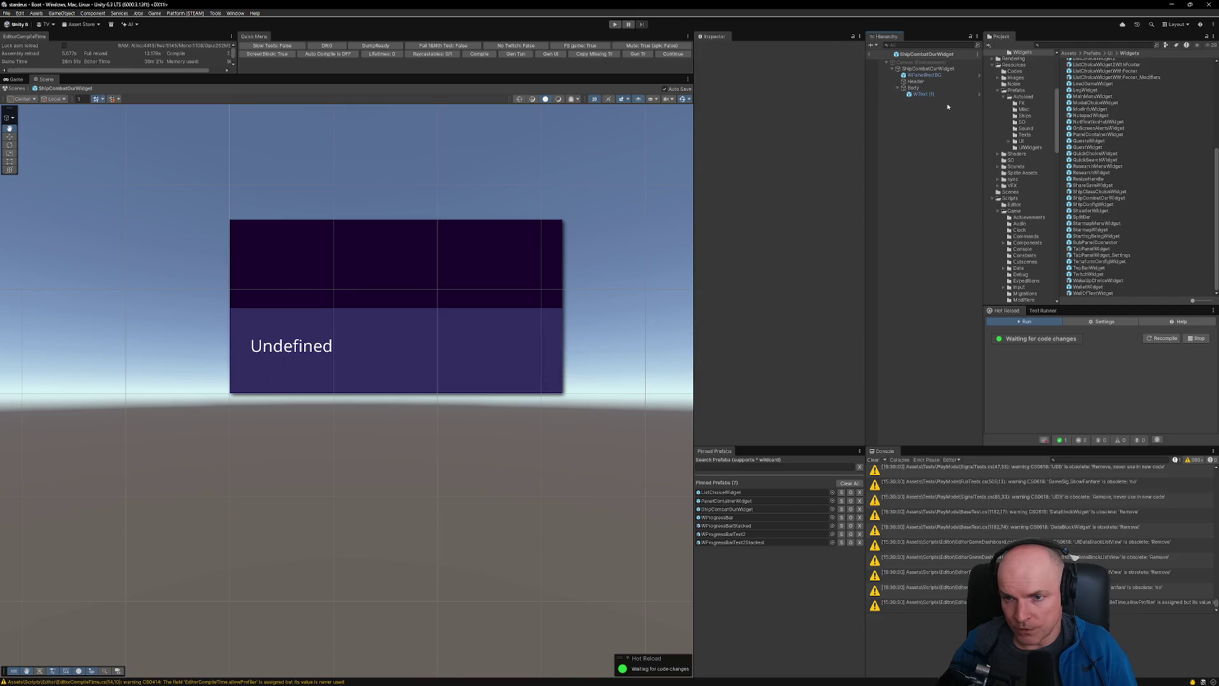
{"action": "left_click", "coordinate": [946, 95]}
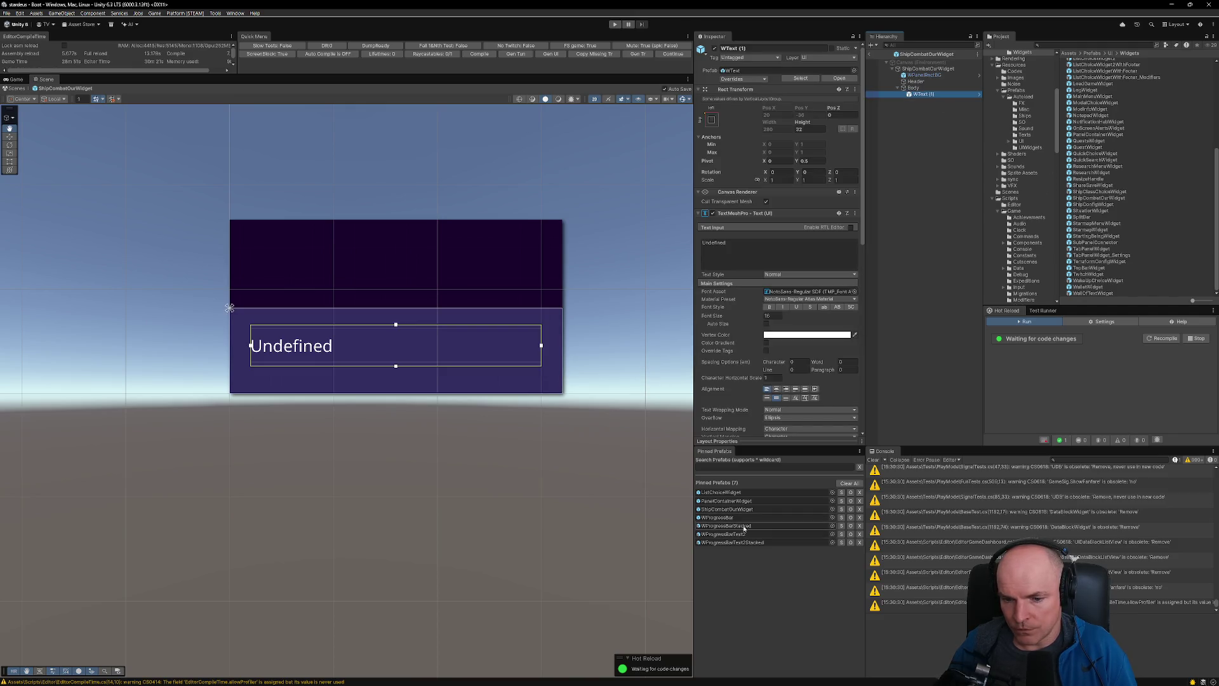
{"action": "left_click", "coordinate": [832, 526]}
{"action": "left_click", "coordinate": [921, 94]}
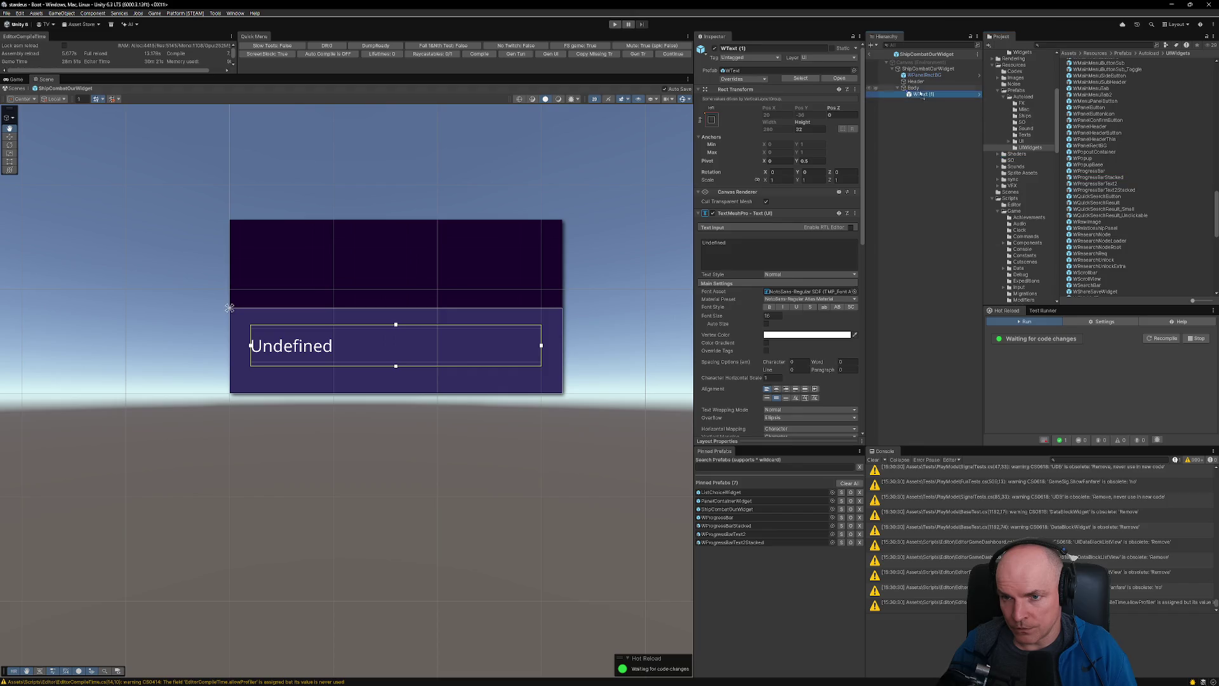
{"action": "key", "text": "ctrl+v"}
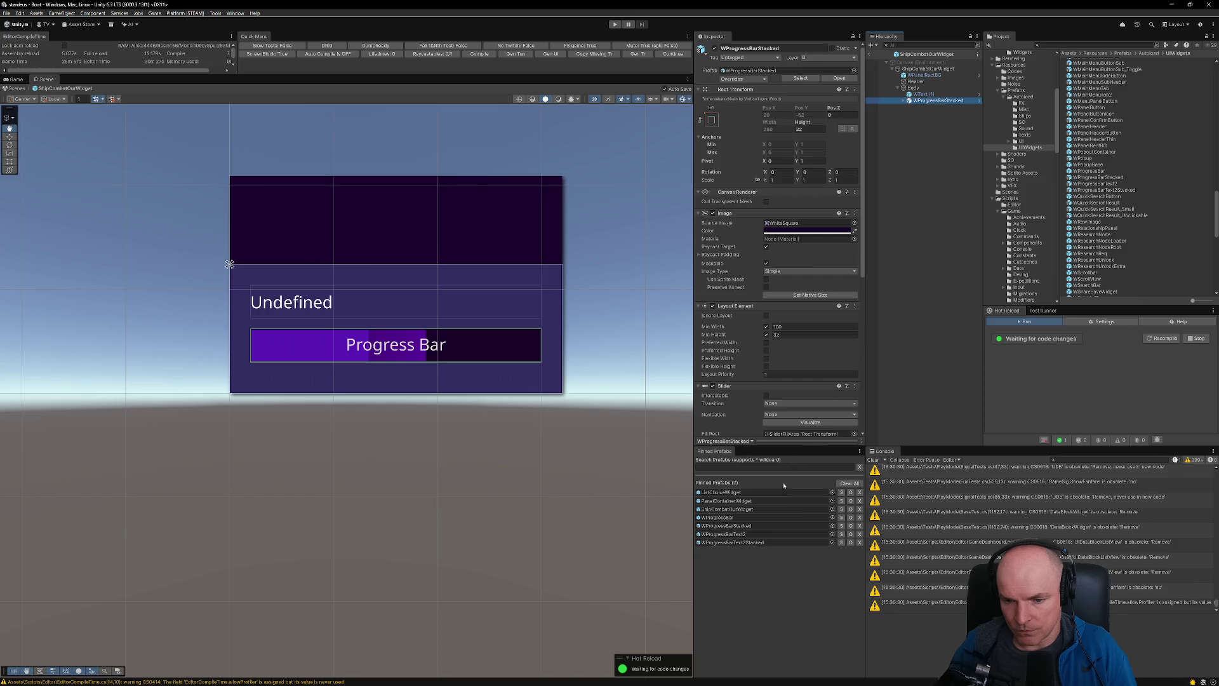
- Add WProgressBarText2Stacked and WProgressBarText2 instances under the widget's Body
{"action": "left_click", "coordinate": [744, 544]}
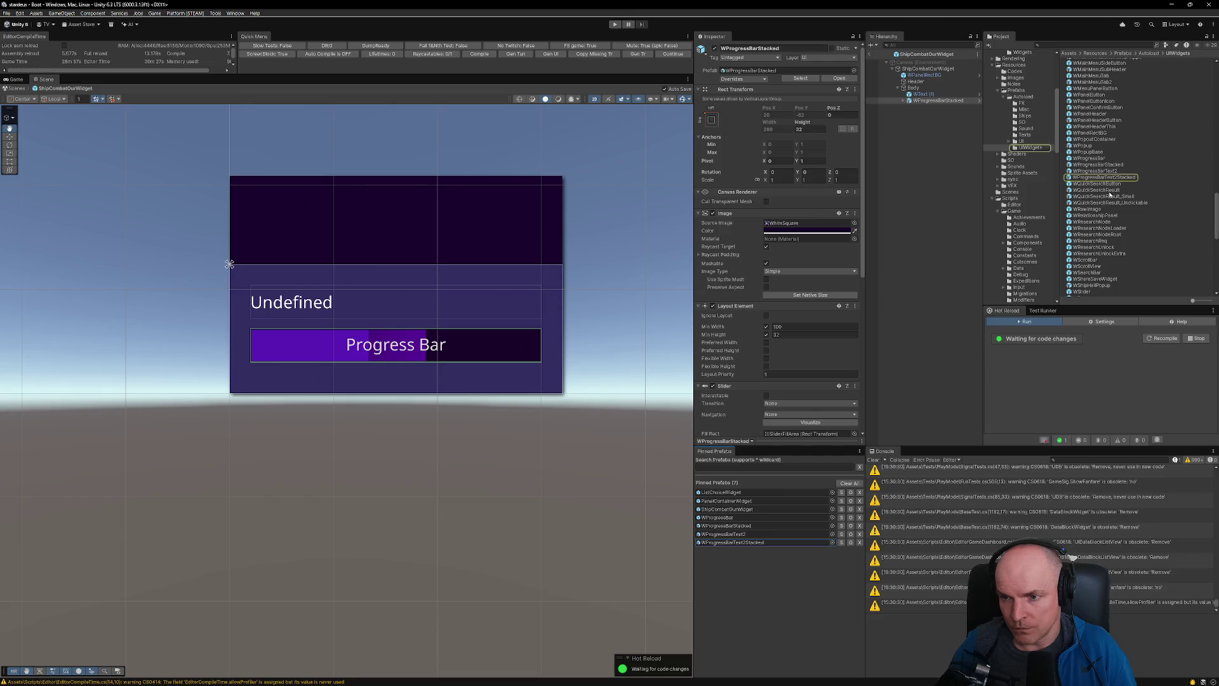
{"action": "mouse_move", "coordinate": [1115, 181]}
{"action": "left_mouse_down"}
{"action": "mouse_move", "coordinate": [940, 100]}
{"action": "mouse_move", "coordinate": [876, 95]}
{"action": "left_mouse_up"}
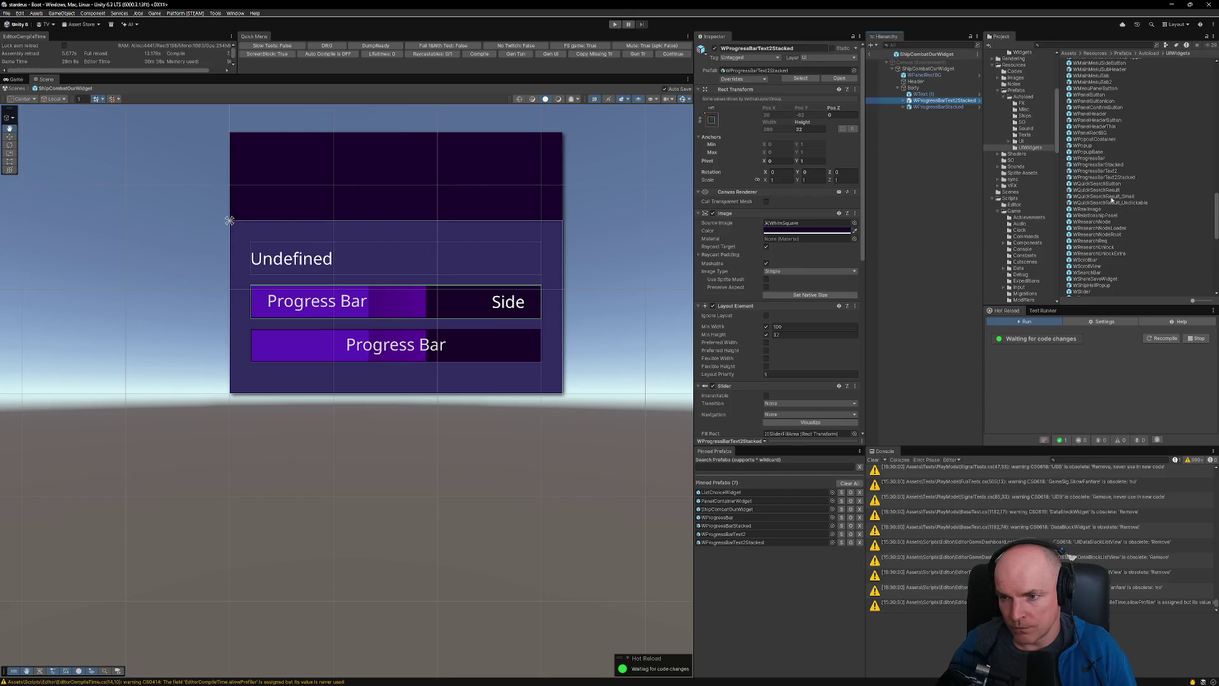
{"action": "left_click", "coordinate": [717, 517]}
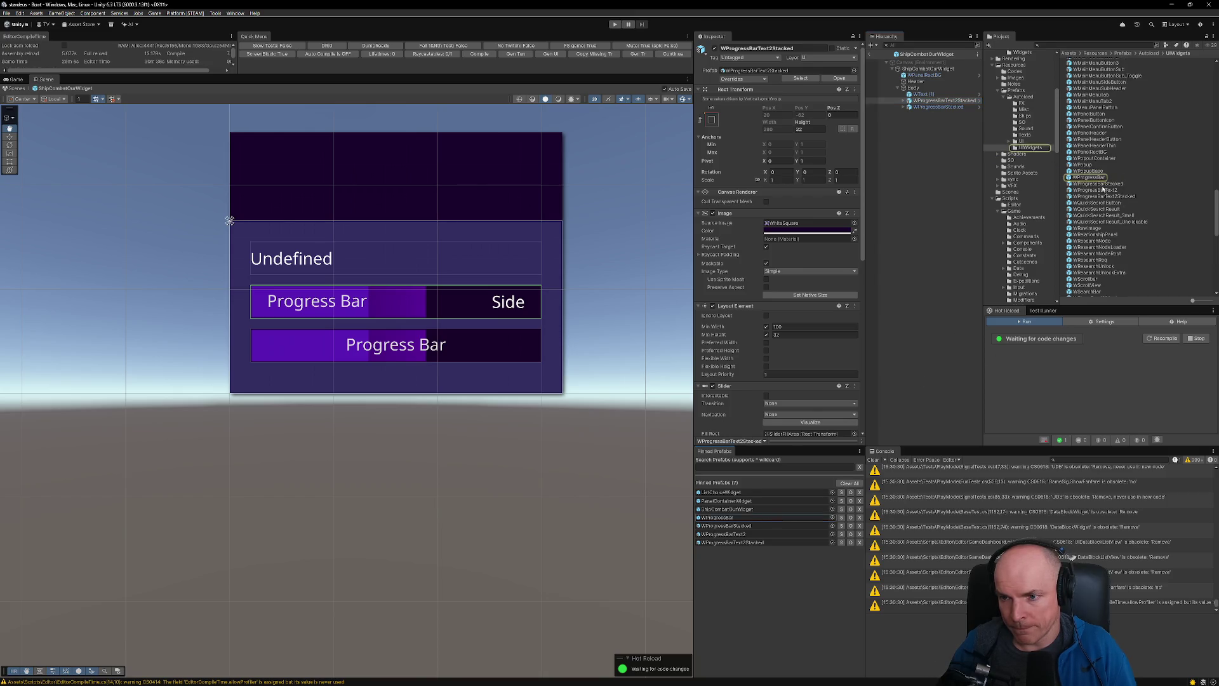
{"action": "left_click", "coordinate": [944, 100]}
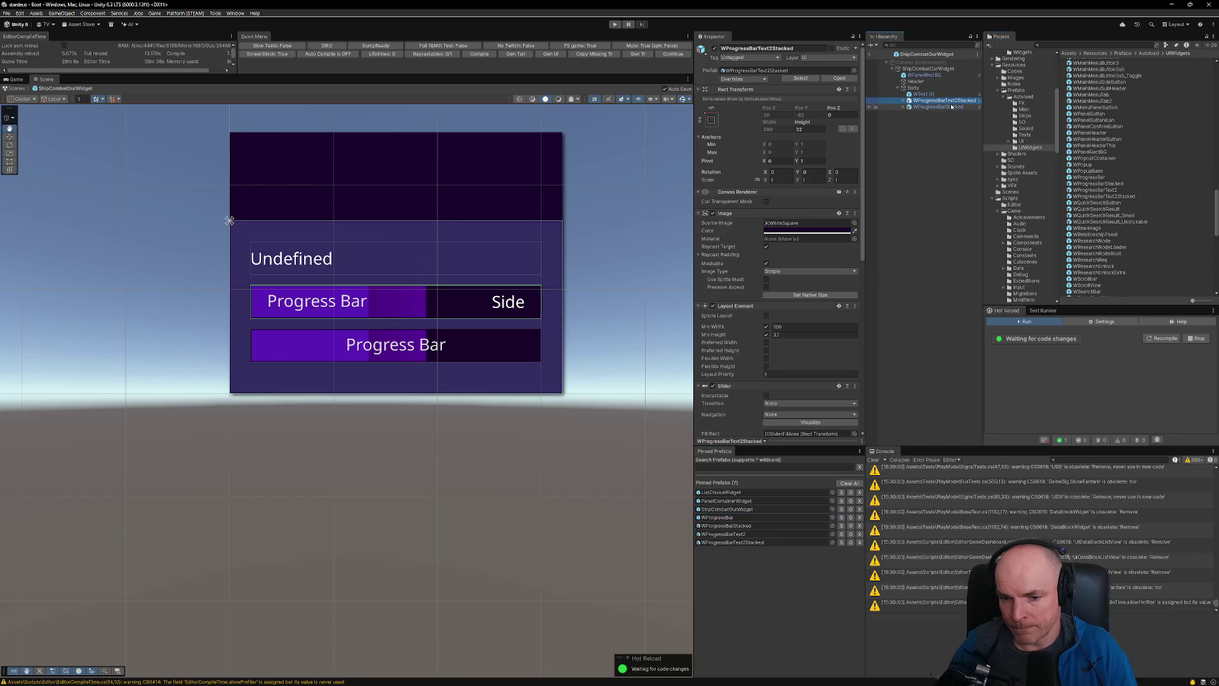
{"action": "left_click", "coordinate": [724, 534]}
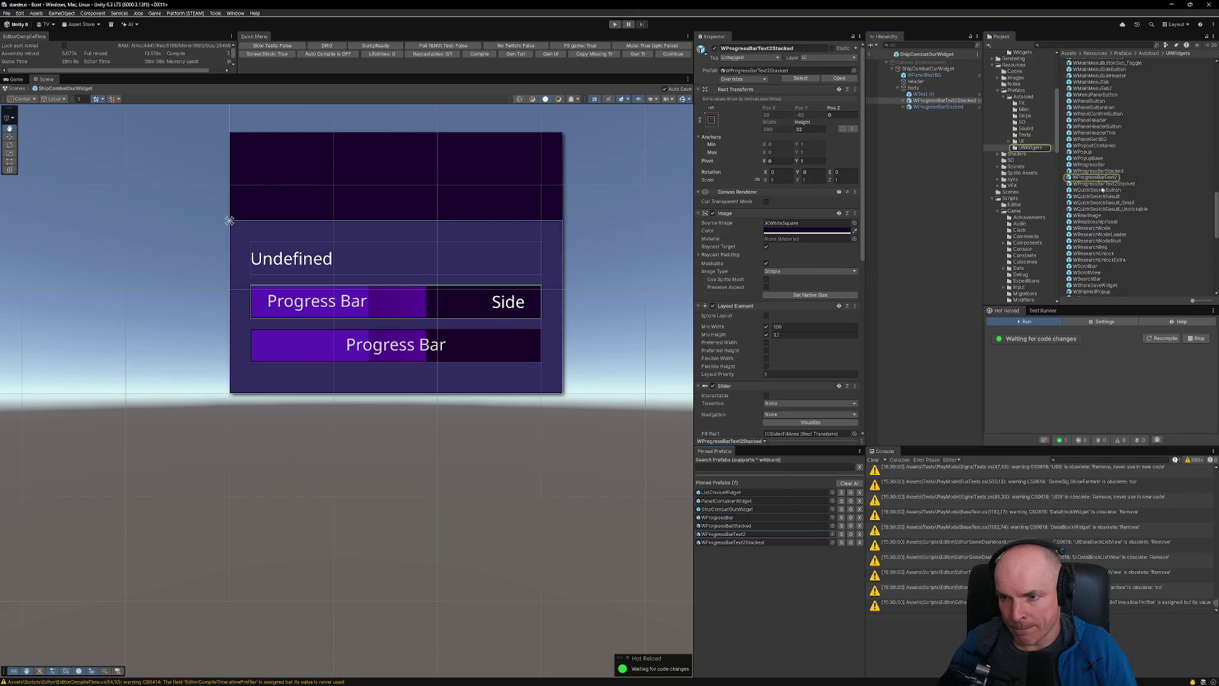
{"action": "left_click", "coordinate": [949, 101]}
{"action": "left_click_drag", "start_coordinate": [951, 108], "coordinate": [950, 108]}
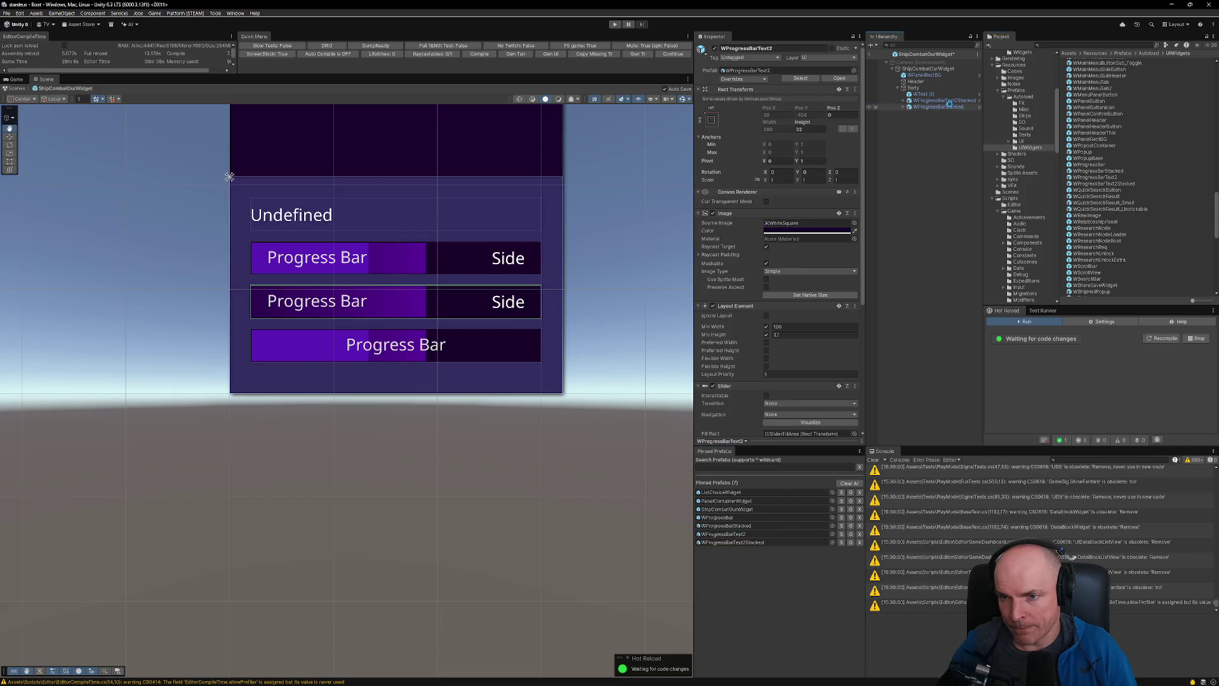
{"action": "scroll", "coordinate": [460, 307], "scroll_direction": "up", "scroll_amount": 1}
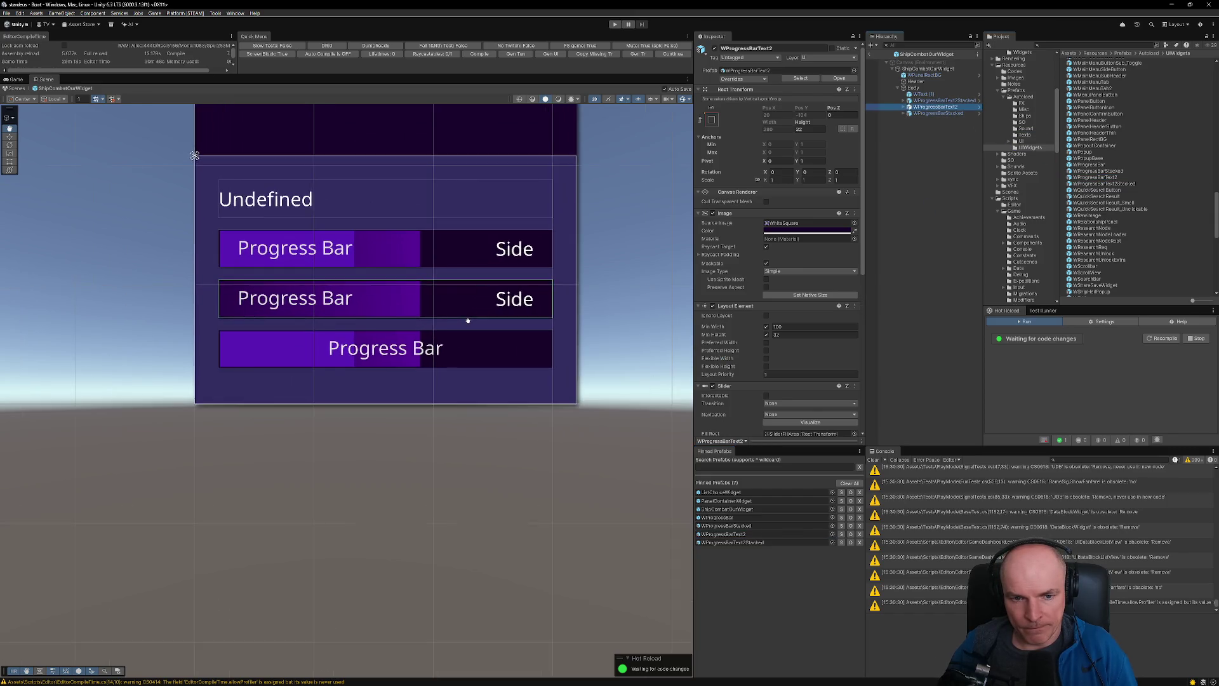
{"action": "scroll", "coordinate": [508, 254], "scroll_direction": "down", "scroll_amount": 2}
{"action": "left_click_drag", "start_coordinate": [557, 193], "coordinate": [556, 281]}
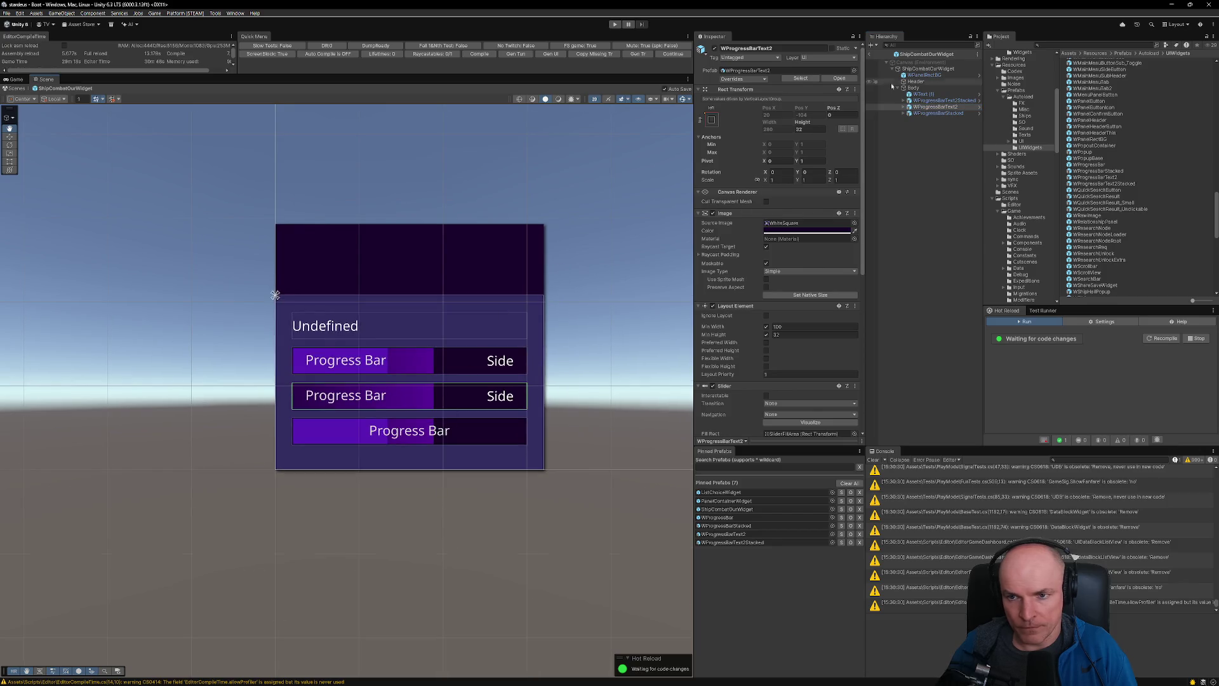
- Duplicate the text row twice and move the copies to the bottom of Body
{"action": "left_click", "coordinate": [924, 94]}
{"action": "key", "text": "ctrl+d"}
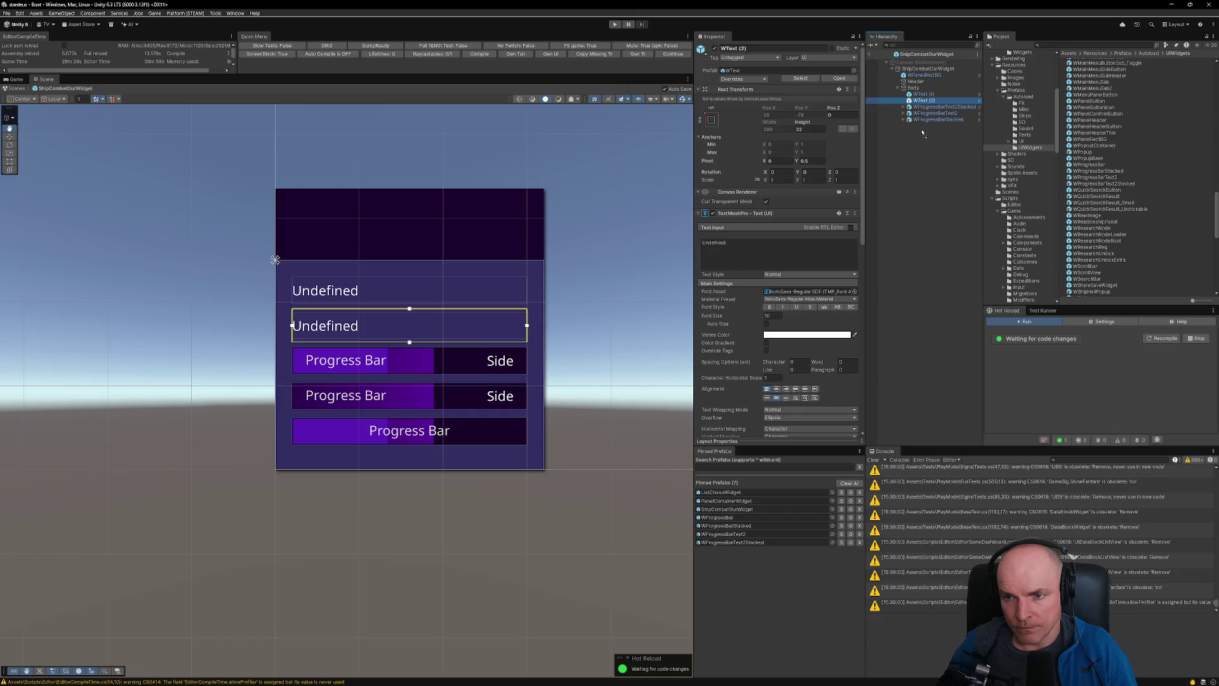
{"action": "left_click_drag", "start_coordinate": [922, 125], "coordinate": [922, 125]}
{"action": "key", "text": "alt+Tab"}
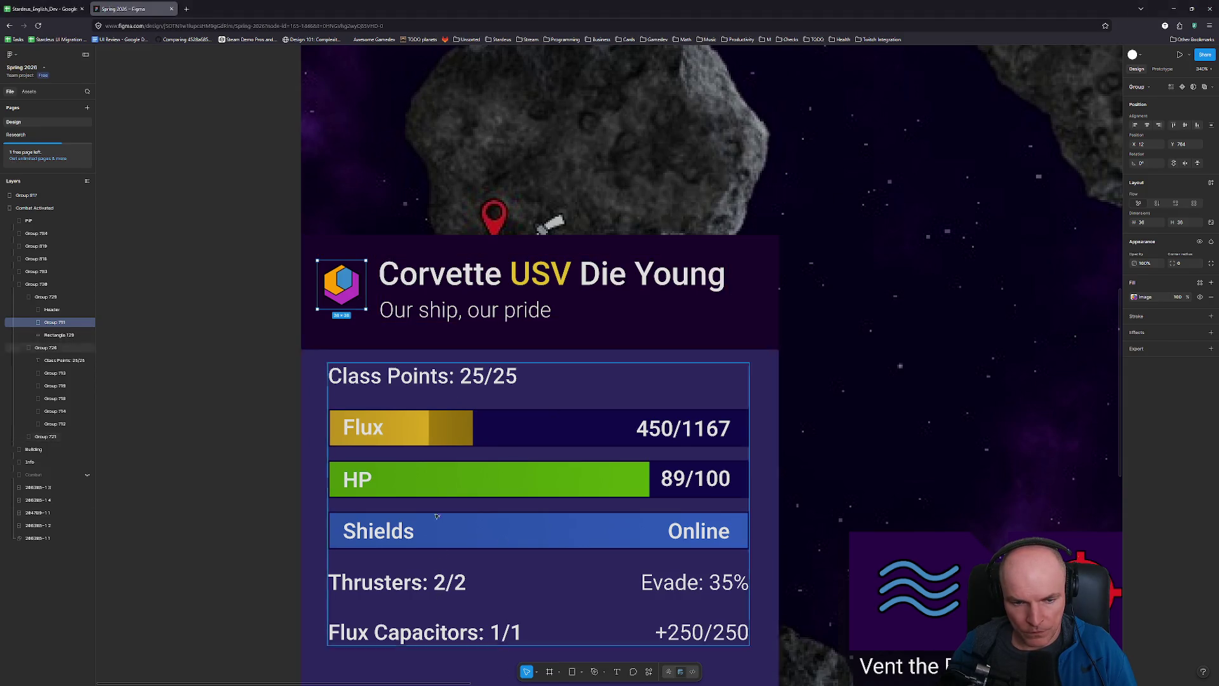
{"action": "key", "text": "alt+Tab"}
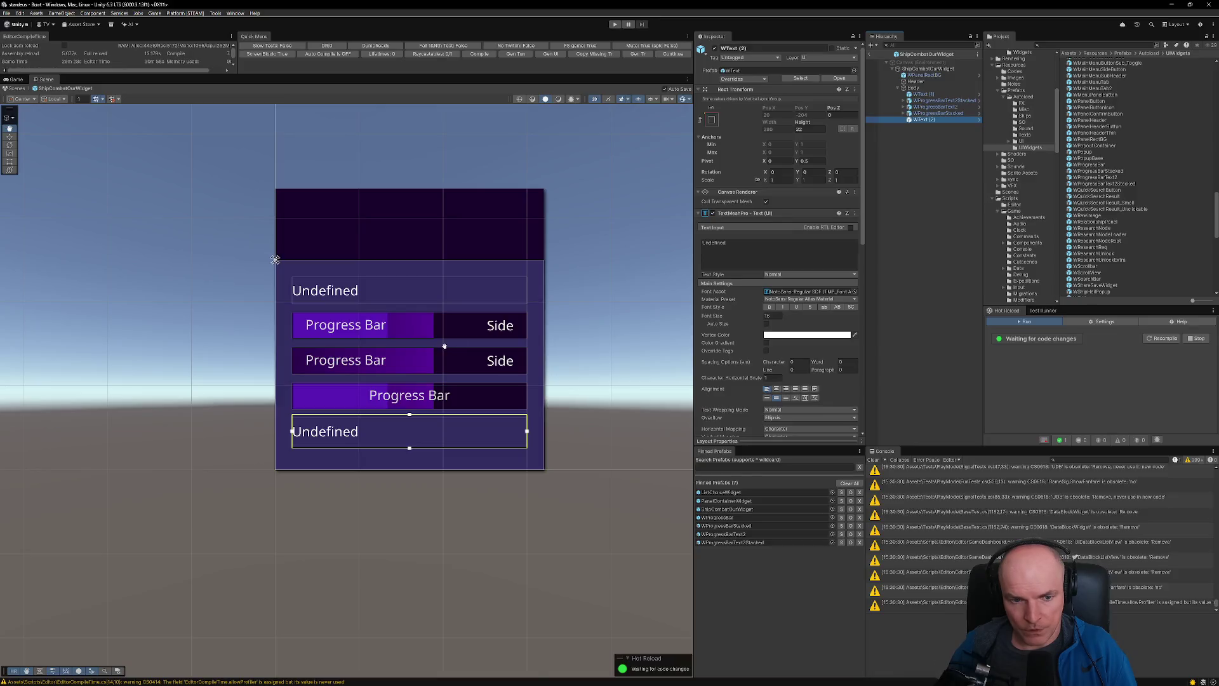
{"action": "key", "text": "alt+Tab"}
{"action": "key", "text": "alt+Tab"}
{"action": "left_click_drag", "start_coordinate": [924, 120], "coordinate": [937, 114]}
{"action": "key", "text": "ctrl+d"}
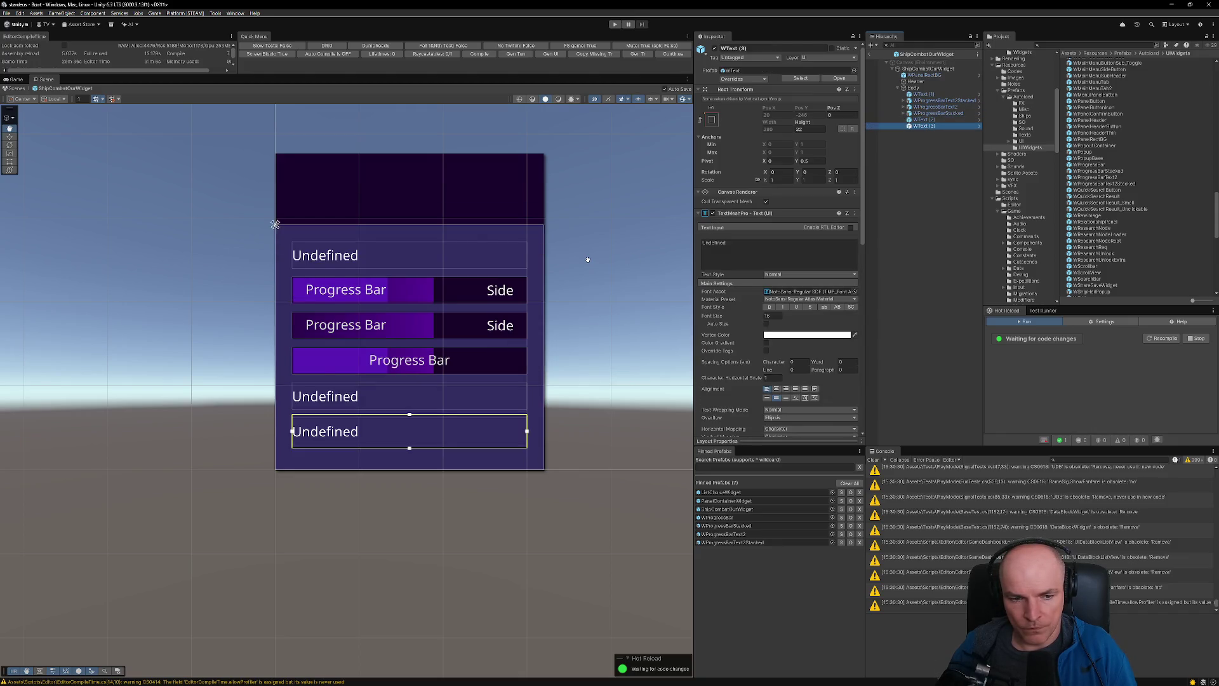
- Measure the spacing around the Thrusters row in the Figma design for reference
{"action": "key", "text": "alt+Tab"}
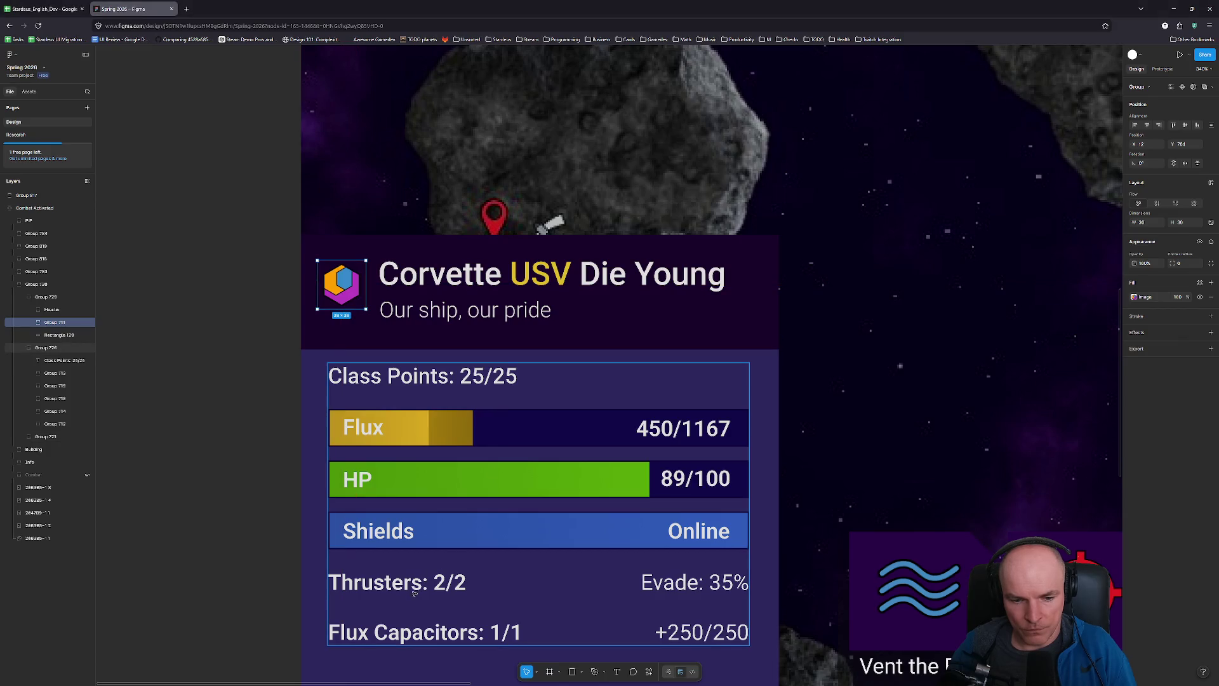
{"action": "left_click", "coordinate": [412, 590]}
{"action": "double_click", "coordinate": [412, 590]}
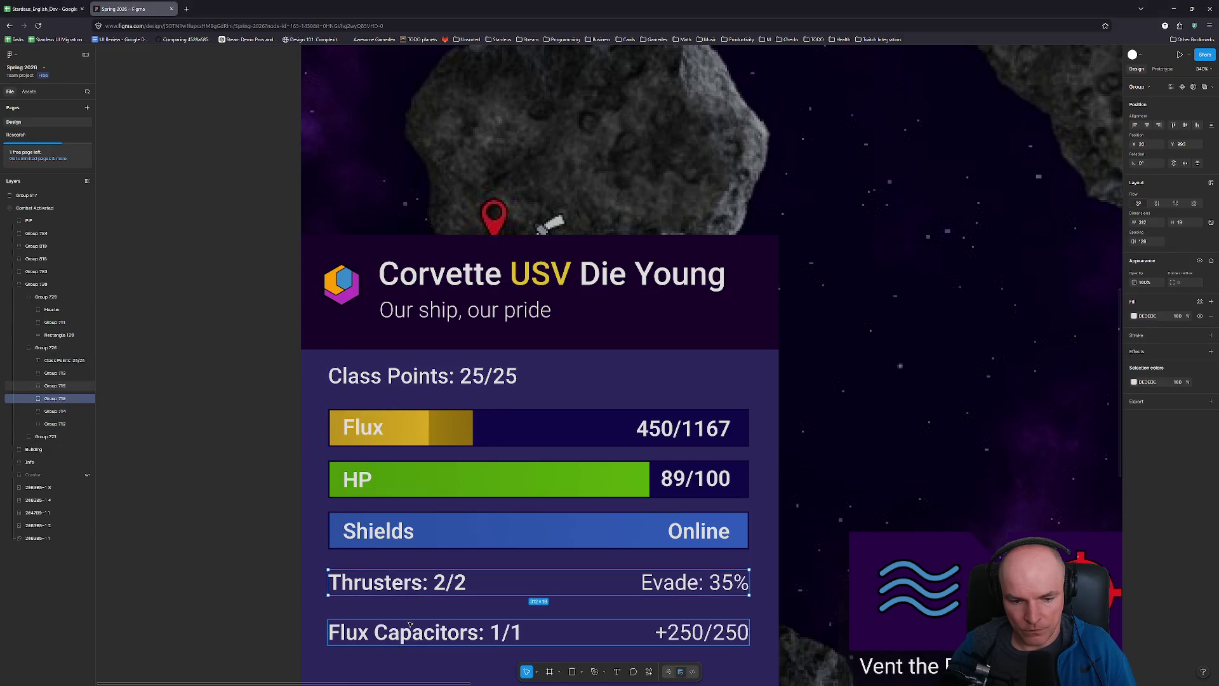
{"action": "key", "text": "alt"}
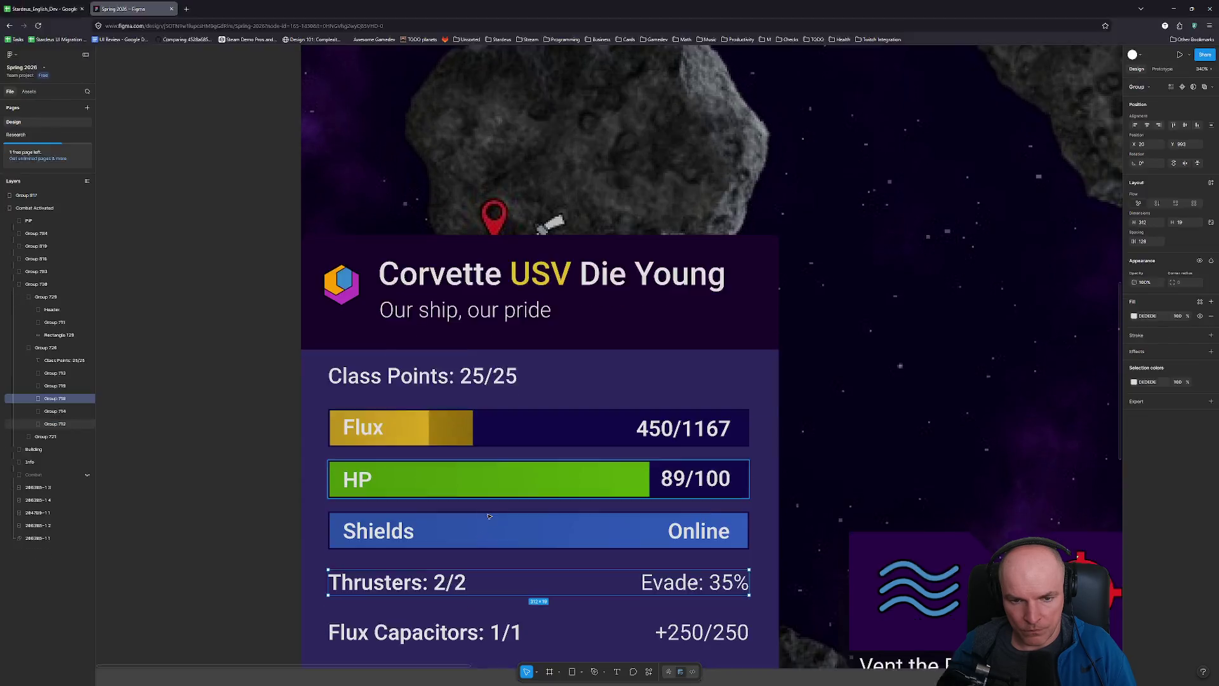
{"action": "key", "text": "alt+Tab"}
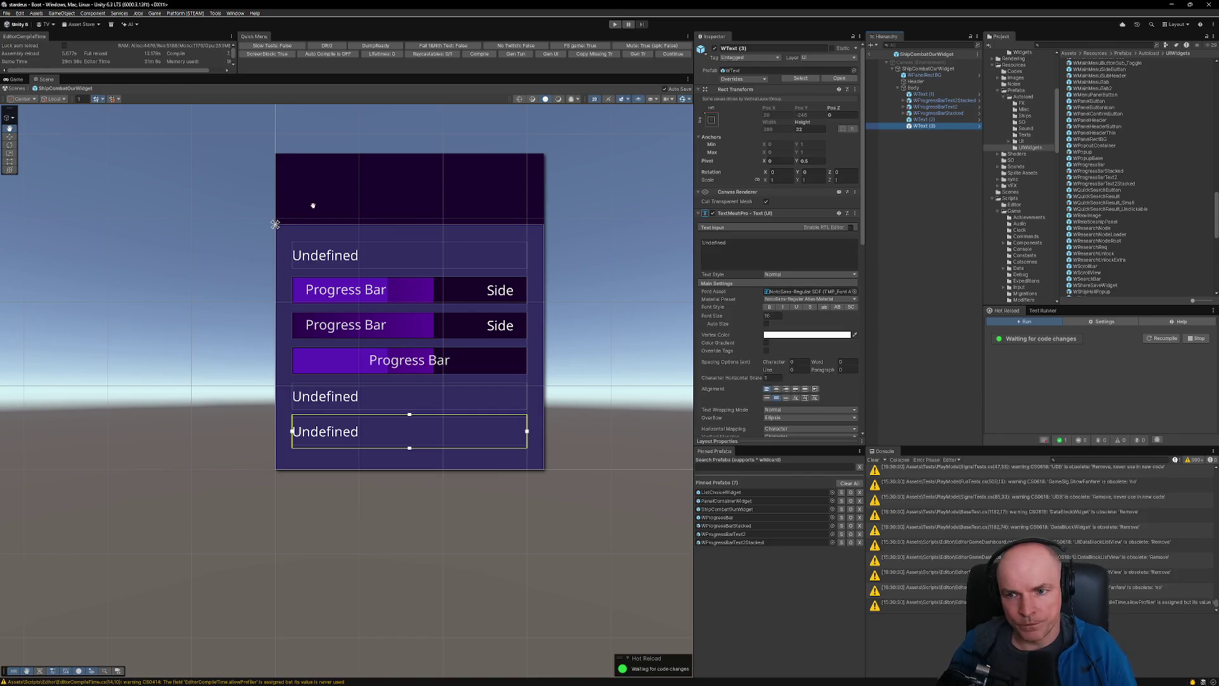
- Add an Image child under the Header object
{"action": "left_click", "coordinate": [927, 82]}
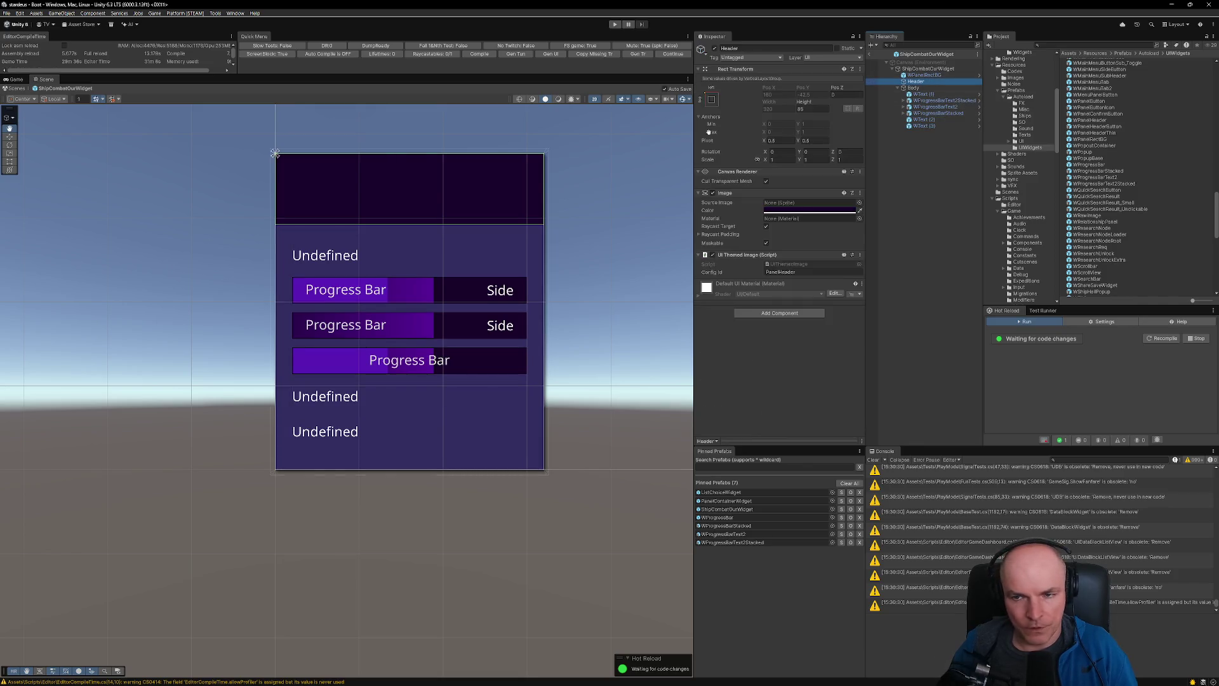
{"action": "right_click", "coordinate": [916, 82]}
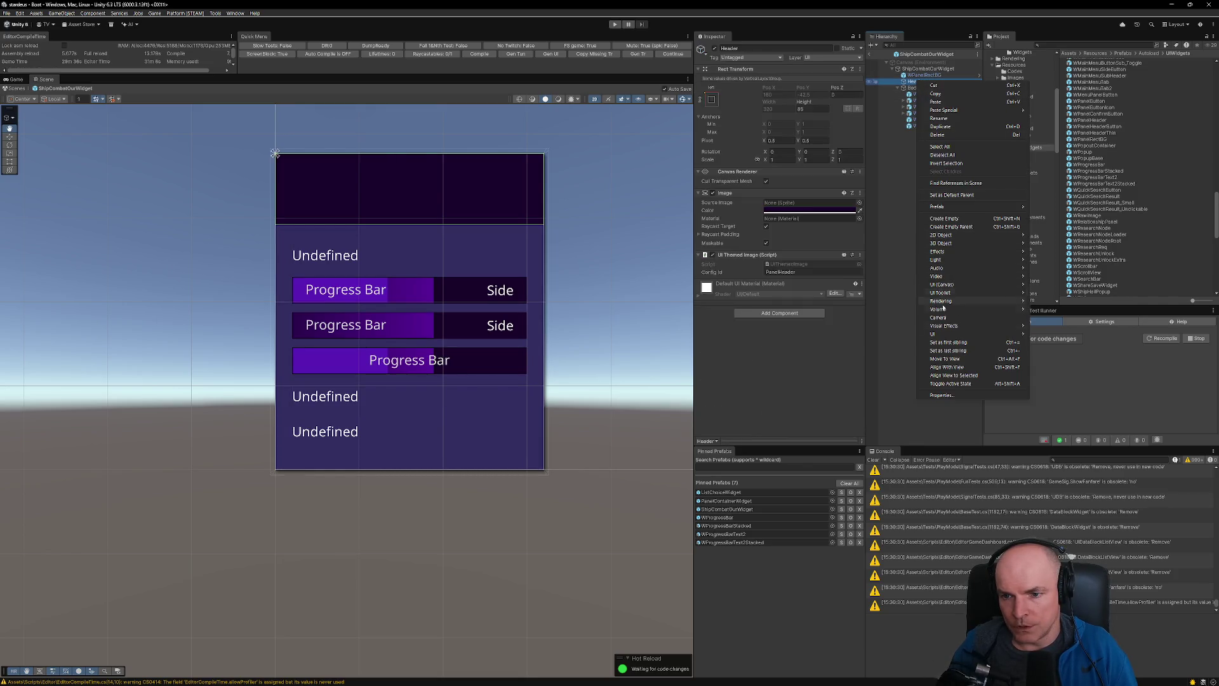
{"action": "mouse_move", "coordinate": [965, 285]}
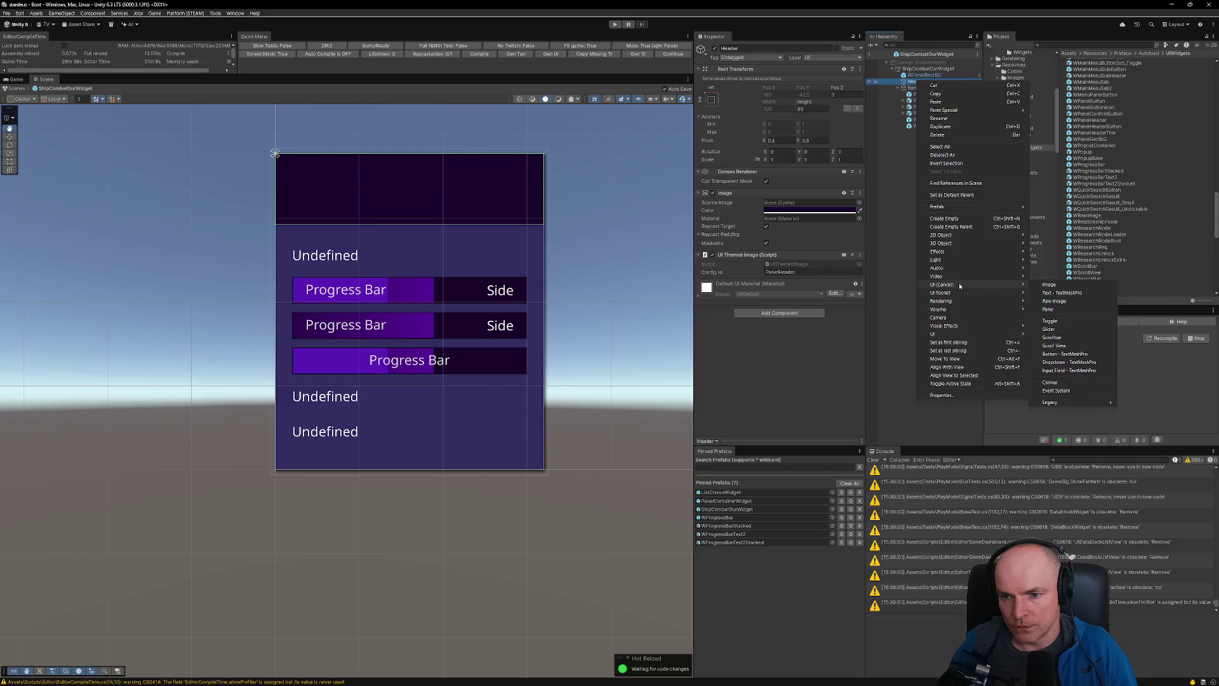
{"action": "key", "text": "Escape"}
{"action": "type", "text": "image"}
{"action": "key", "text": "Return"}
- Anchor the image middle-left, size it 36×36 and set Pos X to 12, matching the Figma icon
{"action": "left_click", "coordinate": [776, 86]}
{"action": "left_click", "coordinate": [713, 92]}
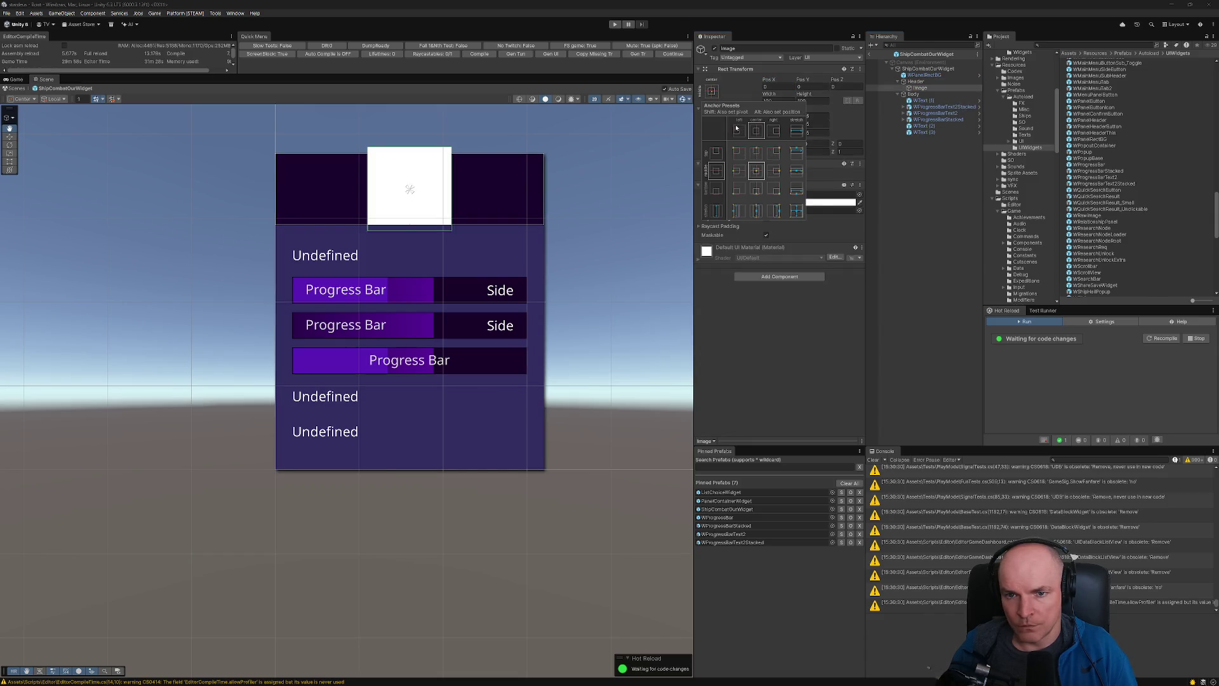
{"action": "left_click", "coordinate": [740, 172], "text": "alt+shift"}
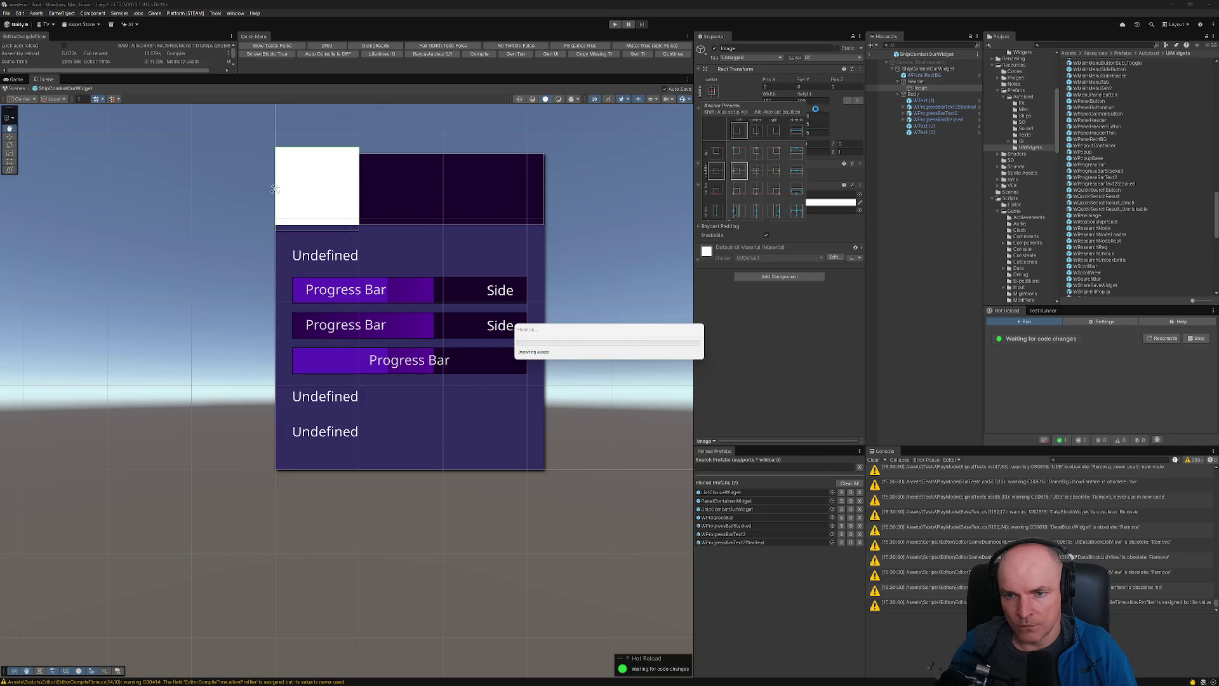
{"action": "left_click", "coordinate": [784, 100]}
{"action": "type", "text": "36"}
{"action": "key", "text": "Tab"}
{"action": "type", "text": "36"}
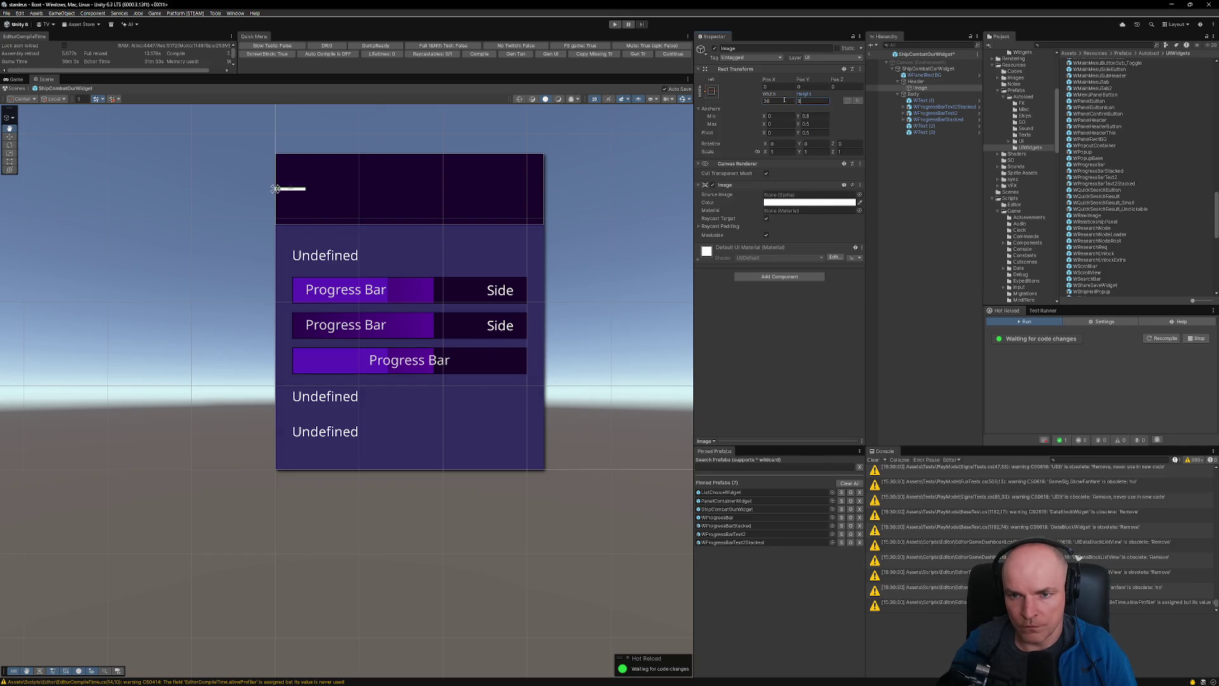
{"action": "key", "text": "alt+Tab"}
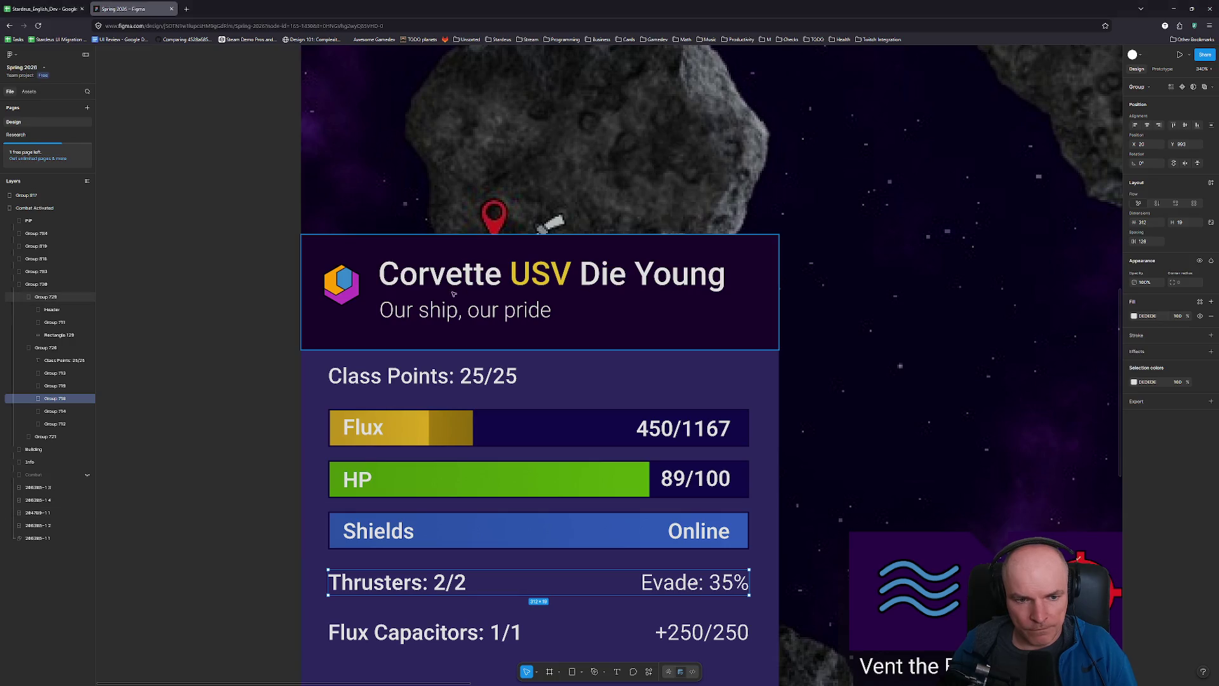
{"action": "left_click", "coordinate": [346, 285]}
{"action": "left_click", "coordinate": [334, 287]}
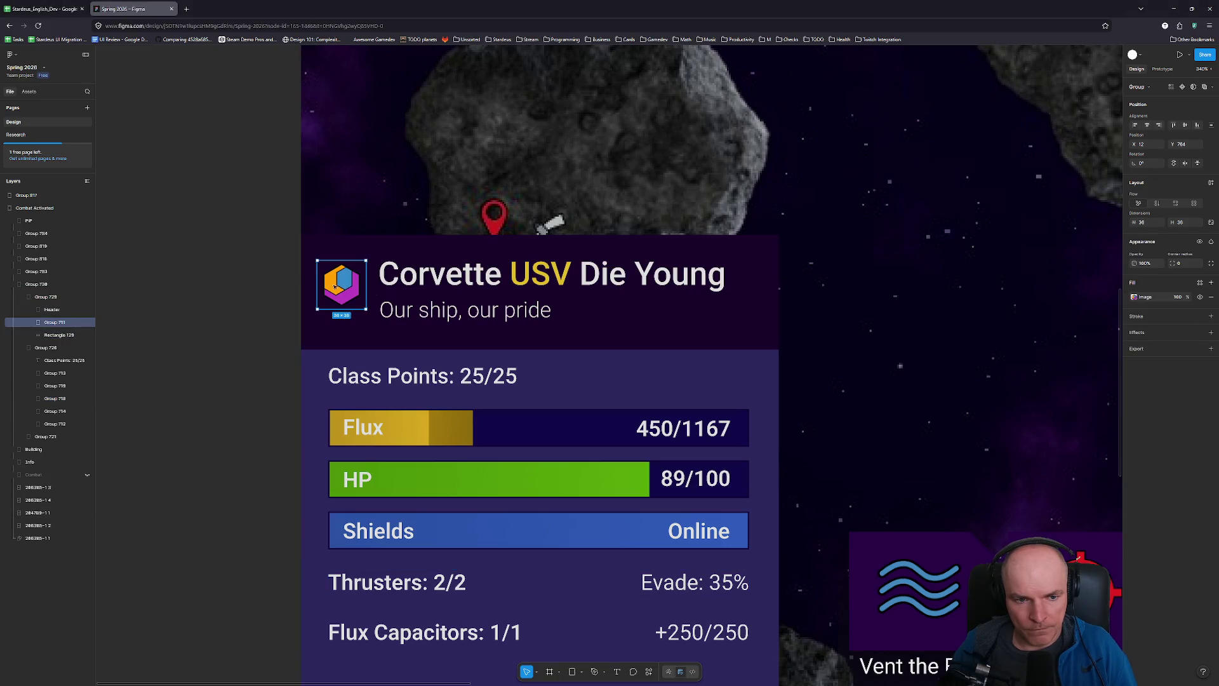
{"action": "key", "text": "alt+Tab"}
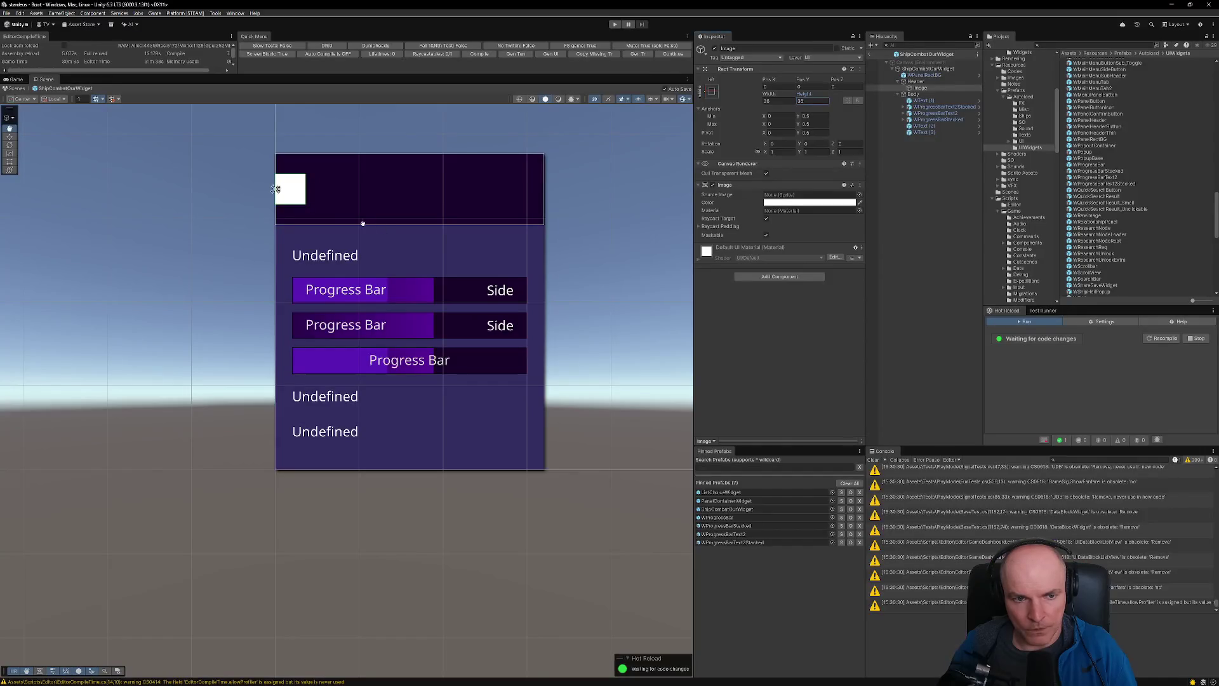
{"action": "type", "text": "12"}
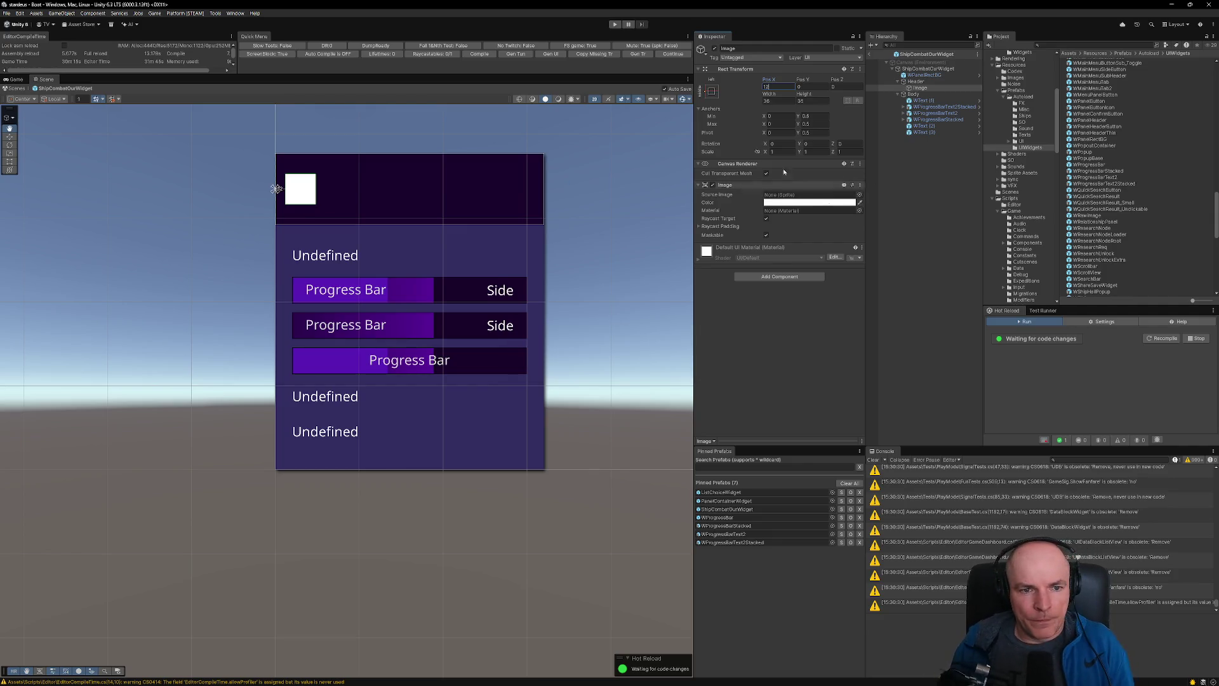
- Check the header title's design in Figma
{"action": "key", "text": "alt+Tab"}
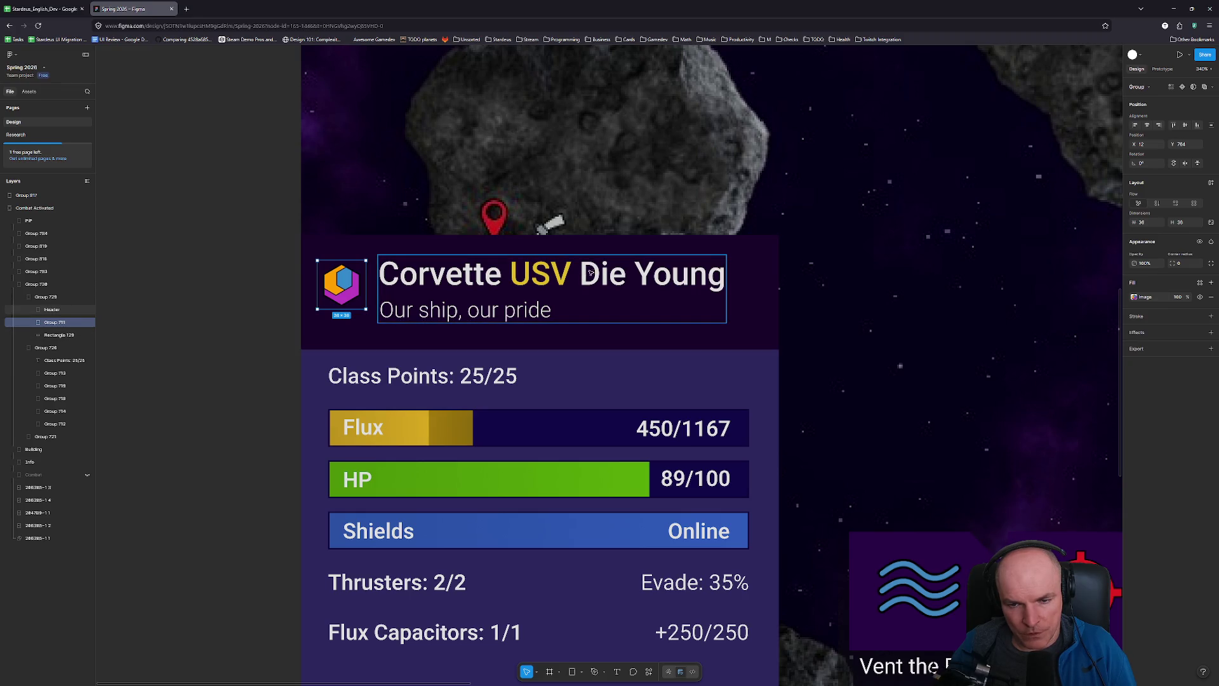
{"action": "key", "text": "alt+Tab"}
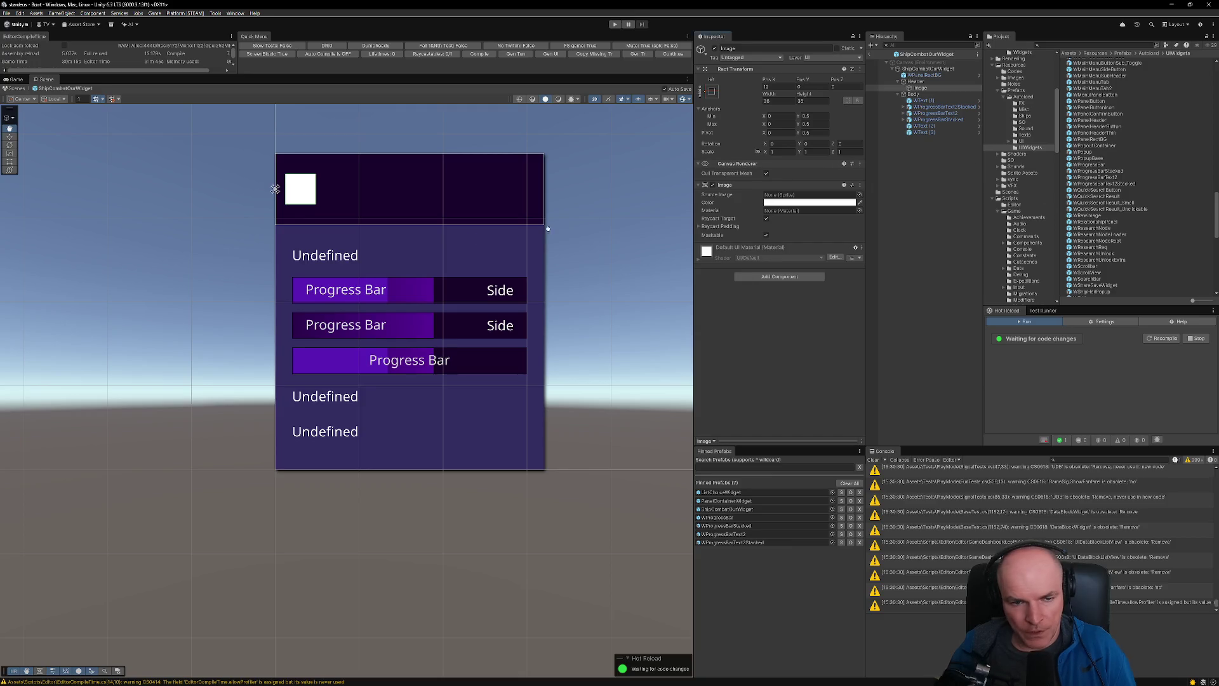
{"action": "scroll", "coordinate": [1151, 245], "scroll_direction": "down", "scroll_amount": 10}
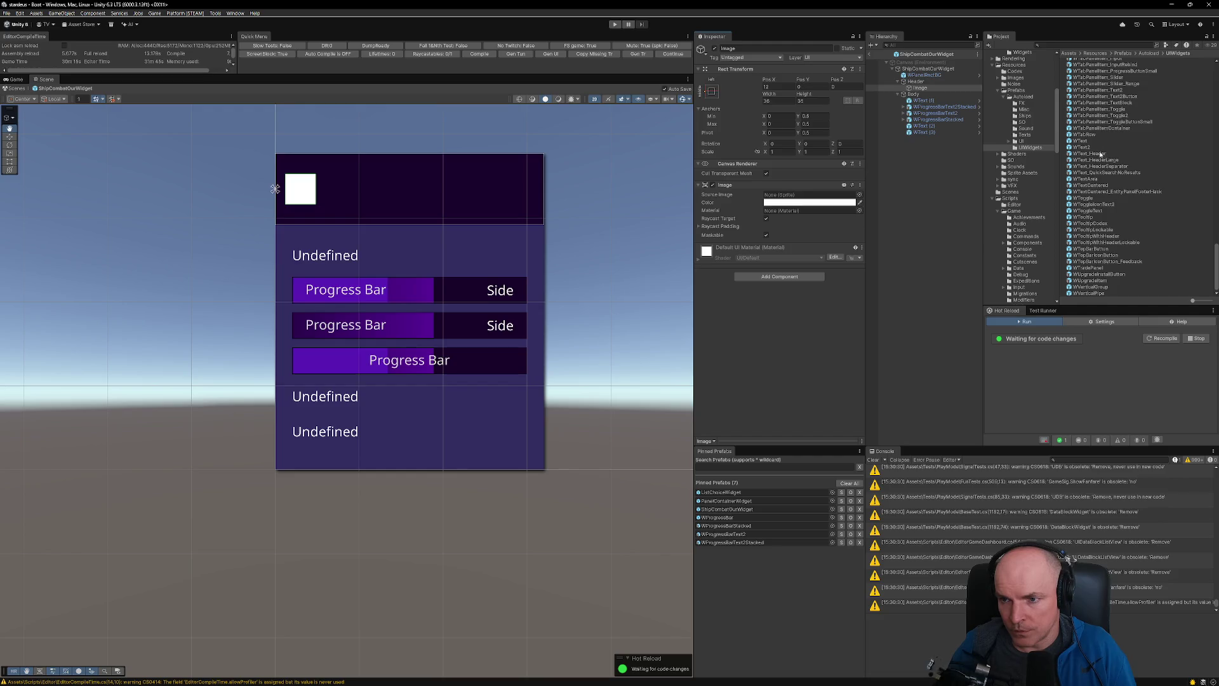
- Replace the WText_HeaderLarge text with a WText_Header object under Header
{"action": "left_click", "coordinate": [1100, 161]}
{"action": "mouse_move", "coordinate": [994, 136]}
{"action": "left_mouse_down"}
{"action": "mouse_move", "coordinate": [889, 89]}
{"action": "mouse_move", "coordinate": [403, 375]}
{"action": "left_mouse_up"}
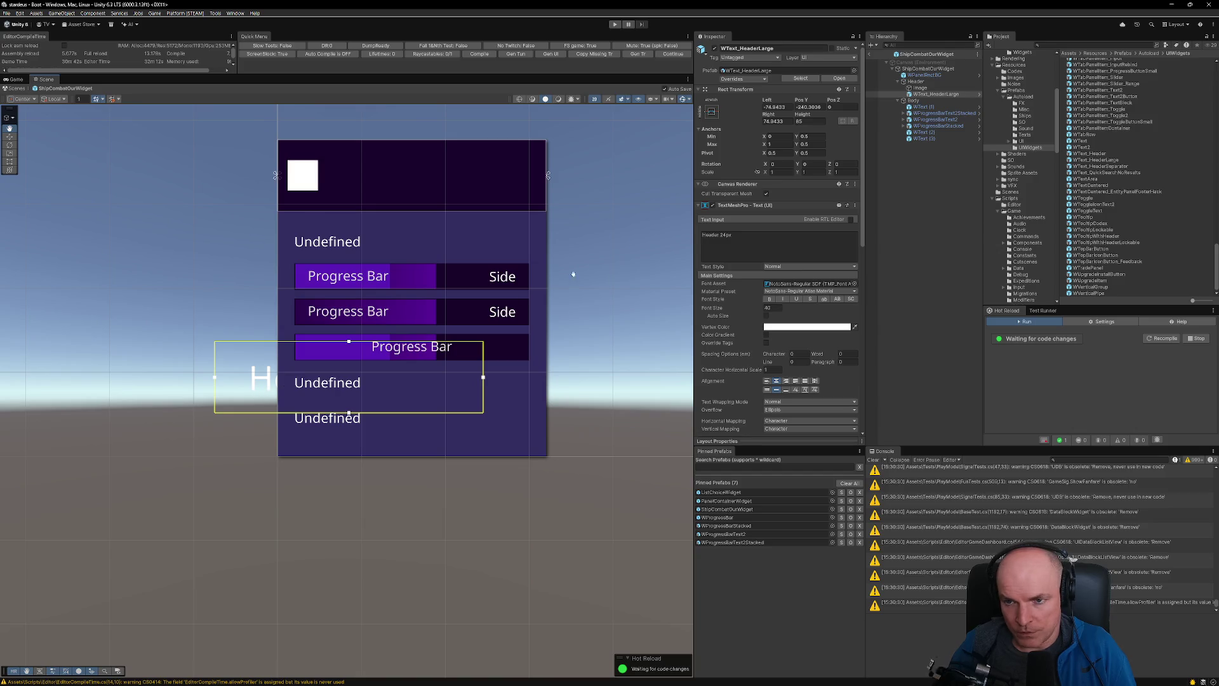
{"action": "left_click", "coordinate": [919, 87]}
{"action": "left_click", "coordinate": [935, 94]}
{"action": "left_click", "coordinate": [924, 97], "text": "ctrl"}
{"action": "key", "text": "Delete"}
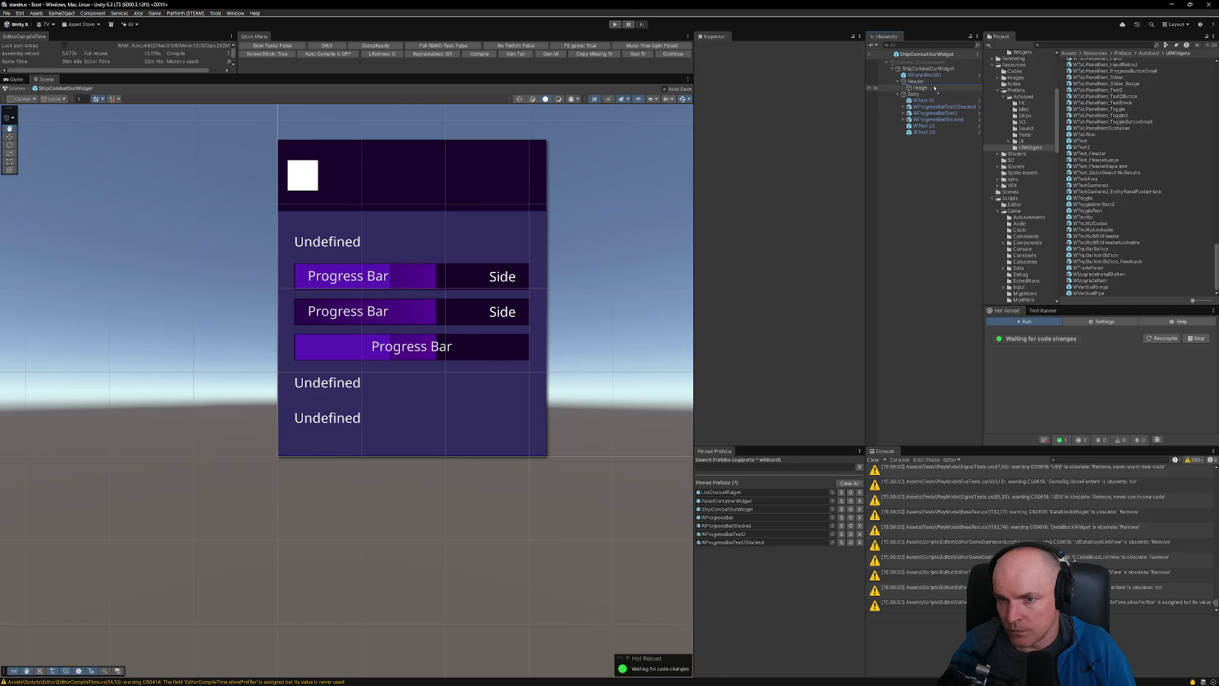
{"action": "left_click_drag", "start_coordinate": [931, 94], "coordinate": [930, 94]}
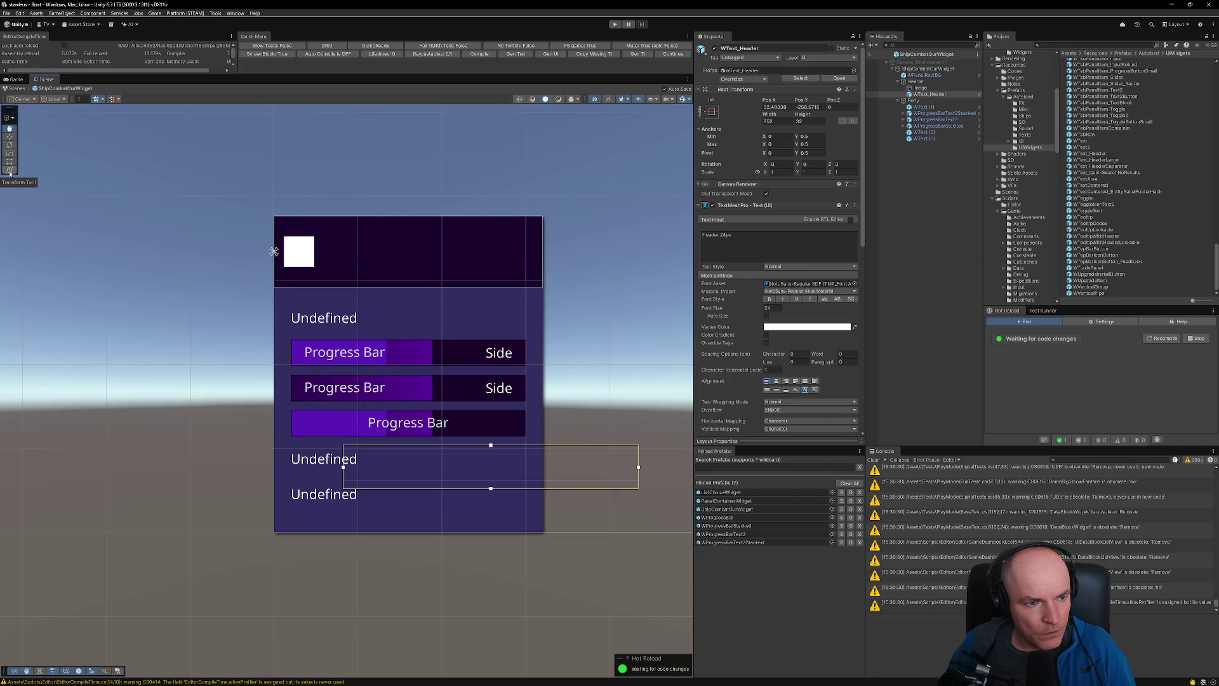
- Move the header text up into the dark header bar
{"action": "left_click", "coordinate": [10, 137]}
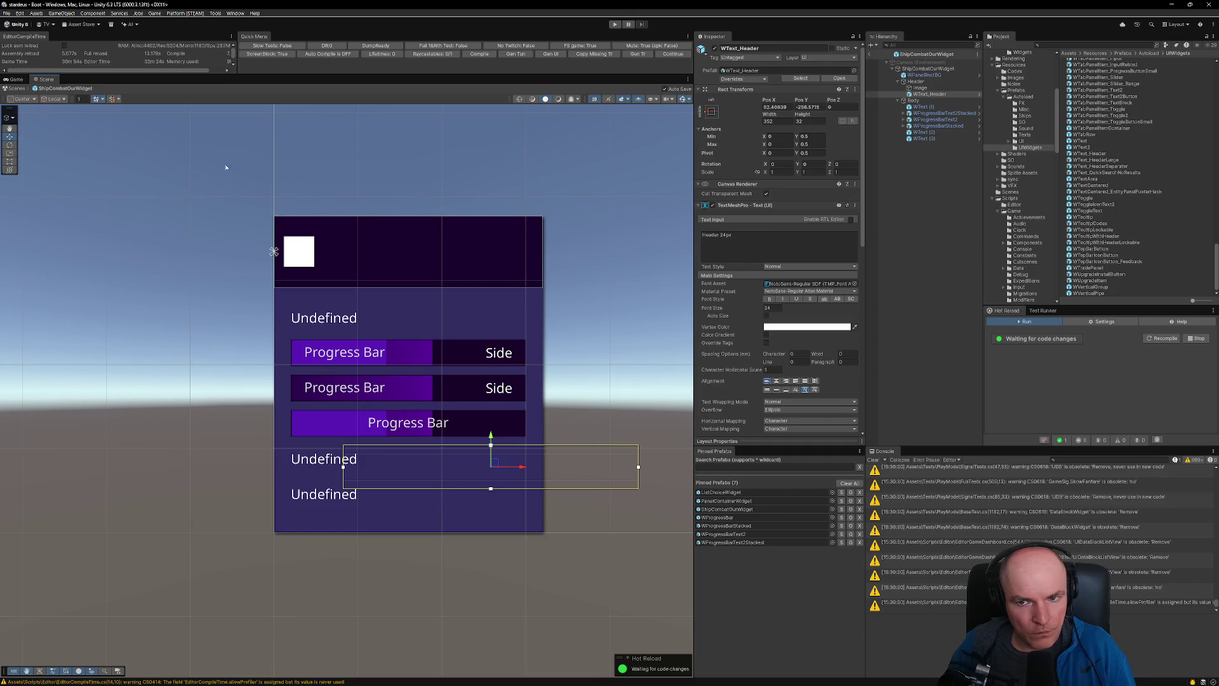
{"action": "mouse_move", "coordinate": [492, 468]}
{"action": "left_mouse_down"}
{"action": "mouse_move", "coordinate": [471, 306]}
{"action": "mouse_move", "coordinate": [478, 243]}
{"action": "left_mouse_up"}
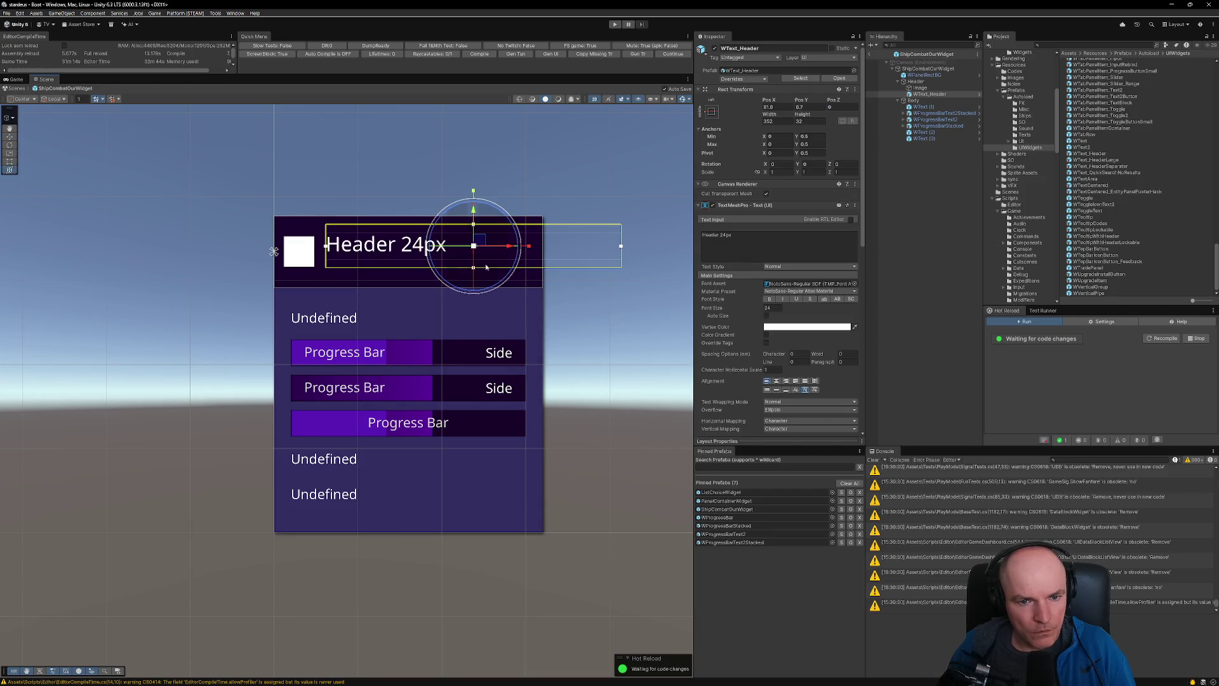
{"action": "left_click_drag", "start_coordinate": [480, 243], "coordinate": [484, 245]}
{"action": "key", "text": "y"}
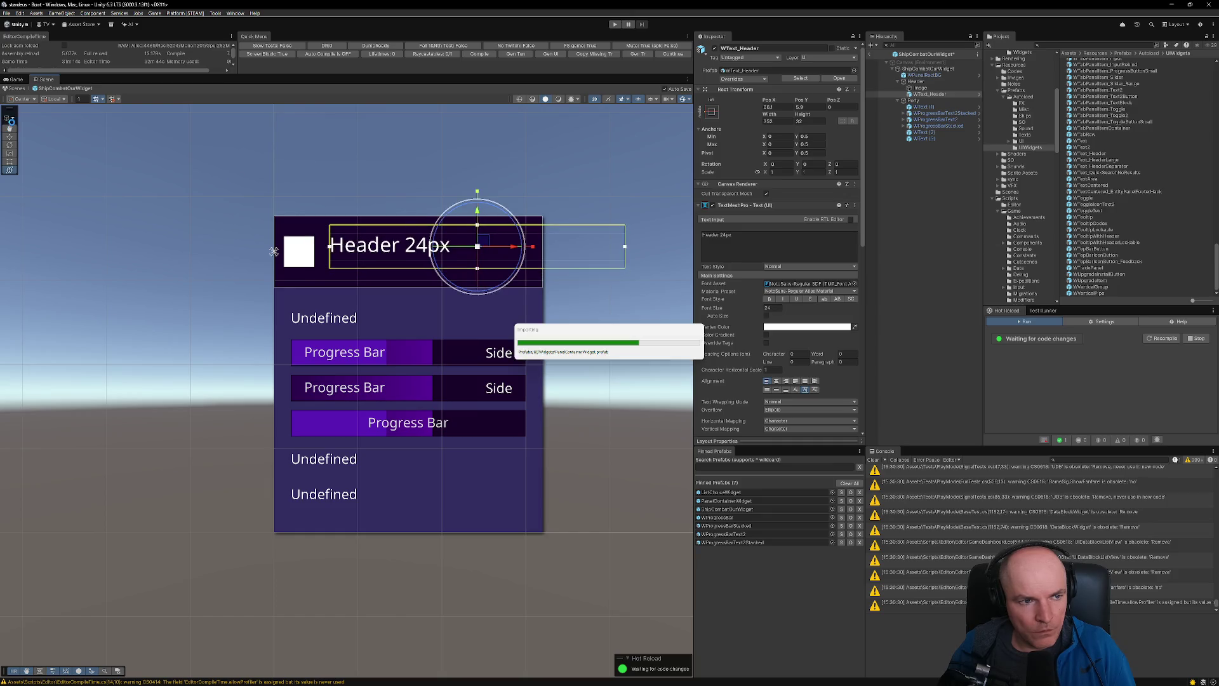
{"action": "left_click", "coordinate": [14, 119]}
{"action": "left_click", "coordinate": [13, 130]}
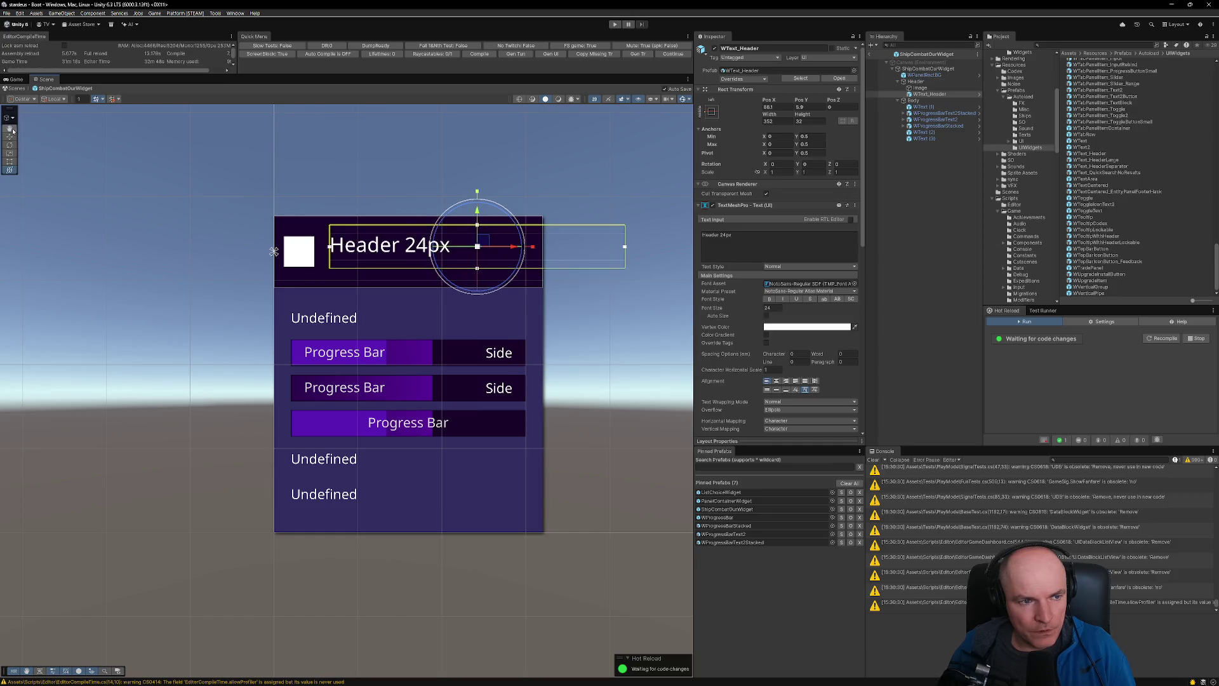
{"action": "left_click", "coordinate": [10, 129]}
{"action": "mouse_move", "coordinate": [503, 245]}
{"action": "left_mouse_down"}
{"action": "mouse_move", "coordinate": [489, 234]}
{"action": "mouse_move", "coordinate": [498, 261]}
{"action": "mouse_move", "coordinate": [497, 241]}
{"action": "left_mouse_up"}
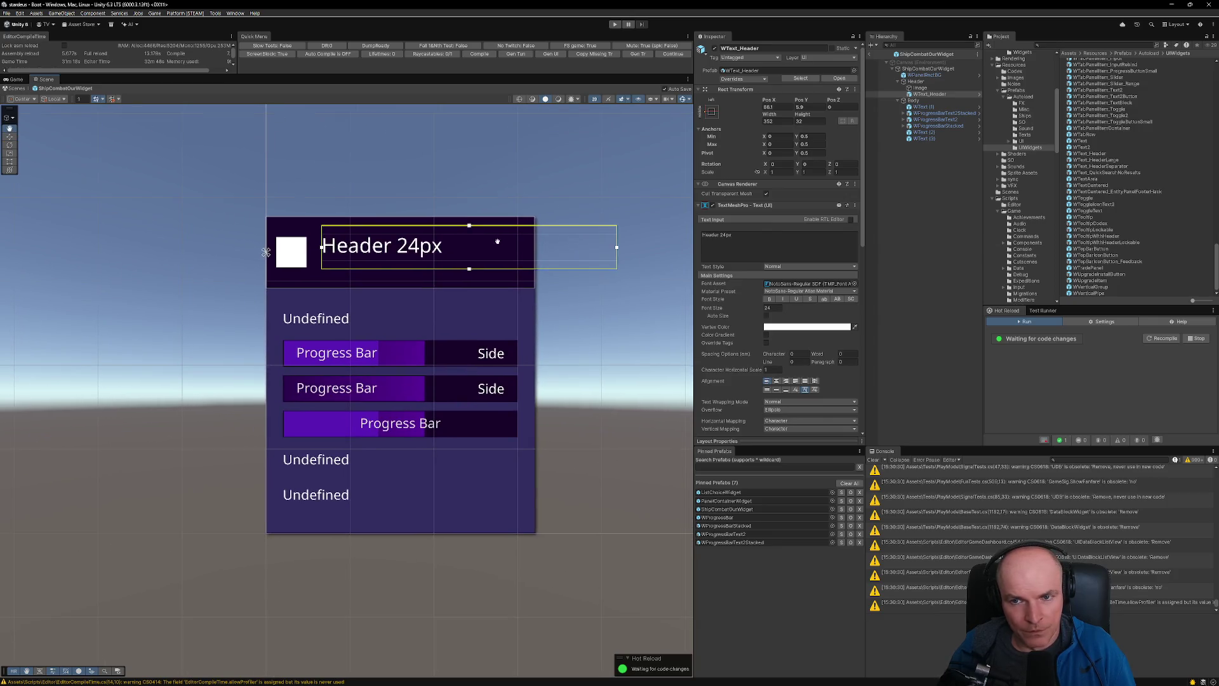
{"action": "left_click", "coordinate": [9, 138]}
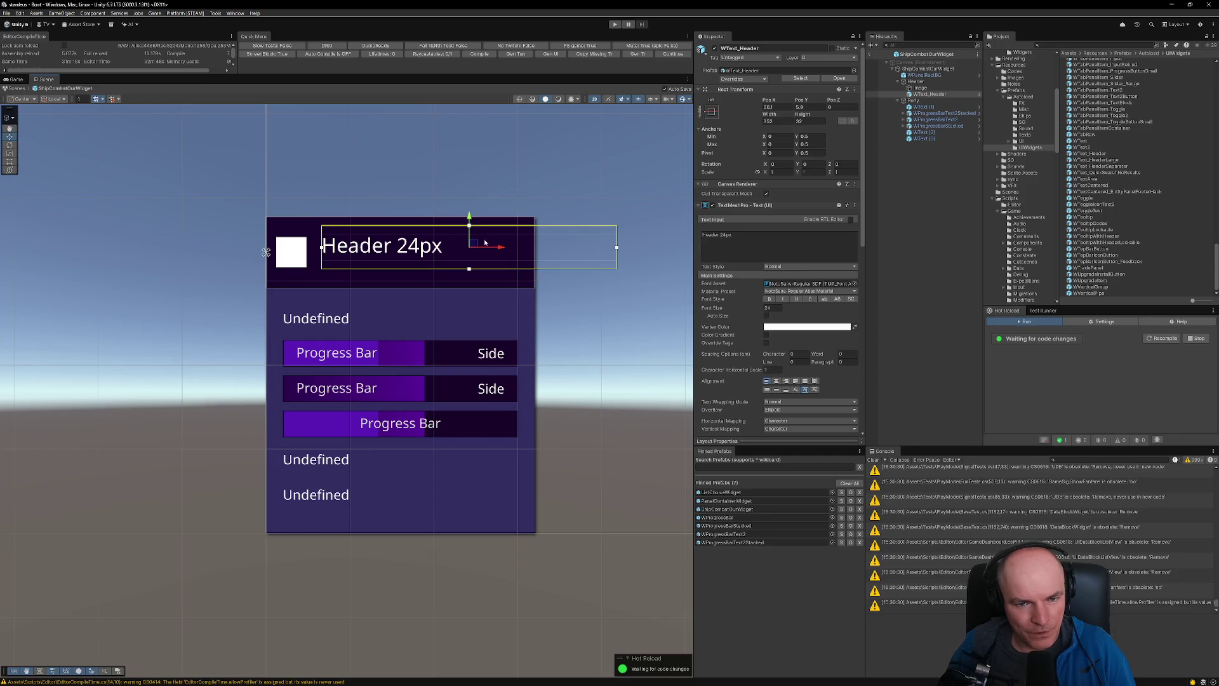
{"action": "mouse_move", "coordinate": [477, 246]}
{"action": "left_mouse_down"}
{"action": "mouse_move", "coordinate": [468, 237]}
{"action": "mouse_move", "coordinate": [467, 249]}
{"action": "left_mouse_up"}
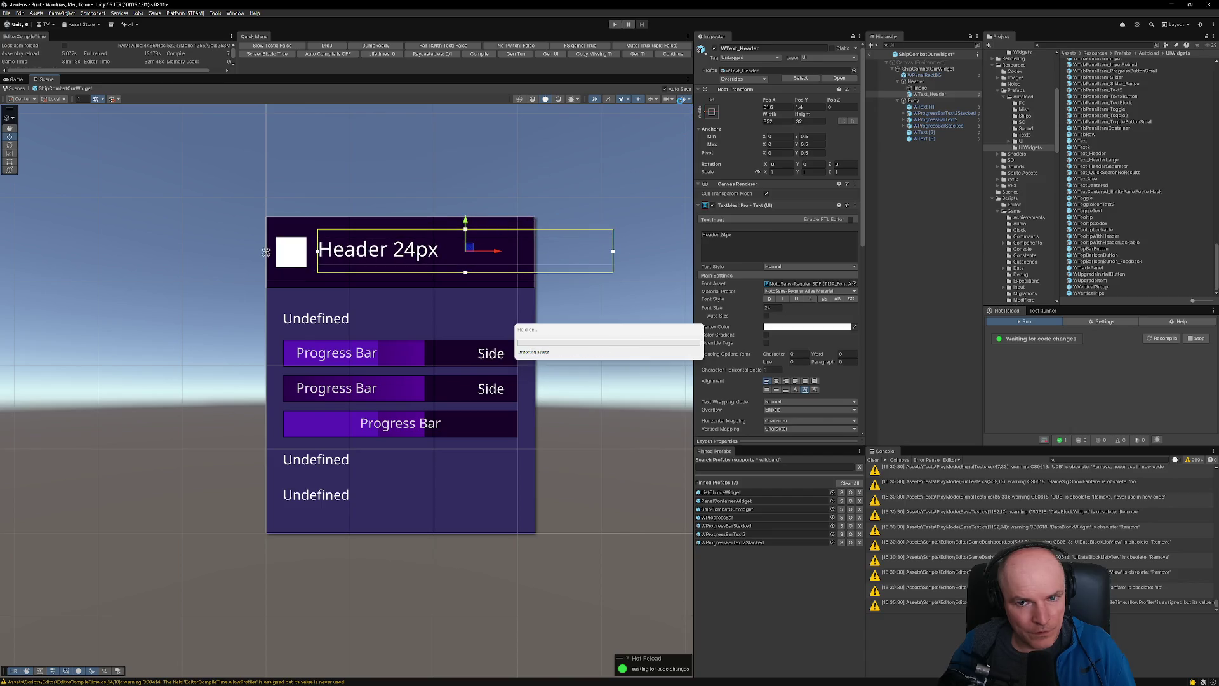
- Position the header text's rect right beside the white icon
{"action": "left_click", "coordinate": [9, 146]}
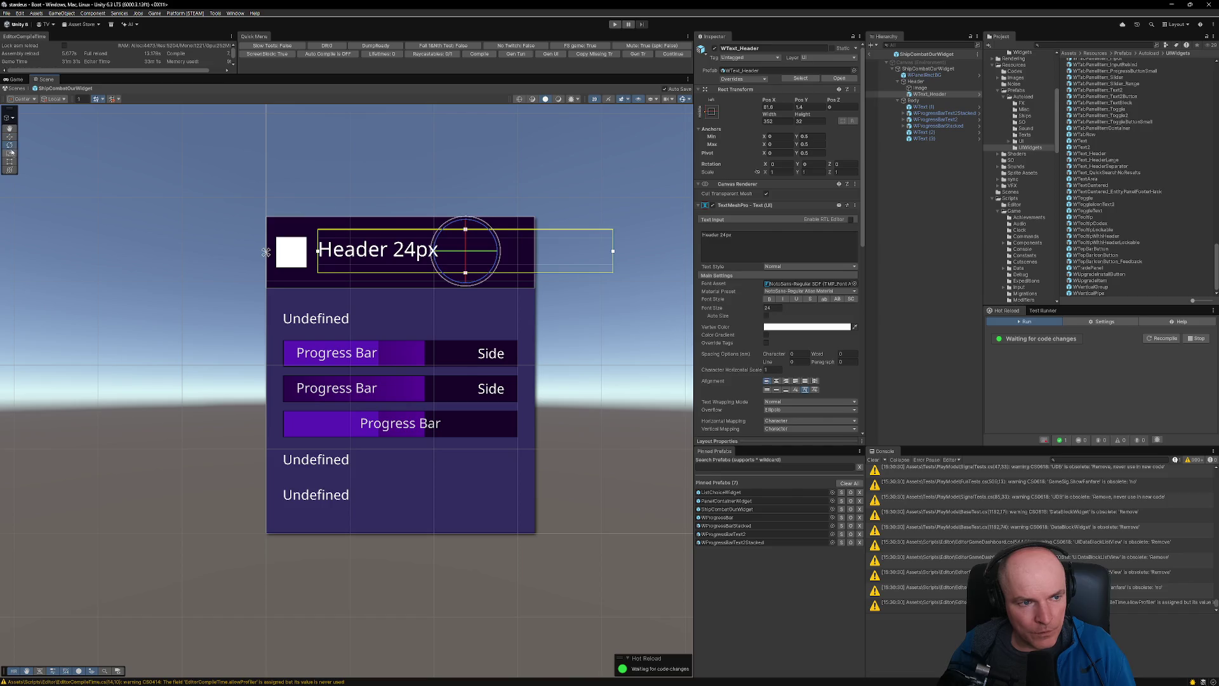
{"action": "left_click", "coordinate": [10, 154]}
{"action": "left_click", "coordinate": [10, 162]}
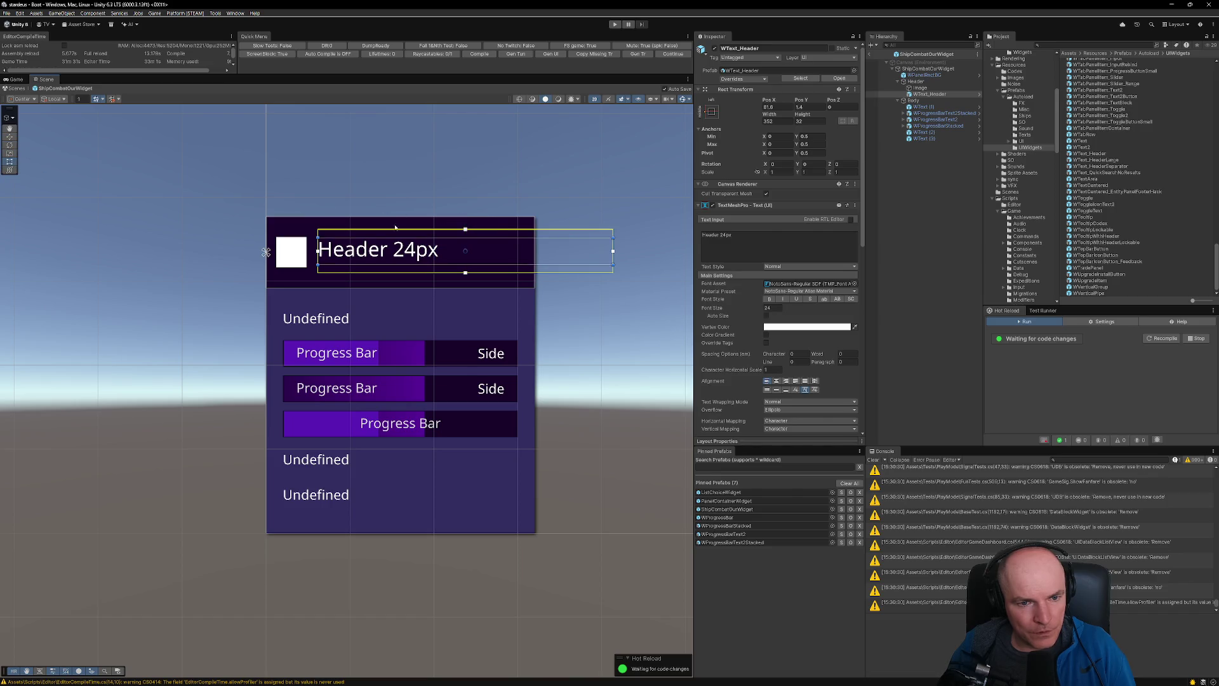
{"action": "mouse_move", "coordinate": [500, 252]}
{"action": "left_mouse_down"}
{"action": "mouse_move", "coordinate": [514, 224]}
{"action": "mouse_move", "coordinate": [501, 248]}
{"action": "left_mouse_up"}
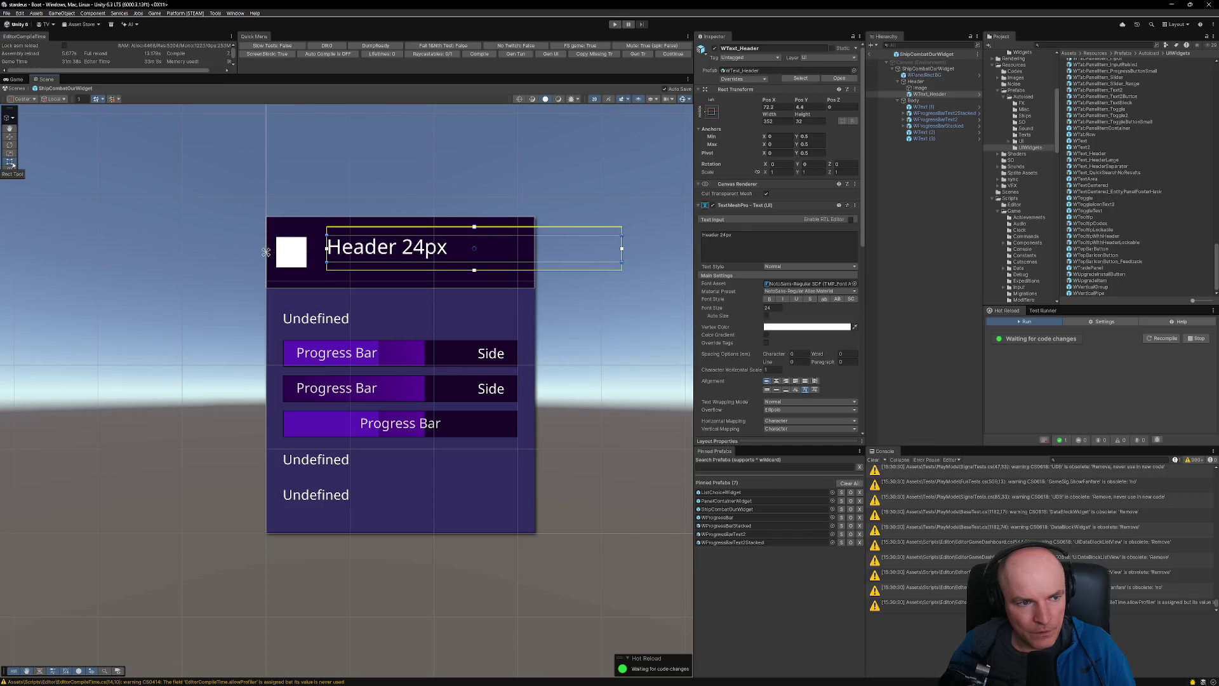
{"action": "left_click_drag", "start_coordinate": [484, 250], "coordinate": [469, 247]}
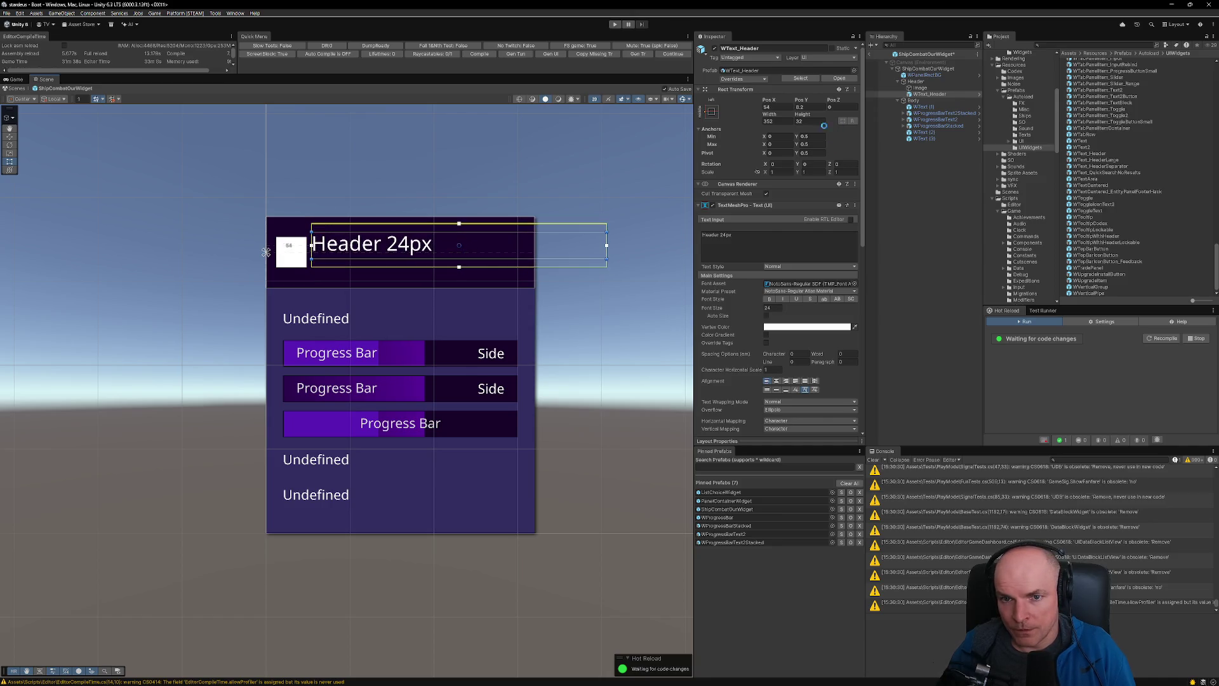
{"action": "left_click", "coordinate": [708, 116]}
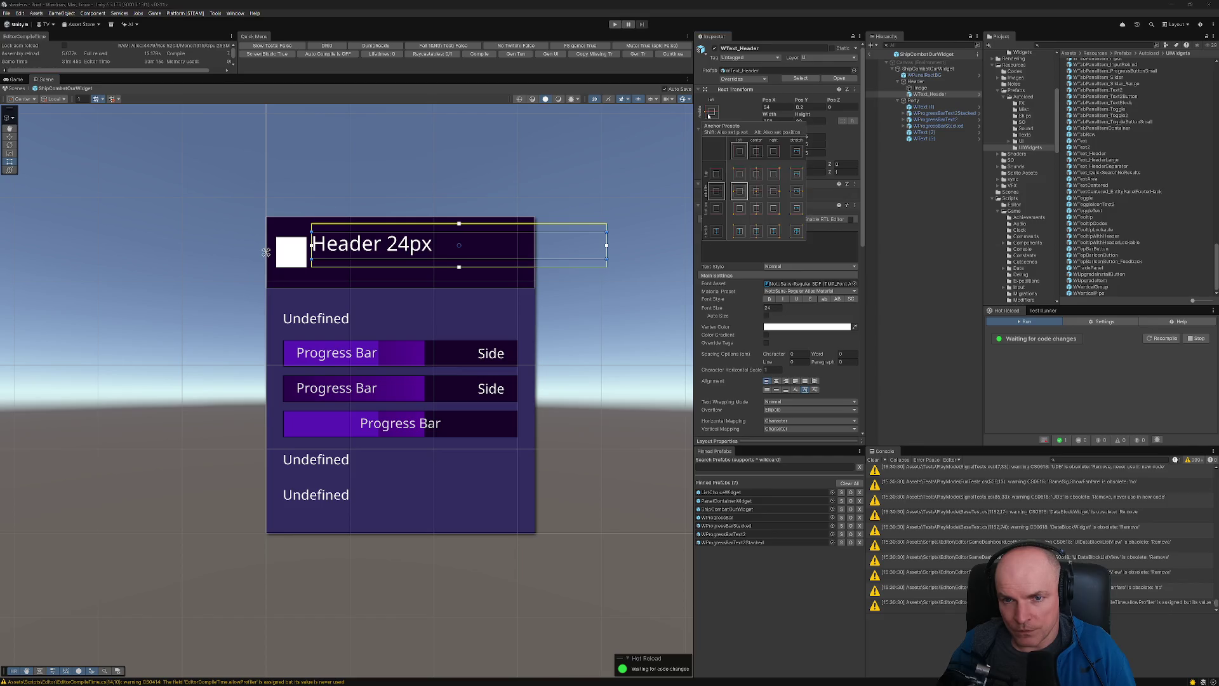
- Stretch the header text across the bar with a Left inset of 48+16
{"action": "left_click", "coordinate": [797, 234], "text": "alt"}
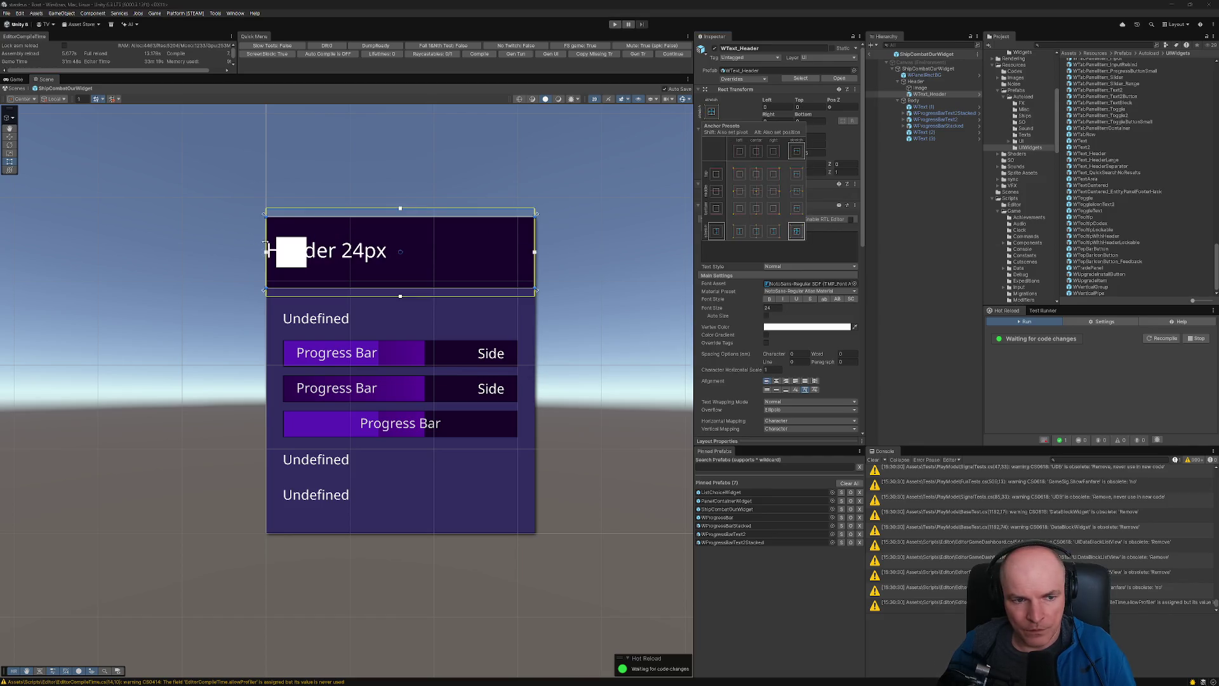
{"action": "left_click_drag", "start_coordinate": [266, 247], "coordinate": [306, 249]}
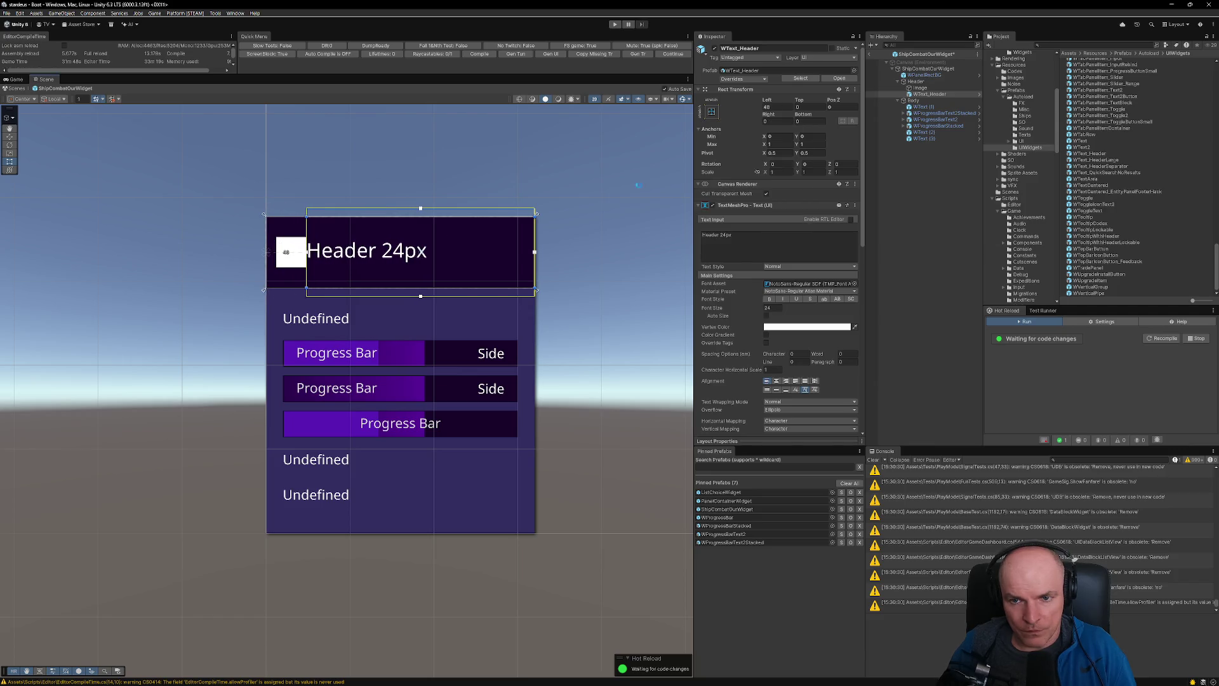
{"action": "left_click", "coordinate": [782, 107]}
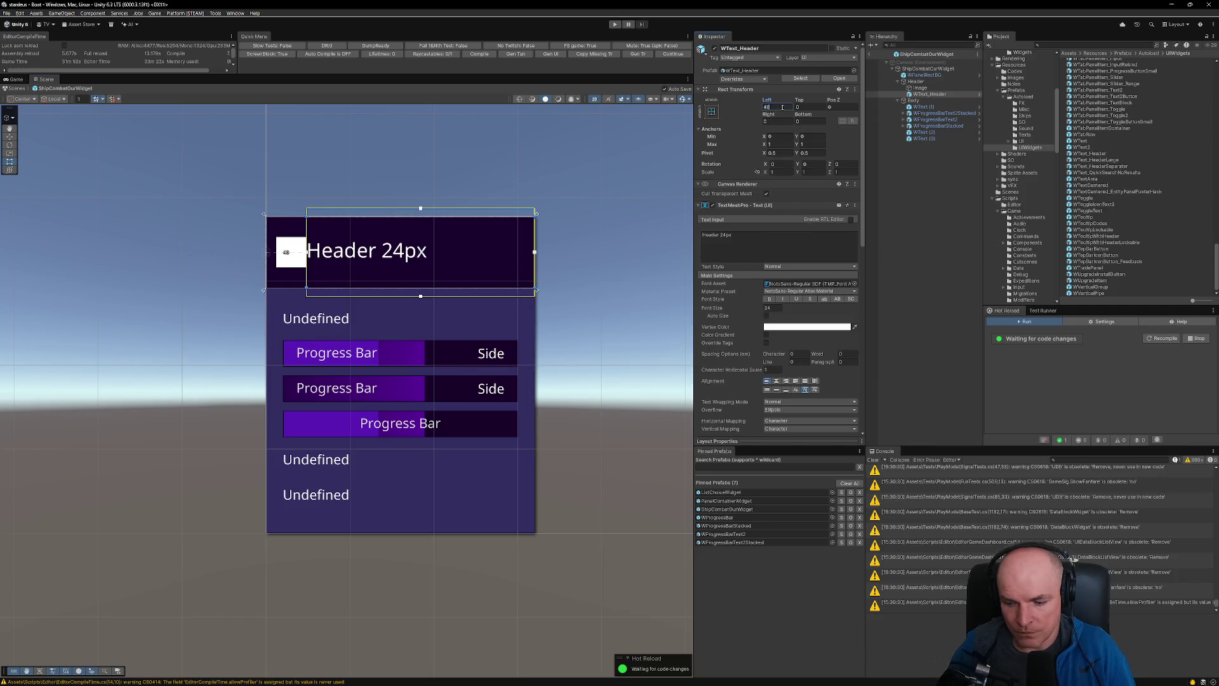
{"action": "type", "text": "48+16"}
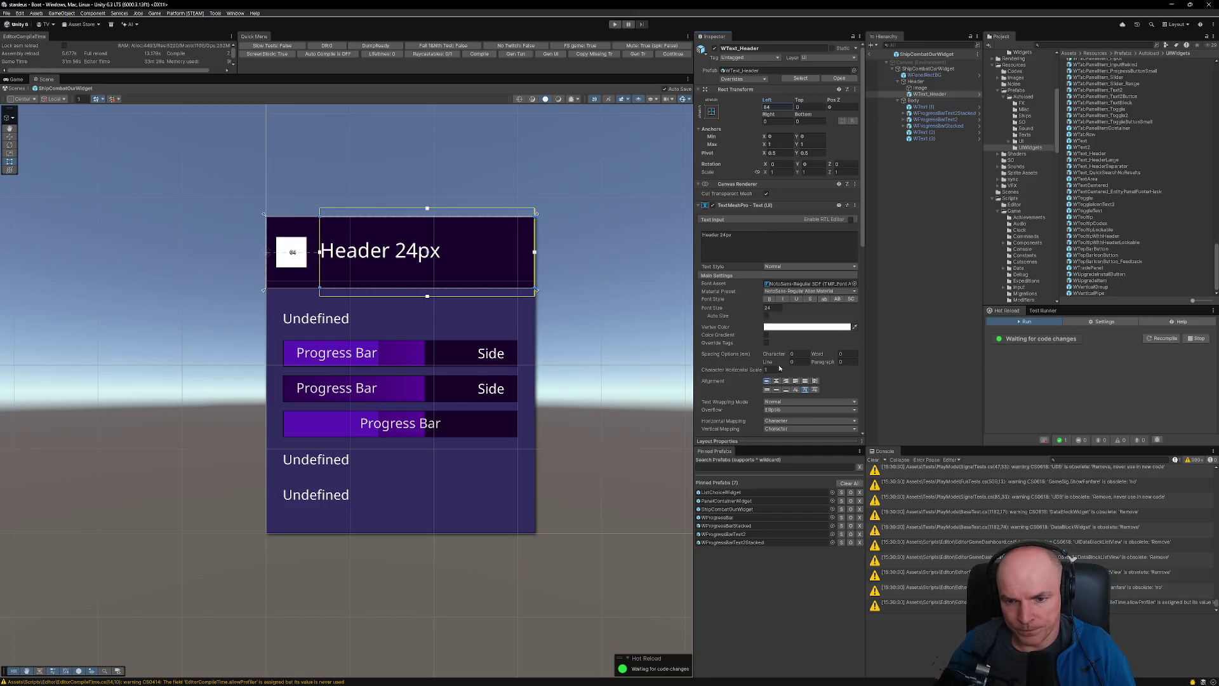
- Set the text's Top and Bottom margins to 0 in Extra Settings
{"action": "scroll", "coordinate": [787, 347], "scroll_direction": "down", "scroll_amount": 5}
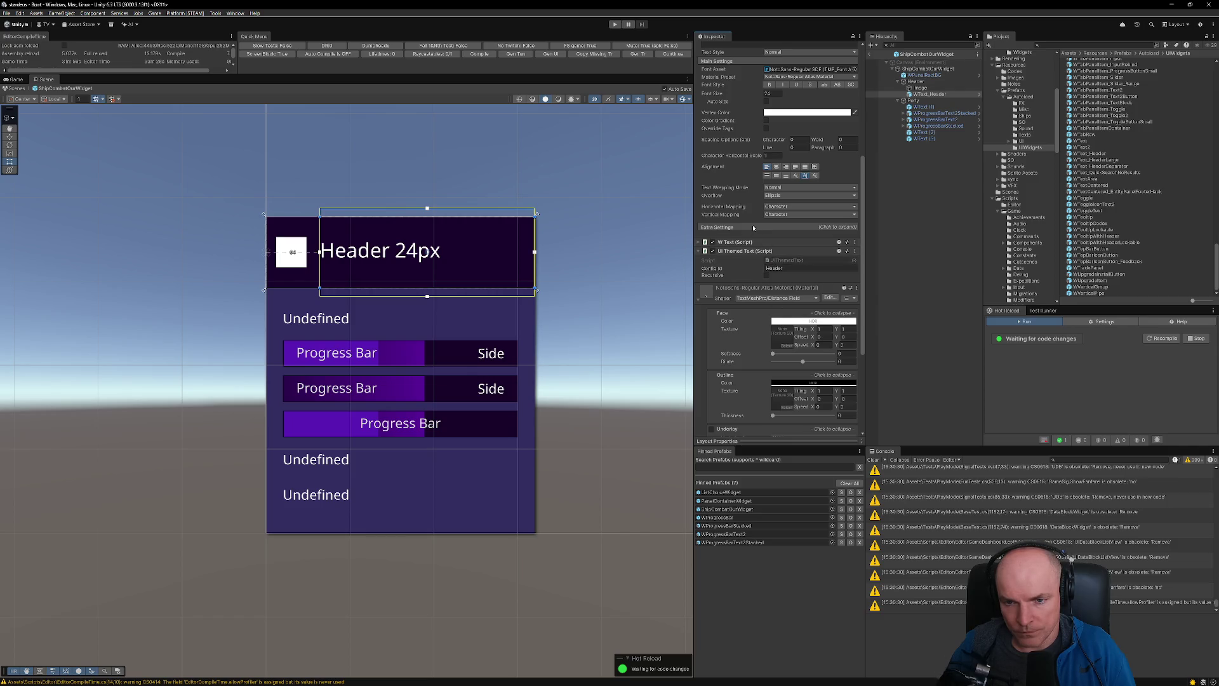
{"action": "left_click", "coordinate": [797, 227]}
{"action": "left_click", "coordinate": [798, 243]}
{"action": "type", "text": "0"}
{"action": "key", "text": "Tab"}
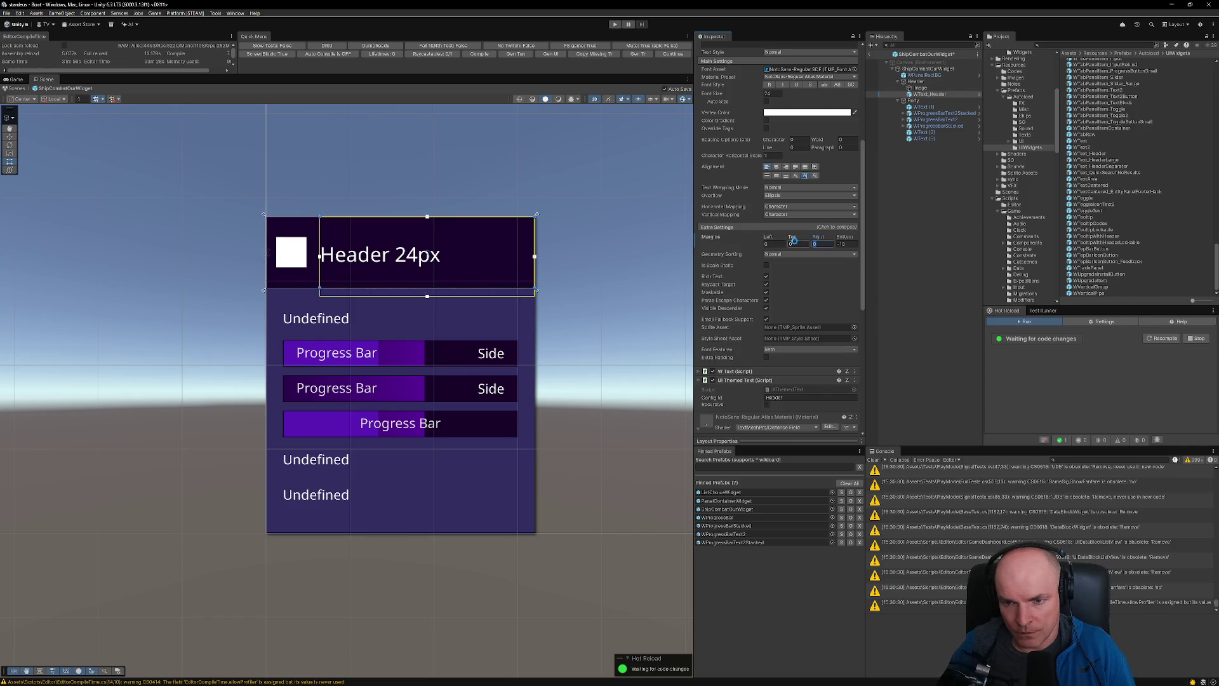
{"action": "key", "text": "Tab"}
{"action": "type", "text": "0"}
{"action": "key", "text": "Tab"}
{"action": "left_click", "coordinate": [841, 244]}
{"action": "type", "text": "0"}
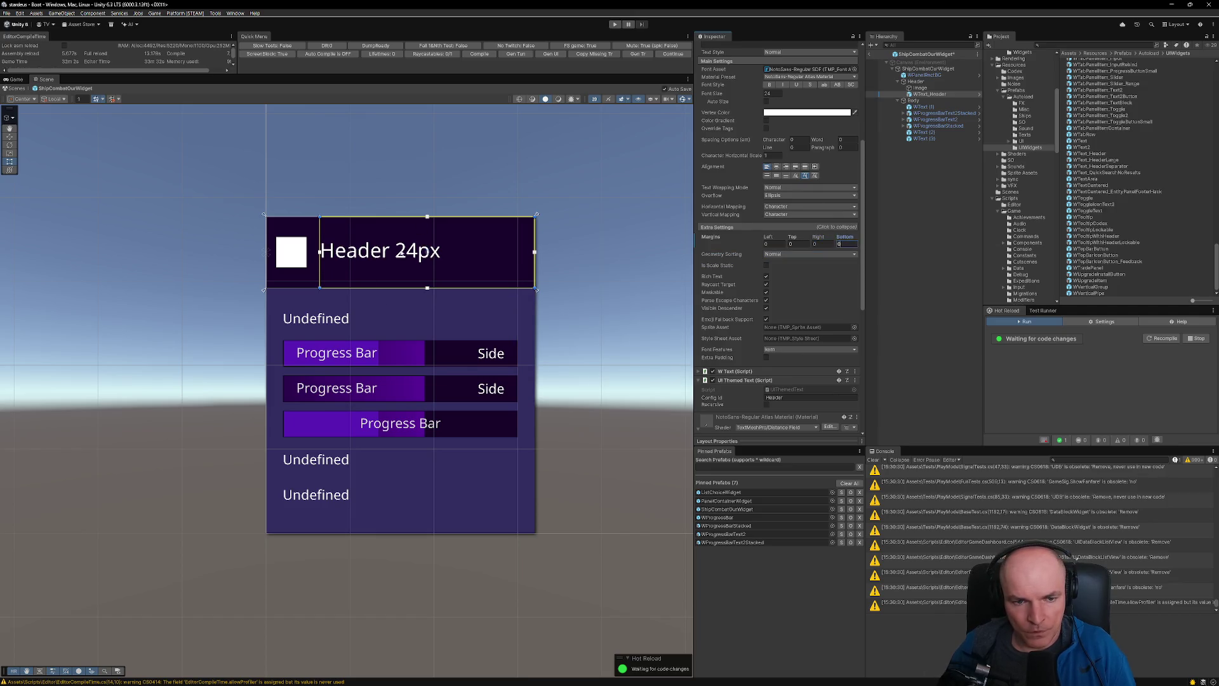
{"action": "scroll", "coordinate": [755, 212], "scroll_direction": "up", "scroll_amount": 5}
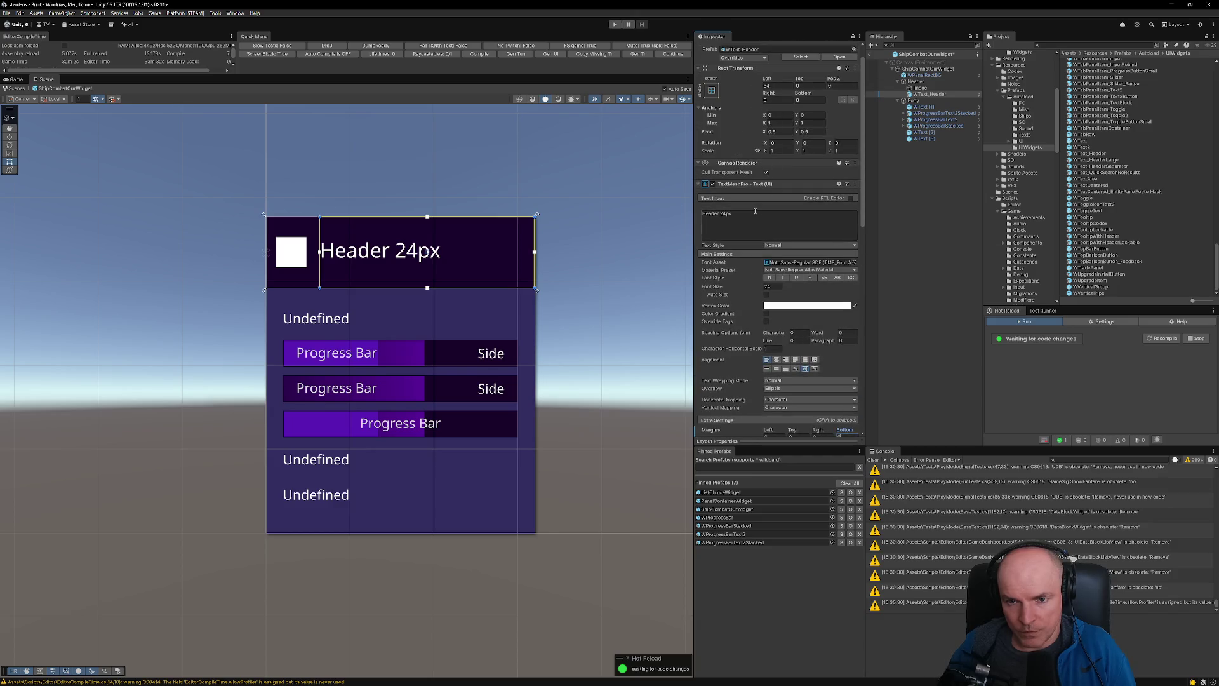
{"action": "key", "text": "alt+Tab"}
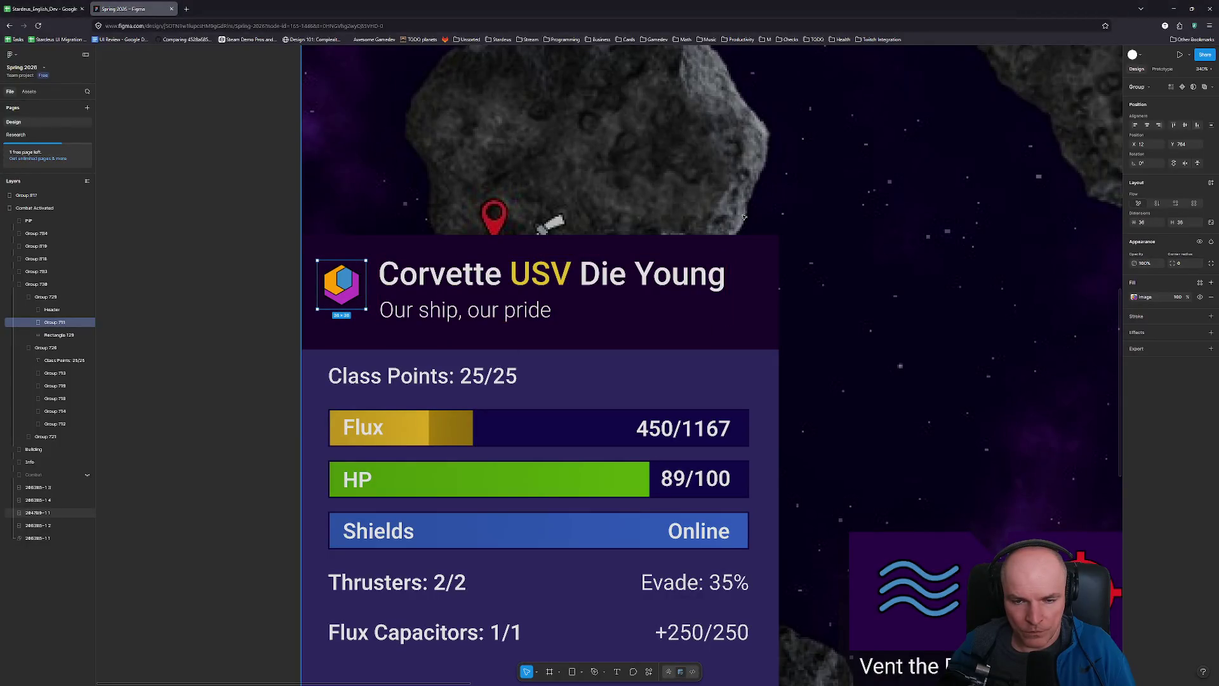
- Retitle the header text to 'Carrier USV Sup' and centre it vertically
{"action": "key", "text": "alt+Tab"}
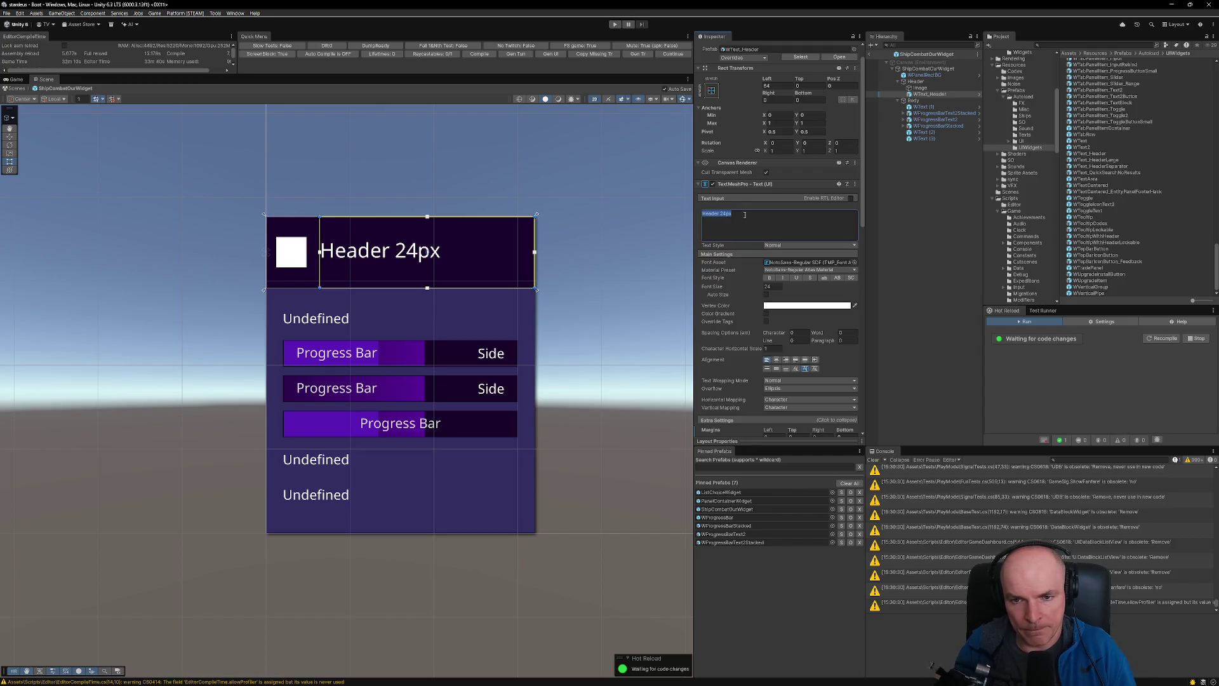
{"action": "type", "text": "Carrie"}
{"action": "type", "text": "SB"}
{"action": "key", "text": "BackSpace"}
{"action": "type", "text": "V"}
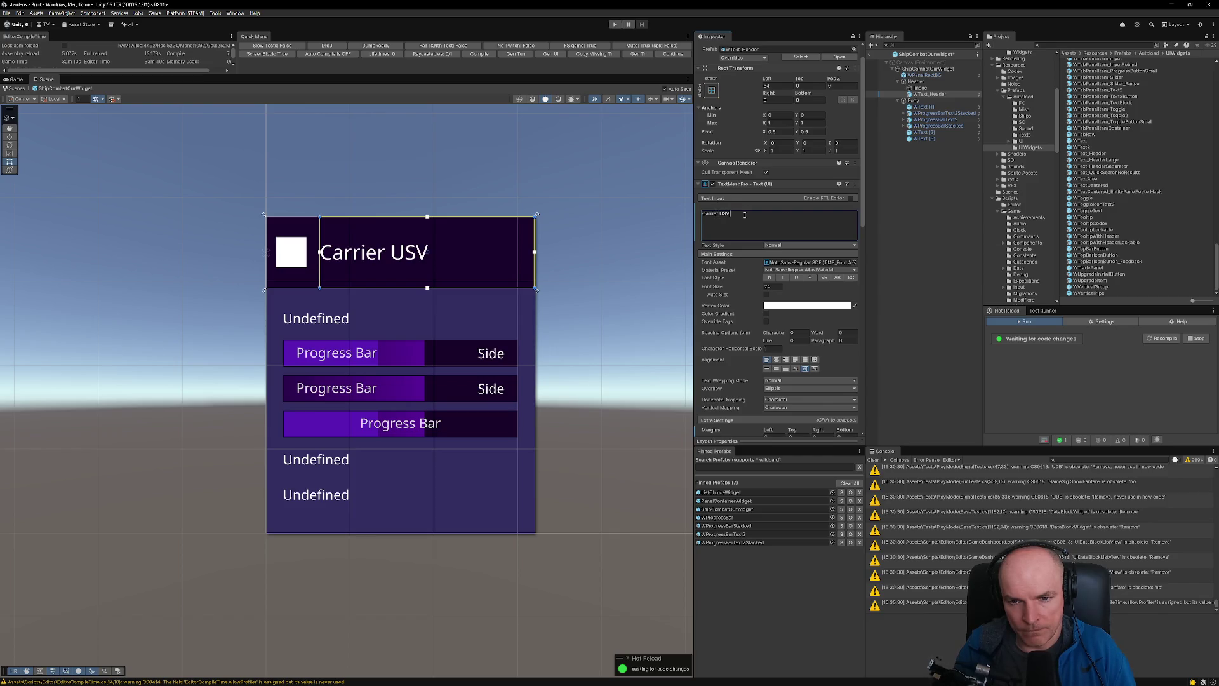
{"action": "type", "text": " Super Giant Ship"}
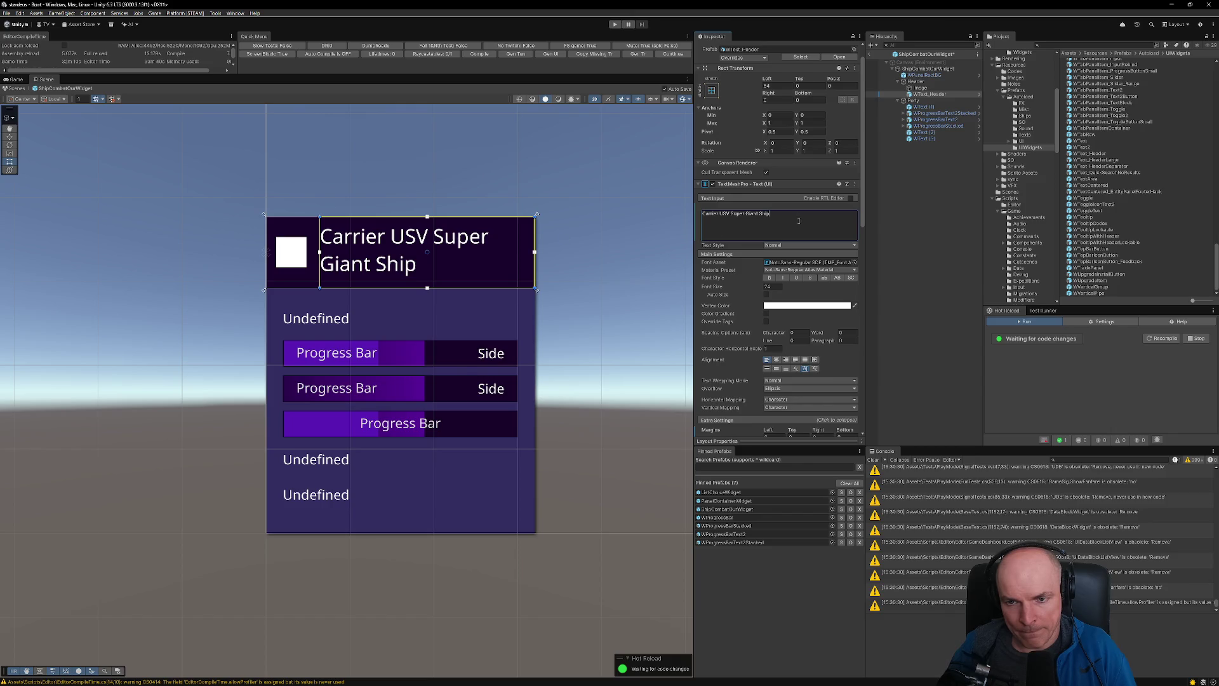
{"action": "left_click", "coordinate": [777, 369]}
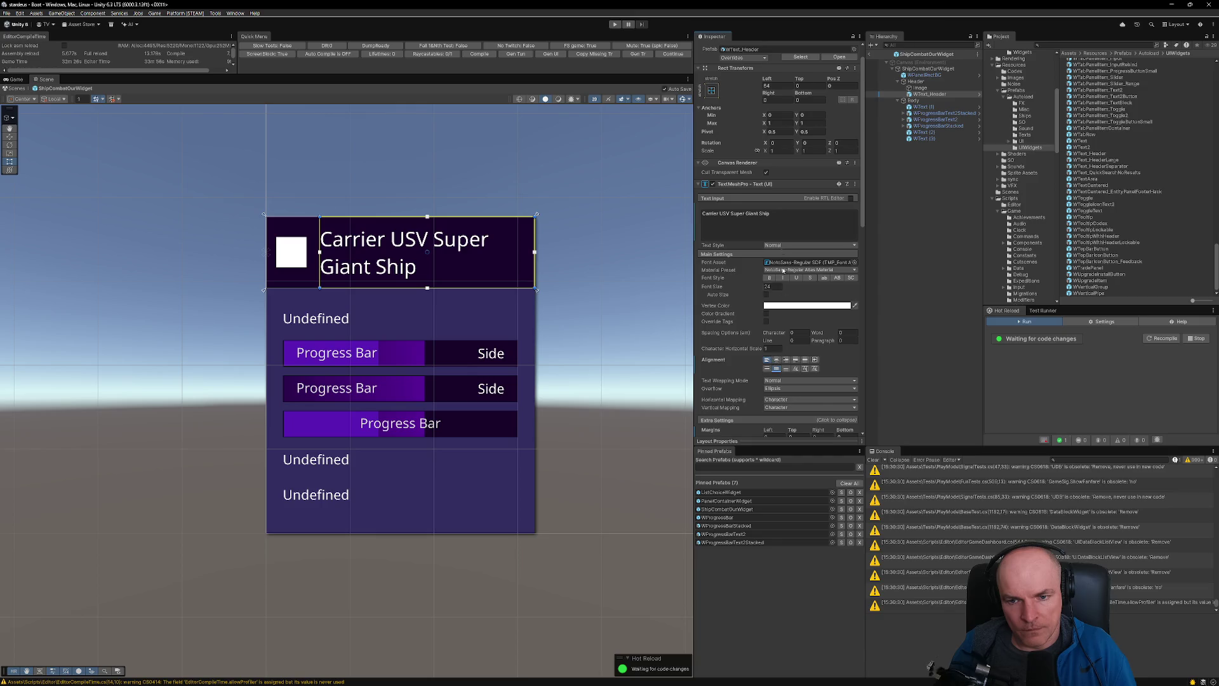
{"action": "double_click", "coordinate": [764, 214]}
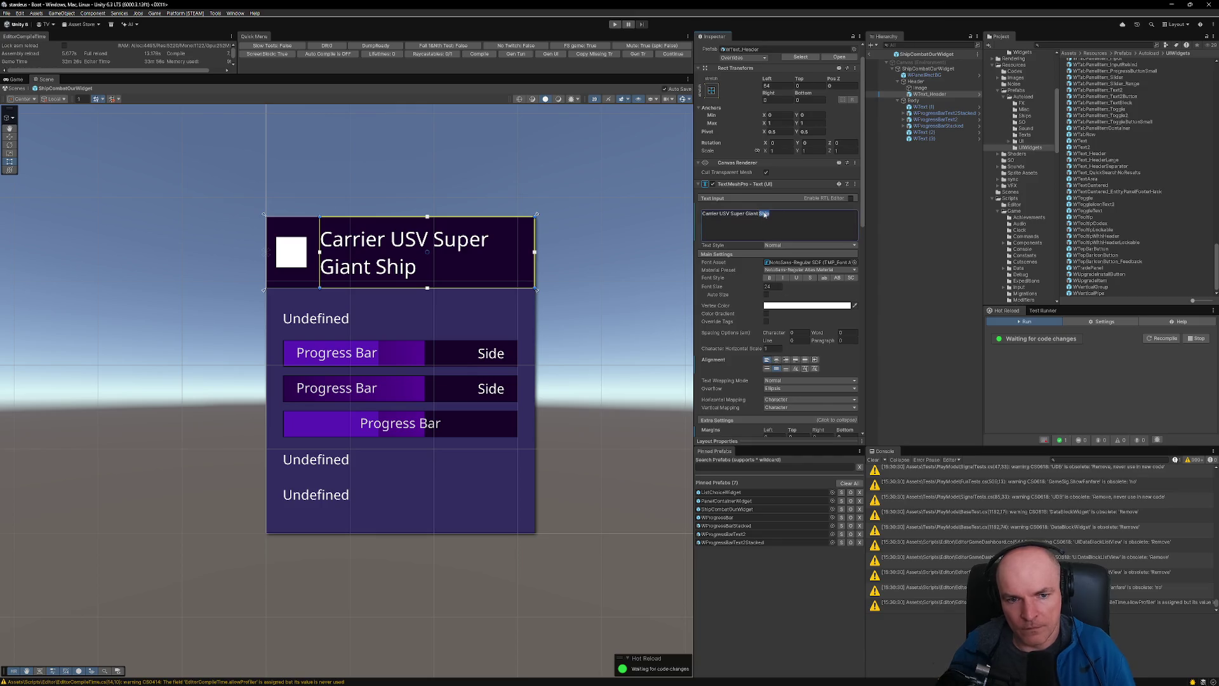
{"action": "key", "text": "BackSpace"}
{"action": "key", "text": "BackSpace"}
{"action": "key", "text": "BackSpace"}
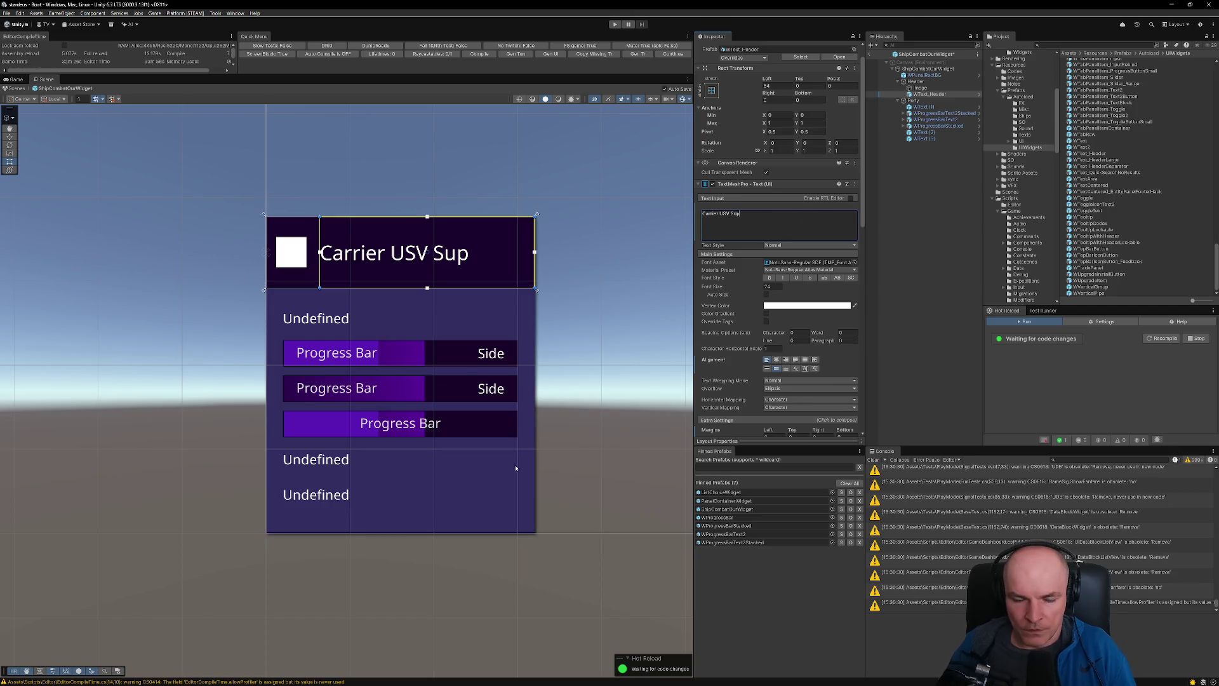
- Inspect the Corvette title's text styling in the Figma design
{"action": "key", "text": "alt+Tab"}
{"action": "double_click", "coordinate": [559, 287]}
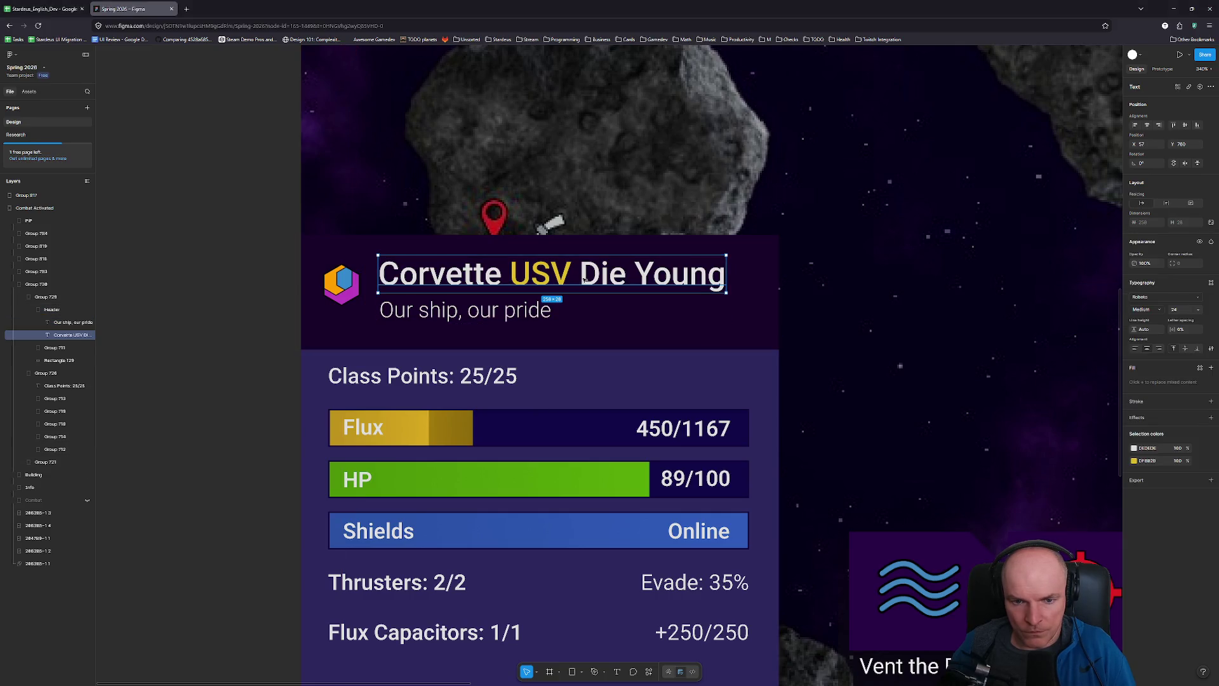
{"action": "double_click", "coordinate": [560, 286]}
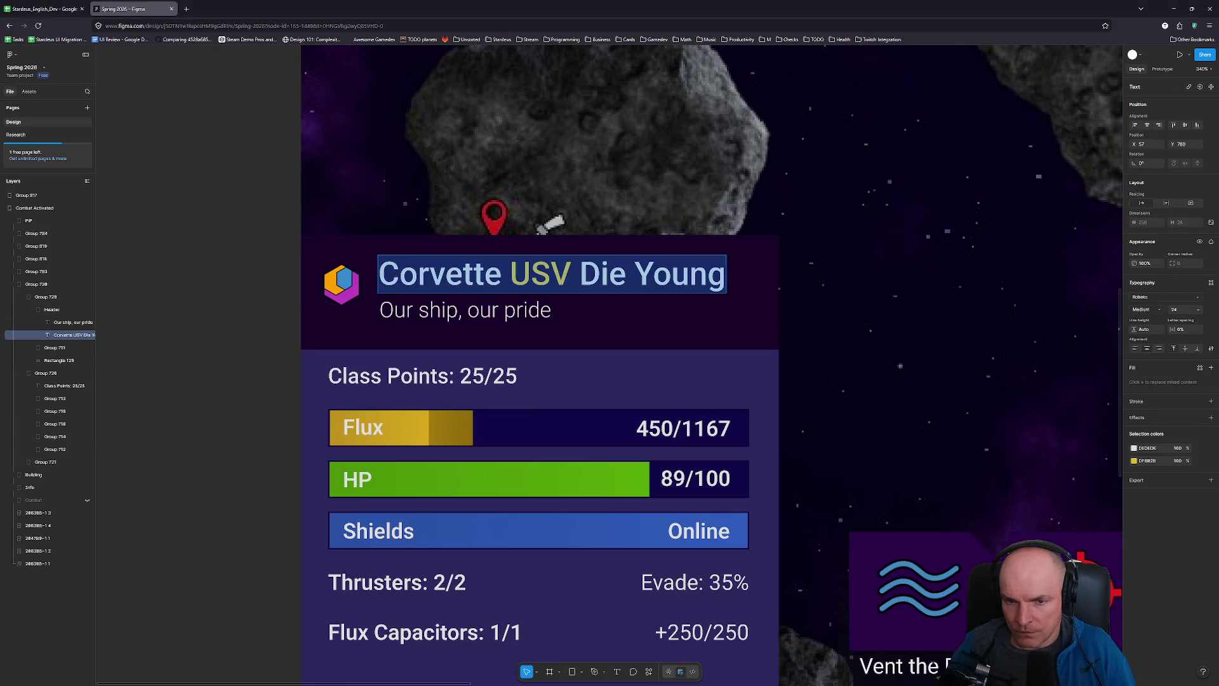
{"action": "key", "text": "Escape"}
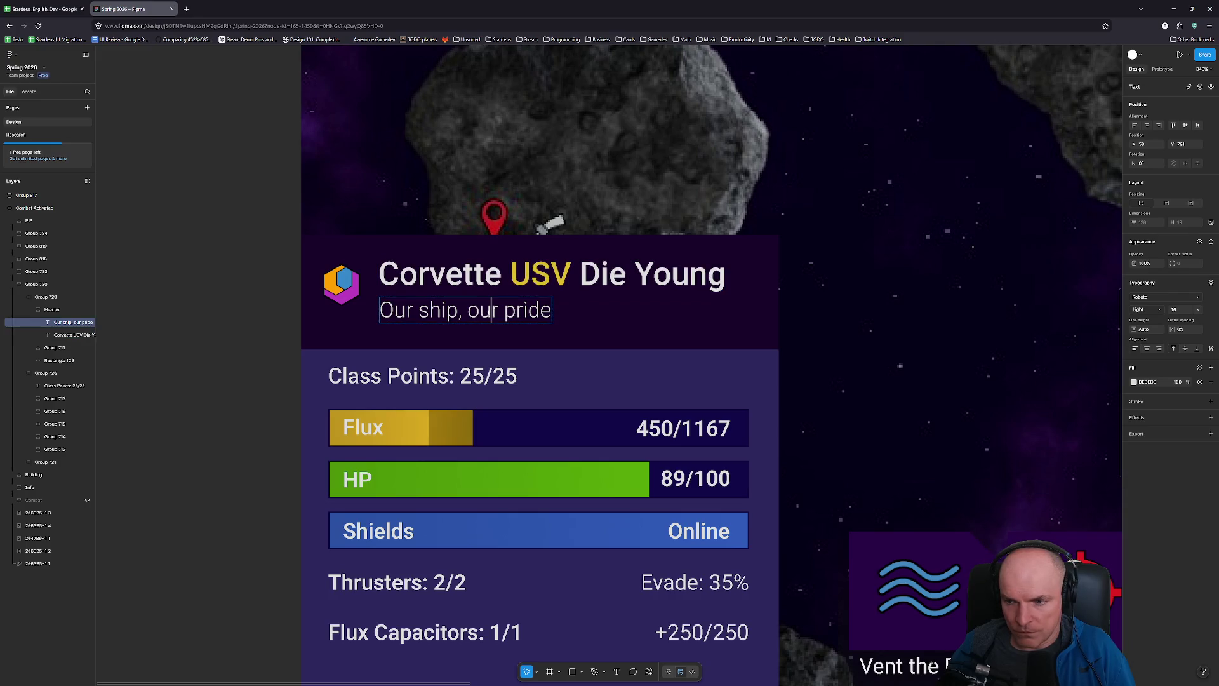
{"action": "key", "text": "alt+Tab"}
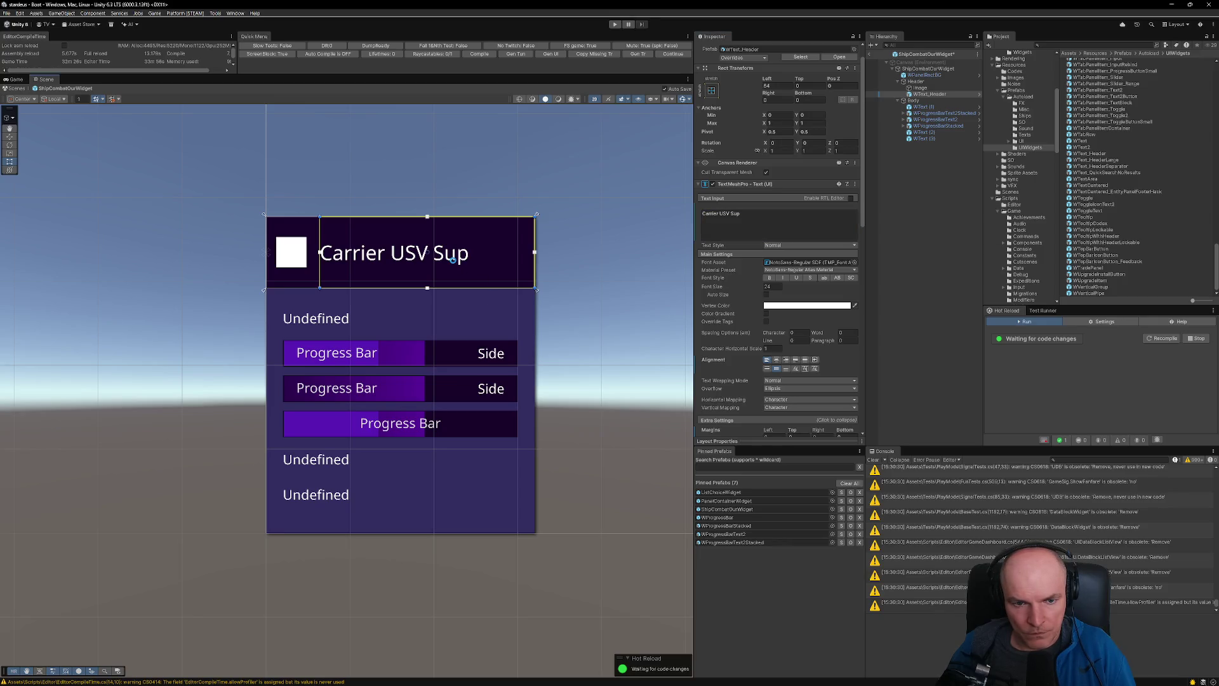
{"action": "scroll", "coordinate": [455, 264], "scroll_direction": "down", "scroll_amount": 4}
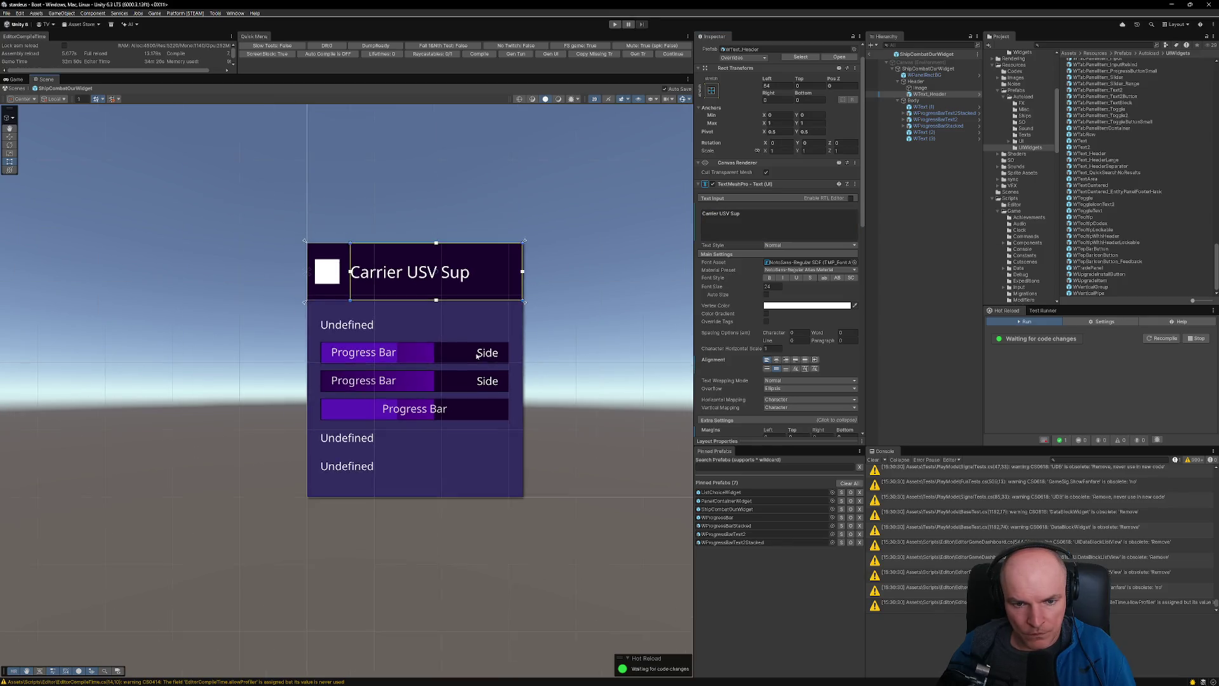
- Set ShipCombatOurWidget's width to 340 and drag the WText2 prefab under Header
{"action": "scroll", "coordinate": [456, 300], "scroll_direction": "up", "scroll_amount": 2}
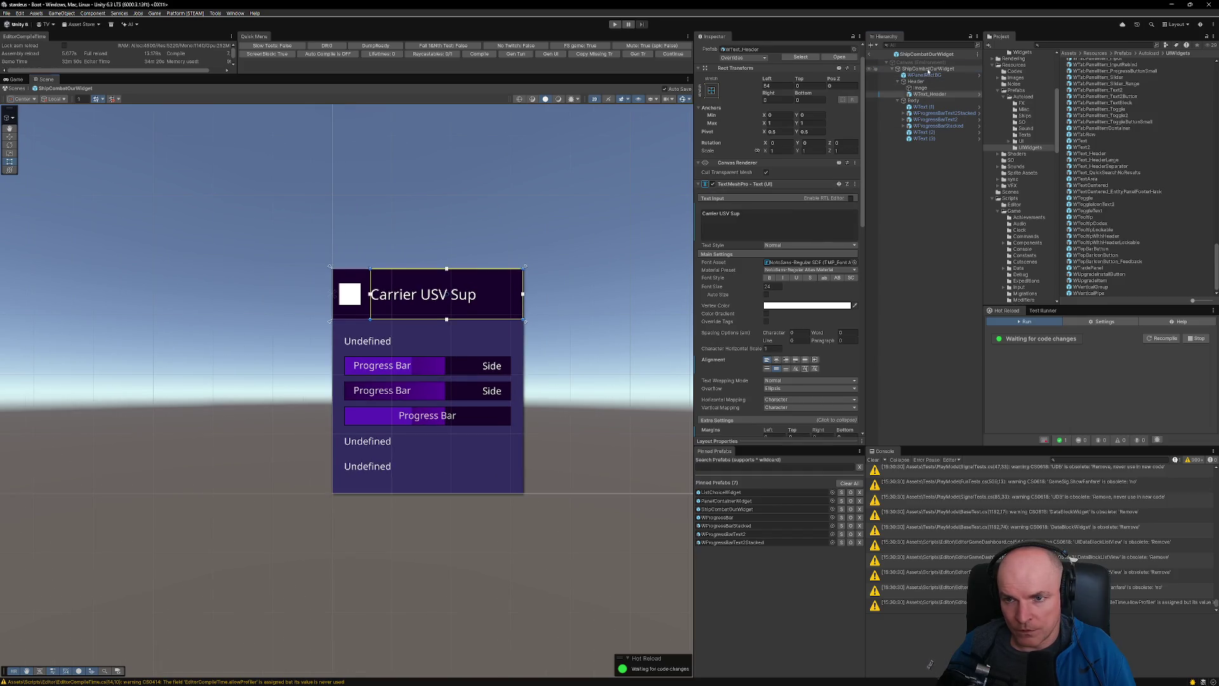
{"action": "left_click", "coordinate": [927, 69]}
{"action": "double_click", "coordinate": [775, 109]}
{"action": "type", "text": "340"}
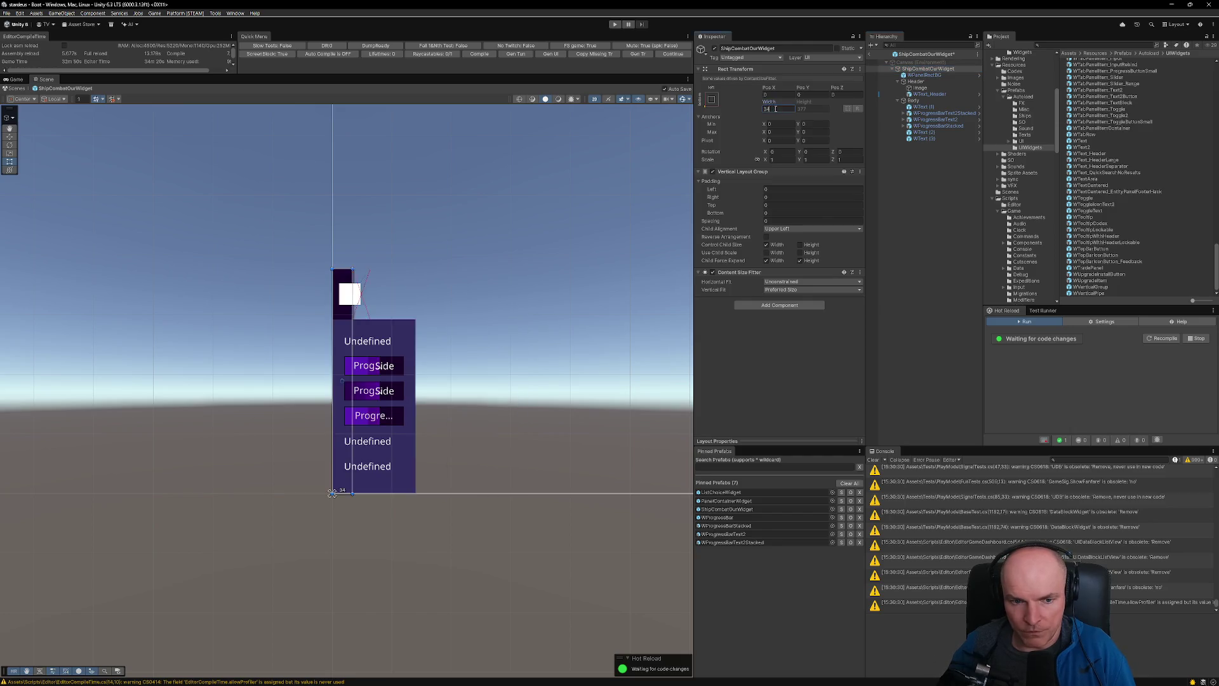
{"action": "key", "text": "Return"}
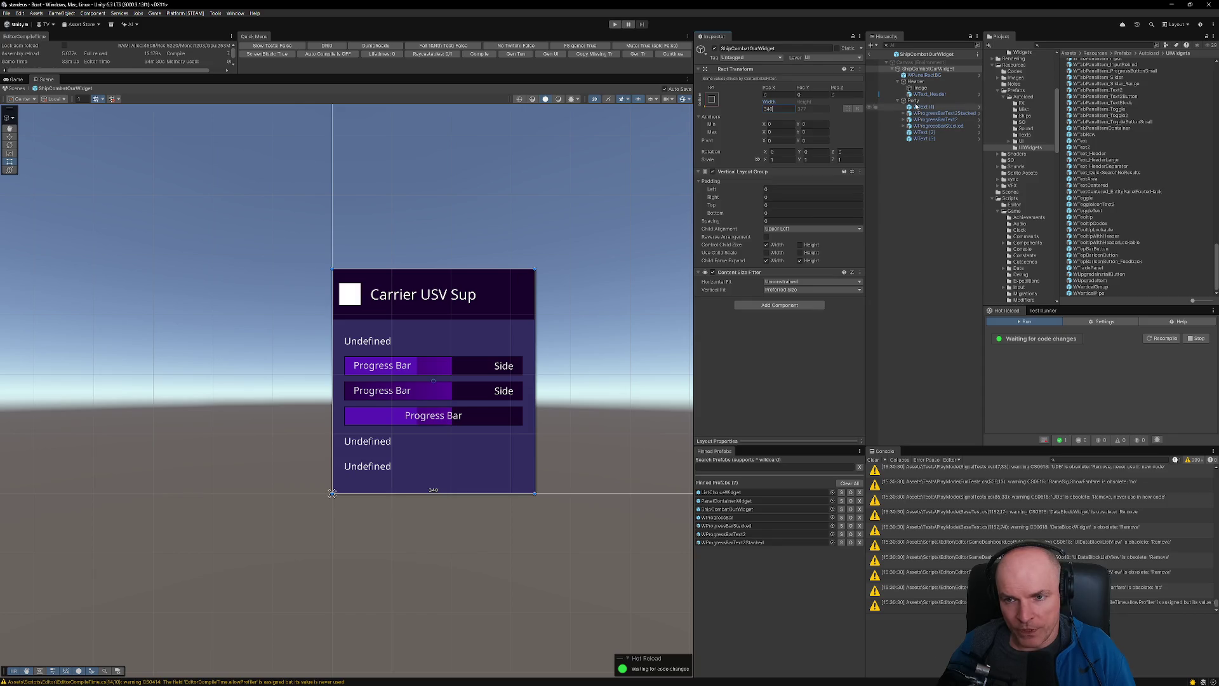
{"action": "mouse_move", "coordinate": [1088, 146]}
{"action": "left_mouse_down"}
{"action": "mouse_move", "coordinate": [933, 70]}
{"action": "mouse_move", "coordinate": [923, 100]}
{"action": "left_mouse_up"}
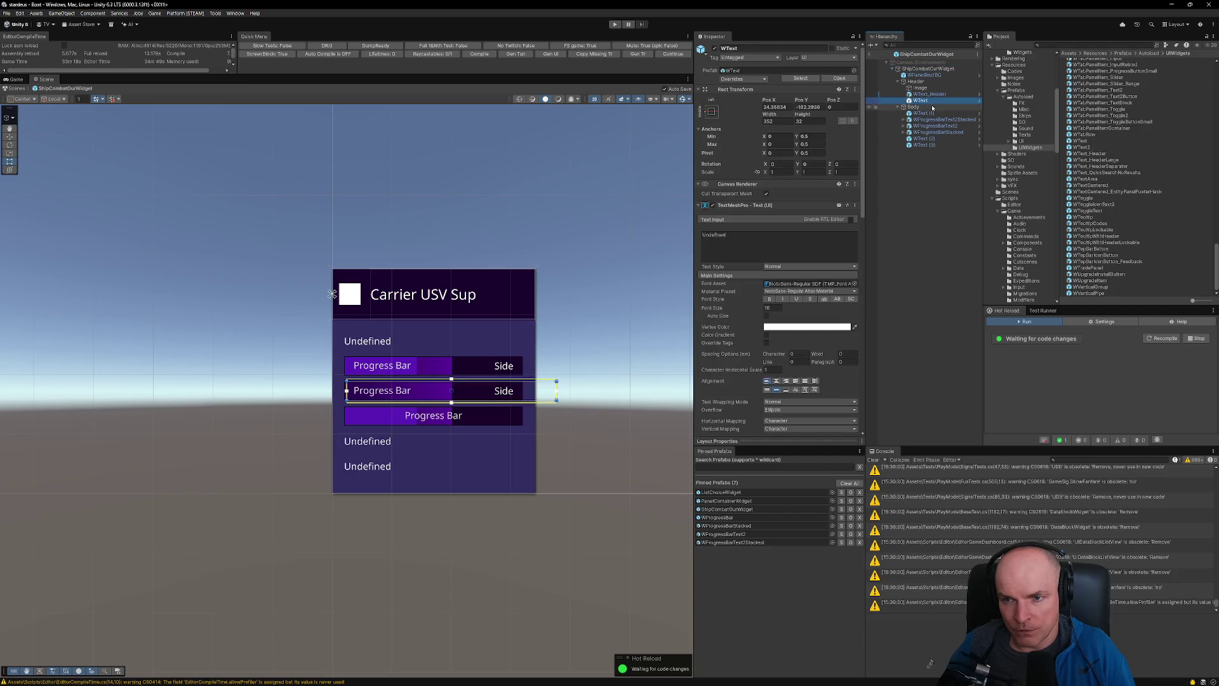
- Stretch the new text below the title, left-aligned with it, with zero Top/Bottom margins
{"action": "left_click", "coordinate": [708, 113]}
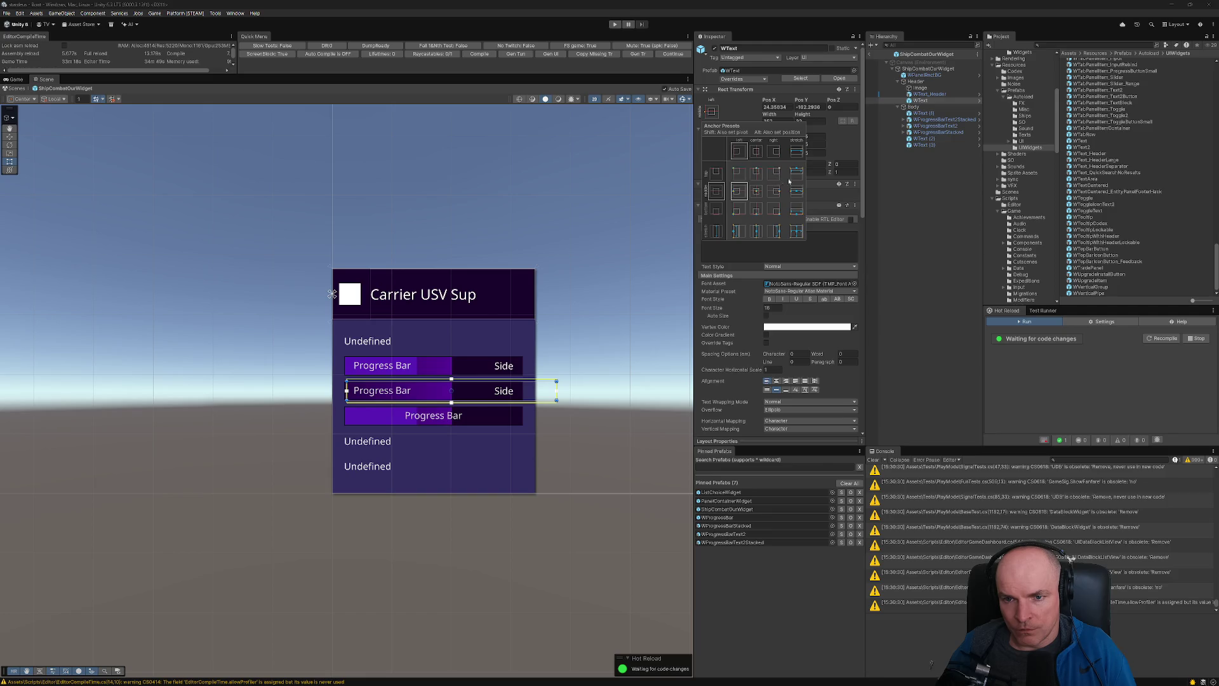
{"action": "left_click", "coordinate": [799, 232], "text": "alt"}
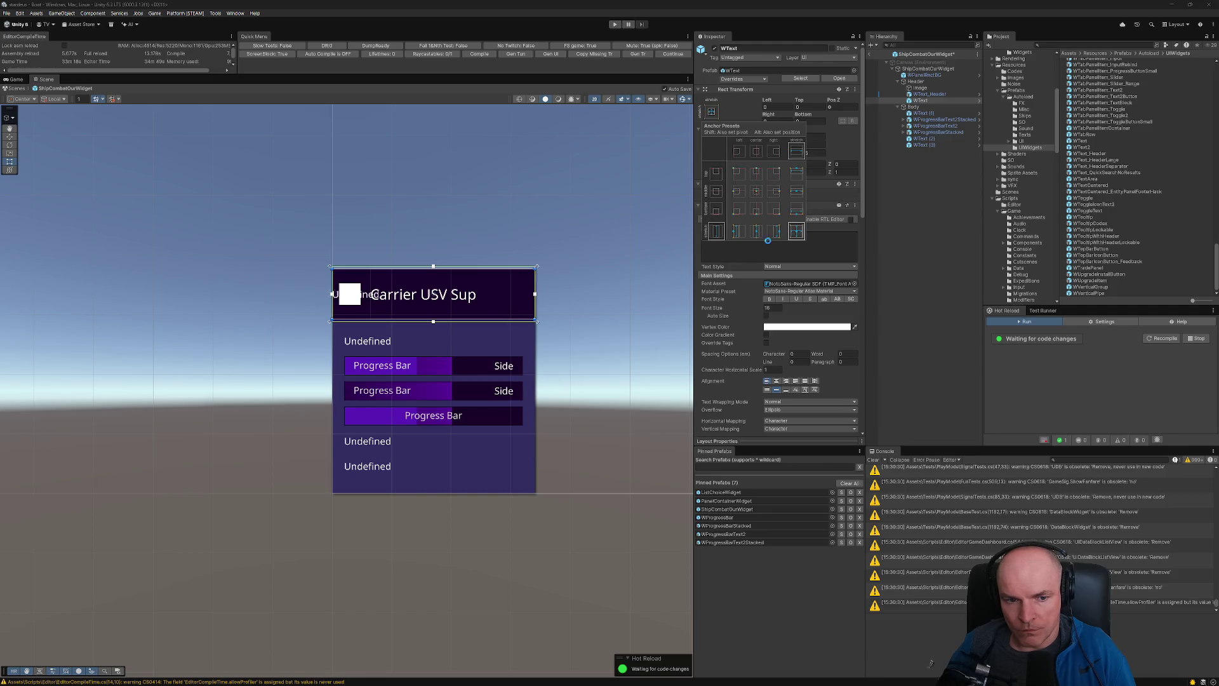
{"action": "left_click_drag", "start_coordinate": [486, 268], "coordinate": [388, 303]}
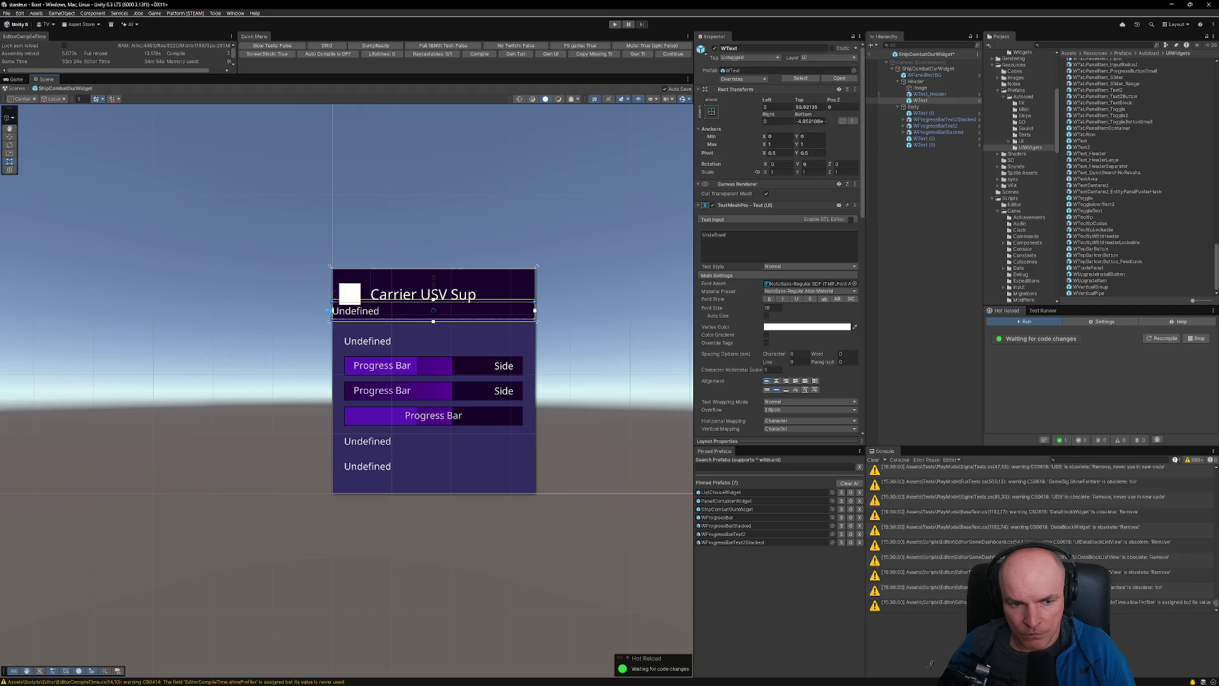
{"action": "left_click_drag", "start_coordinate": [331, 309], "coordinate": [370, 309]}
{"action": "scroll", "coordinate": [470, 315], "scroll_direction": "up", "scroll_amount": 5}
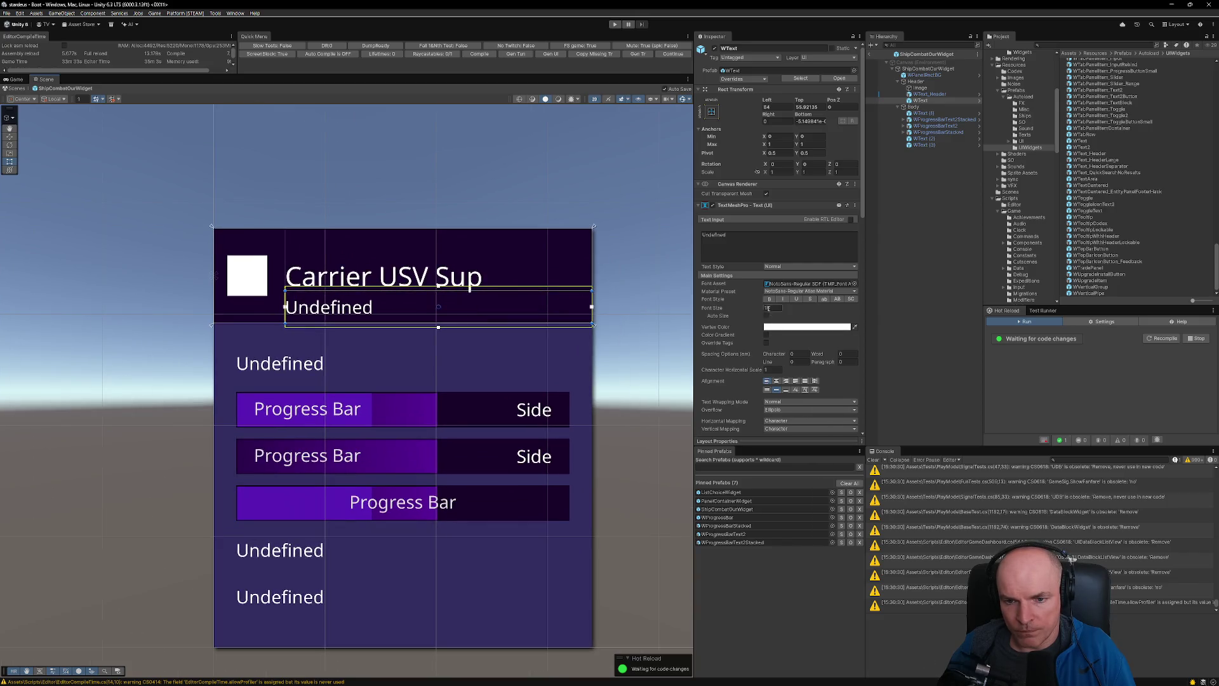
{"action": "scroll", "coordinate": [766, 307], "scroll_direction": "down", "scroll_amount": 3}
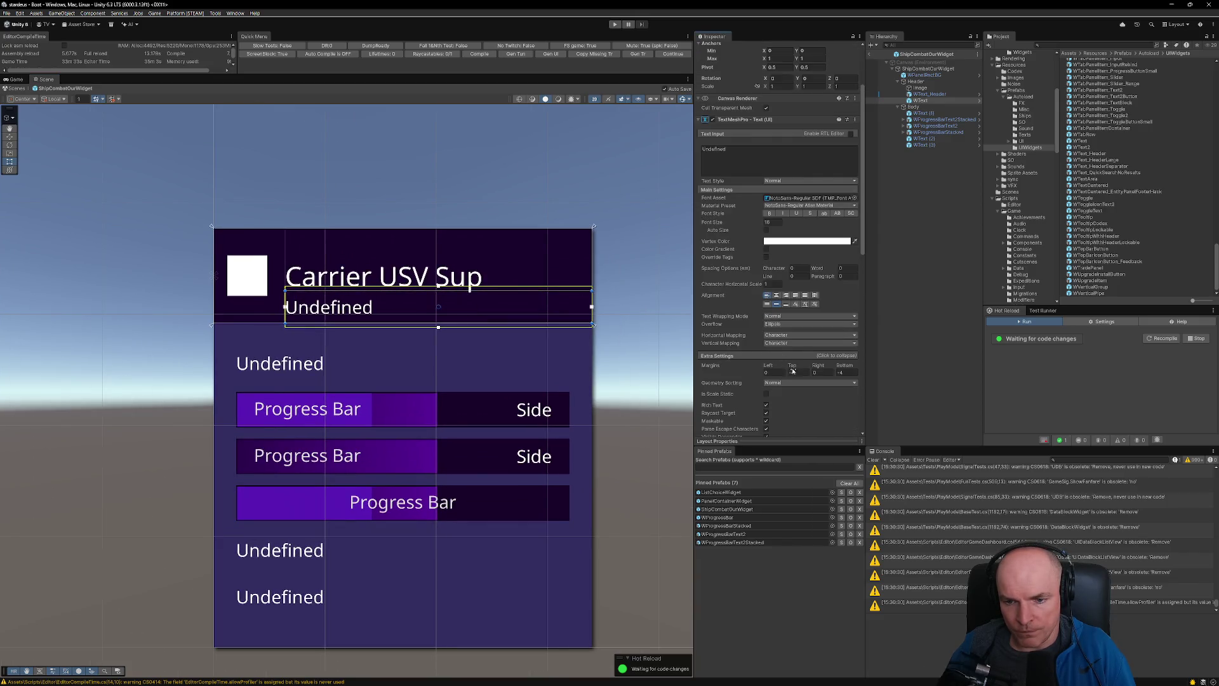
{"action": "type", "text": "0"}
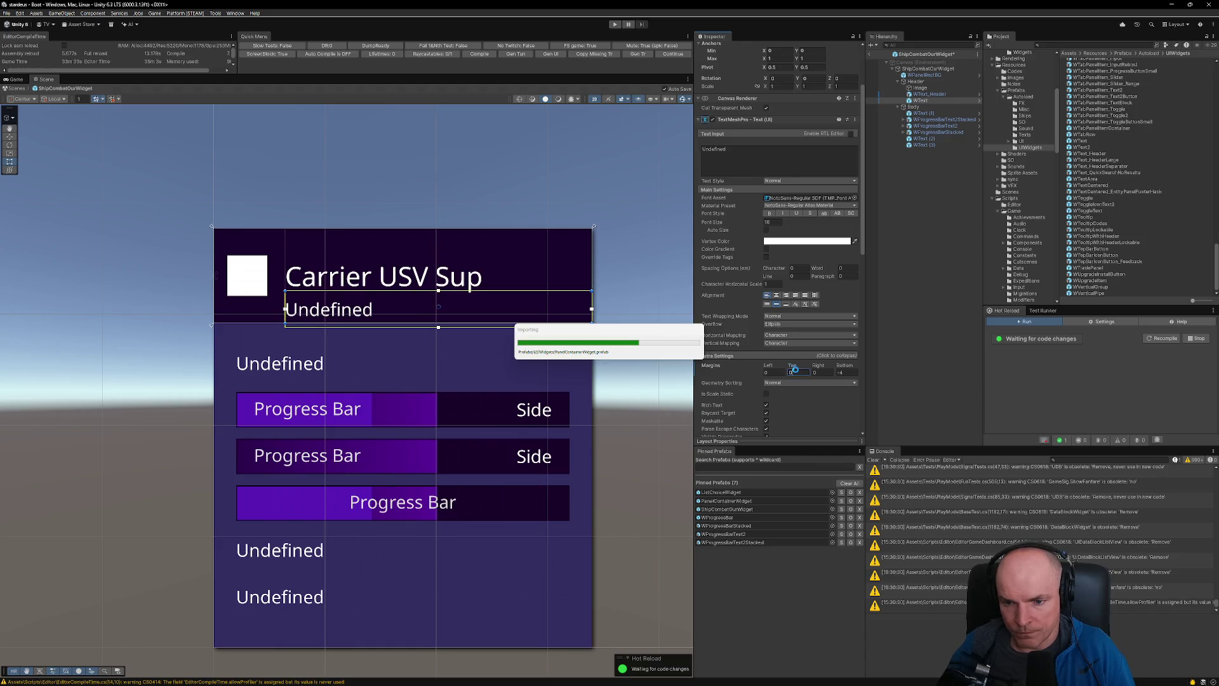
{"action": "key", "text": "Tab"}
{"action": "key", "text": "Tab"}
{"action": "type", "text": "0"}
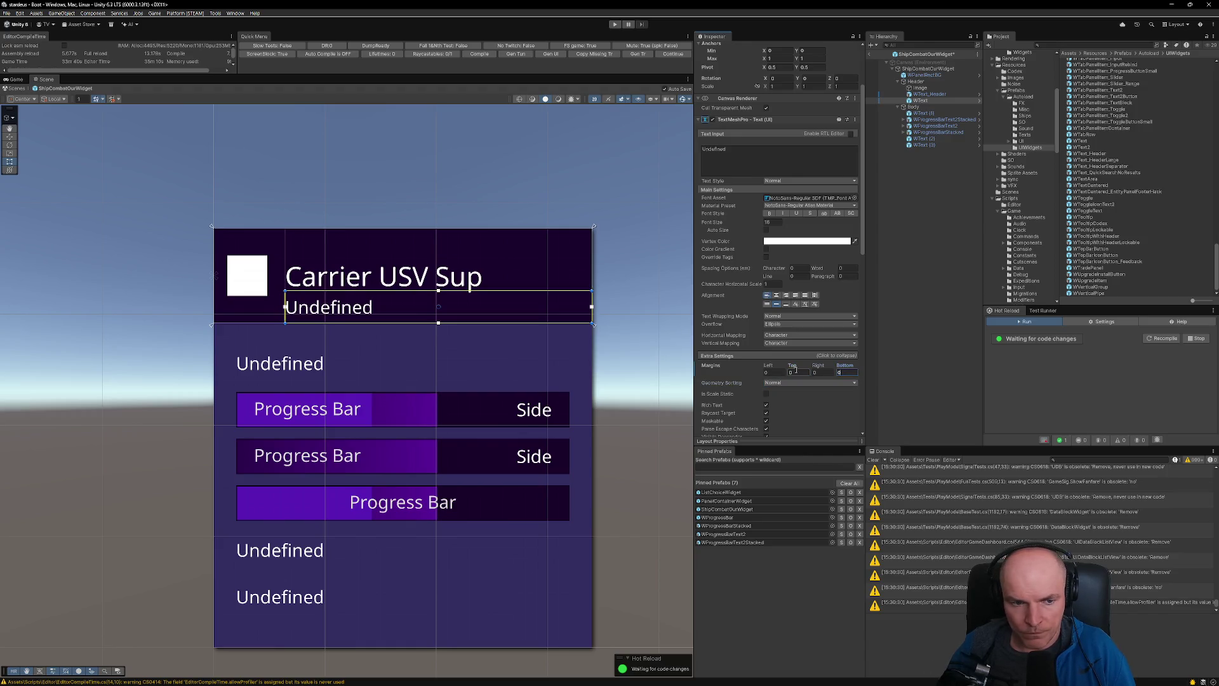
- Shrink the title box, centre it vertically, and raise the Undefined subtitle beneath it
{"action": "left_click", "coordinate": [407, 276]}
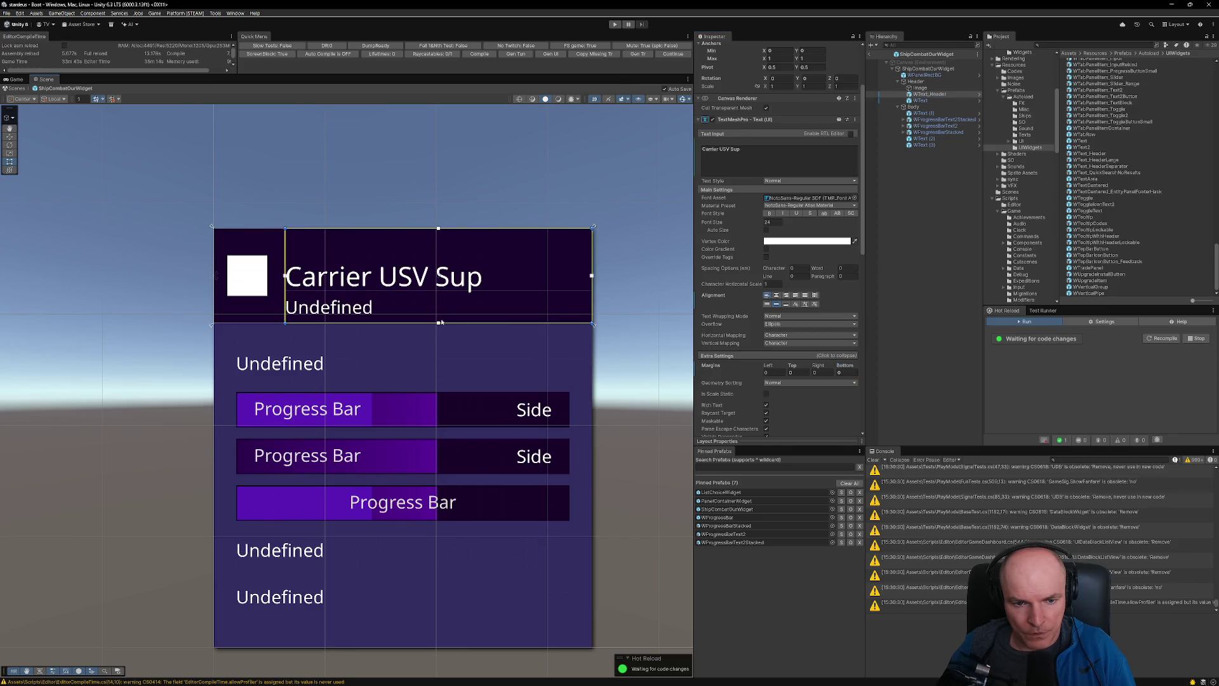
{"action": "left_click_drag", "start_coordinate": [438, 324], "coordinate": [438, 290]}
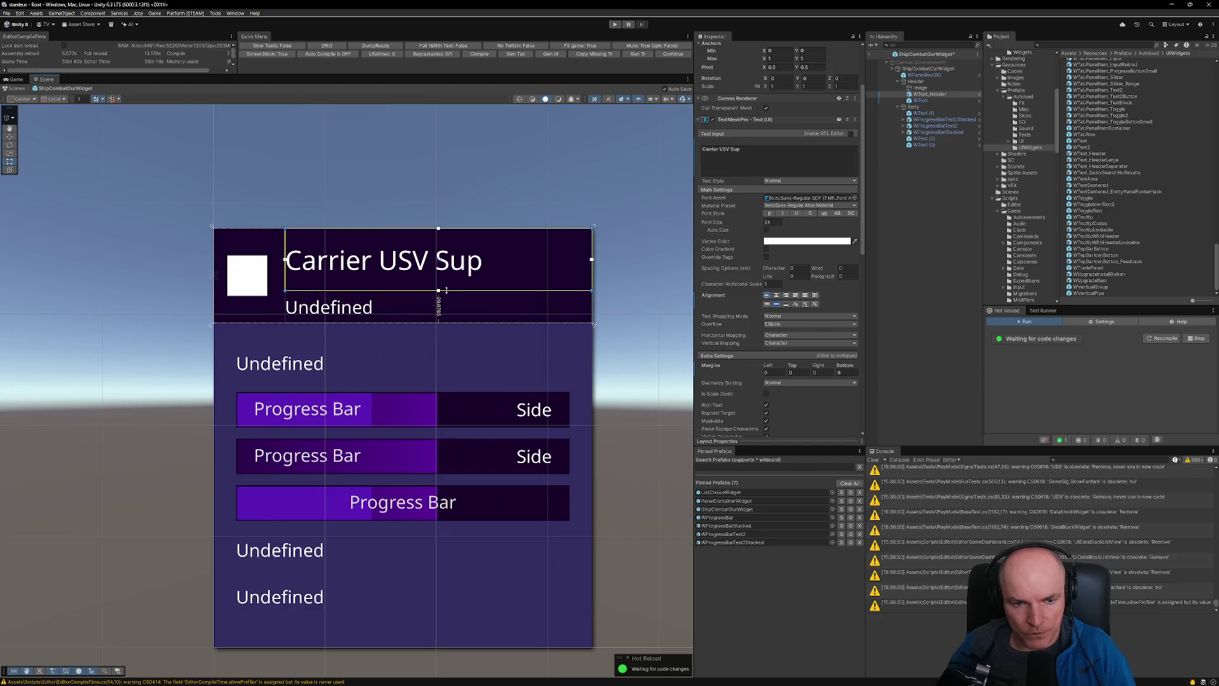
{"action": "left_click", "coordinate": [786, 304]}
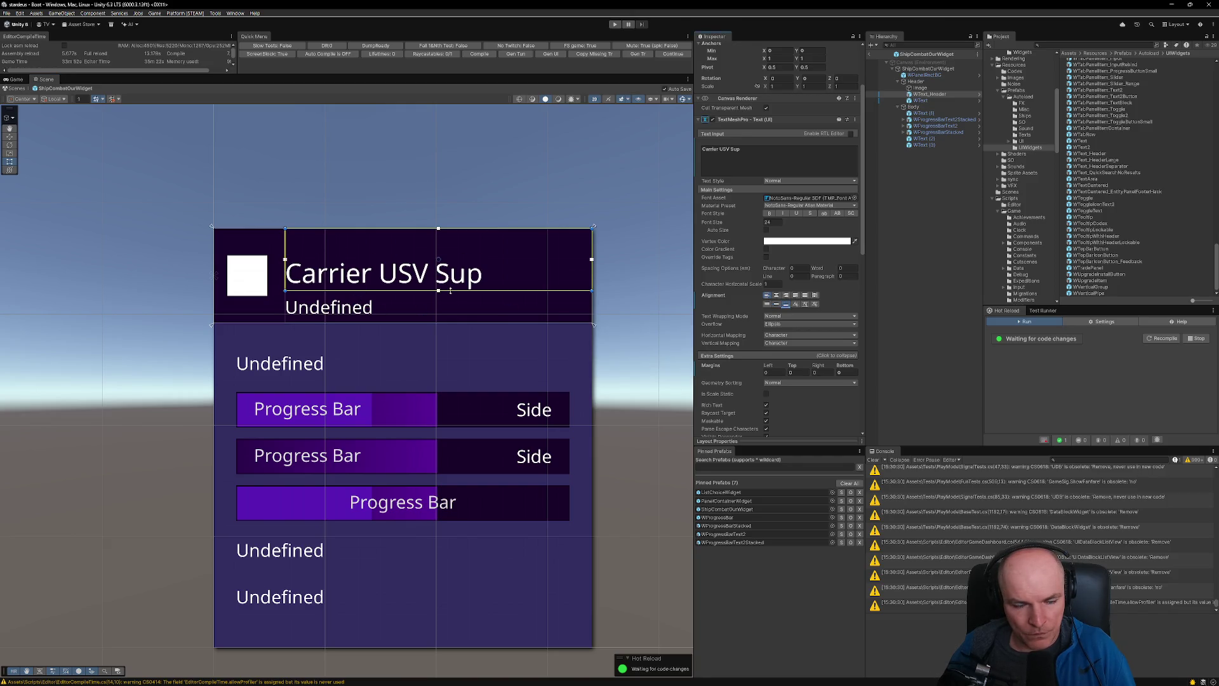
{"action": "left_click_drag", "start_coordinate": [450, 290], "coordinate": [449, 278]}
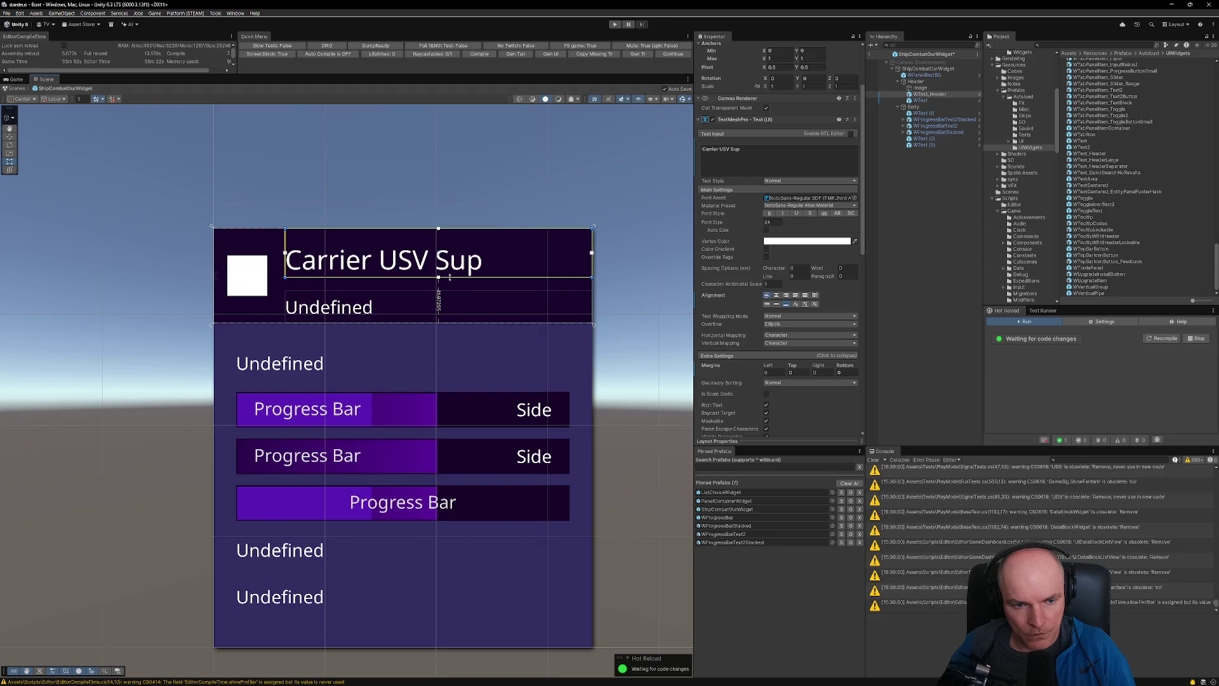
{"action": "left_click", "coordinate": [407, 298]}
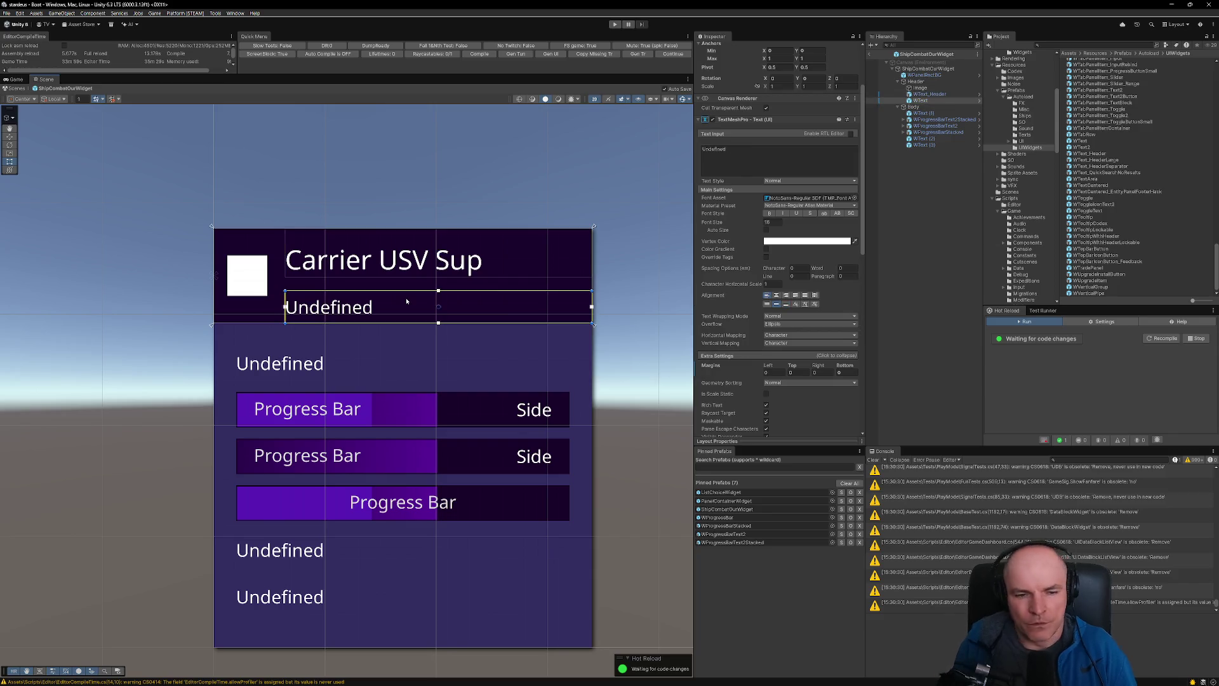
{"action": "left_click_drag", "start_coordinate": [403, 305], "coordinate": [403, 290]}
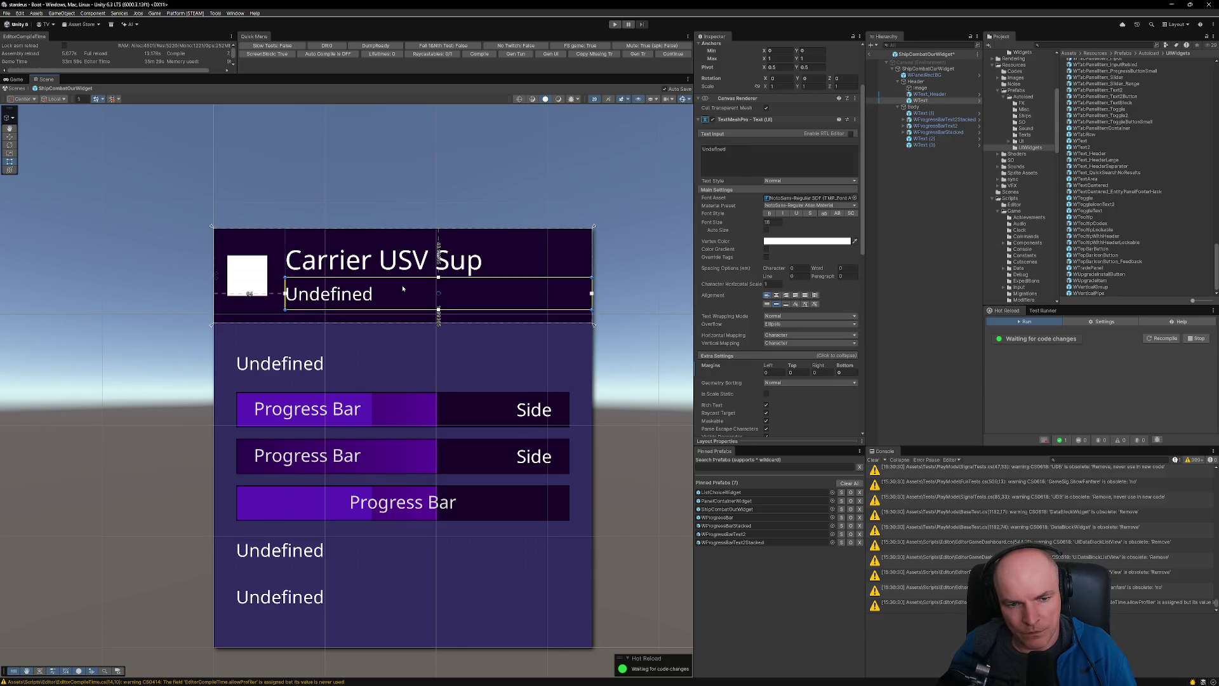
- Append 'asd asdf asdf' to the title, enlarge its box to wrap, and lower both texts
{"action": "double_click", "coordinate": [724, 149]}
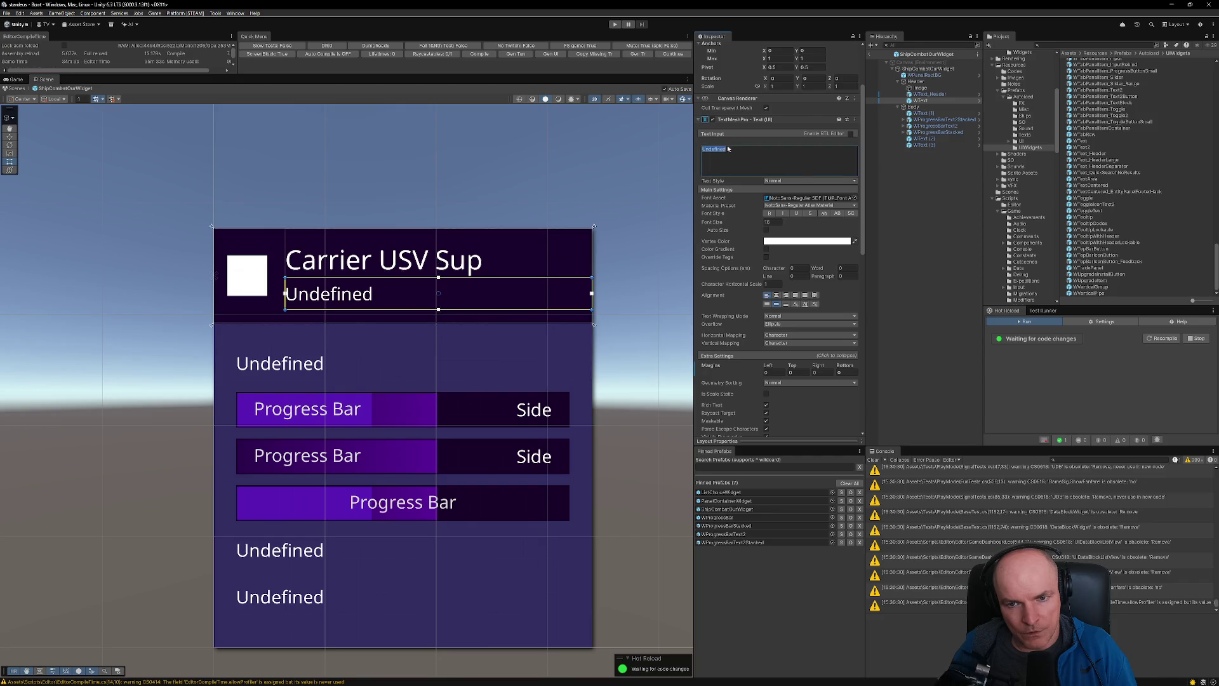
{"action": "left_click", "coordinate": [897, 94]}
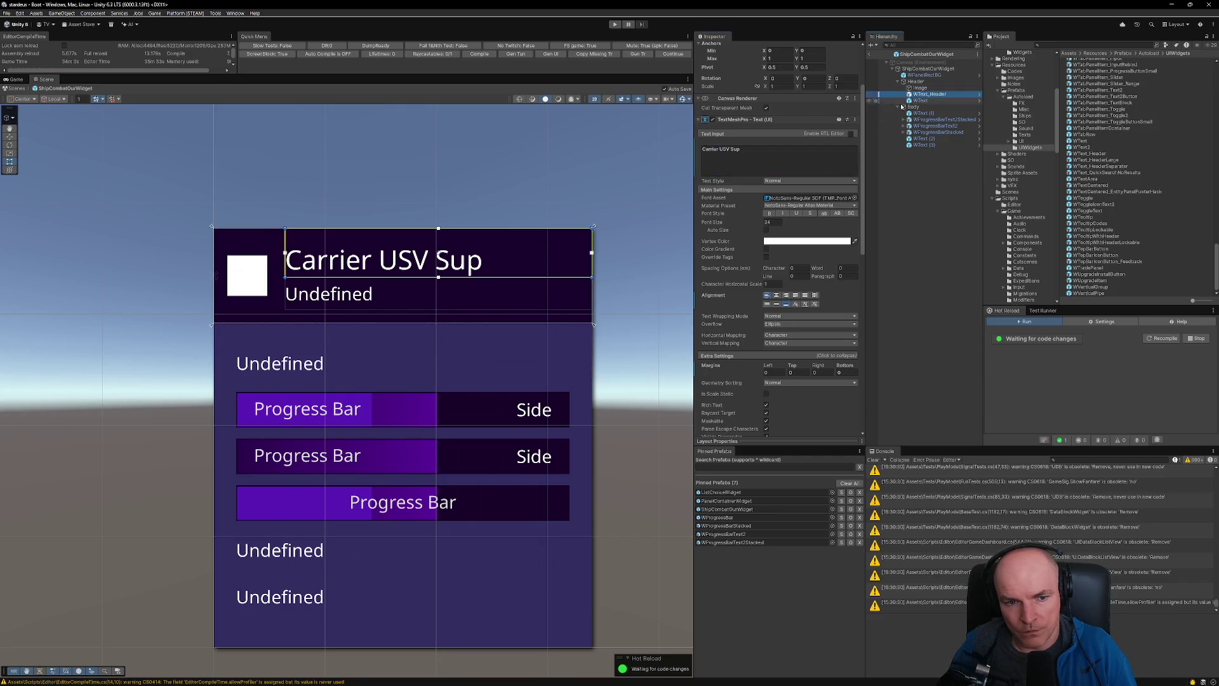
{"action": "left_click", "coordinate": [758, 149]}
{"action": "type", "text": "asd asdf asdf"}
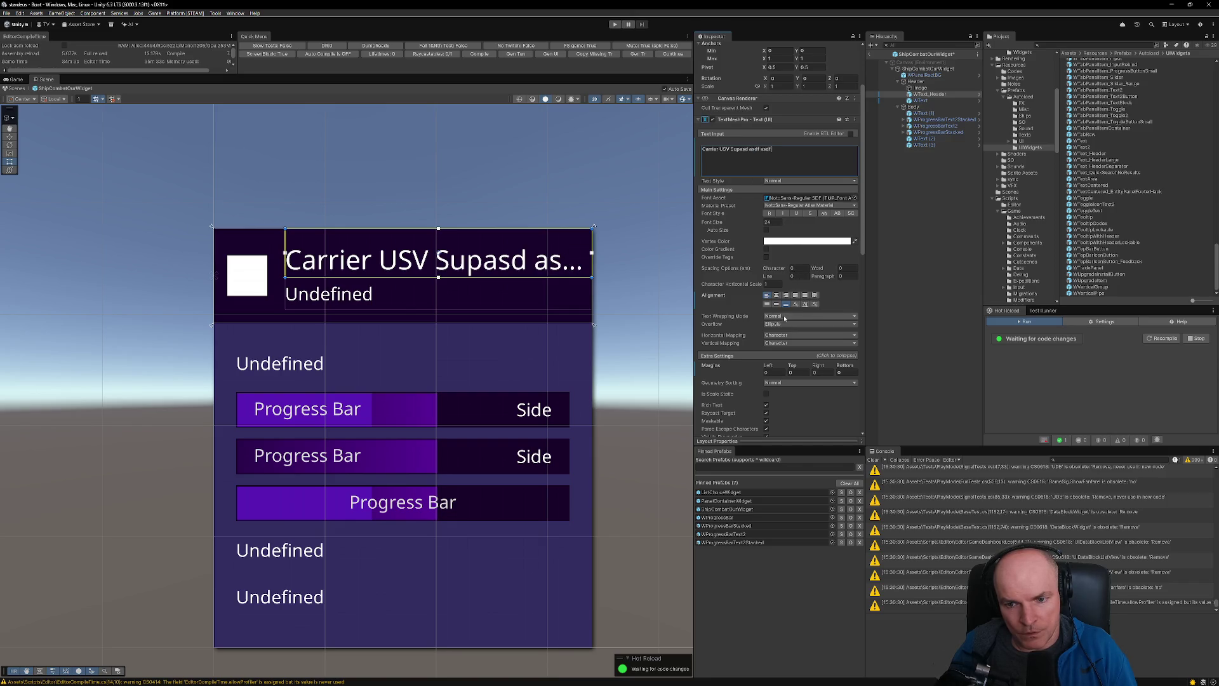
{"action": "left_click_drag", "start_coordinate": [445, 228], "coordinate": [438, 204]}
{"action": "left_click", "coordinate": [365, 287], "text": "shift"}
{"action": "left_click_drag", "start_coordinate": [363, 249], "coordinate": [361, 261]}
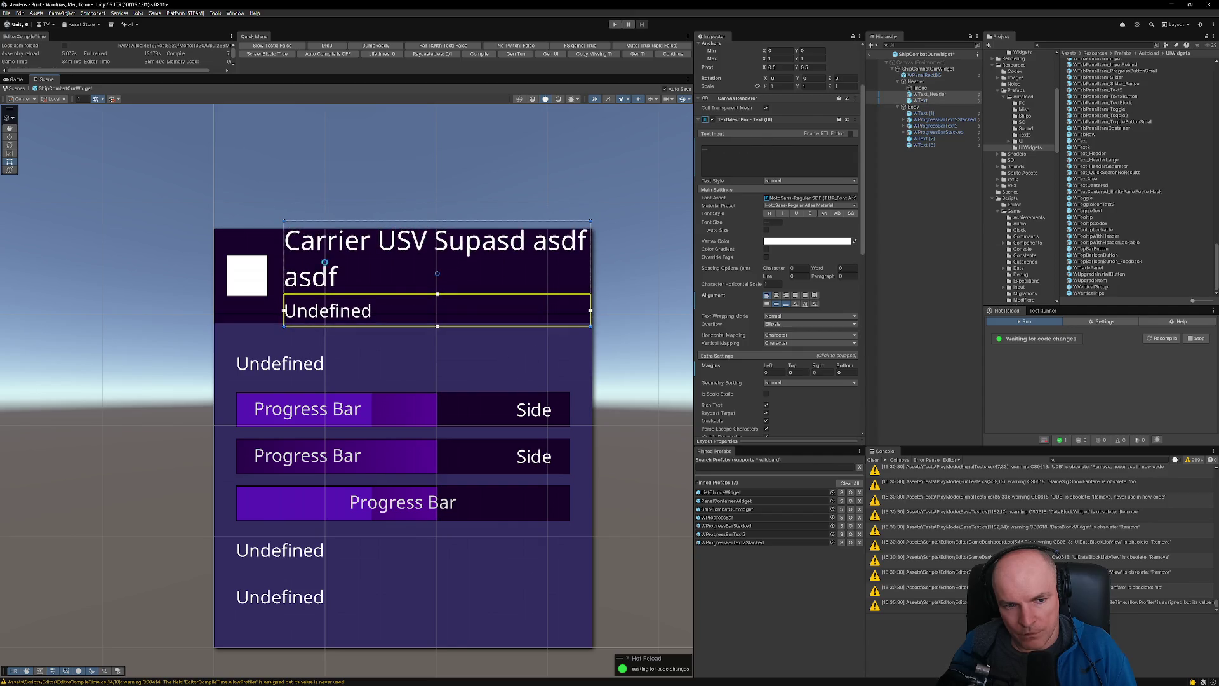
- Set the header title's line spacing to -40
{"action": "left_click", "coordinate": [930, 94]}
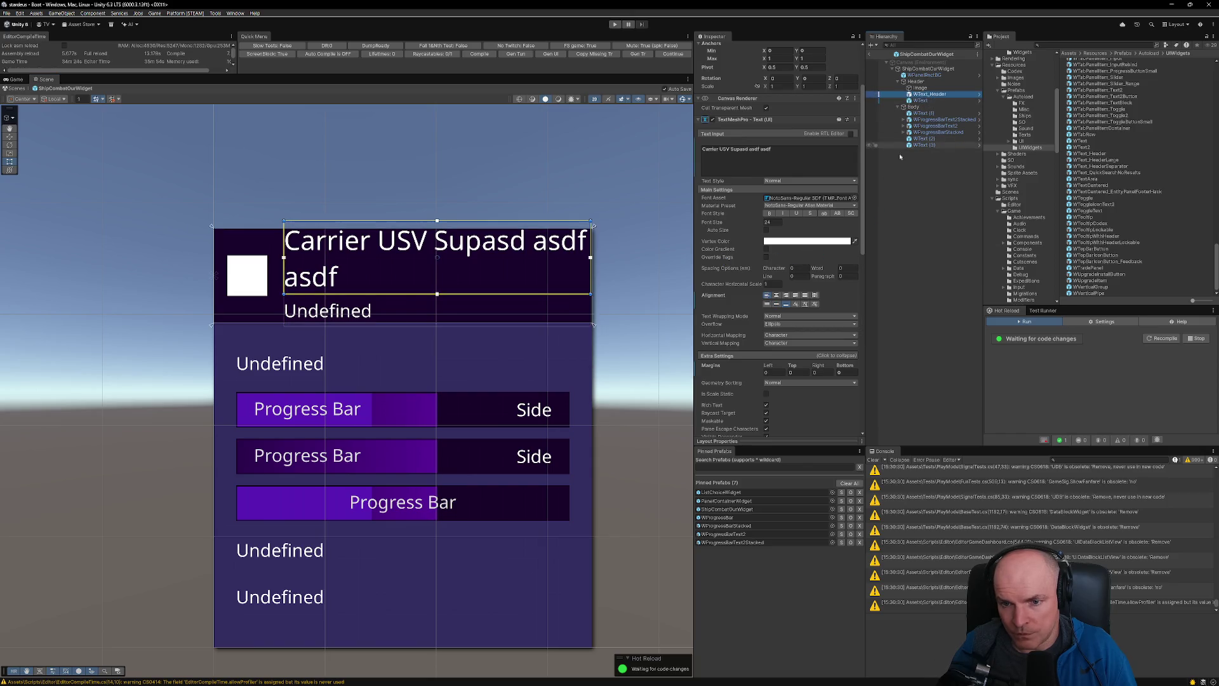
{"action": "left_click_drag", "start_coordinate": [778, 277], "coordinate": [272, 290]}
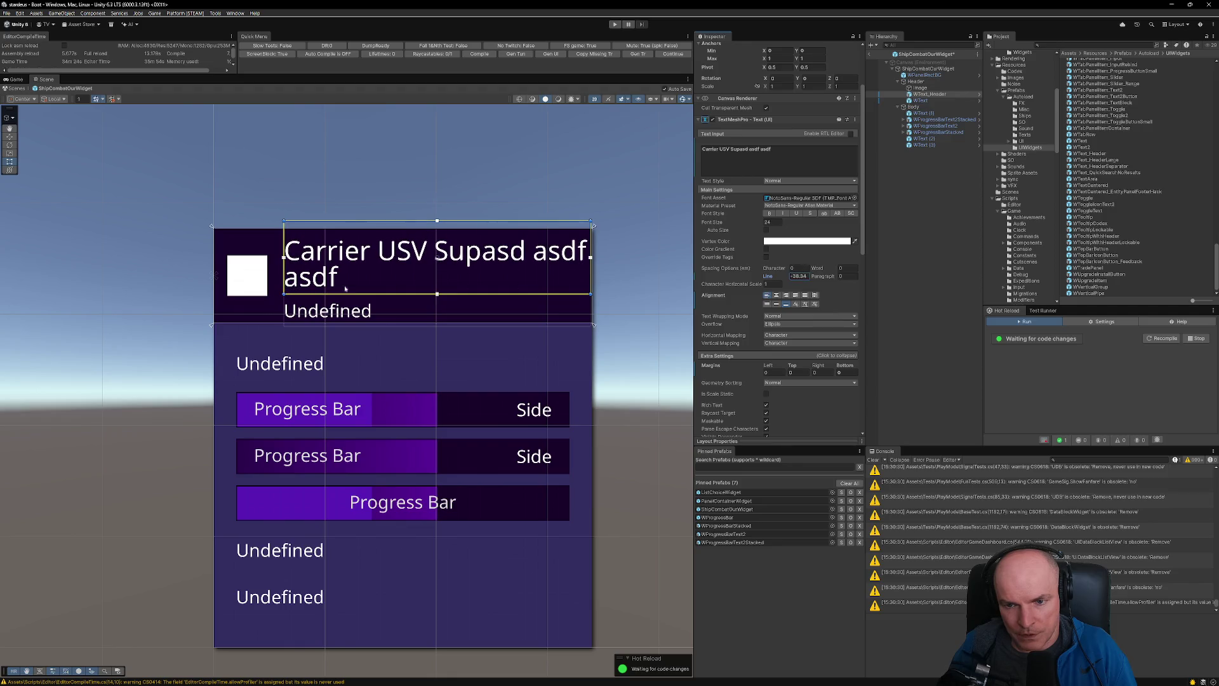
{"action": "left_click", "coordinate": [796, 277]}
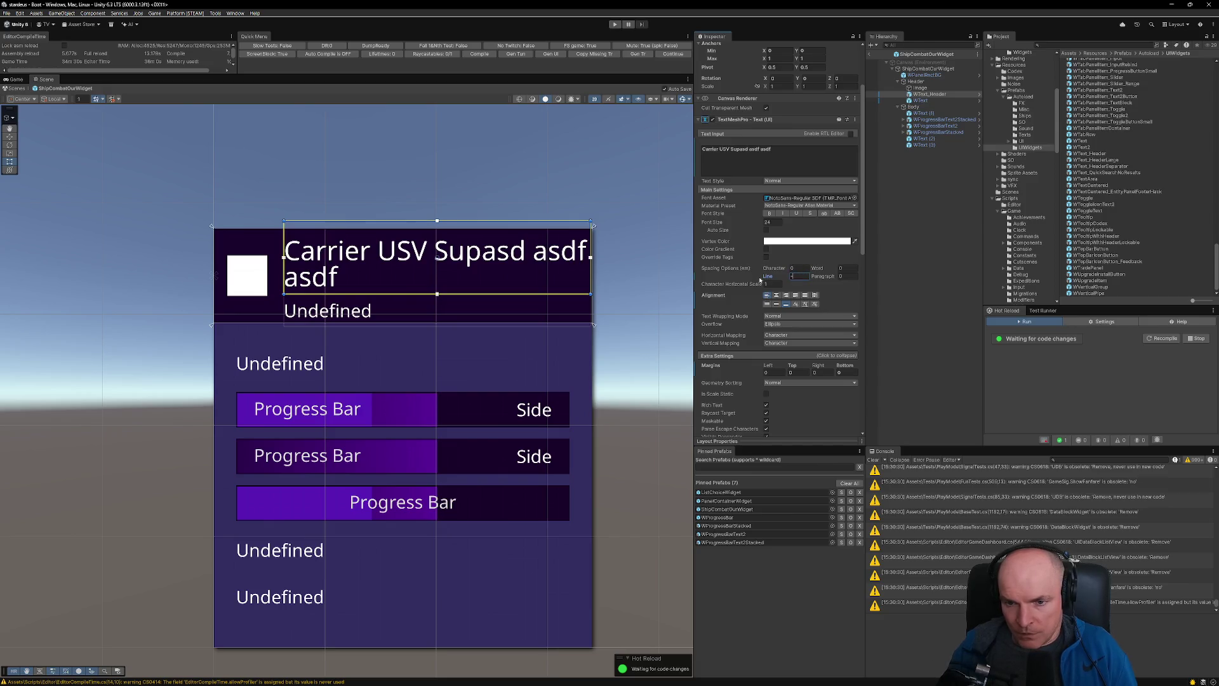
{"action": "type", "text": "-40"}
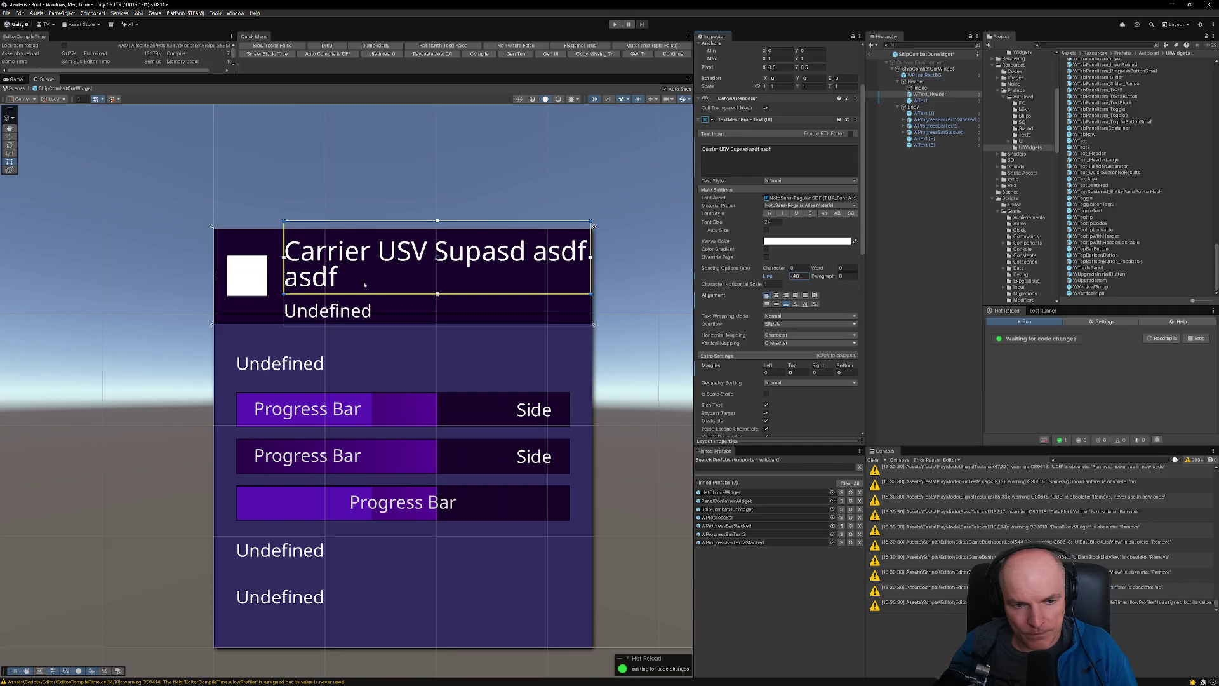
{"action": "key", "text": "Return"}
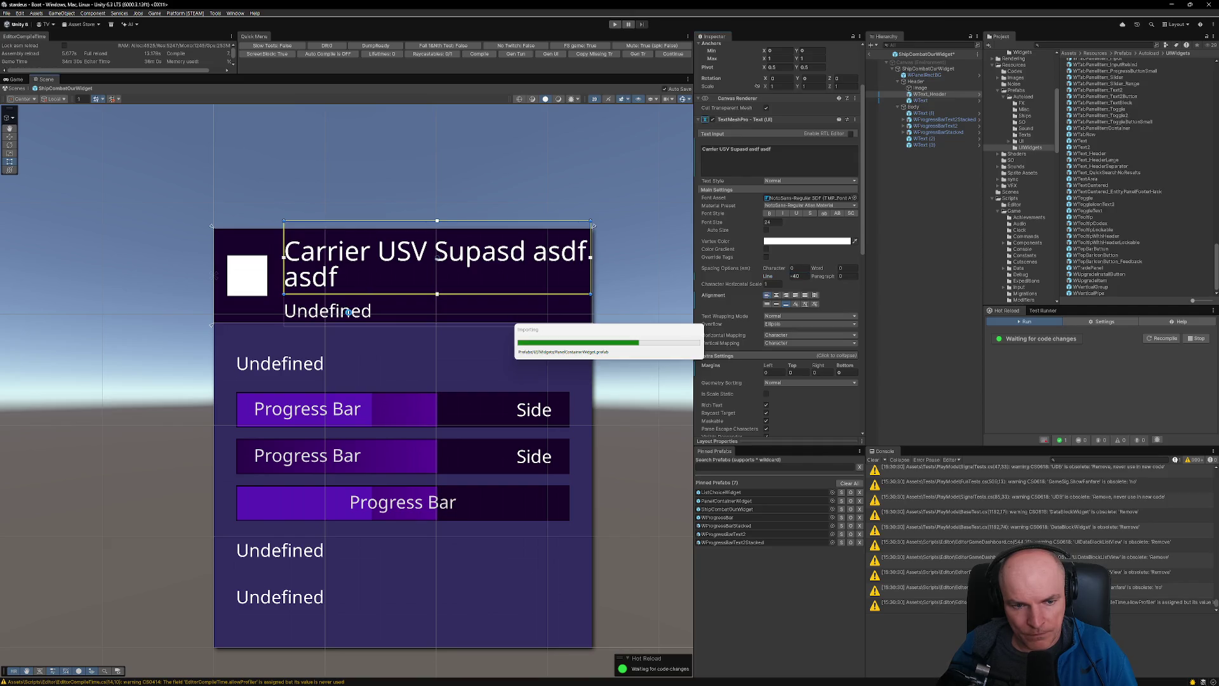
- Delete the Undefined text and stretch the title box to span the header's full height
{"action": "left_click", "coordinate": [348, 312]}
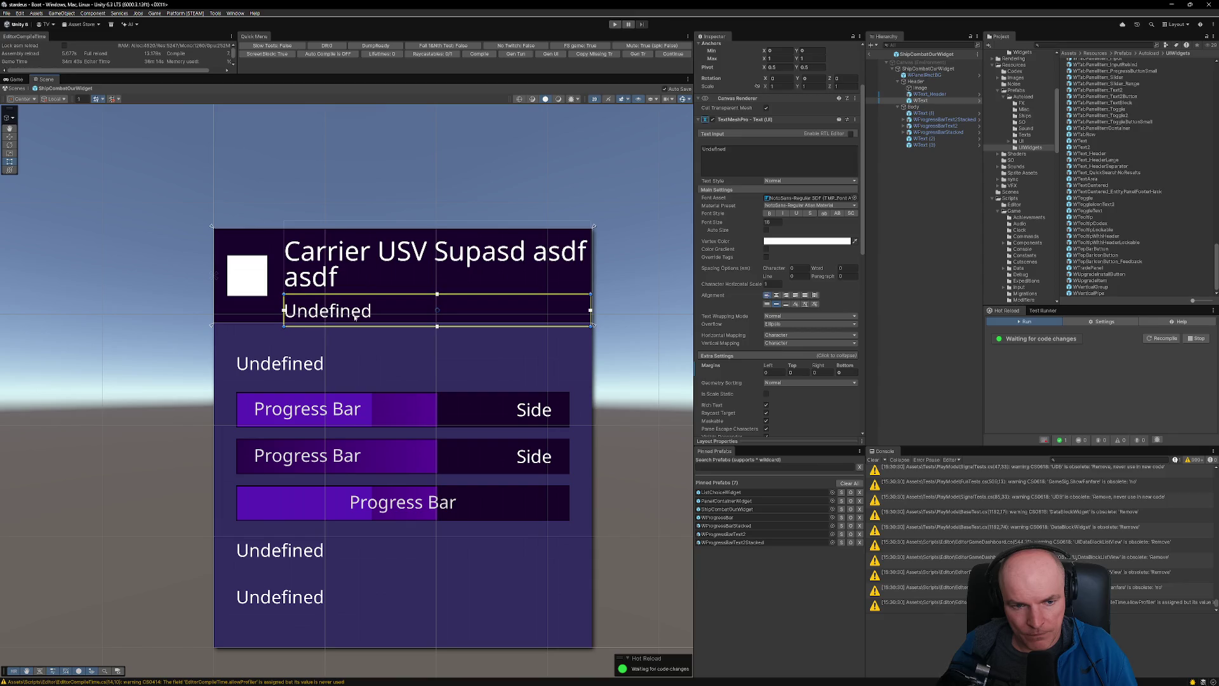
{"action": "key", "text": "Delete"}
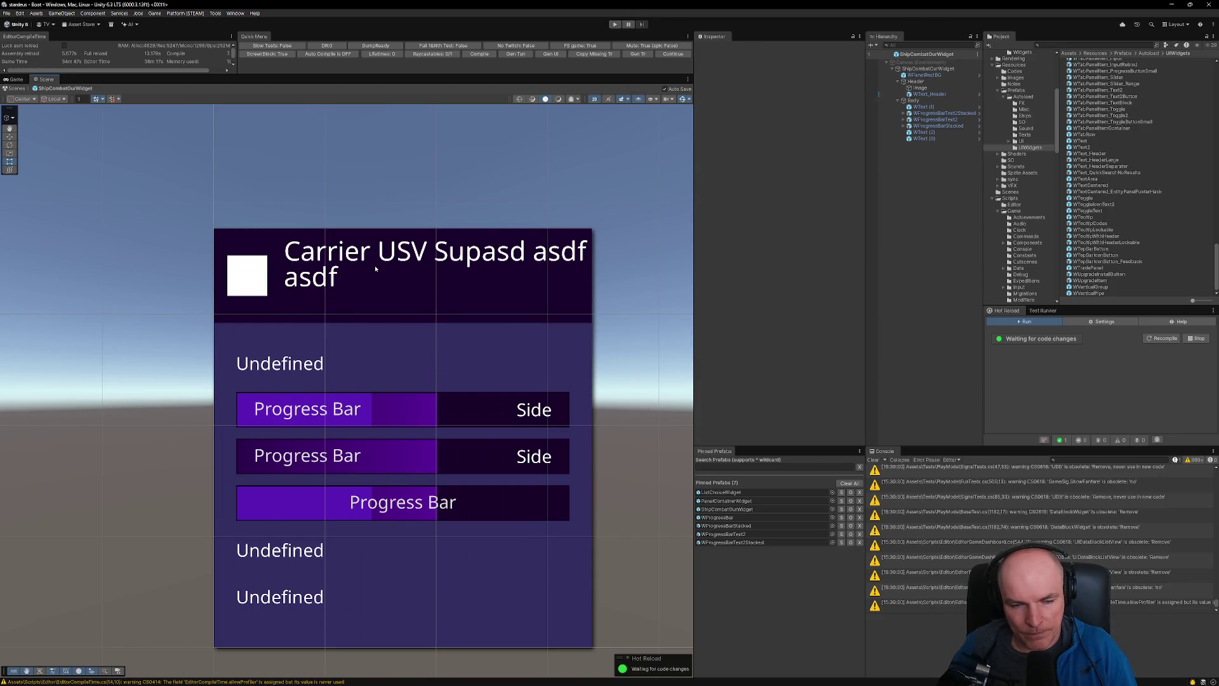
{"action": "left_click", "coordinate": [376, 260]}
{"action": "left_click_drag", "start_coordinate": [383, 259], "coordinate": [384, 267]}
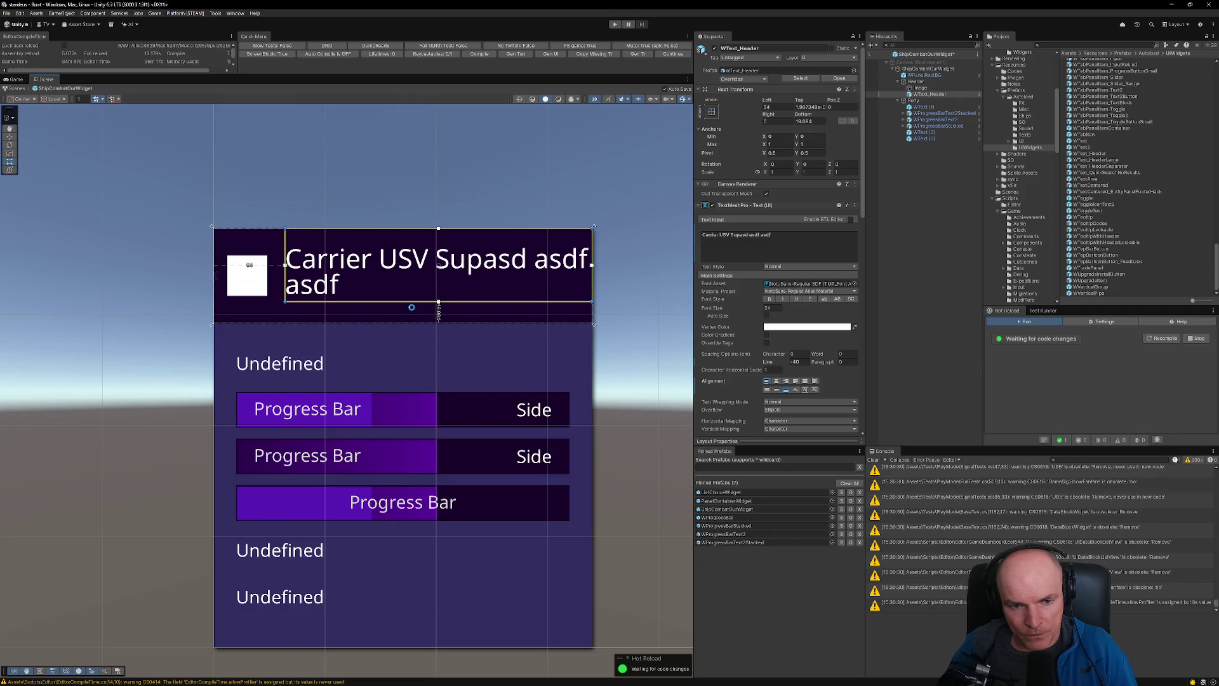
{"action": "left_click_drag", "start_coordinate": [430, 302], "coordinate": [431, 323]}
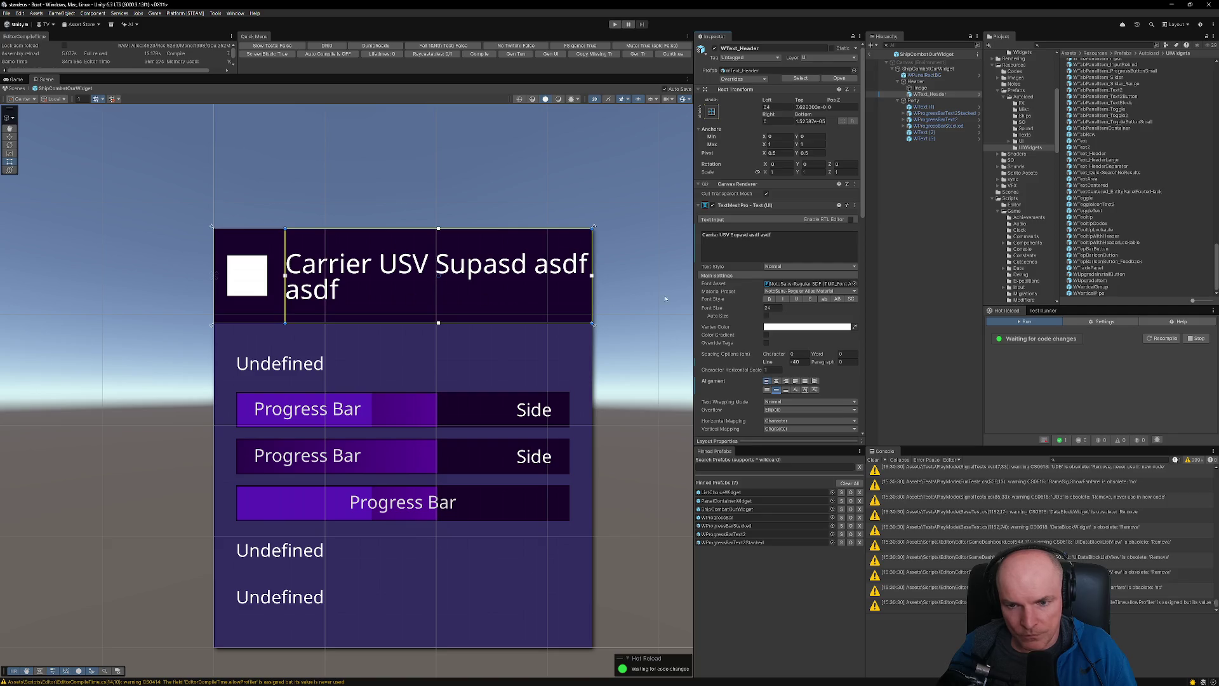
{"action": "left_click", "coordinate": [786, 236]}
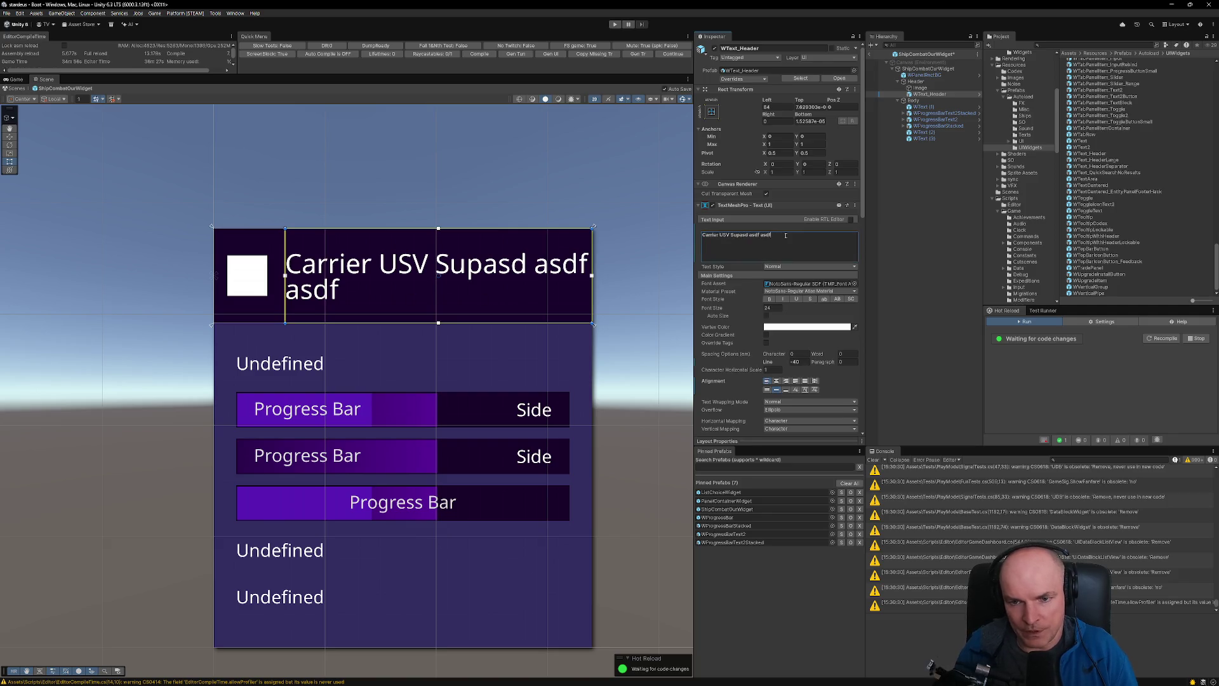
- Append '<br>Our Ship<size=50%>' to the title's text input
{"action": "type", "text": "<br>"}
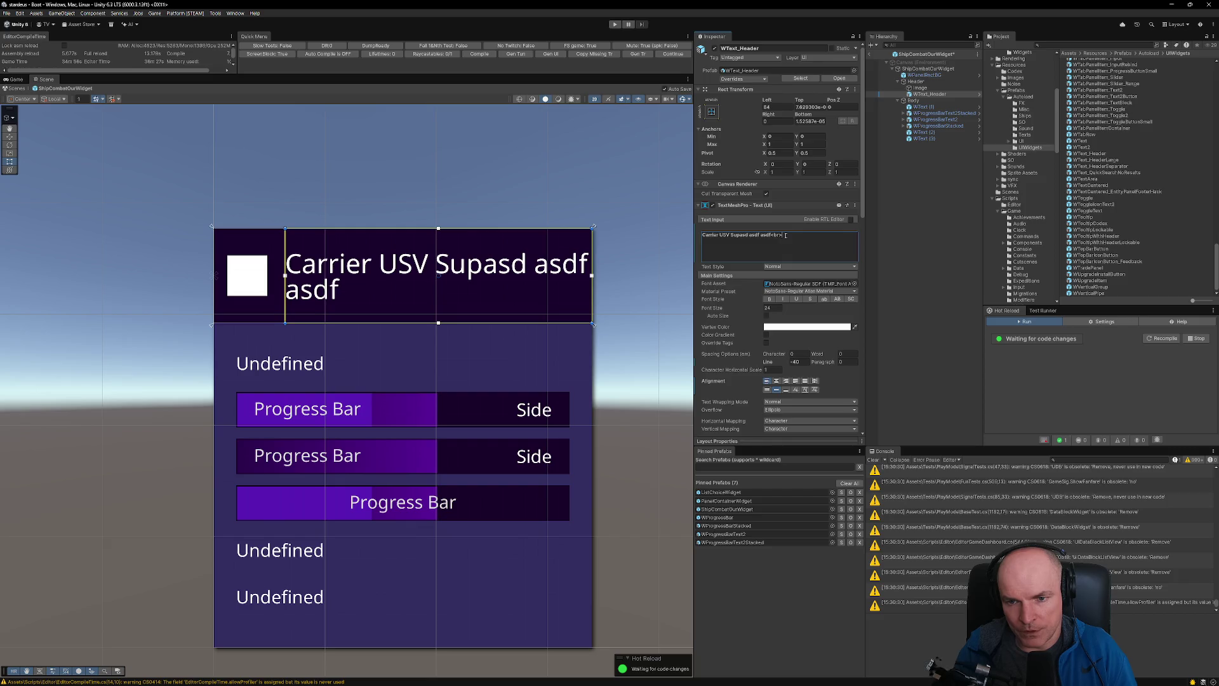
{"action": "type", "text": "Our S"}
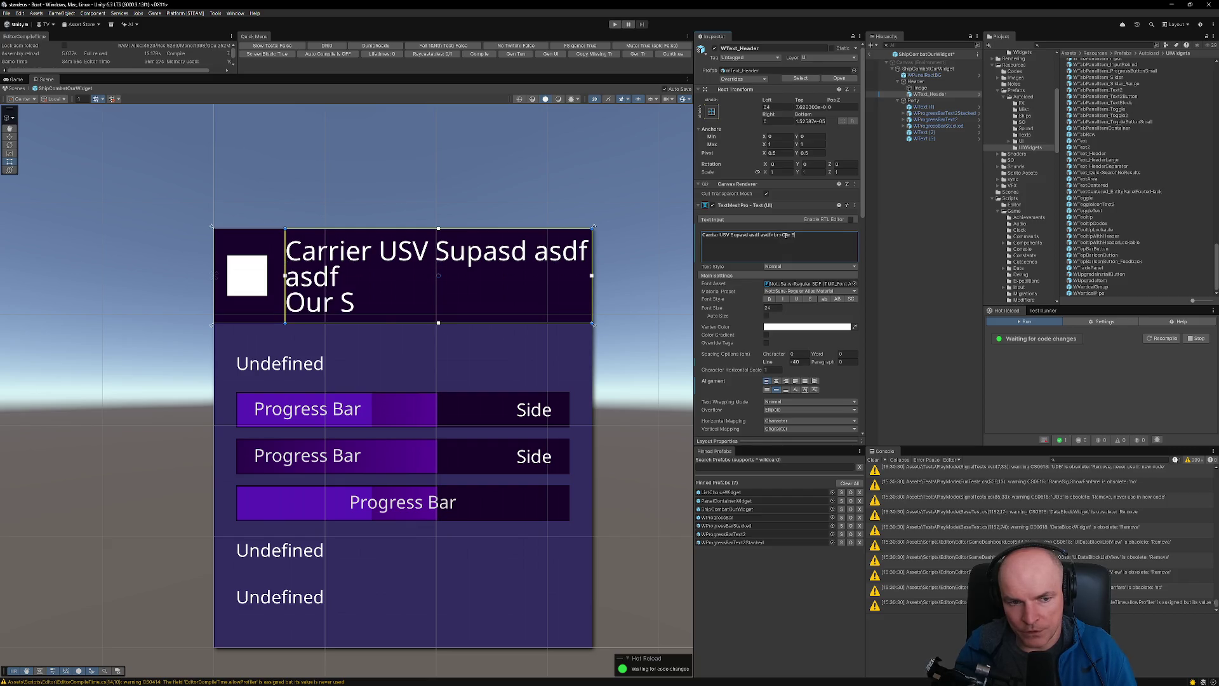
{"action": "type", "text": "hip"}
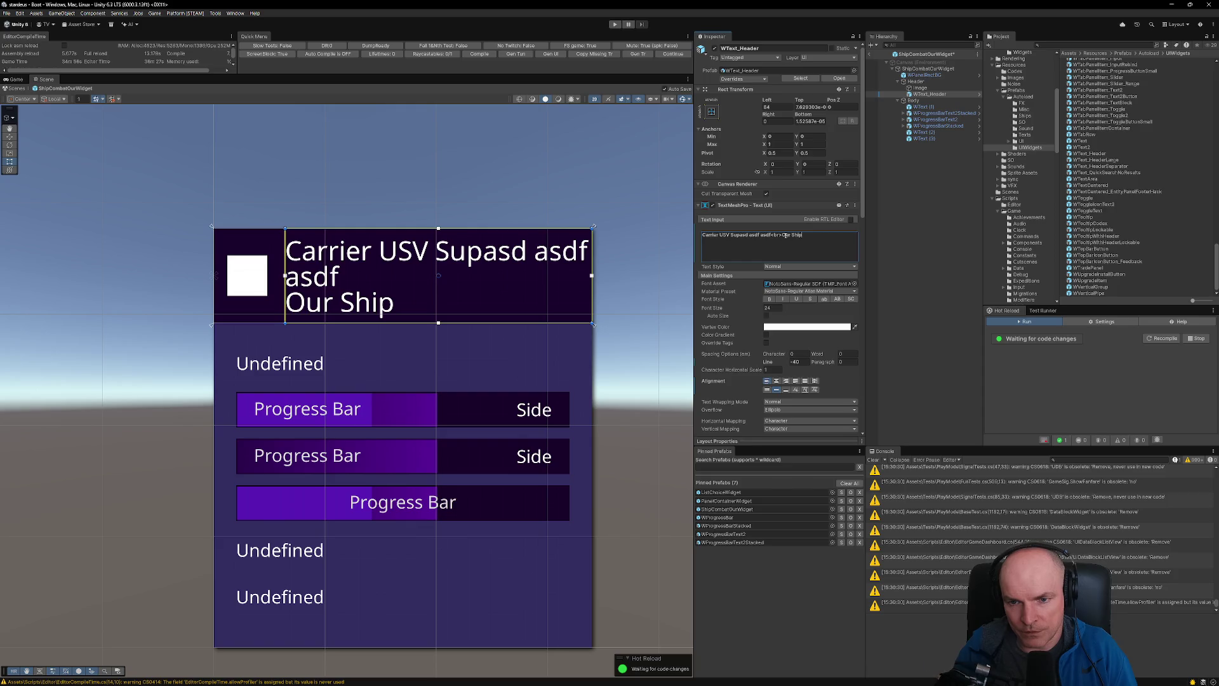
{"action": "type", "text": "<"}
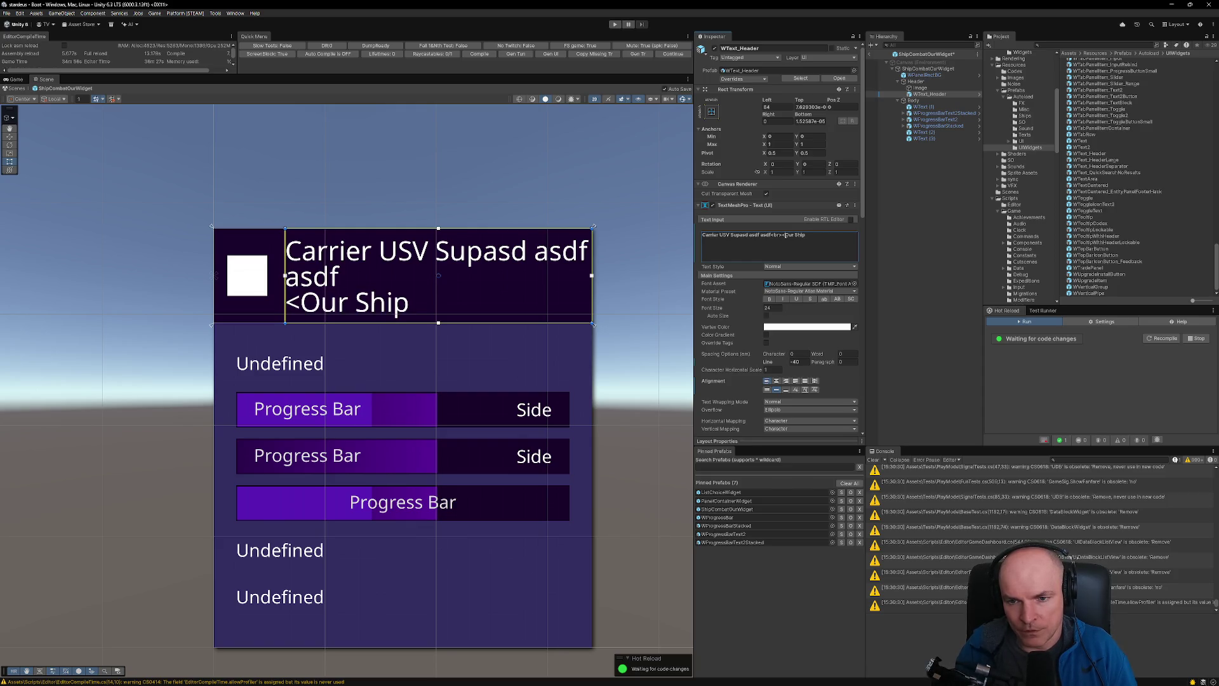
{"action": "type", "text": "size=40"}
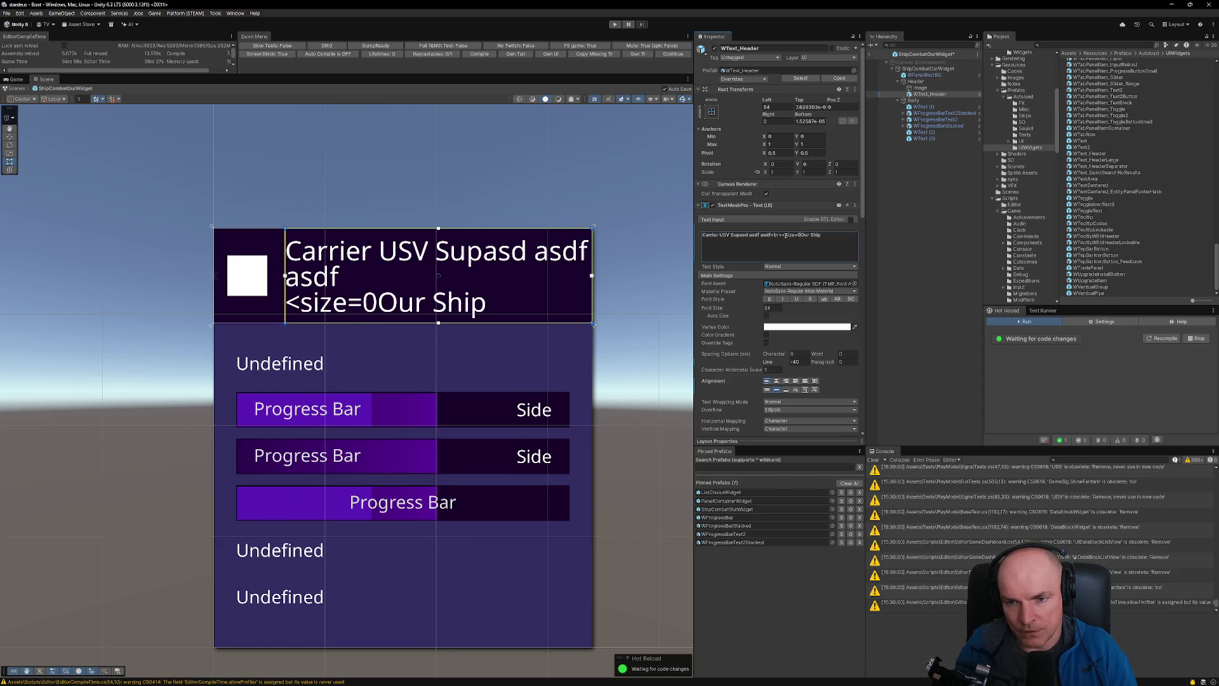
{"action": "key", "text": "BackSpace"}
{"action": "key", "text": "BackSpace"}
{"action": "type", "text": "50%>"}
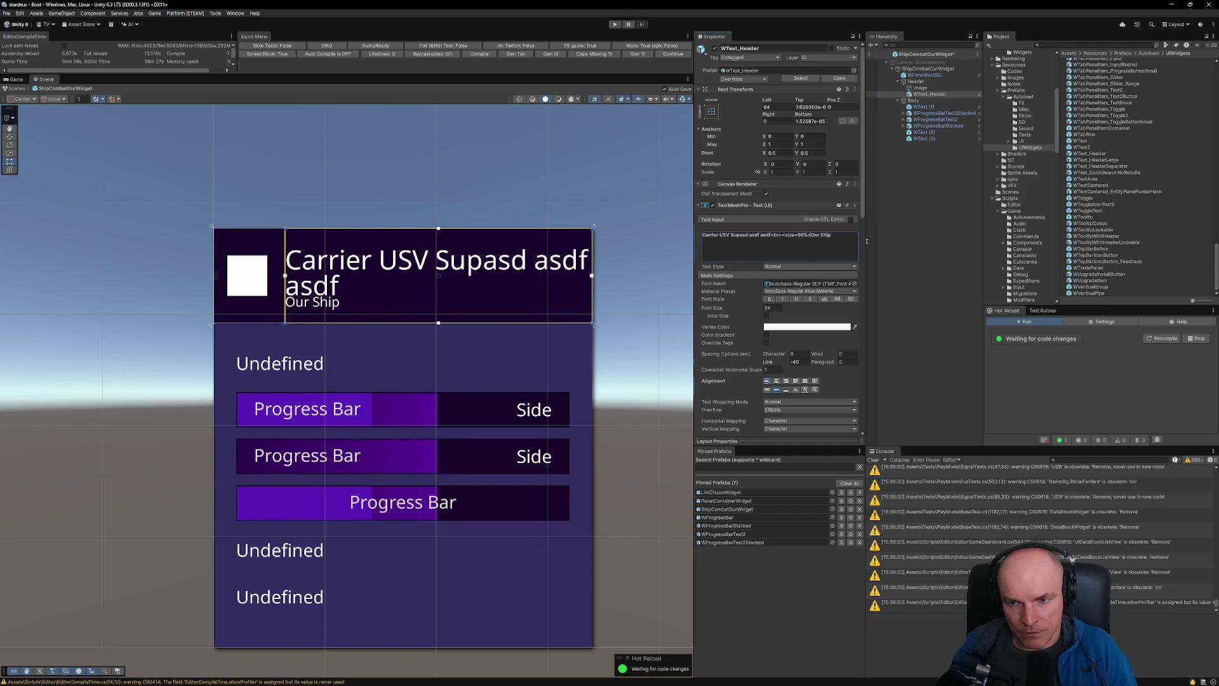
- Set the title's line spacing to -30
{"action": "left_click", "coordinate": [801, 362]}
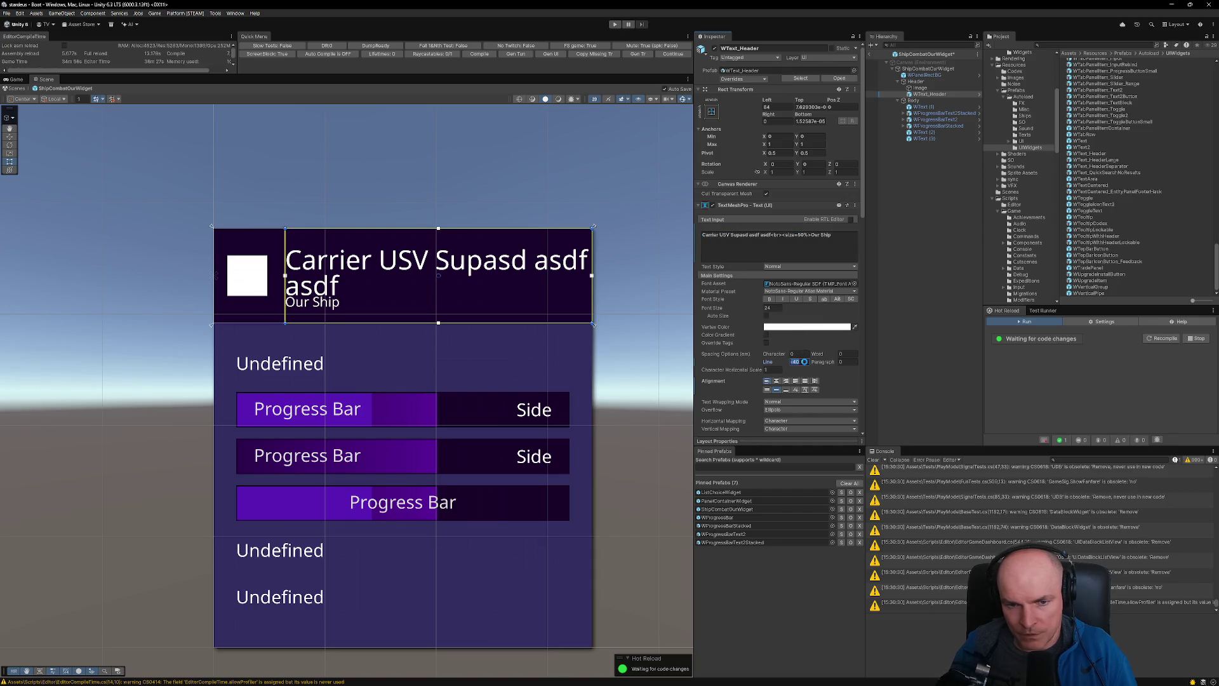
{"action": "type", "text": "0"}
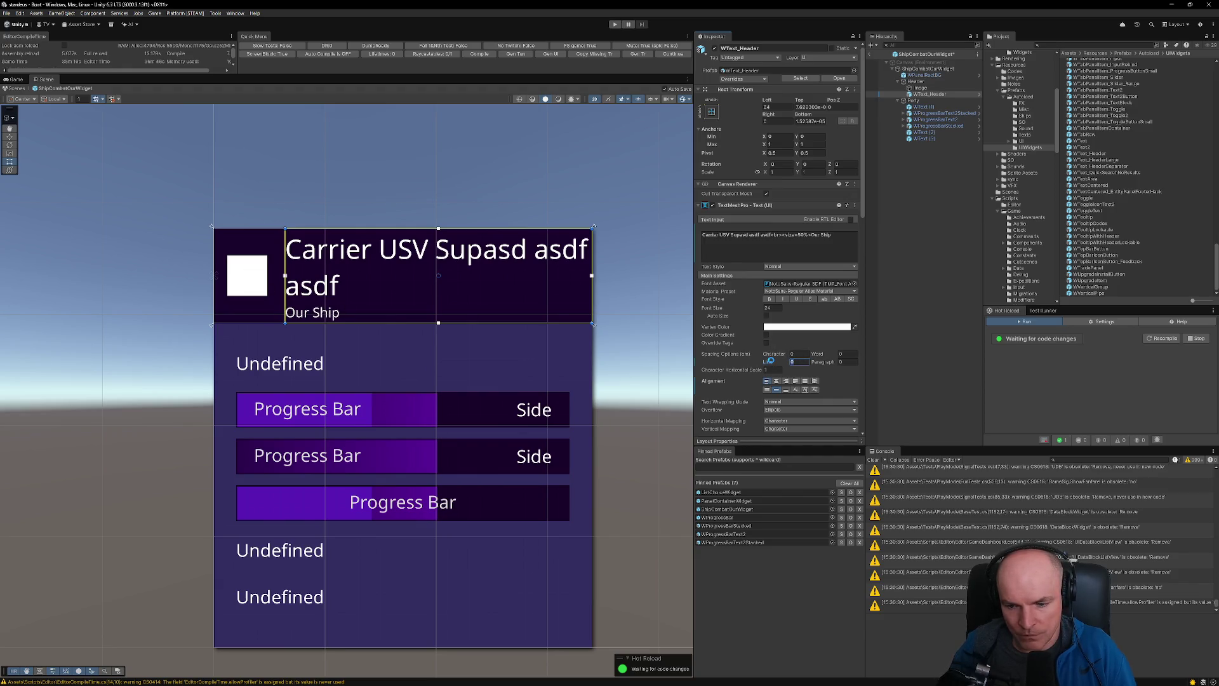
{"action": "type", "text": "-30"}
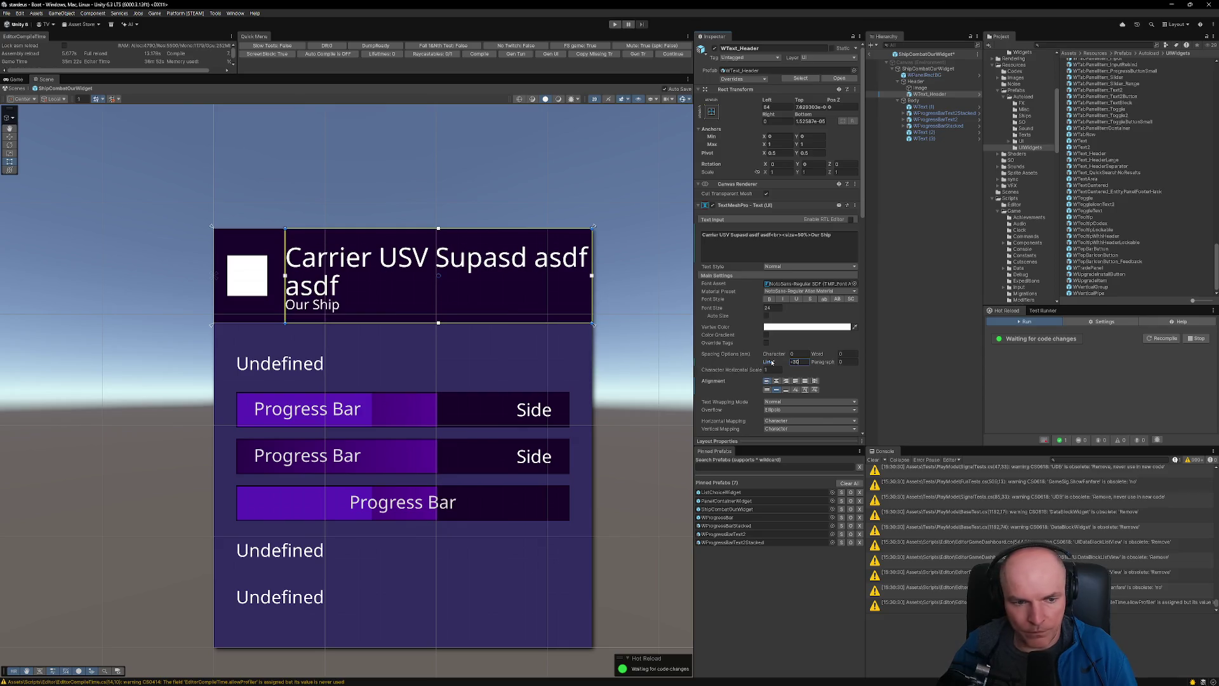
{"action": "left_click", "coordinate": [767, 236]}
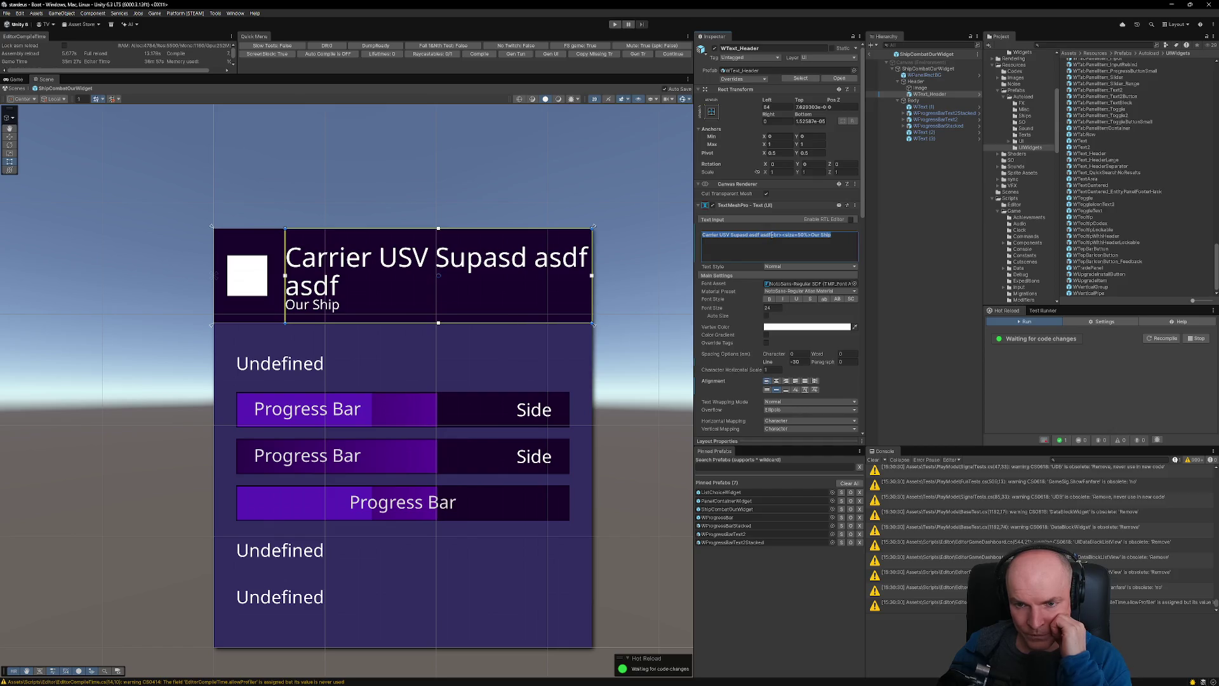
- Trim the title to 'Carrier USV Supasd a' and reset line spacing to 0
{"action": "left_click", "coordinate": [772, 236]}
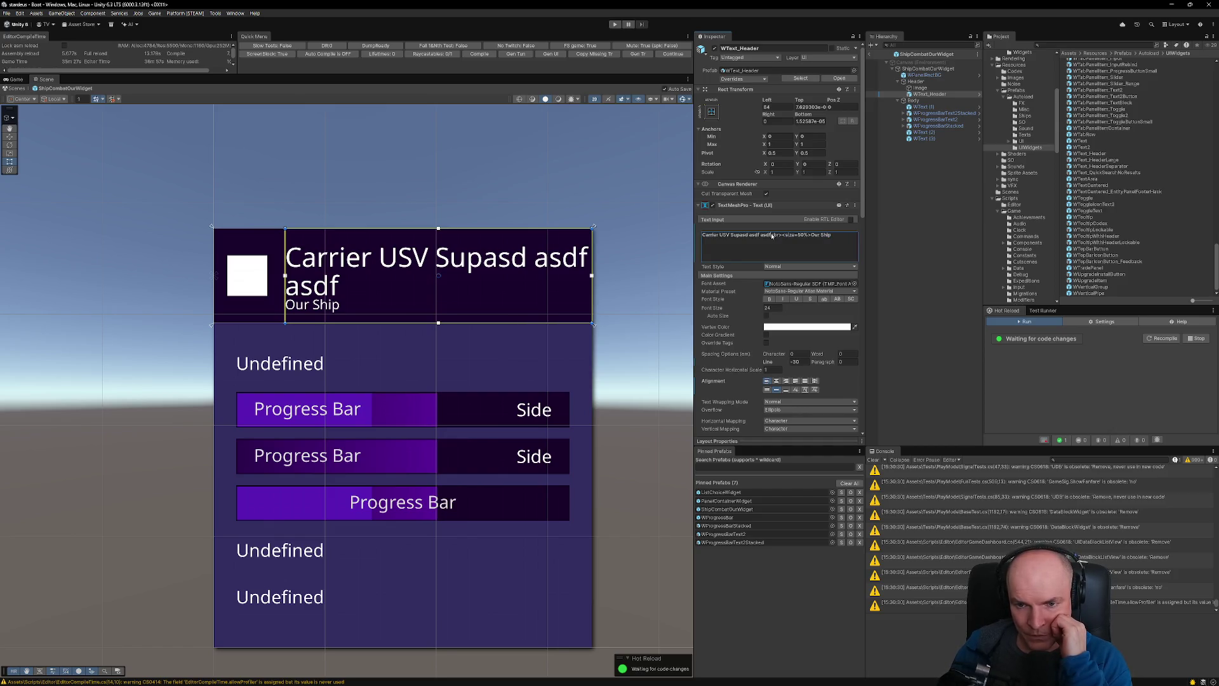
{"action": "key", "text": "BackSpace"}
{"action": "key", "text": "BackSpace"}
{"action": "key", "text": "BackSpace"}
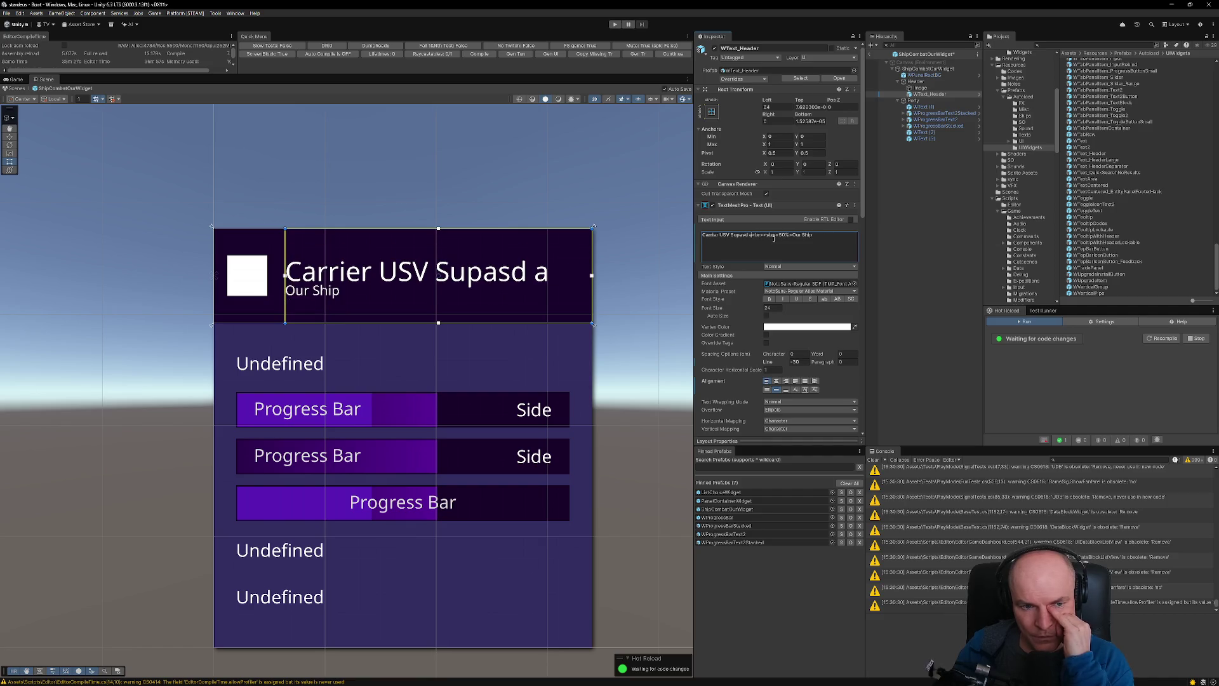
{"action": "left_click", "coordinate": [805, 362]}
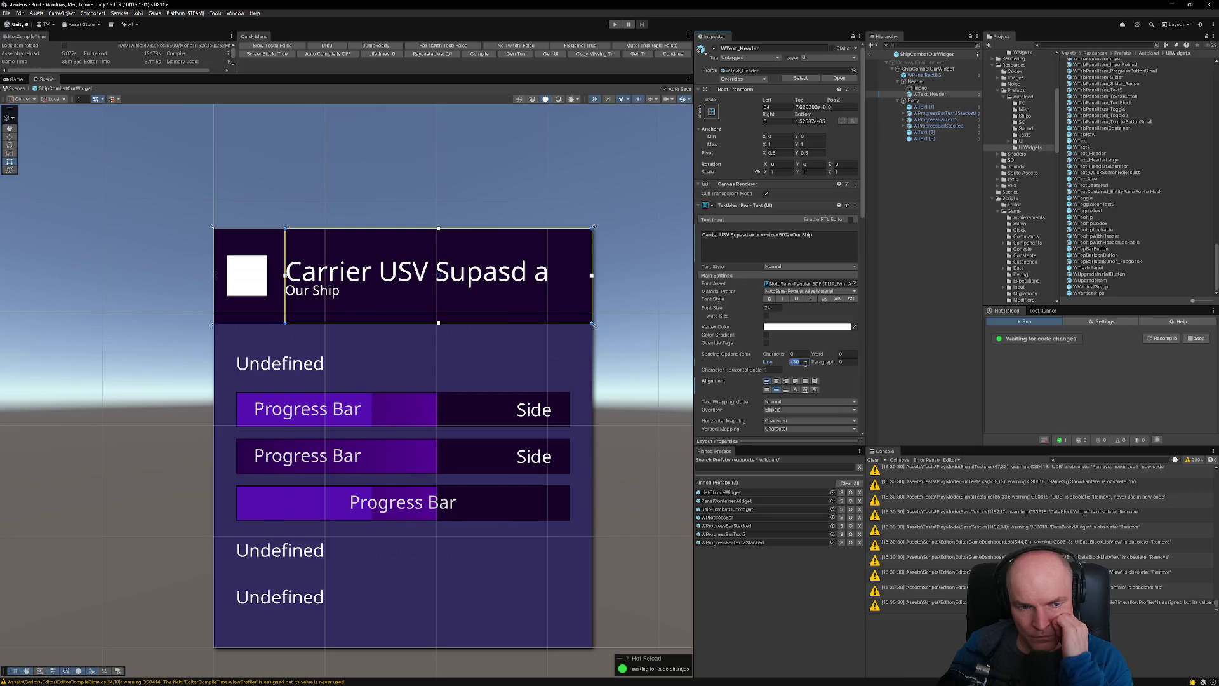
{"action": "type", "text": "0"}
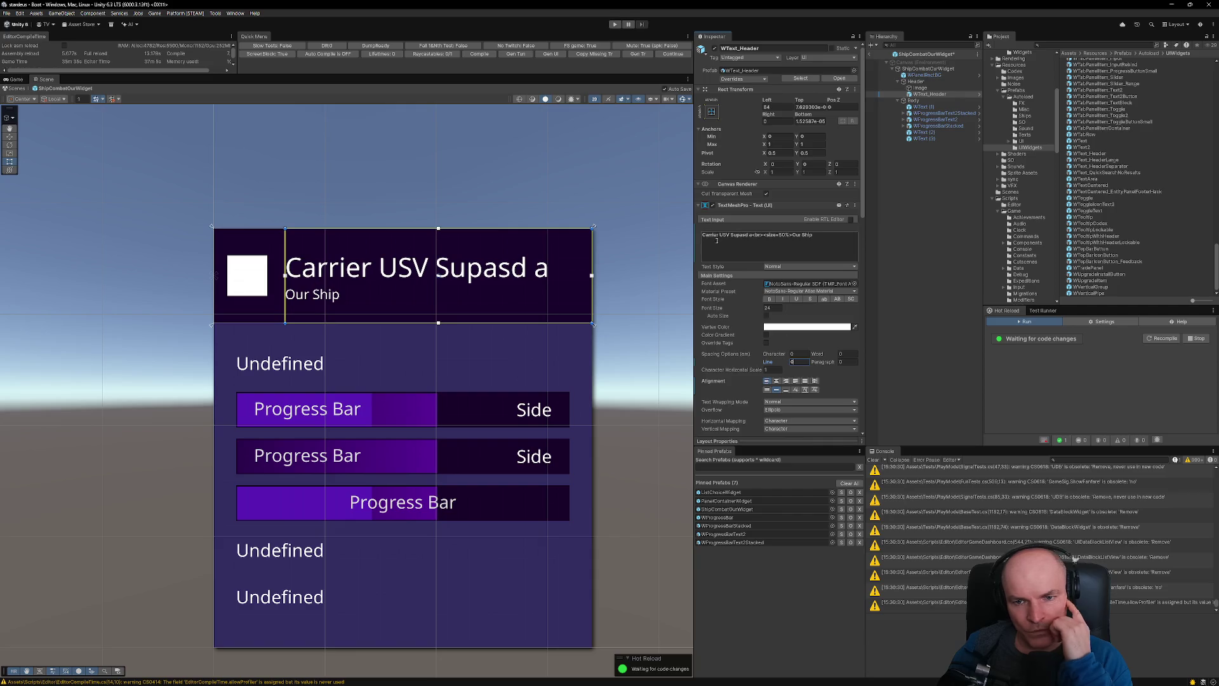
- Select the title portion of the text and bring up the TextMeshPro Rich Text documentation
{"action": "left_click", "coordinate": [754, 235]}
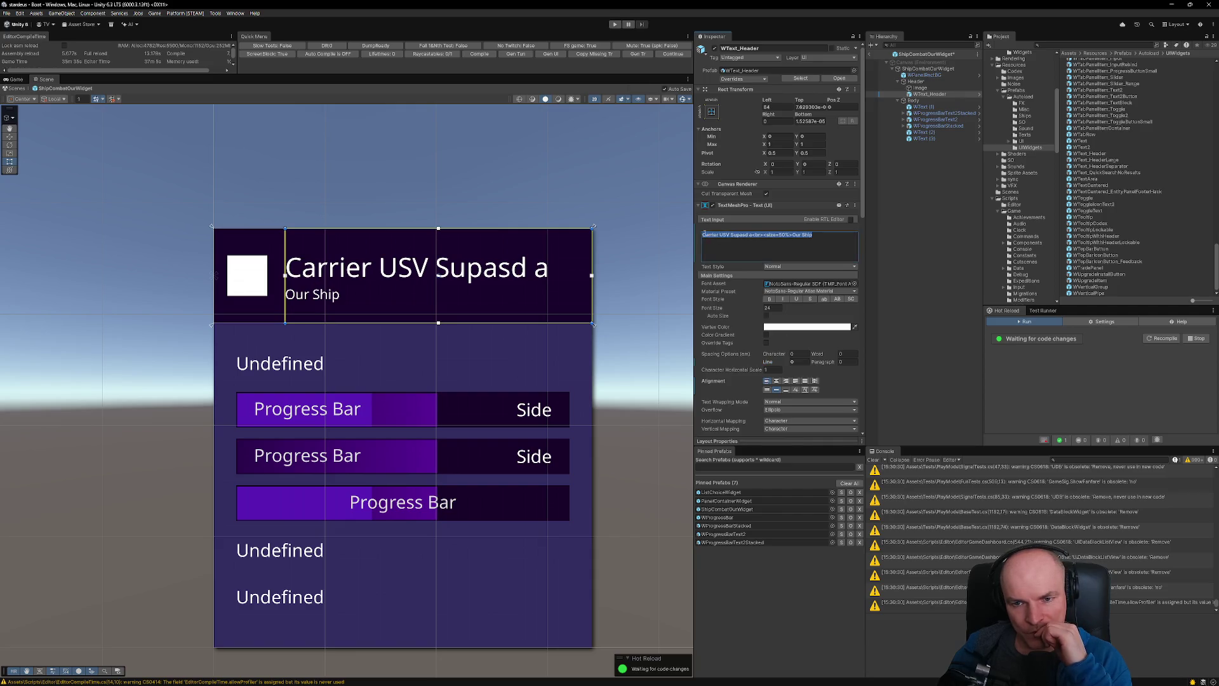
{"action": "left_click", "coordinate": [753, 235]}
{"action": "left_click_drag", "start_coordinate": [754, 236], "coordinate": [645, 311]}
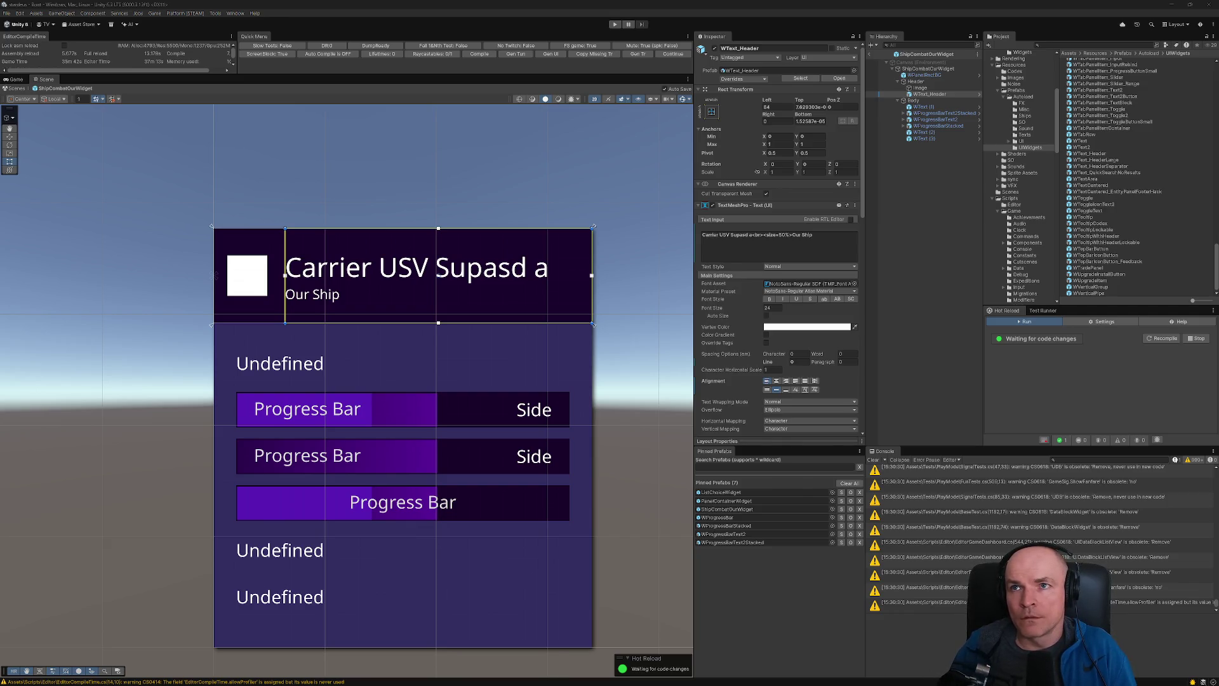
{"action": "mouse_move", "coordinate": [905, 0]}
{"action": "left_mouse_down"}
{"action": "mouse_move", "coordinate": [562, 181]}
{"action": "mouse_move", "coordinate": [495, 194]}
{"action": "left_mouse_up"}
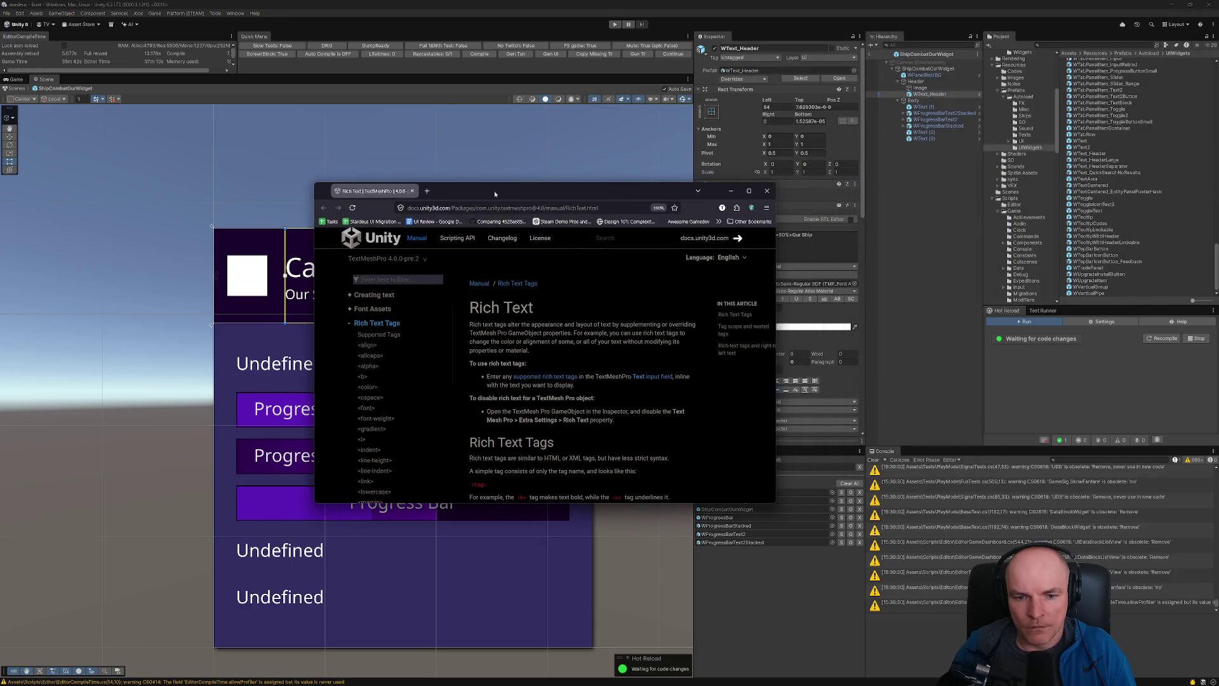
{"action": "left_click", "coordinate": [748, 190]}
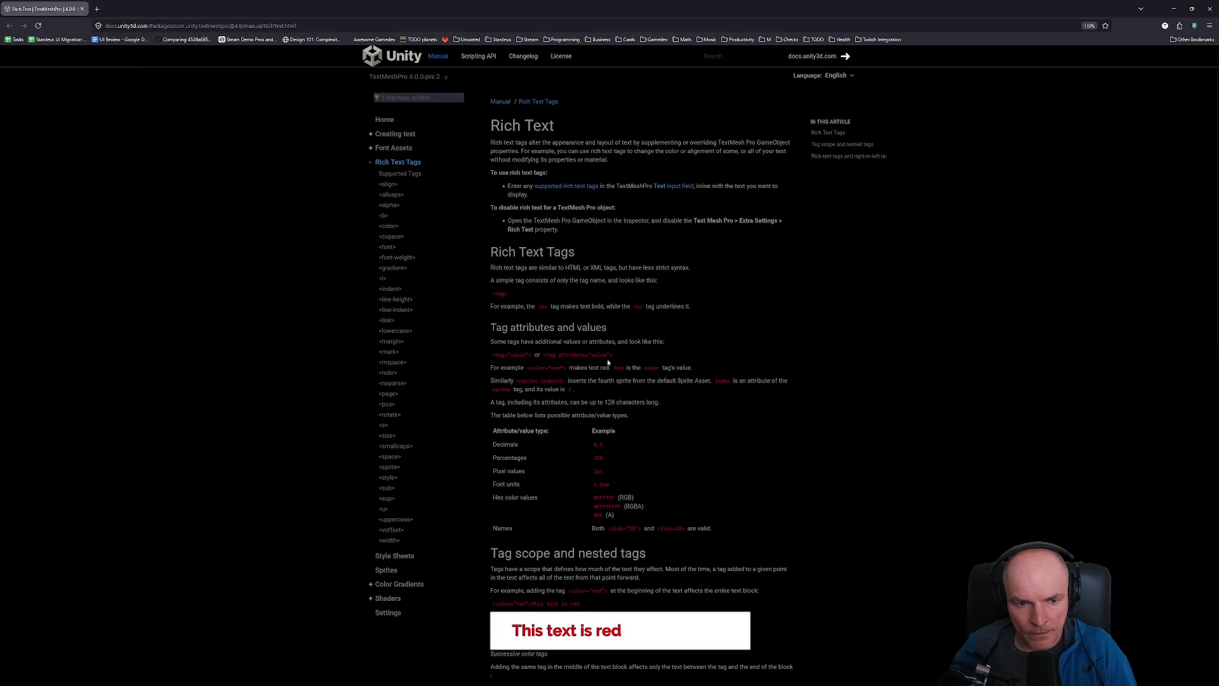
{"action": "key", "text": "ctrl+plus"}
{"action": "key", "text": "ctrl+plus"}
{"action": "key", "text": "ctrl+plus"}
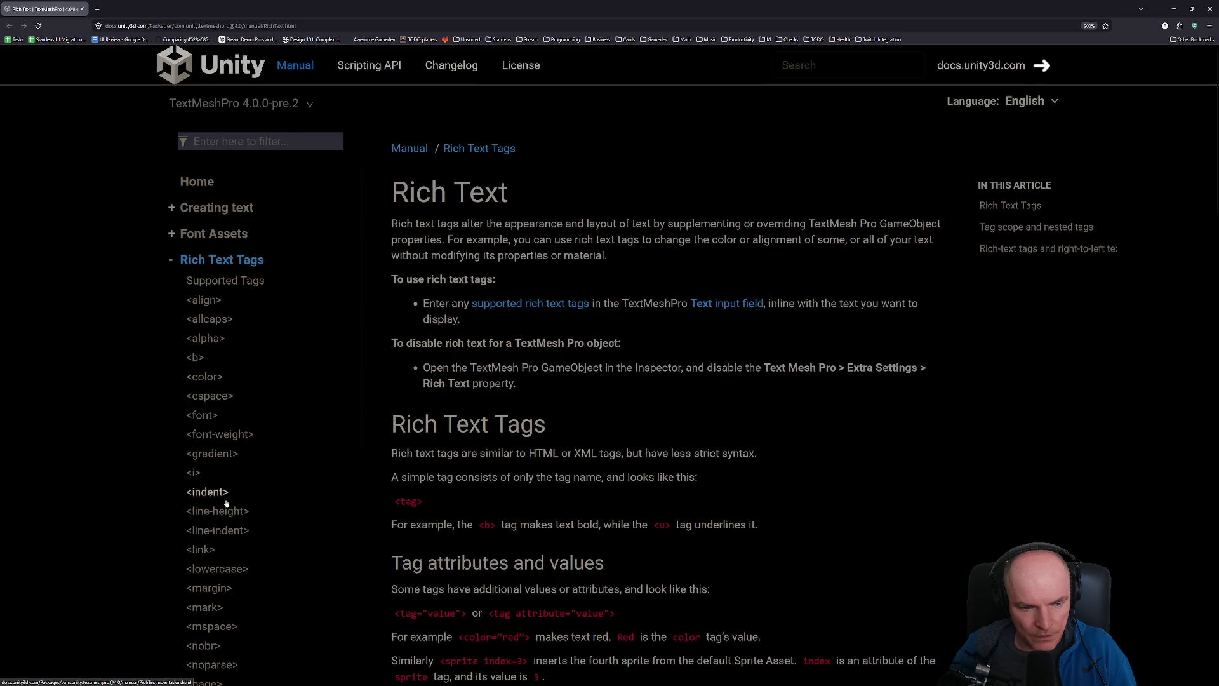
{"action": "left_click", "coordinate": [222, 510]}
{"action": "scroll", "coordinate": [550, 417], "scroll_direction": "down", "scroll_amount": 5}
{"action": "scroll", "coordinate": [550, 416], "scroll_direction": "up", "scroll_amount": 1}
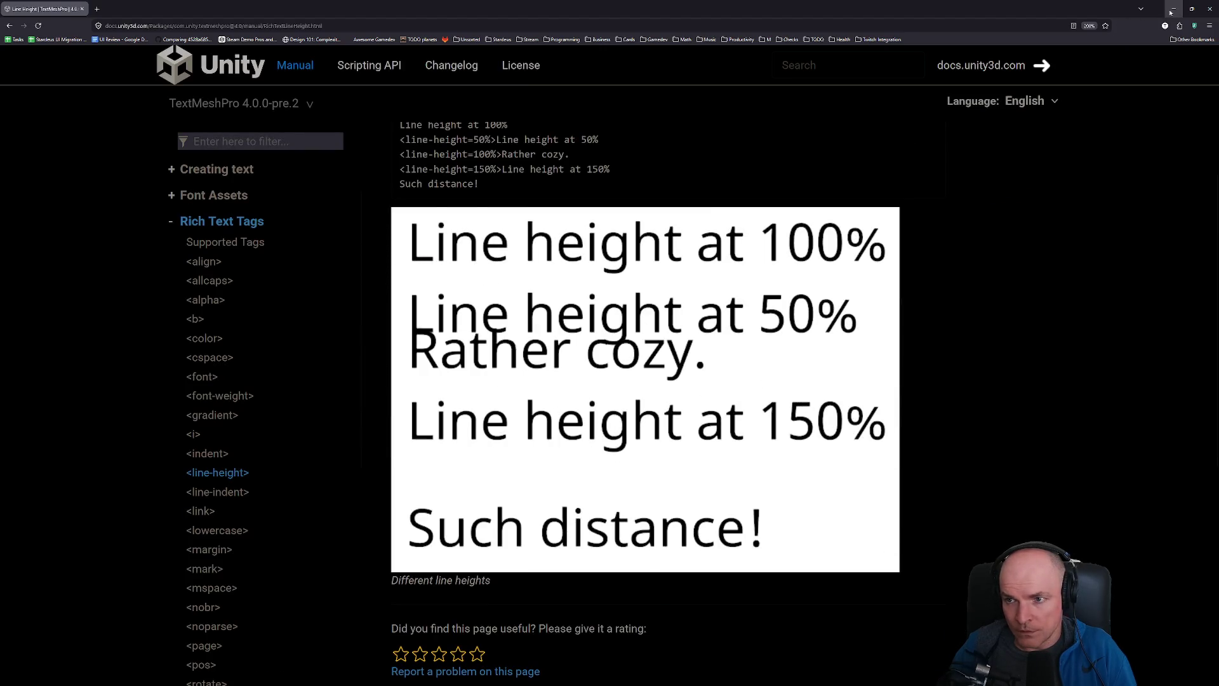
{"action": "left_click", "coordinate": [1174, 9]}
{"action": "left_click", "coordinate": [734, 244]}
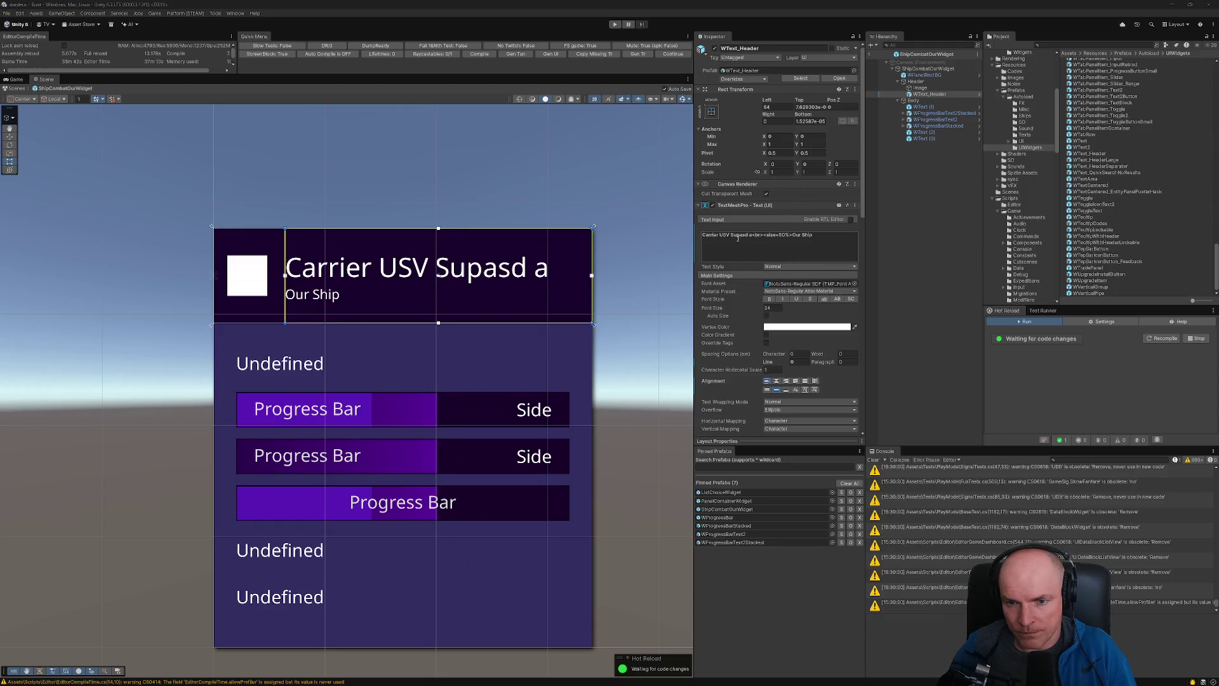
- Wrap the title text in a <line-height=50%>…</line-height> rich-text tag with placeholder words
{"action": "key", "text": "Home"}
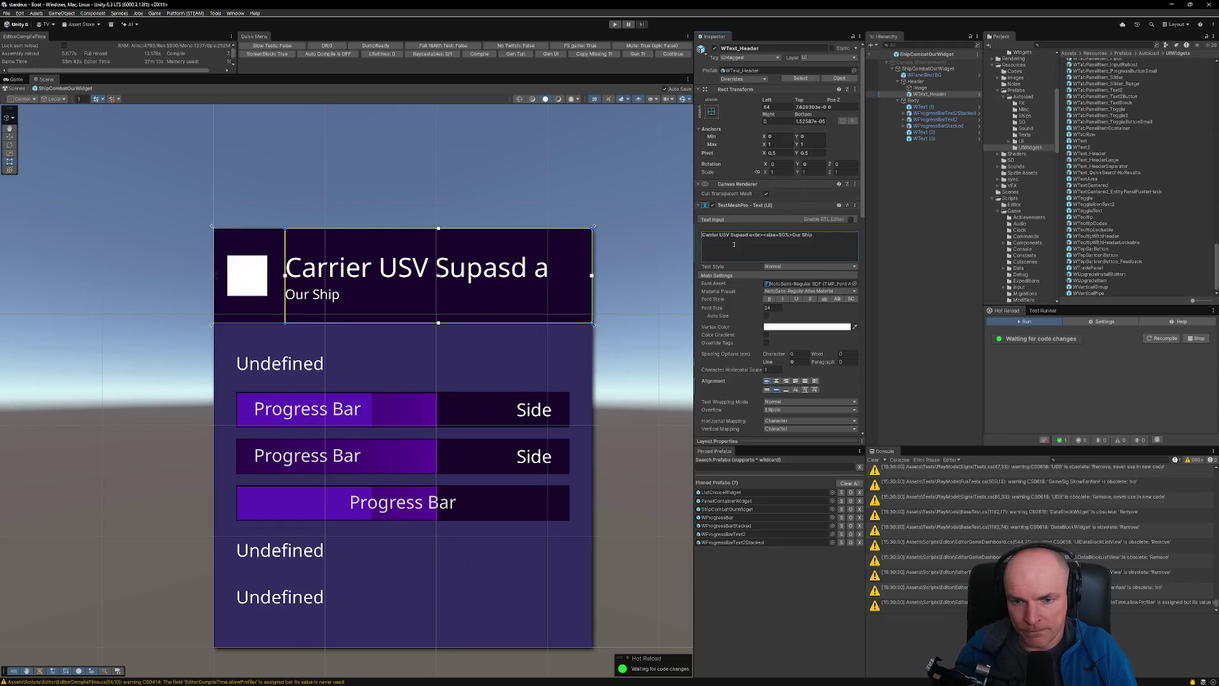
{"action": "type", "text": "<line-height"}
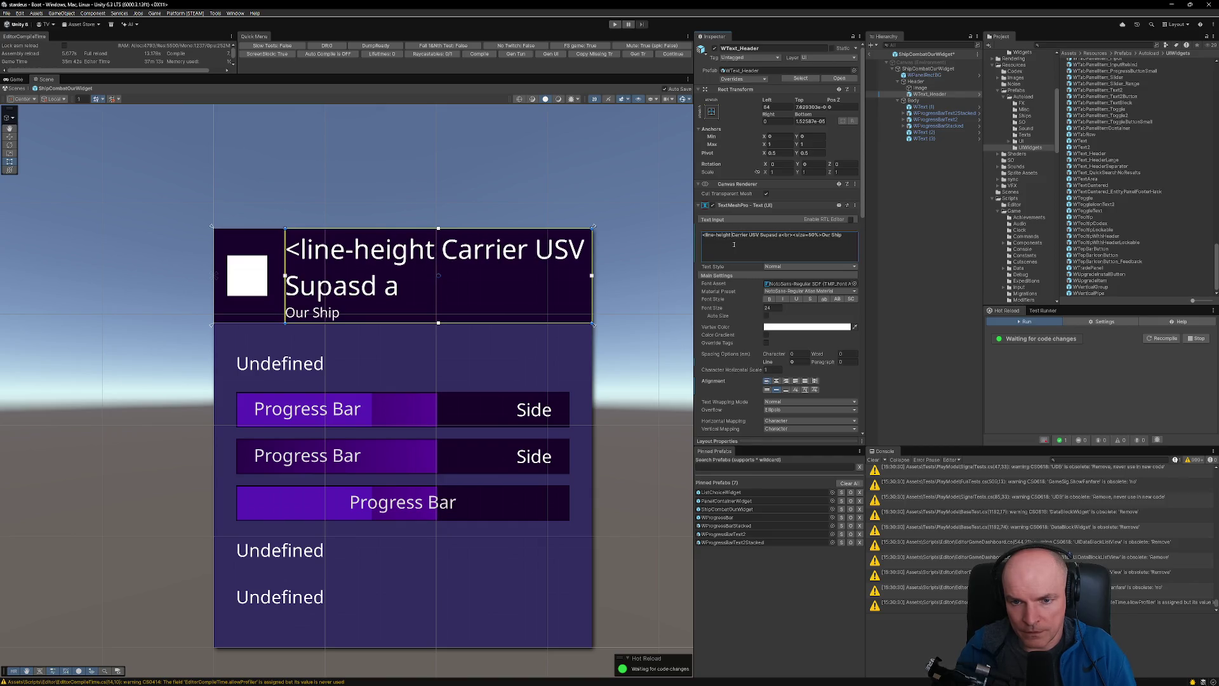
{"action": "key", "text": "alt+Tab"}
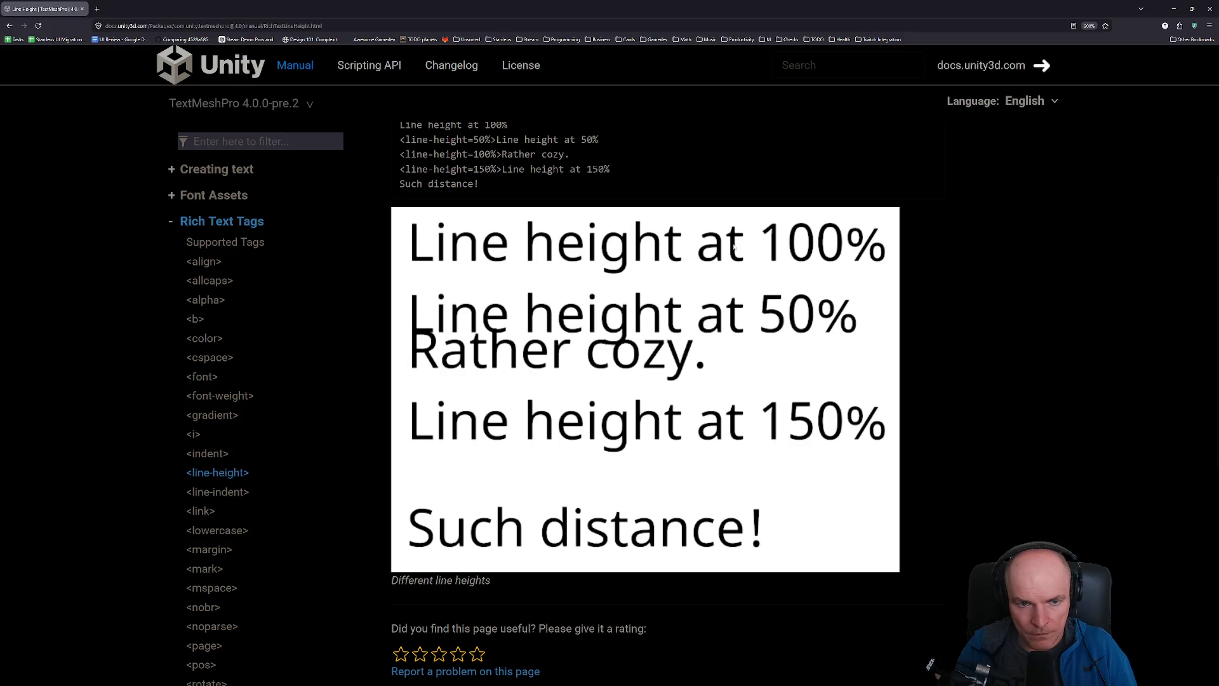
{"action": "key", "text": "alt+Tab"}
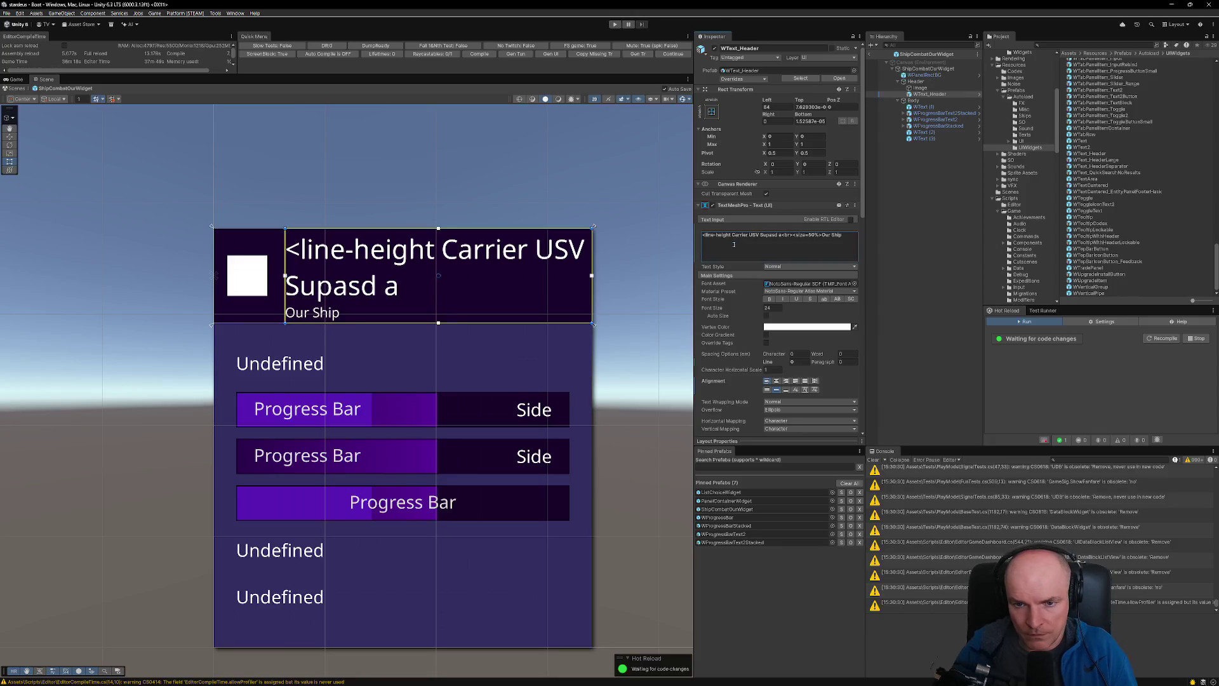
{"action": "left_click", "coordinate": [733, 246]}
{"action": "left_click", "coordinate": [733, 247]}
{"action": "key", "text": "Delete"}
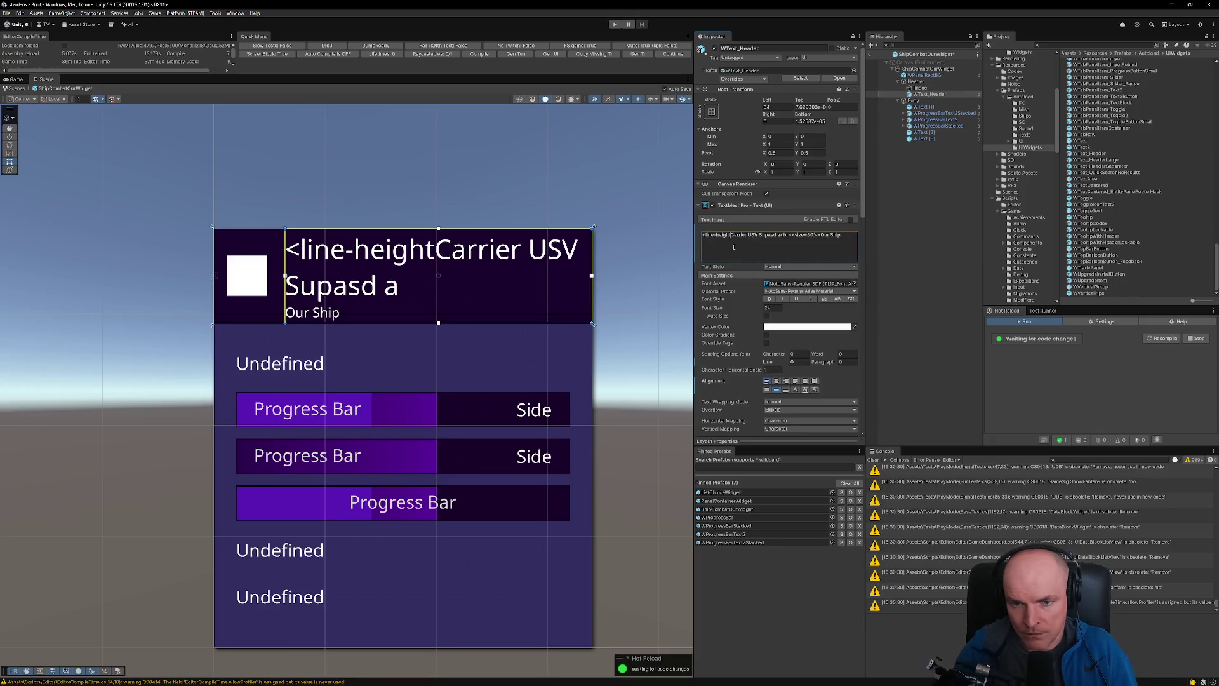
{"action": "type", "text": "=50%>"}
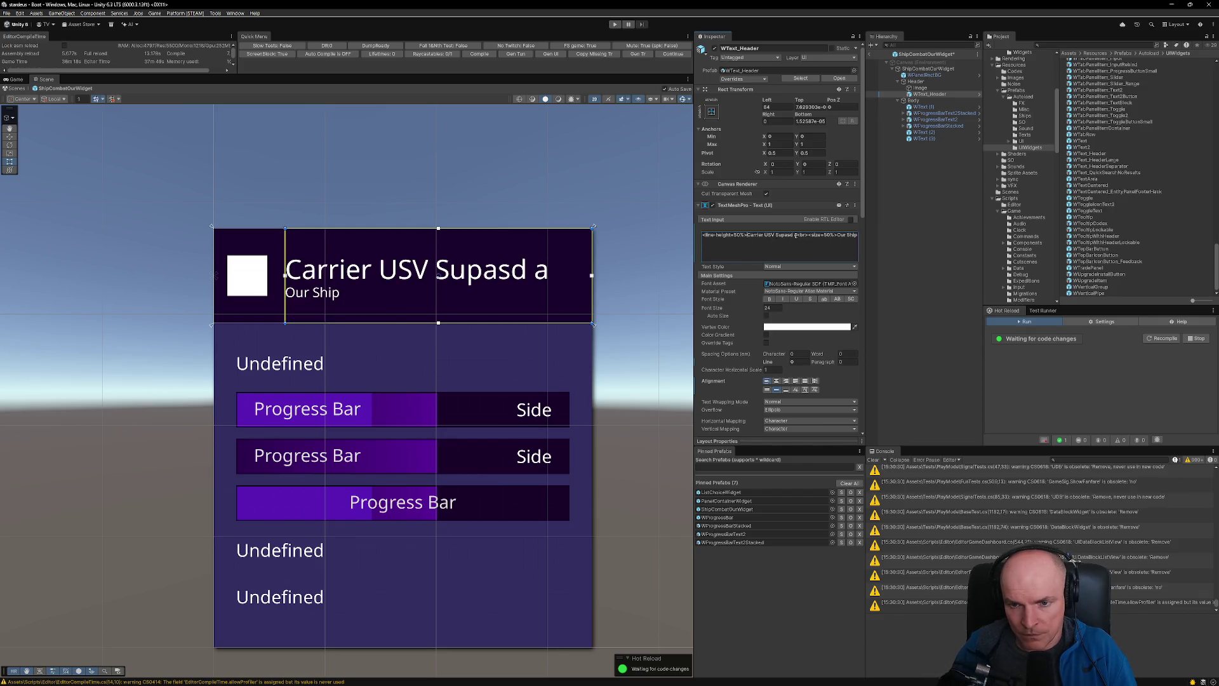
{"action": "type", "text": "</"}
{"action": "key", "text": "BackSpace"}
{"action": "type", "text": "line-height><"}
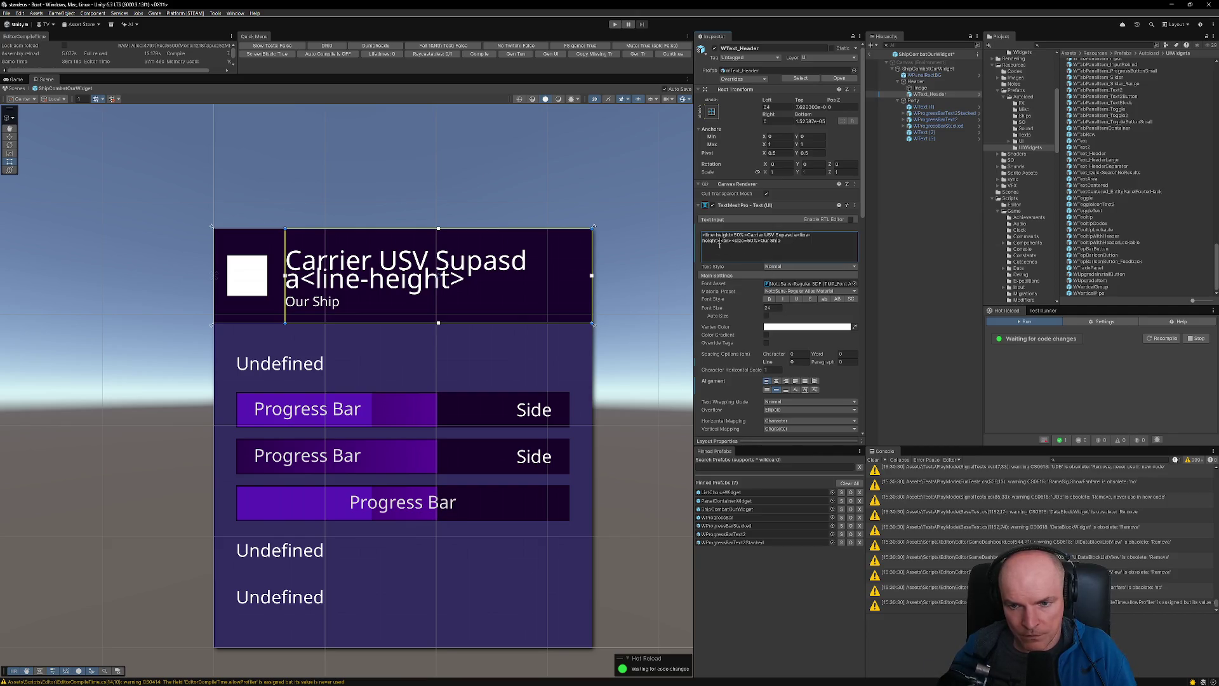
{"action": "type", "text": "/"}
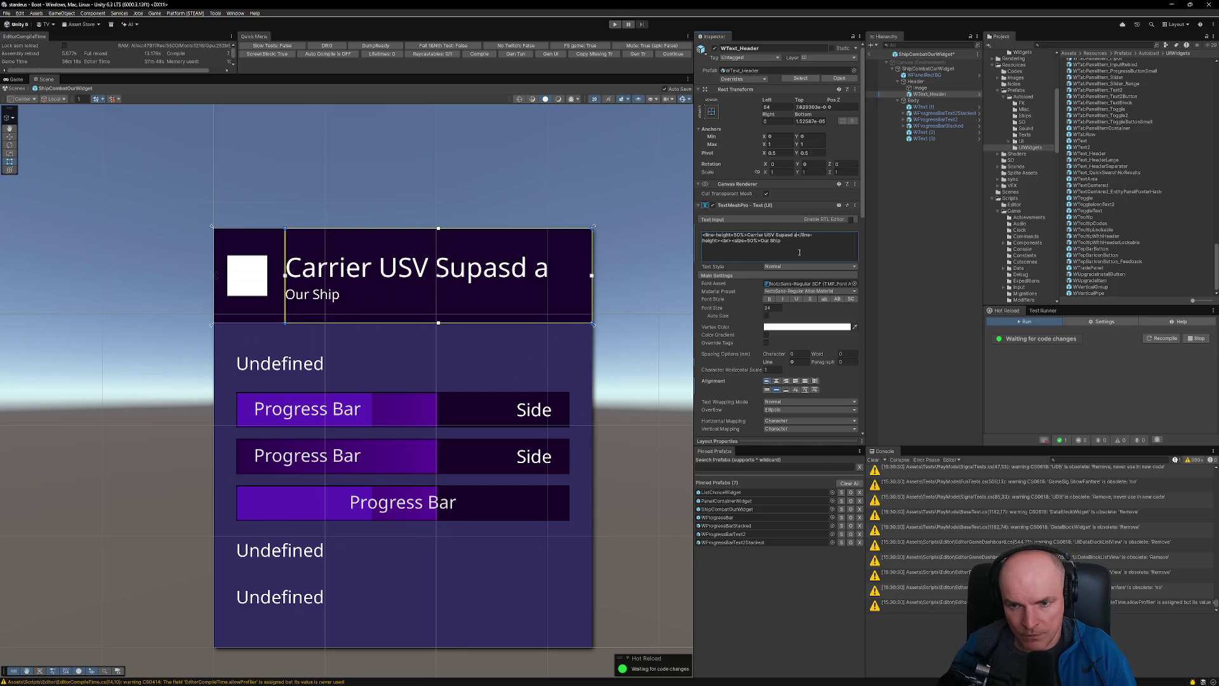
{"action": "type", "text": " asdf asdf asdfa sdf"}
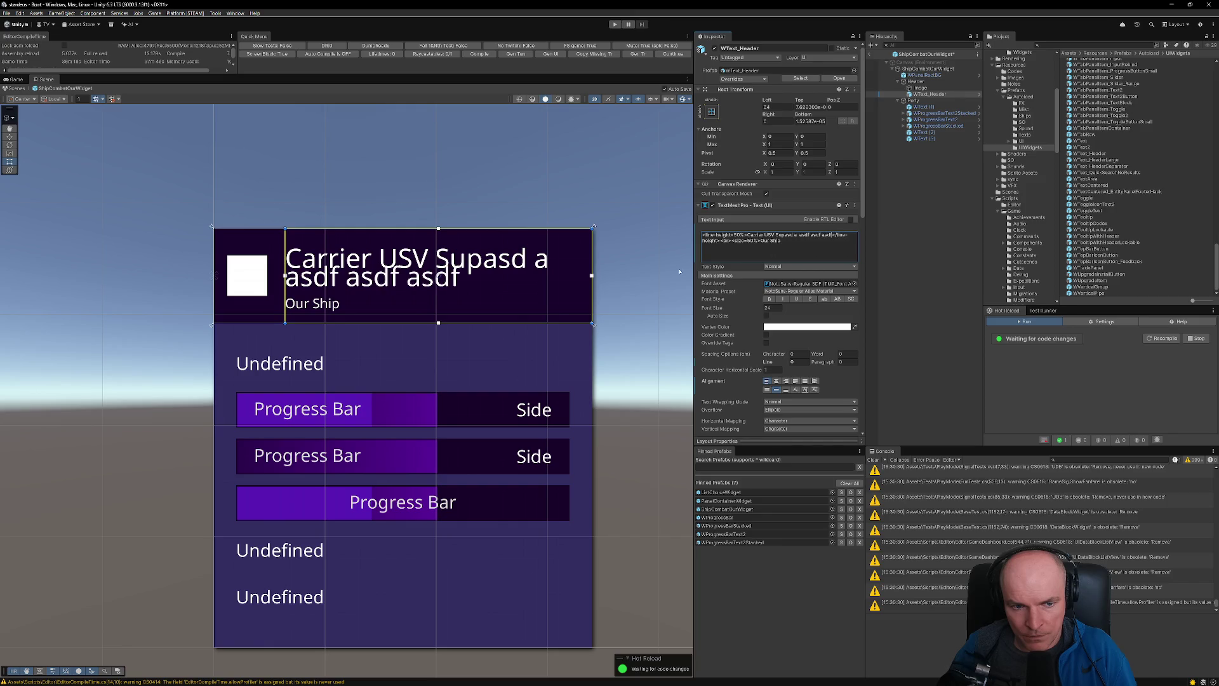
- Change the title's line-height percentage to 70%
{"action": "key", "text": "ctrl+a"}
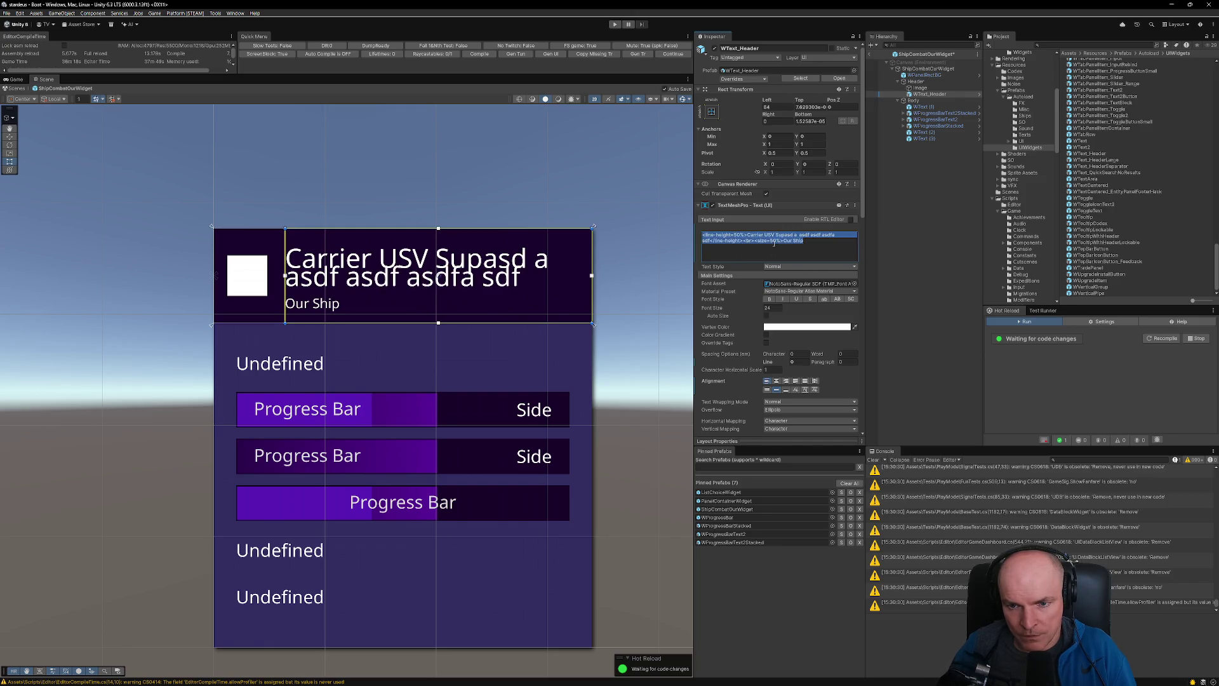
{"action": "left_click", "coordinate": [776, 243]}
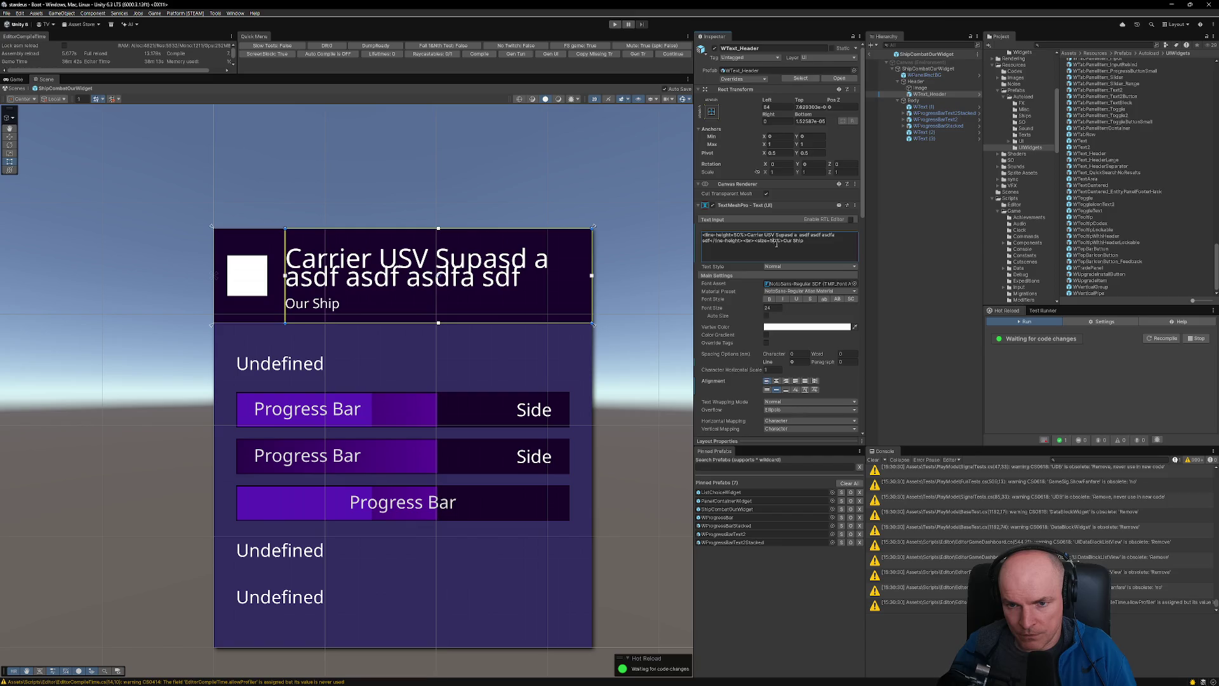
{"action": "key", "text": "BackSpace"}
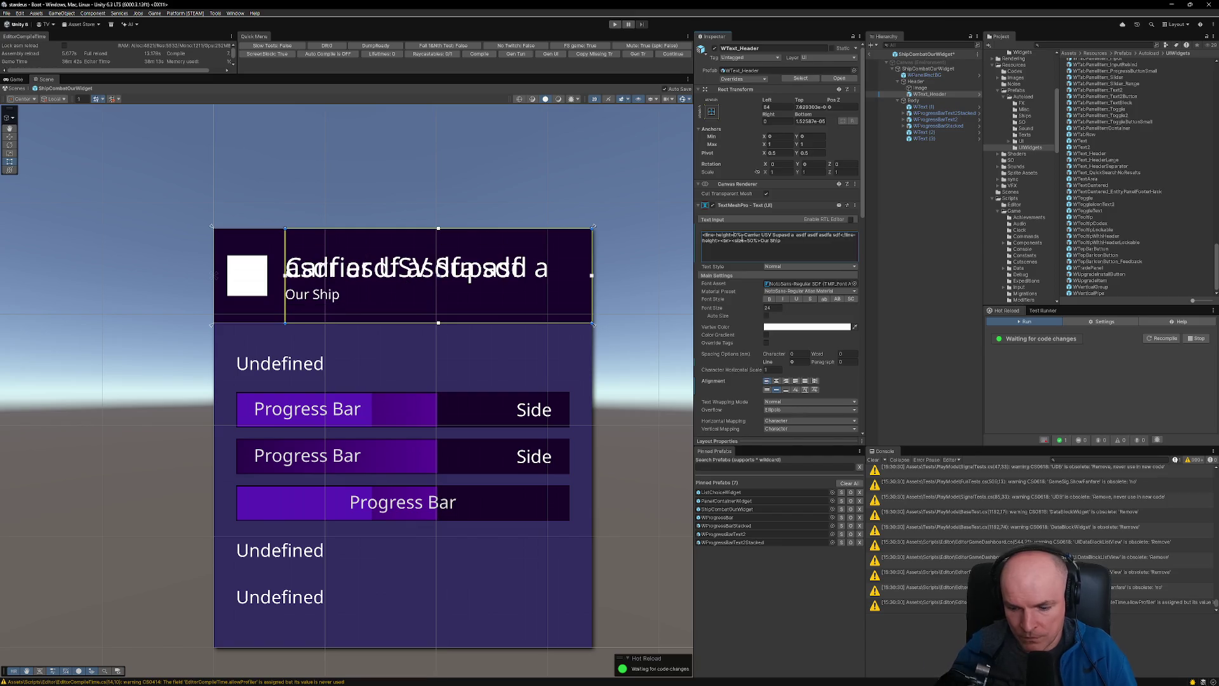
{"action": "type", "text": "4"}
{"action": "key", "text": "BackSpace"}
{"action": "type", "text": "600"}
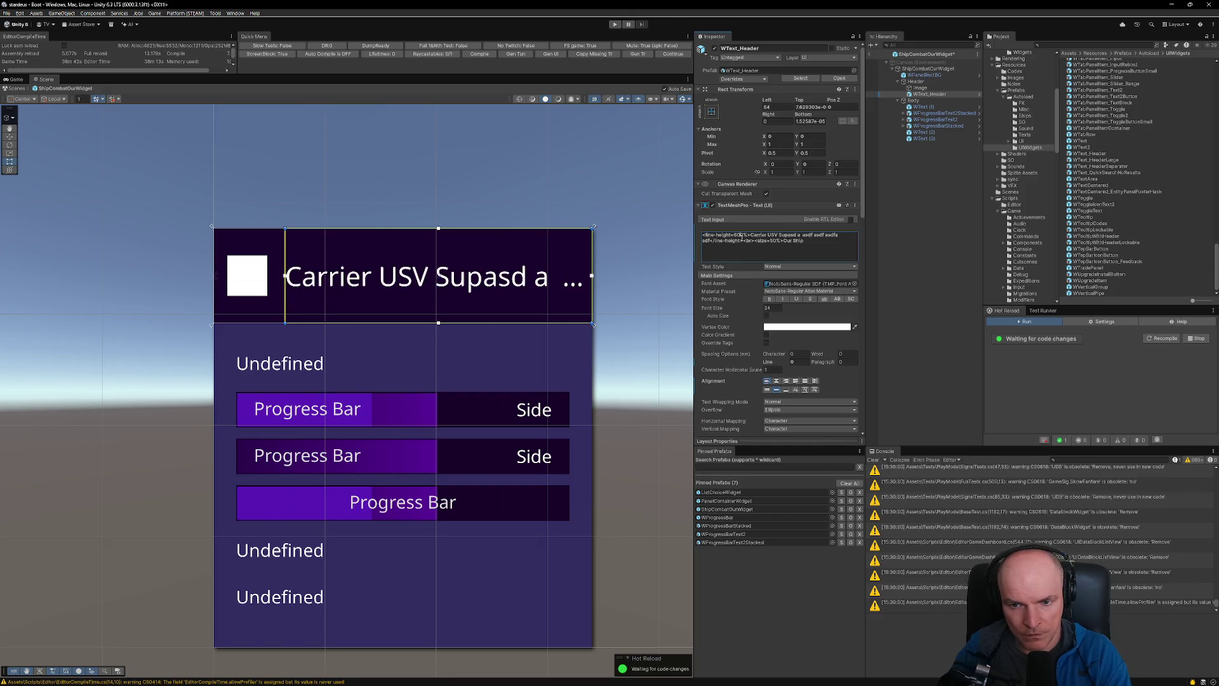
{"action": "key", "text": "BackSpace"}
{"action": "key", "text": "BackSpace"}
{"action": "type", "text": "7"}
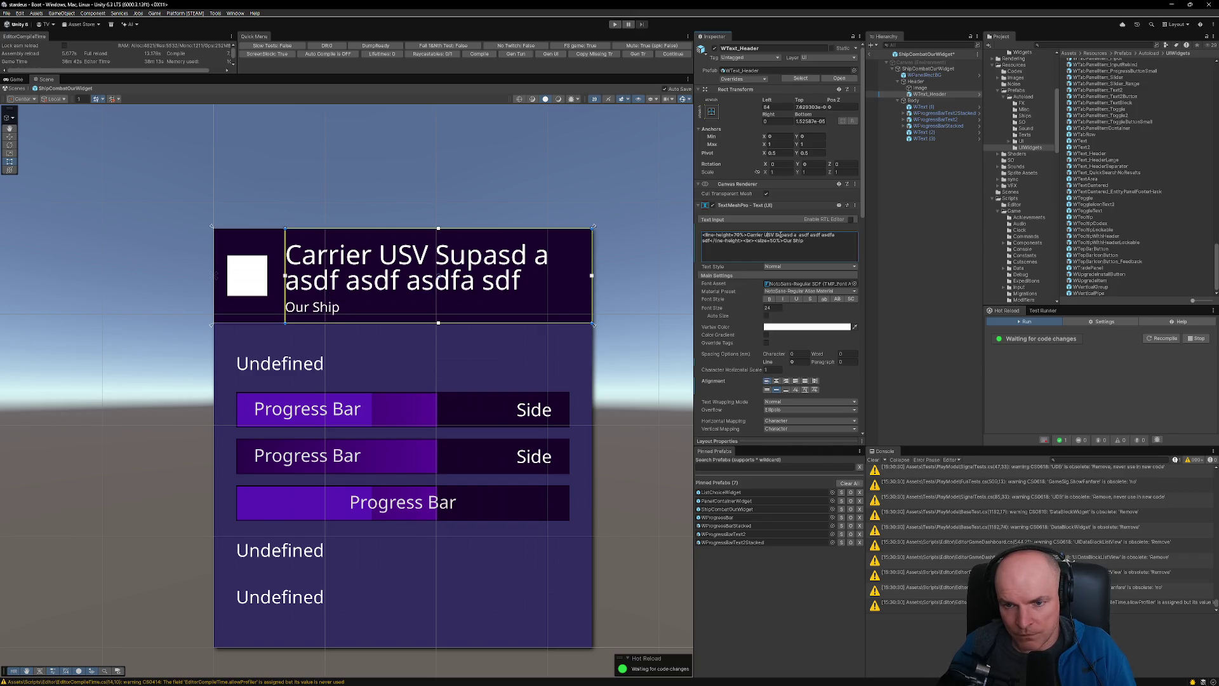
- Replace the placeholder words with 'Short Name' so the title reads 'Carrier USV Short Name'
{"action": "left_click_drag", "start_coordinate": [777, 235], "coordinate": [709, 247]}
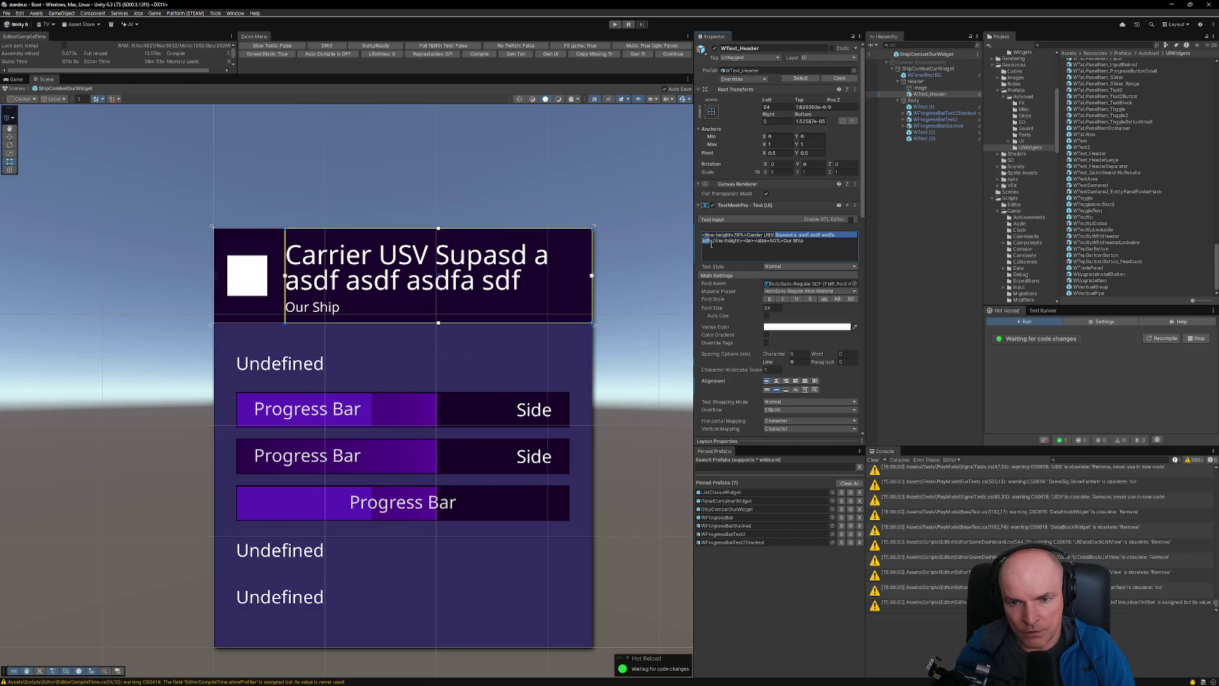
{"action": "type", "text": "Shjor"}
{"action": "key", "text": "BackSpace"}
{"action": "key", "text": "BackSpace"}
{"action": "key", "text": "BackSpace"}
{"action": "type", "text": "ort"}
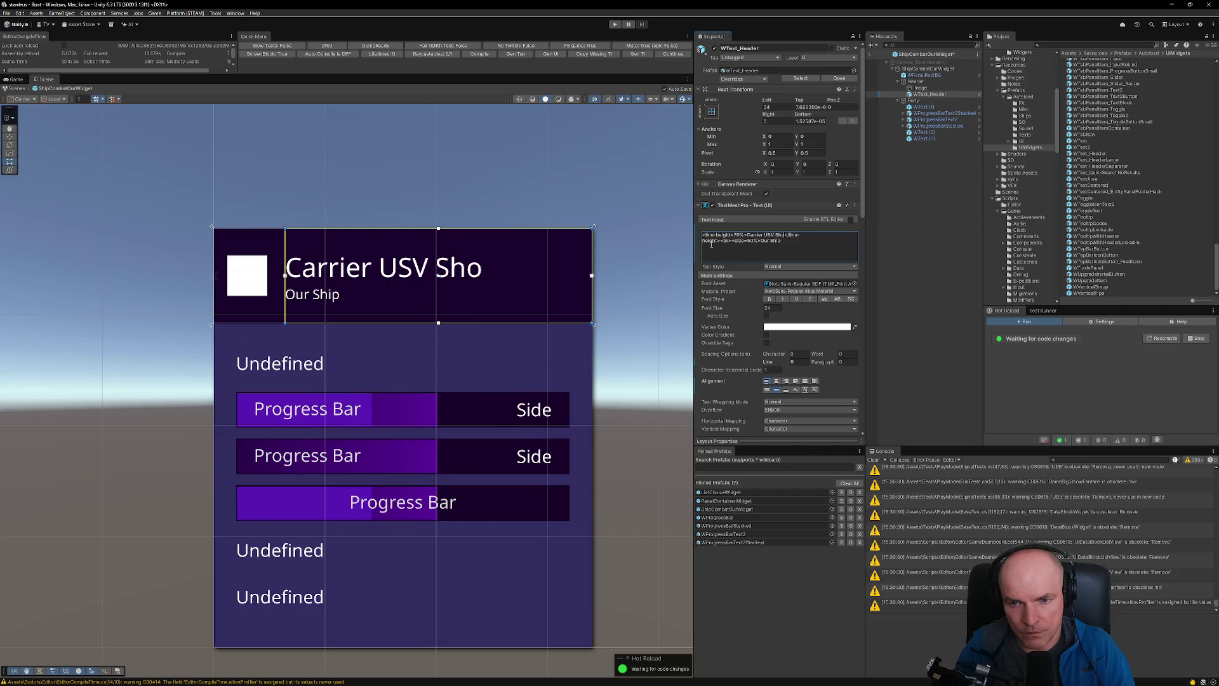
{"action": "type", "text": " Name"}
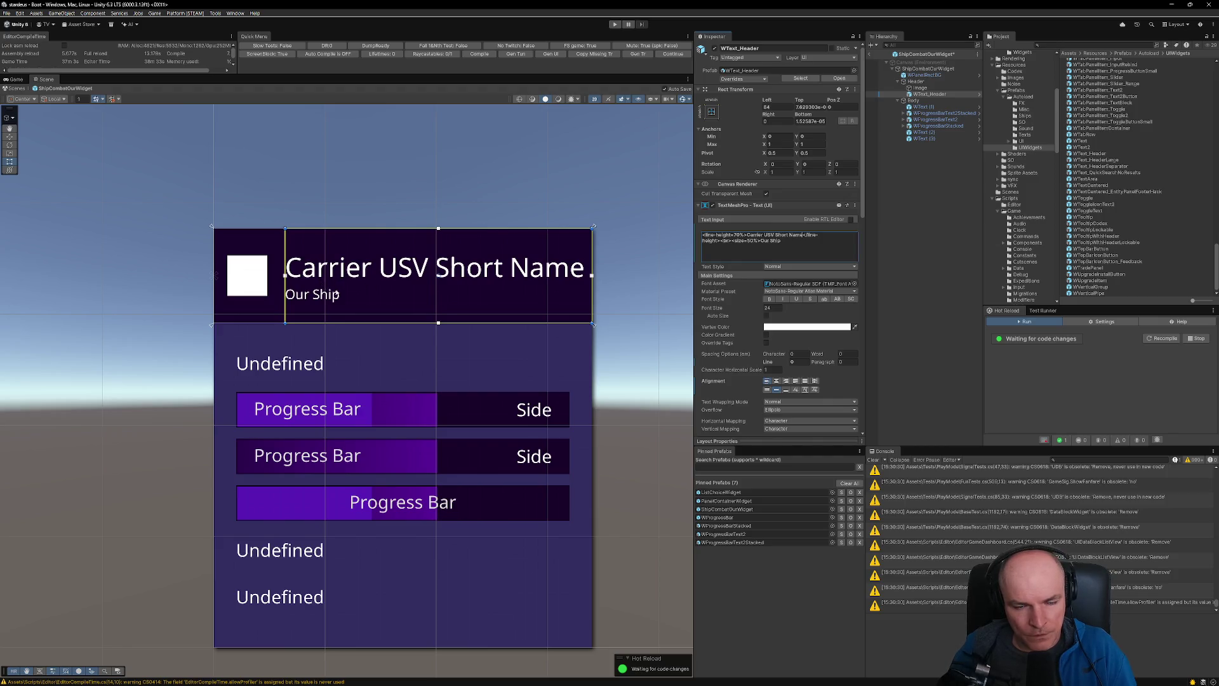
{"action": "scroll", "coordinate": [337, 294], "scroll_direction": "down", "scroll_amount": 2}
{"action": "scroll", "coordinate": [336, 294], "scroll_direction": "up", "scroll_amount": 4}
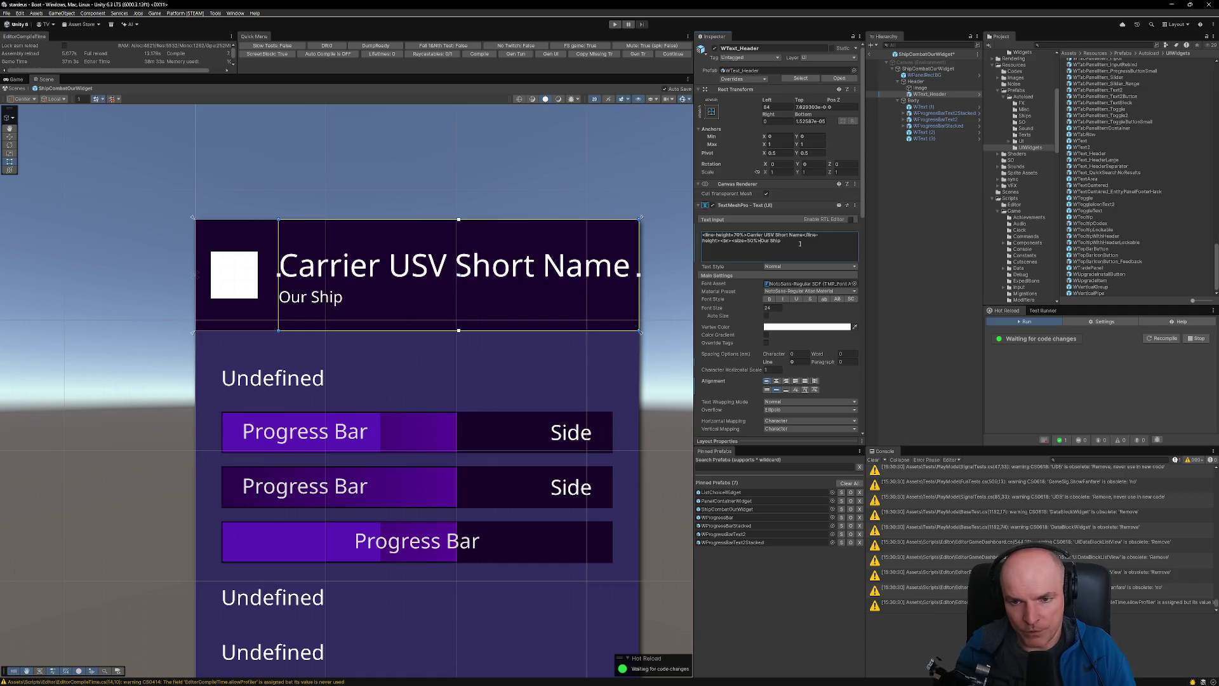
{"action": "type", "text": "M"}
{"action": "key", "text": "BackSpace"}
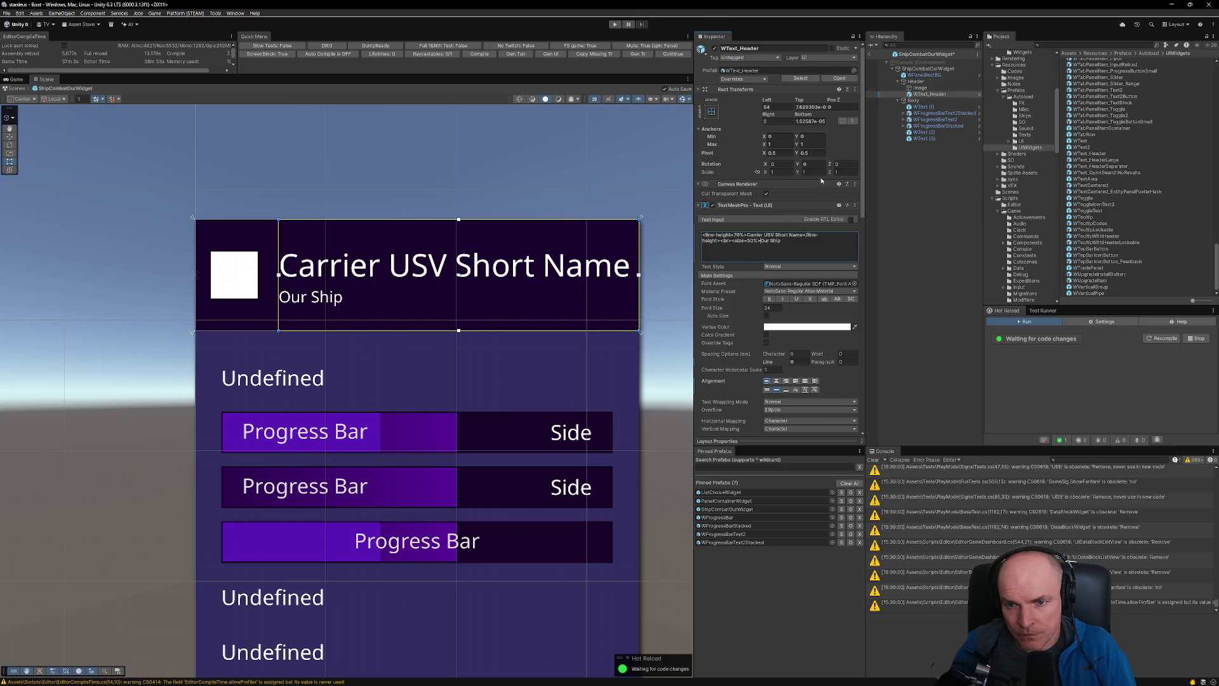
- Narrow the title box, setting its Right inset to 16 and Left inset to 84
{"action": "left_click_drag", "start_coordinate": [637, 244], "coordinate": [620, 242]}
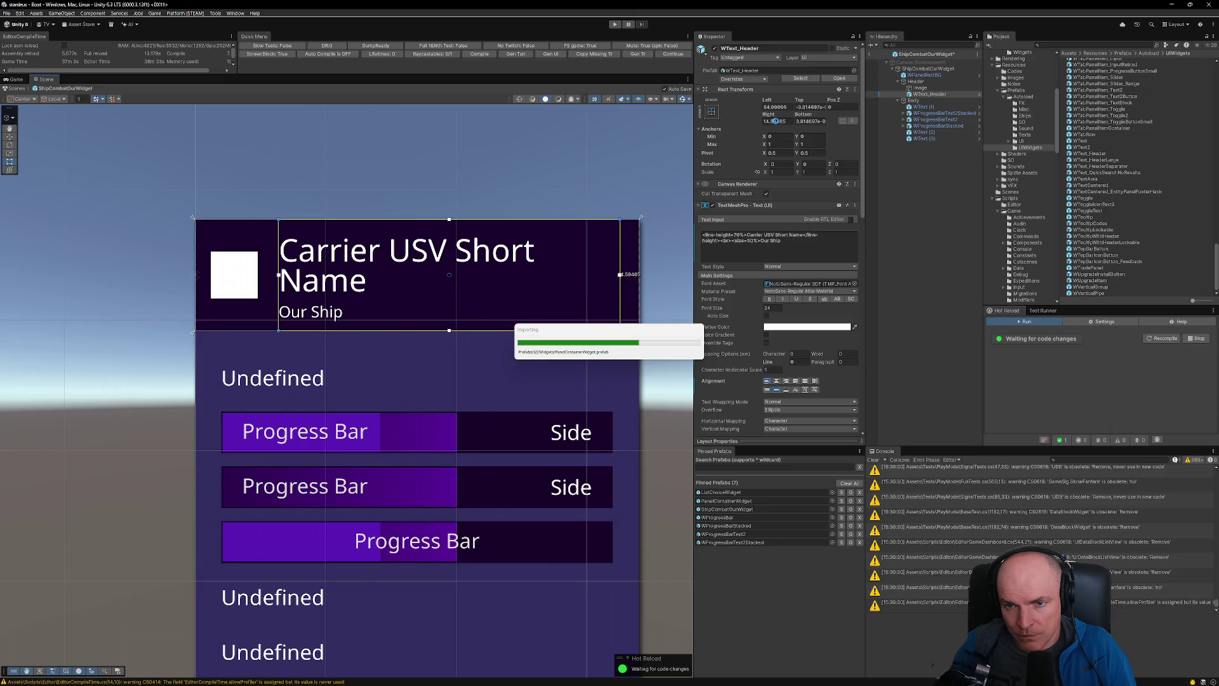
{"action": "left_click", "coordinate": [774, 120]}
{"action": "type", "text": "16"}
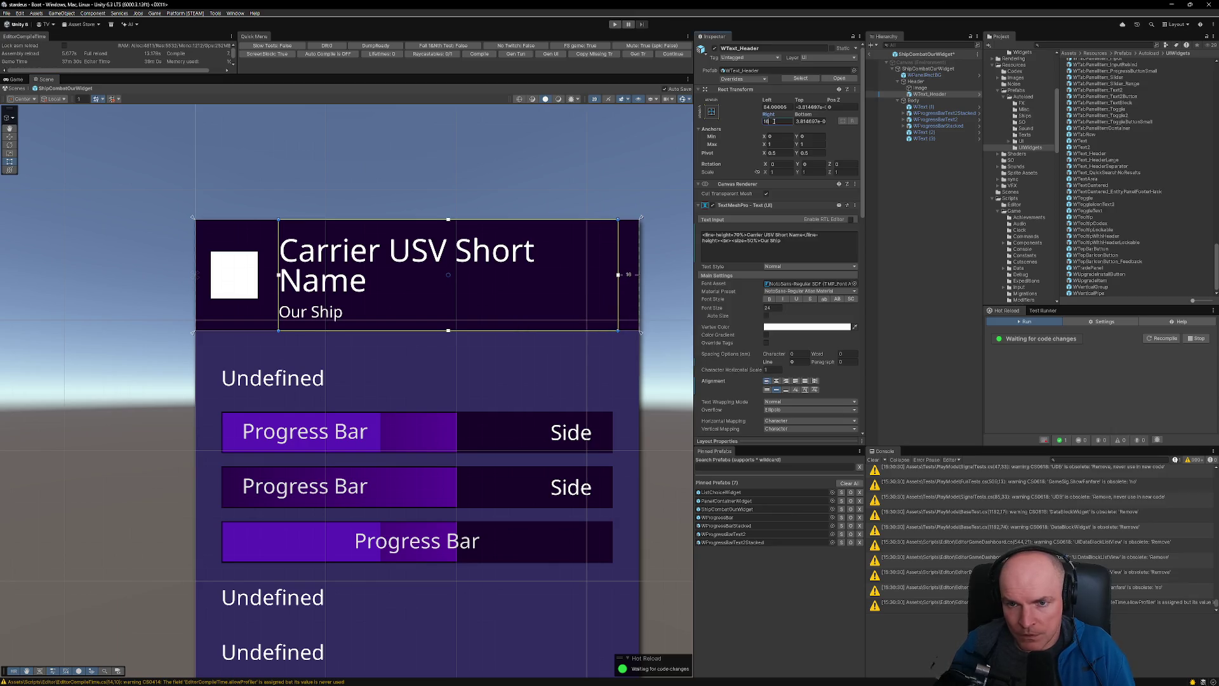
{"action": "left_click", "coordinate": [775, 106]}
{"action": "type", "text": "84"}
{"action": "key", "text": "Tab"}
{"action": "type", "text": "0"}
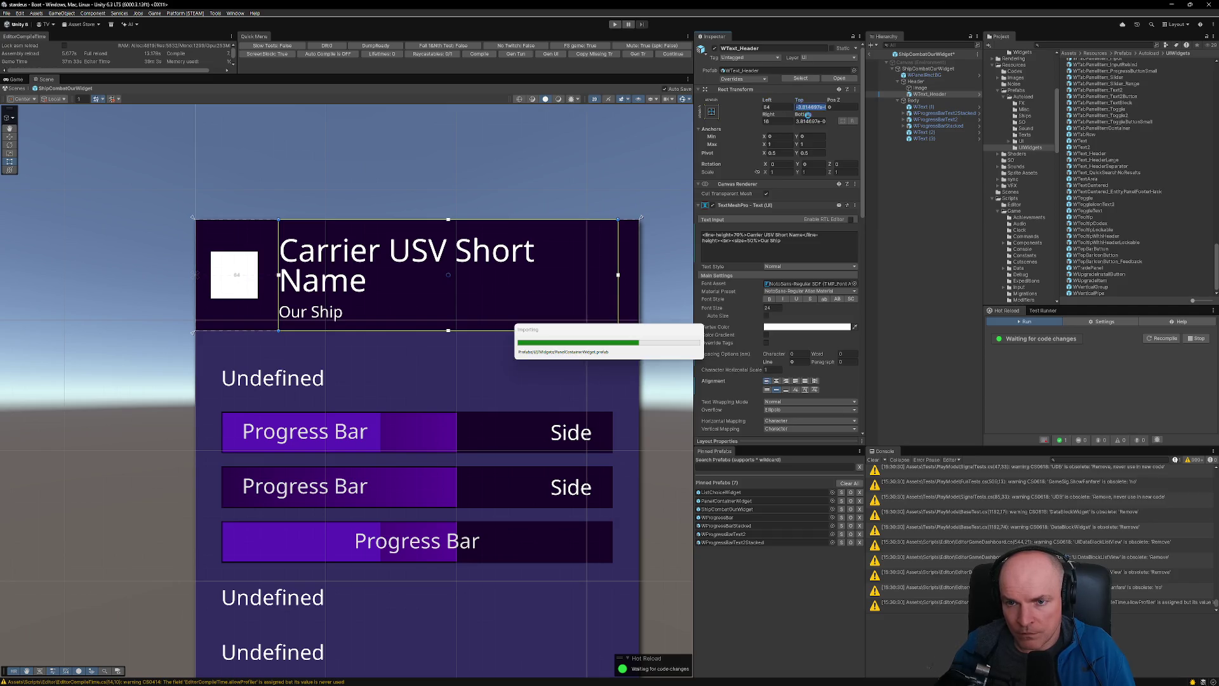
- Zero the title box's Top and Bottom insets and widen its left edge to 48
{"action": "left_click", "coordinate": [807, 120]}
{"action": "type", "text": "0"}
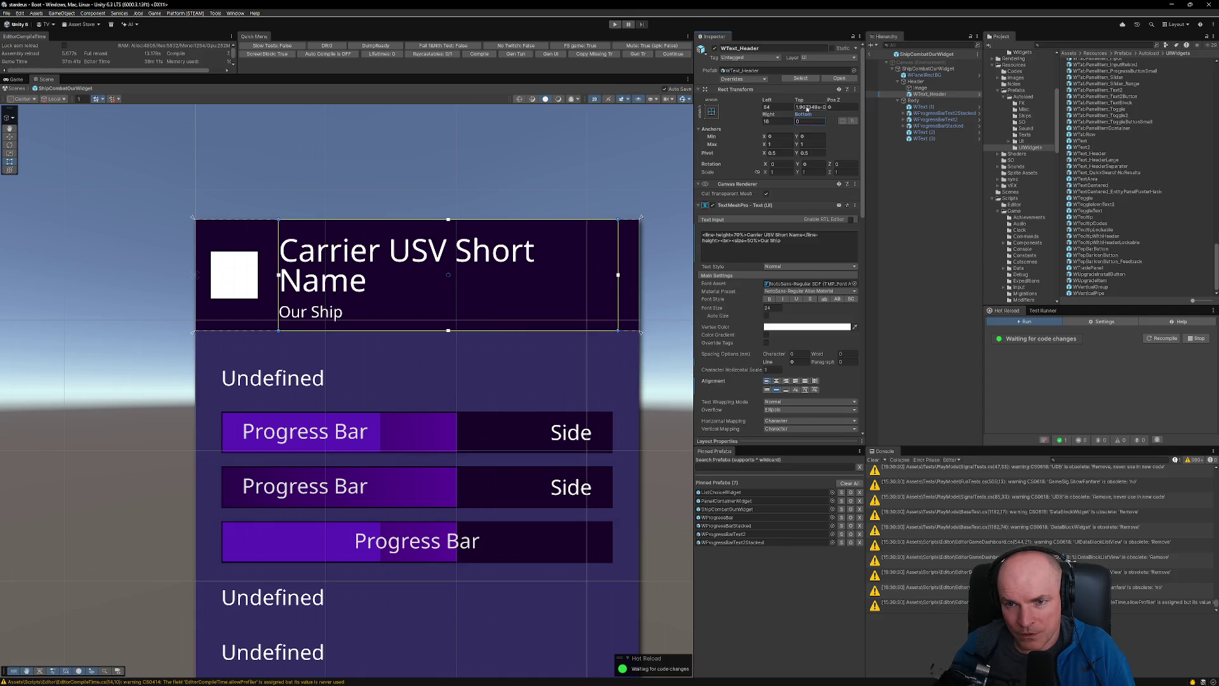
{"action": "left_click", "coordinate": [806, 107]}
{"action": "type", "text": "0"}
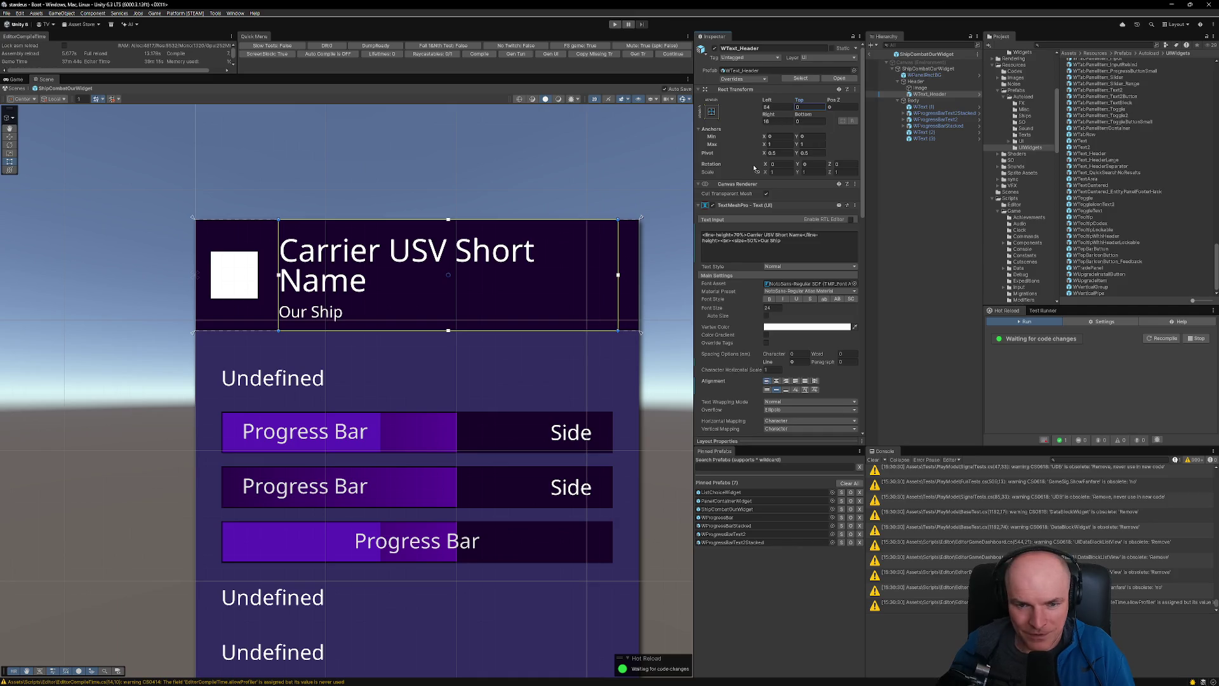
{"action": "left_click", "coordinate": [814, 107]}
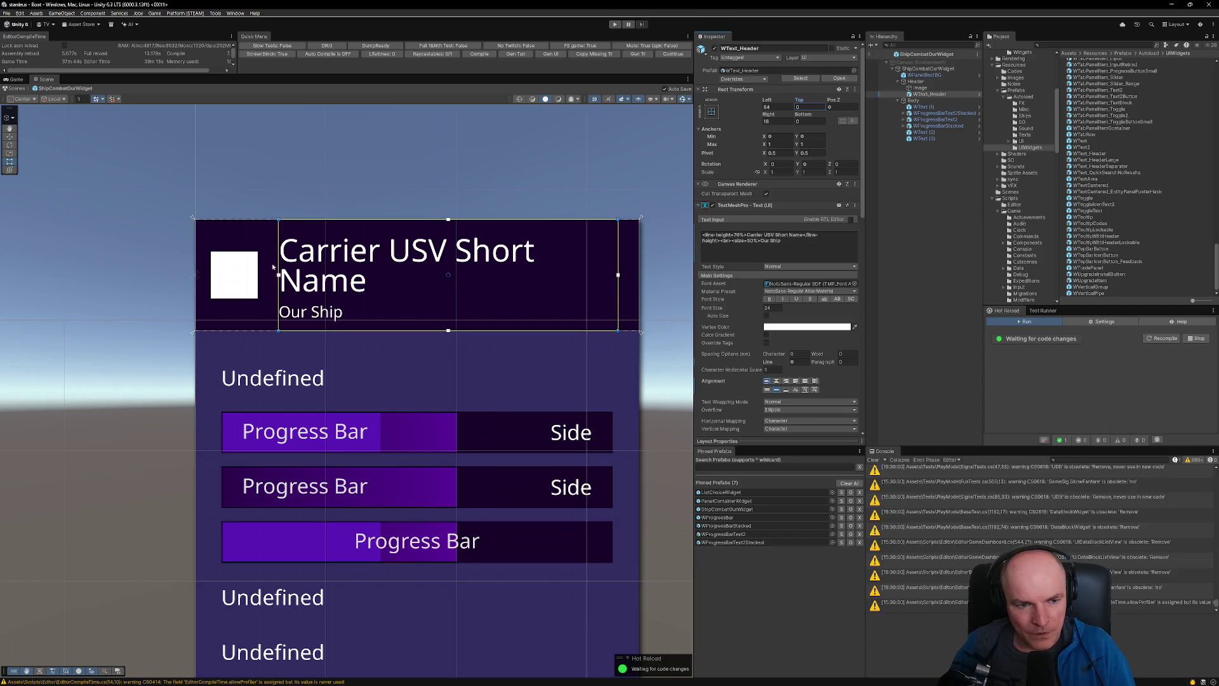
{"action": "left_click_drag", "start_coordinate": [278, 257], "coordinate": [258, 273]}
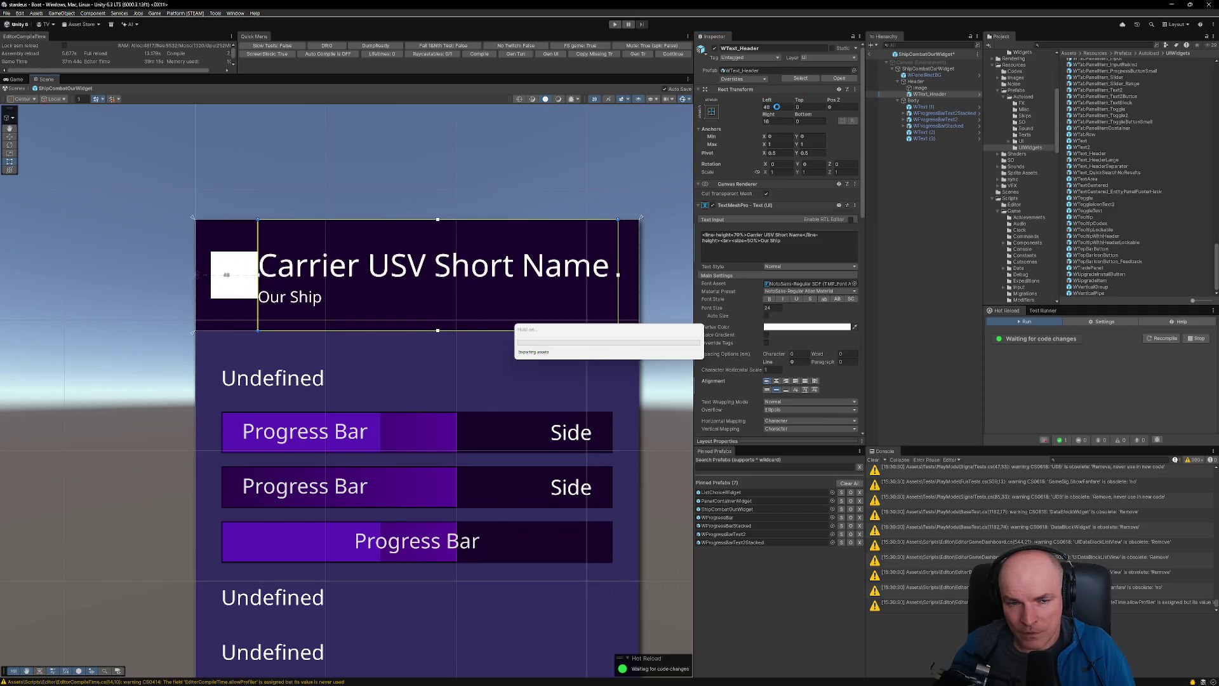
{"action": "left_click", "coordinate": [212, 274]}
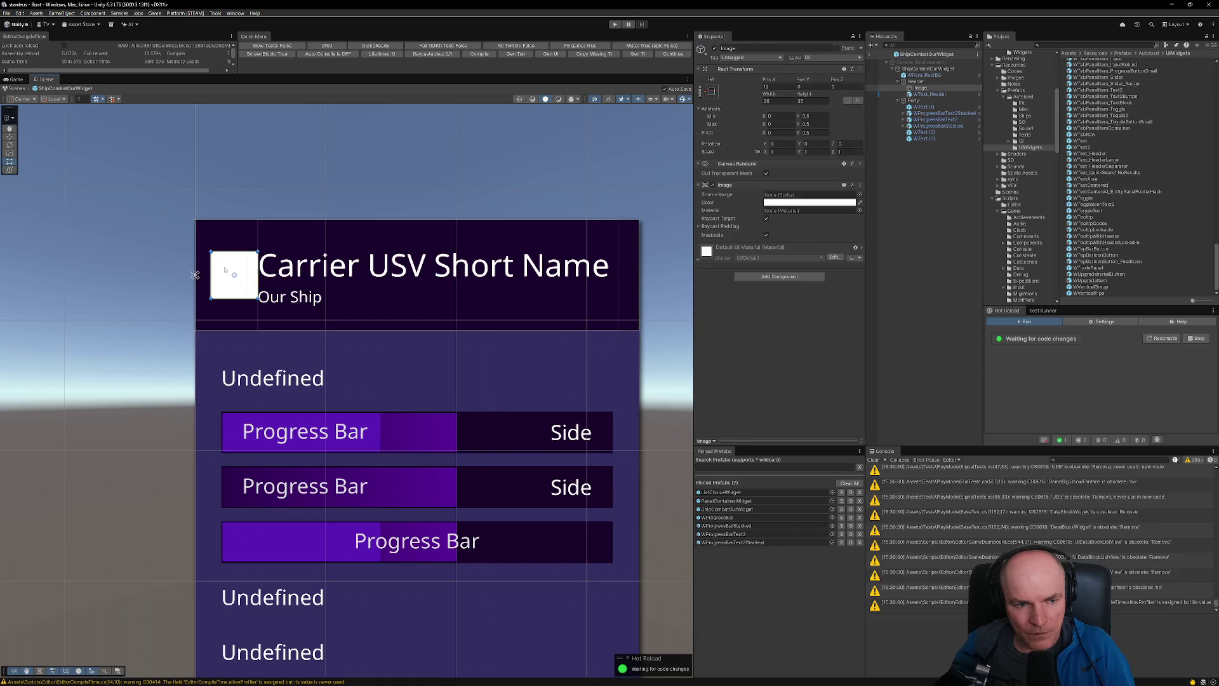
- Reselect WText_Header and set its Left inset to 48+12 (60) and Right inset to 12
{"action": "left_click", "coordinate": [927, 95]}
{"action": "left_click", "coordinate": [783, 106]}
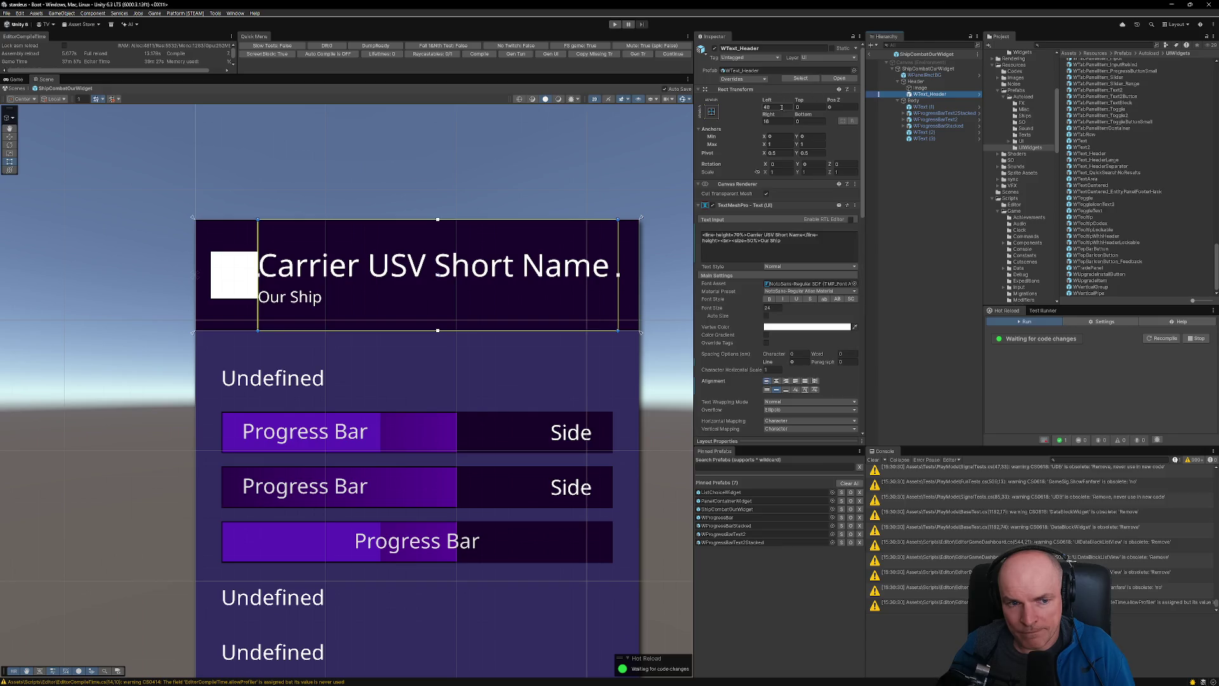
{"action": "type", "text": "+12"}
{"action": "key", "text": "Return"}
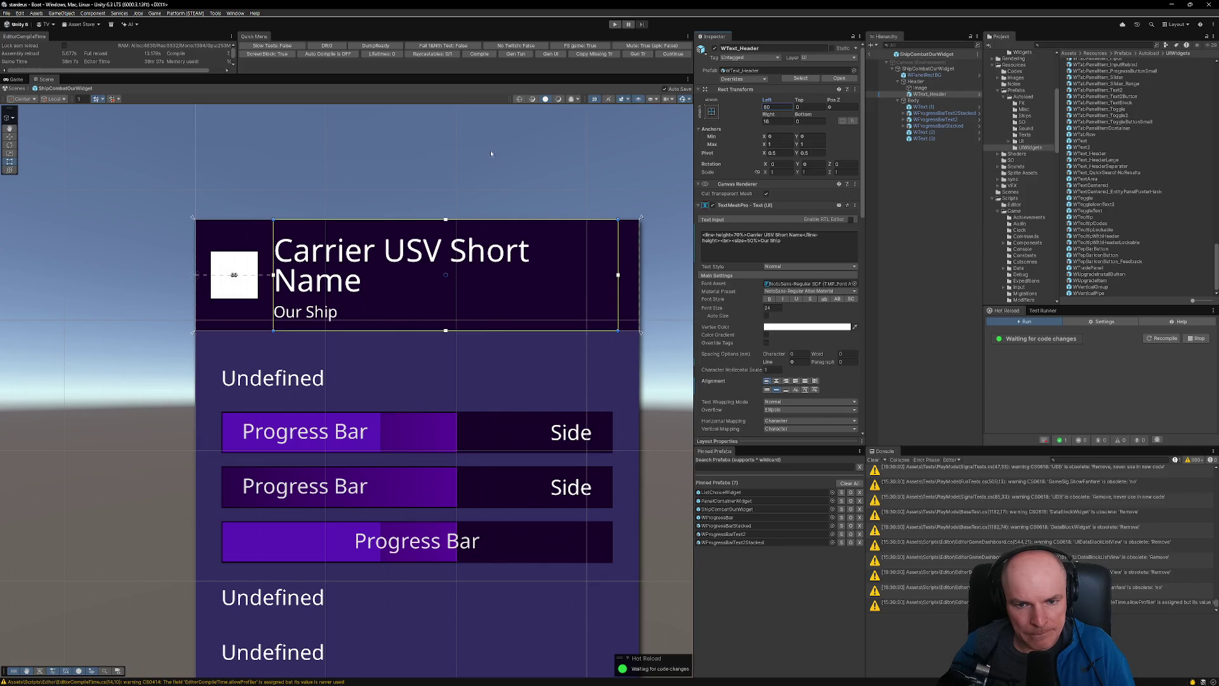
{"action": "scroll", "coordinate": [465, 300], "scroll_direction": "down", "scroll_amount": 2}
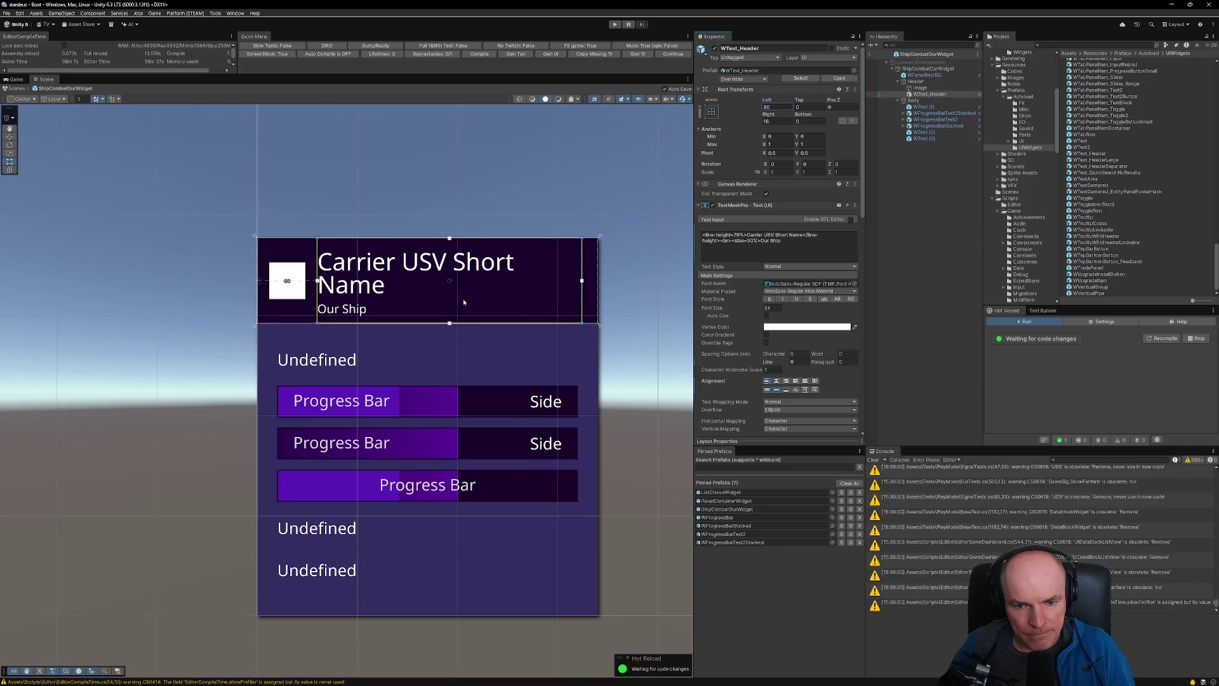
{"action": "scroll", "coordinate": [528, 274], "scroll_direction": "up", "scroll_amount": 2}
{"action": "left_click", "coordinate": [785, 121]}
{"action": "type", "text": "12"}
{"action": "key", "text": "Return"}
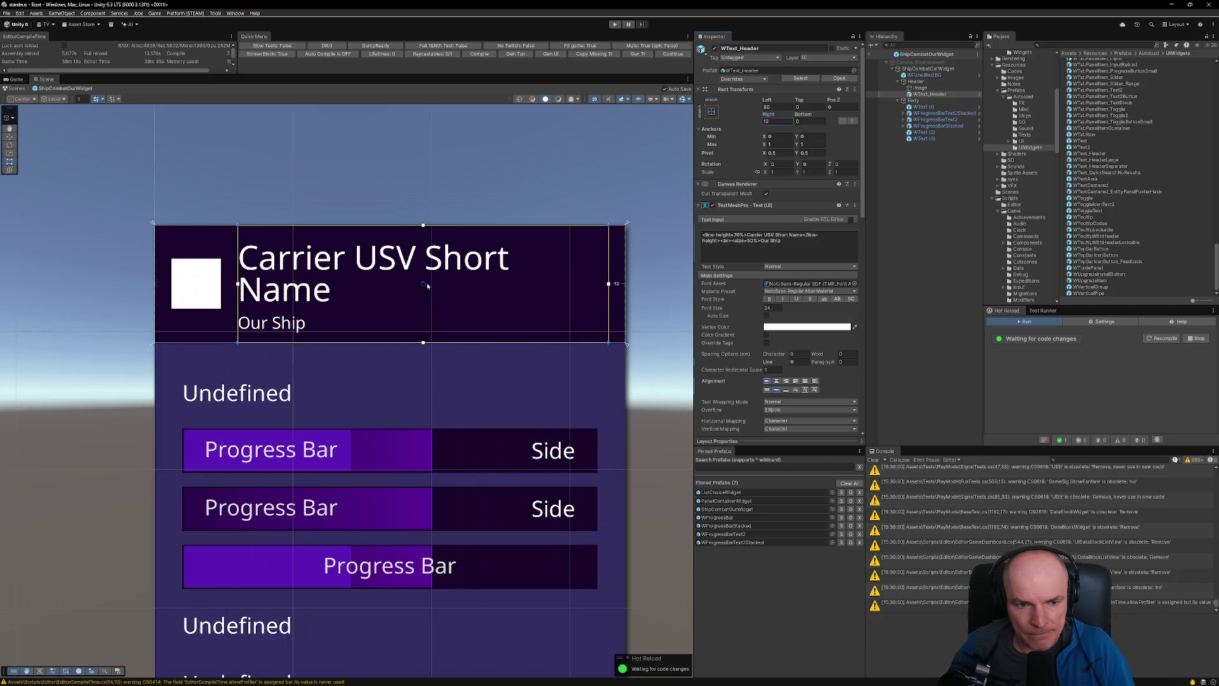
{"action": "scroll", "coordinate": [427, 286], "scroll_direction": "down", "scroll_amount": 2}
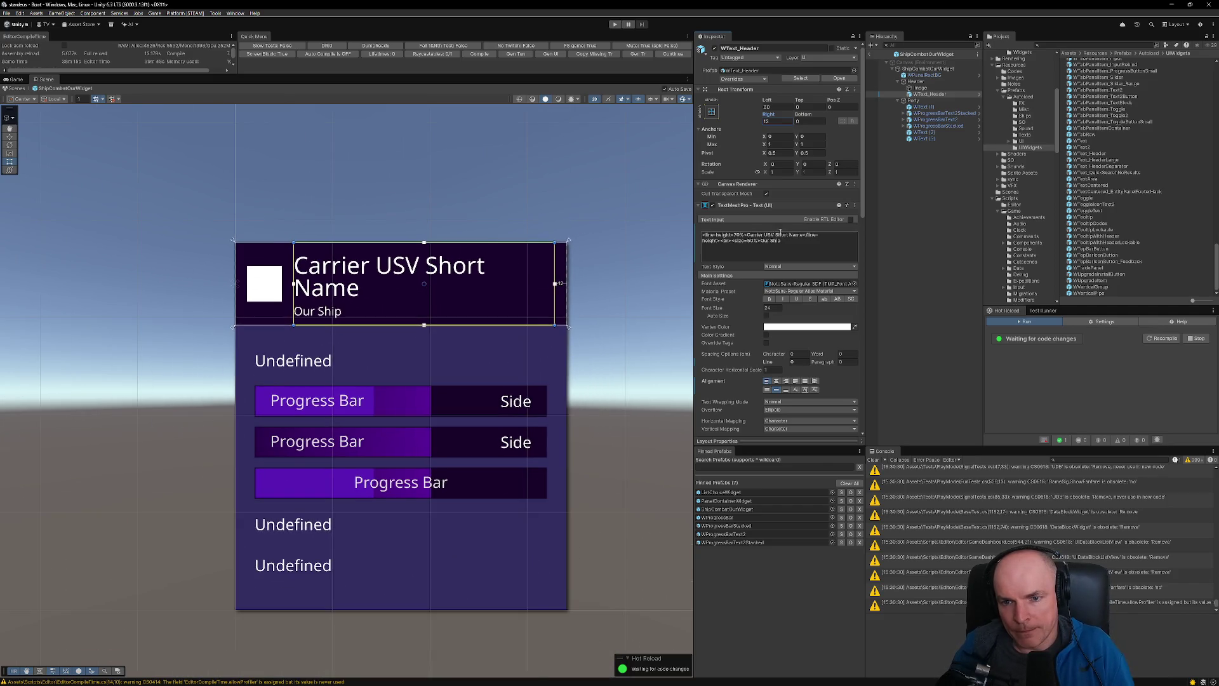
{"action": "left_click", "coordinate": [781, 243]}
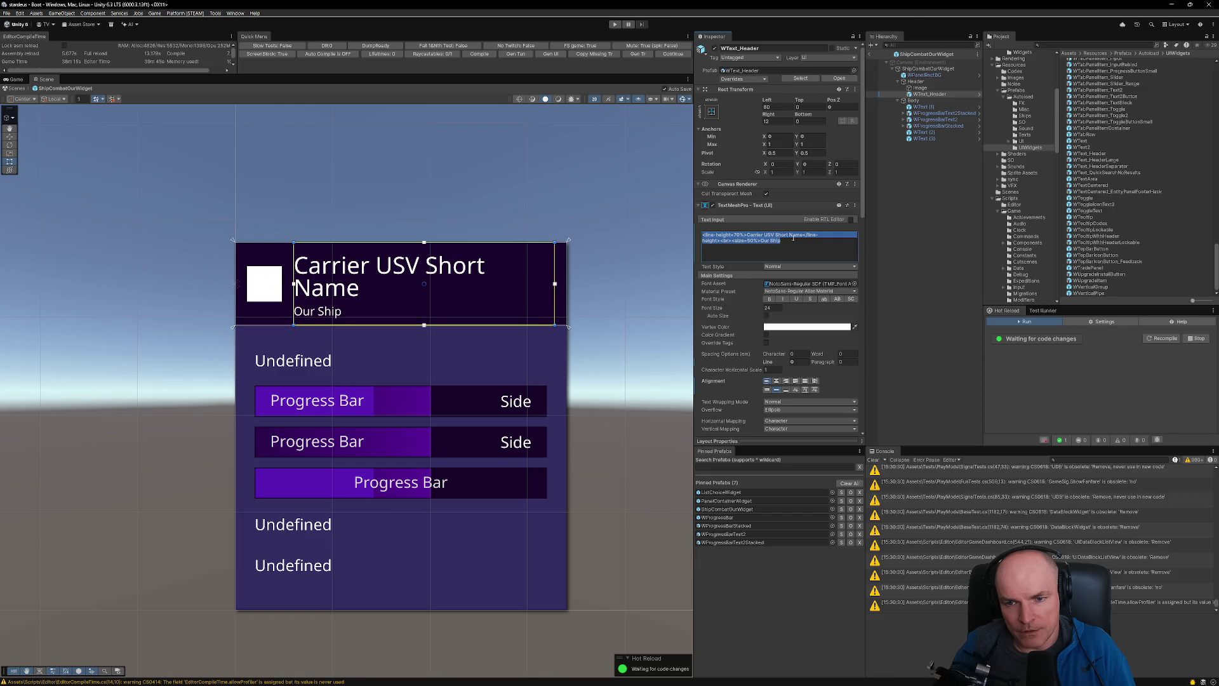
- Select the <line-height=70%> markup, then view ShipCombatOurWidget's Vertical Layout Group settings
{"action": "left_click", "coordinate": [763, 253]}
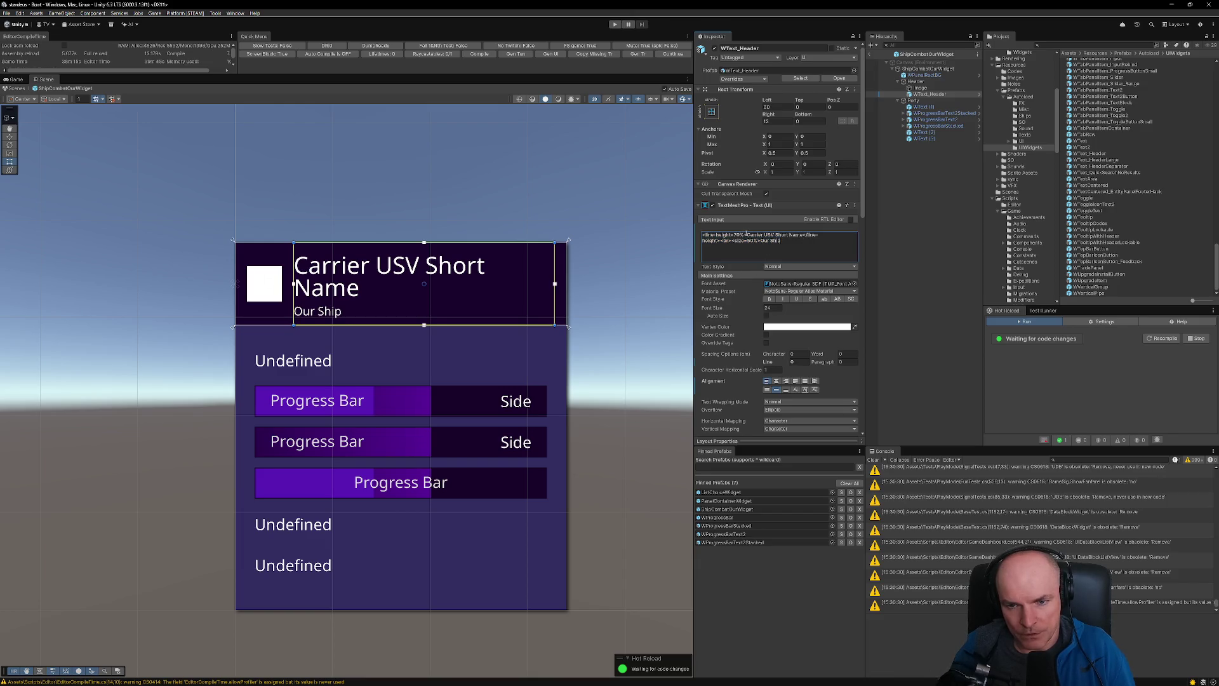
{"action": "left_click_drag", "start_coordinate": [745, 236], "coordinate": [690, 235]}
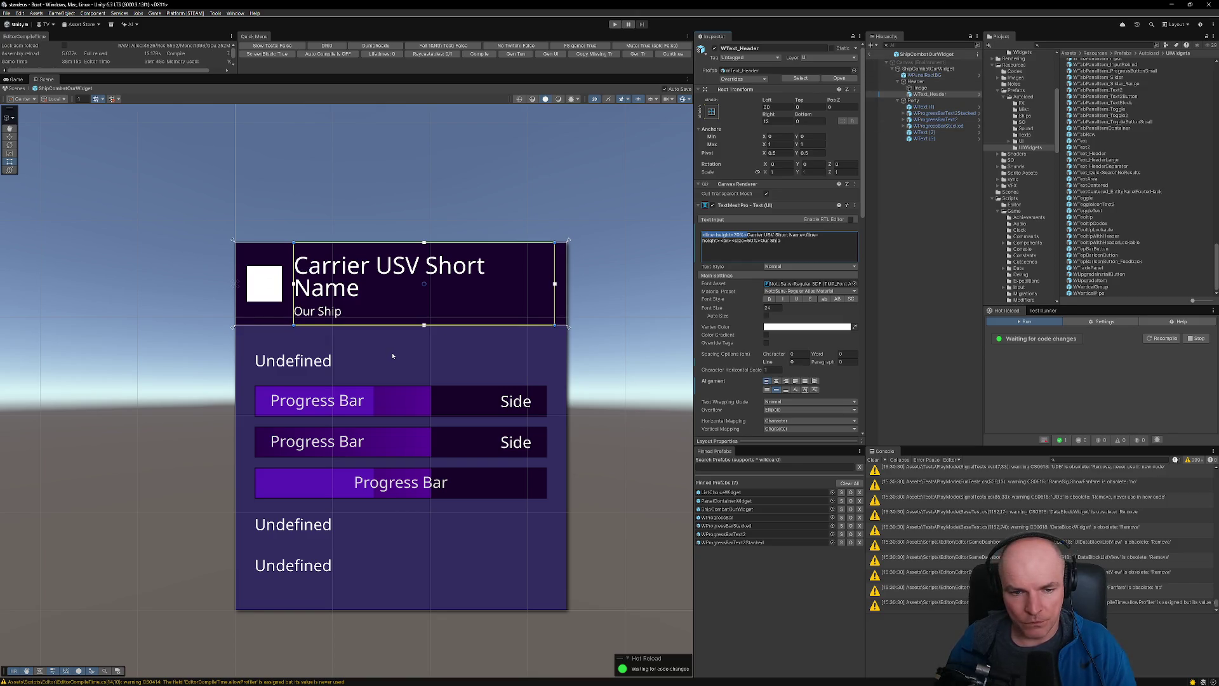
{"action": "left_click", "coordinate": [935, 69]}
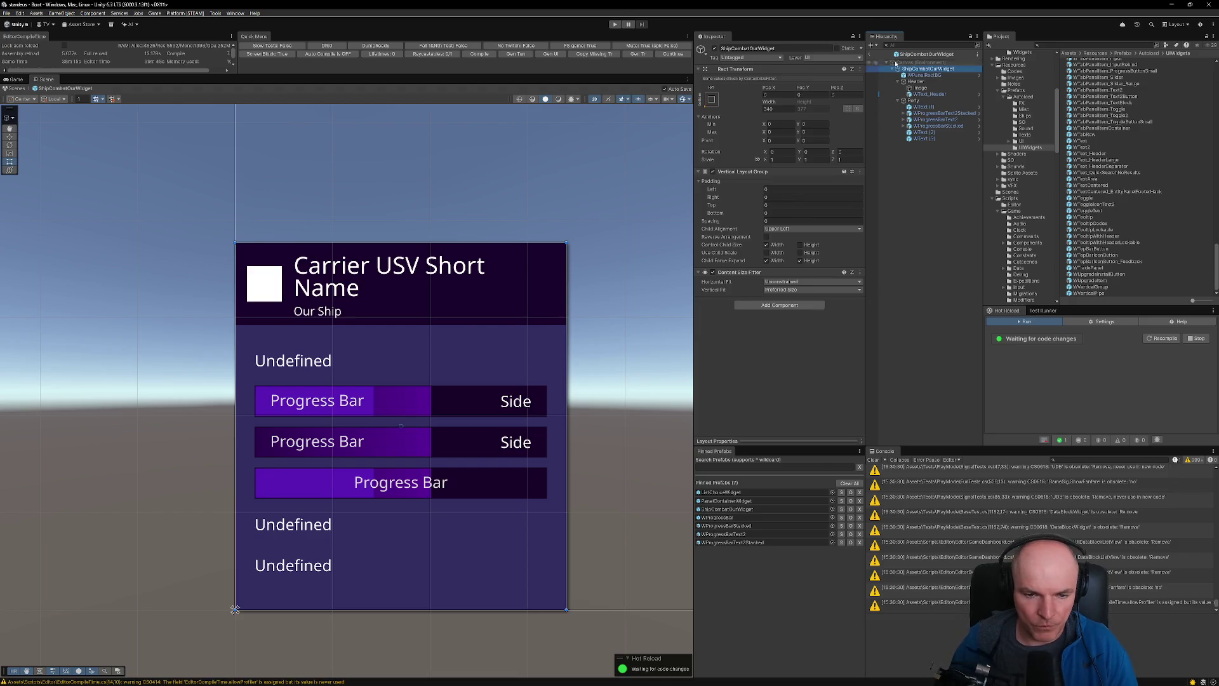
{"action": "mouse_move", "coordinate": [601, 678]}
{"action": "left_click", "coordinate": [558, 638]}
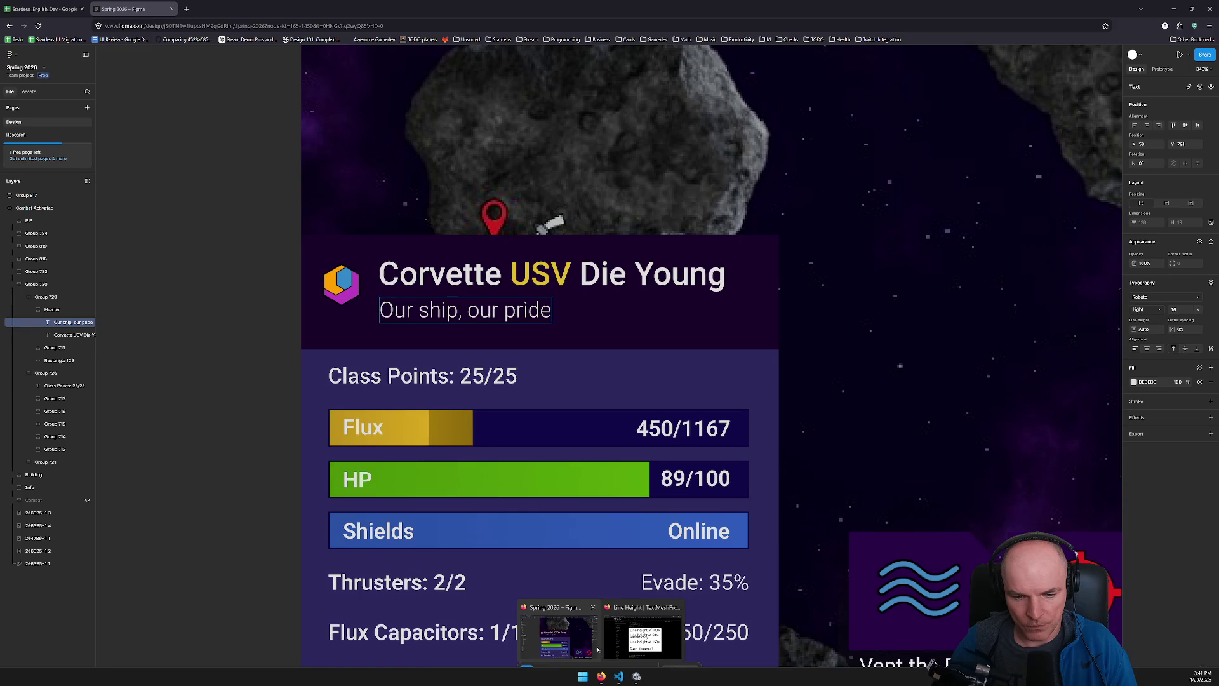
- Zoom and pan around both ship panels in the Figma combat mockup
{"action": "scroll", "coordinate": [712, 415], "scroll_direction": "down", "scroll_amount": 5}
{"action": "scroll", "coordinate": [712, 415], "scroll_direction": "right", "scroll_amount": 8}
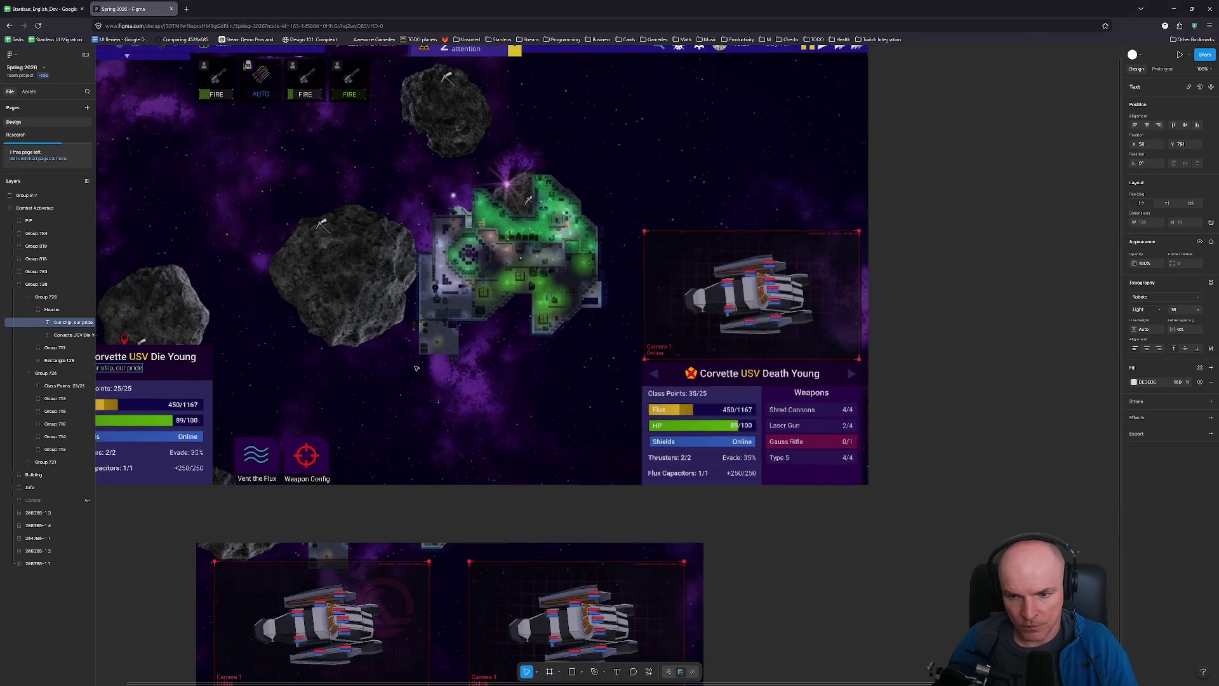
{"action": "scroll", "coordinate": [781, 392], "scroll_direction": "up", "scroll_amount": 1}
{"action": "scroll", "coordinate": [781, 392], "scroll_direction": "down", "scroll_amount": 1}
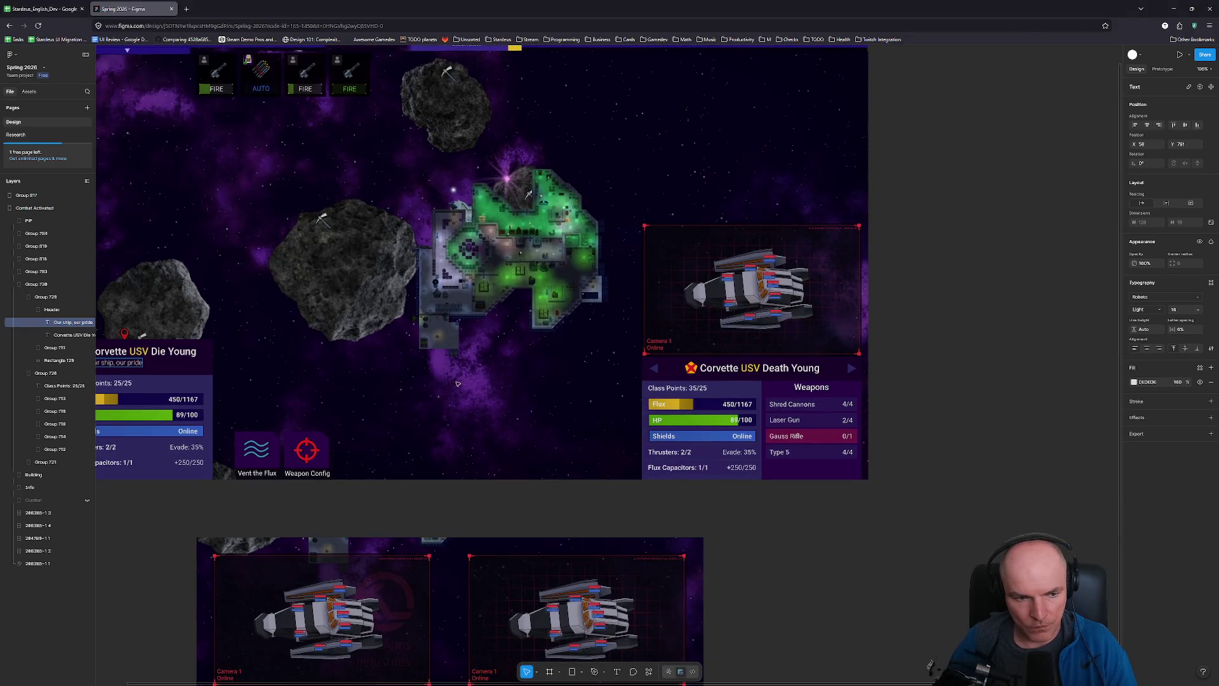
{"action": "scroll", "coordinate": [781, 391], "scroll_direction": "down", "scroll_amount": 1}
{"action": "scroll", "coordinate": [781, 391], "scroll_direction": "left", "scroll_amount": 1}
{"action": "scroll", "coordinate": [713, 364], "scroll_direction": "up", "scroll_amount": 5}
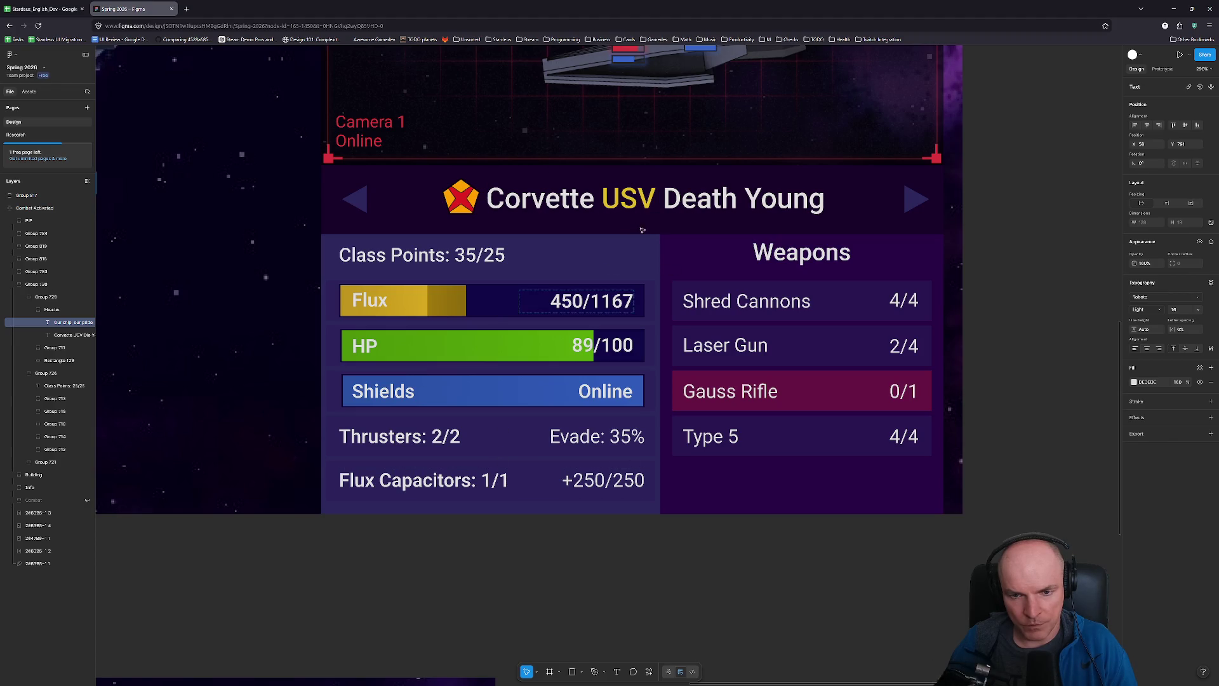
{"action": "scroll", "coordinate": [472, 292], "scroll_direction": "up", "scroll_amount": 2}
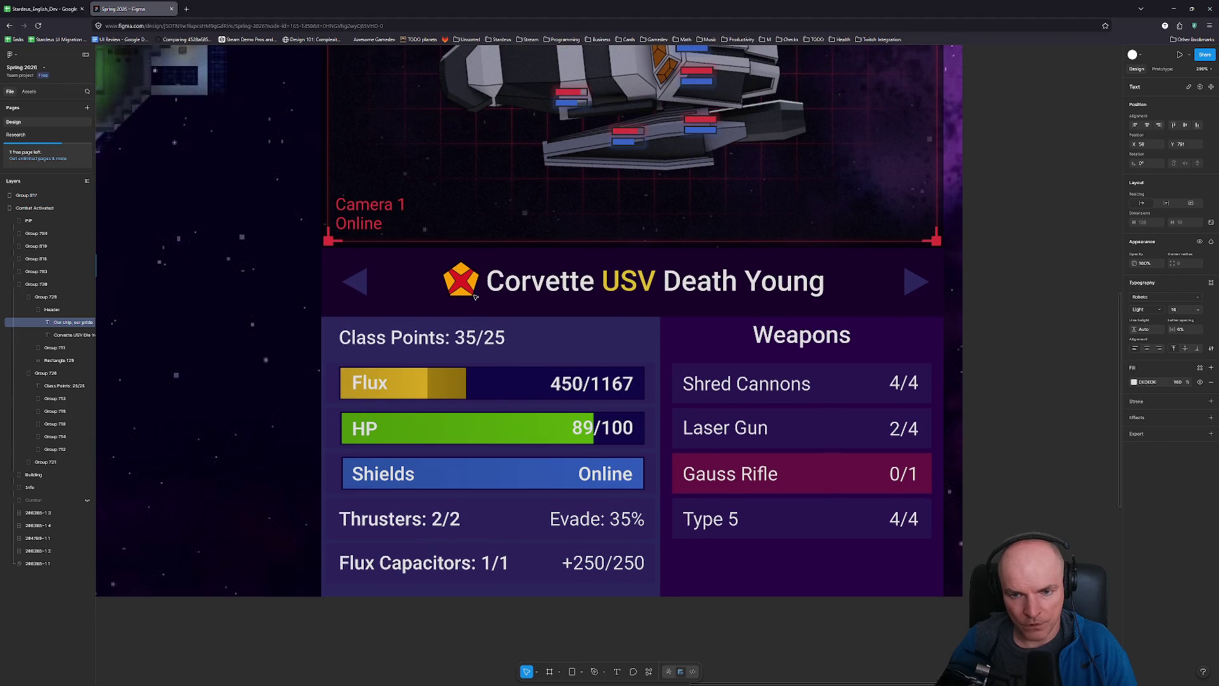
{"action": "scroll", "coordinate": [475, 296], "scroll_direction": "down", "scroll_amount": 1}
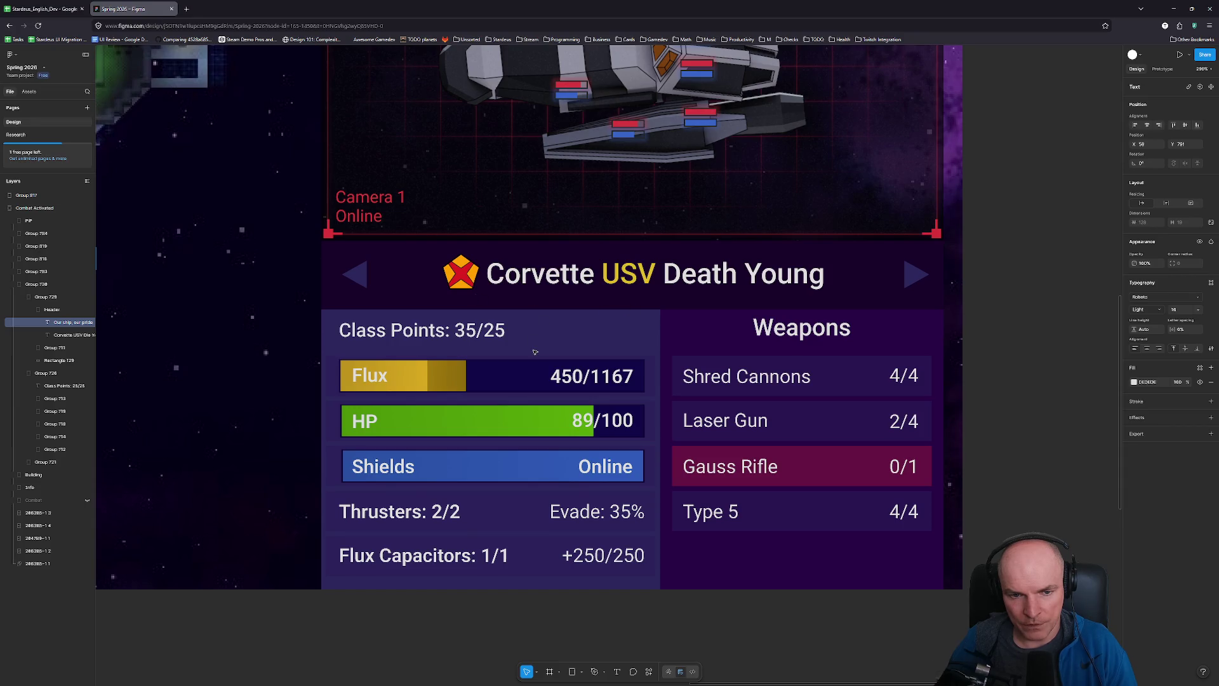
{"action": "scroll", "coordinate": [535, 352], "scroll_direction": "down", "scroll_amount": 10}
{"action": "scroll", "coordinate": [202, 333], "scroll_direction": "up", "scroll_amount": 3}
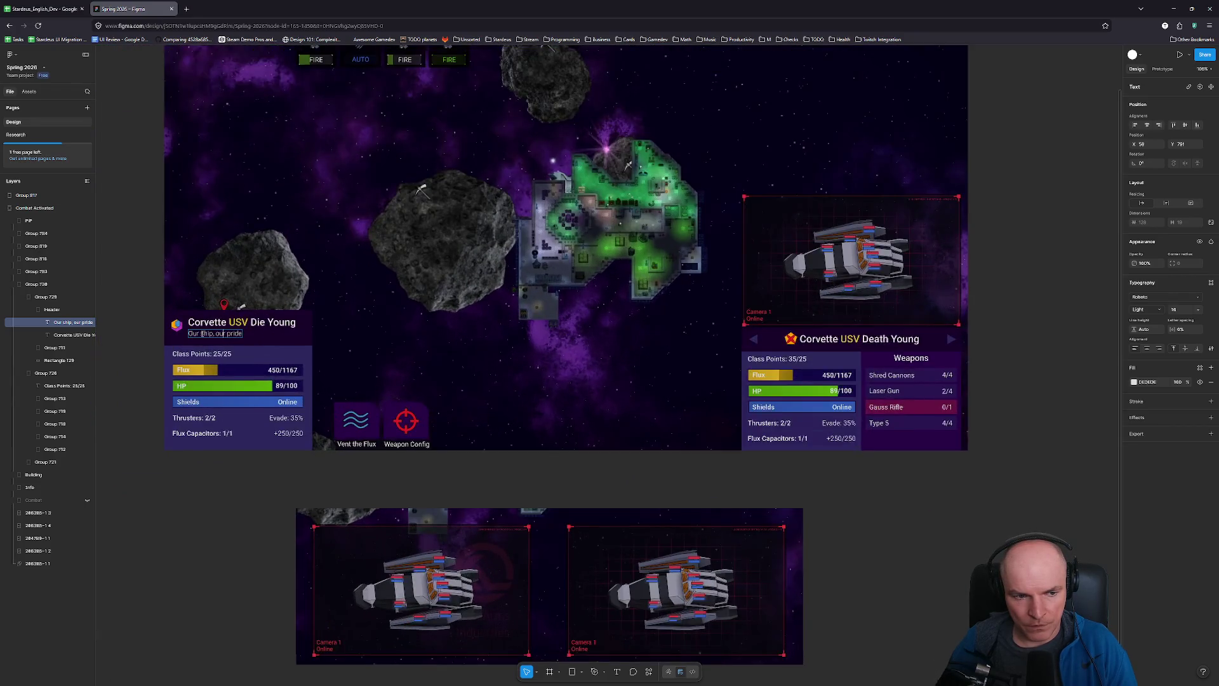
{"action": "scroll", "coordinate": [201, 334], "scroll_direction": "up", "scroll_amount": 1}
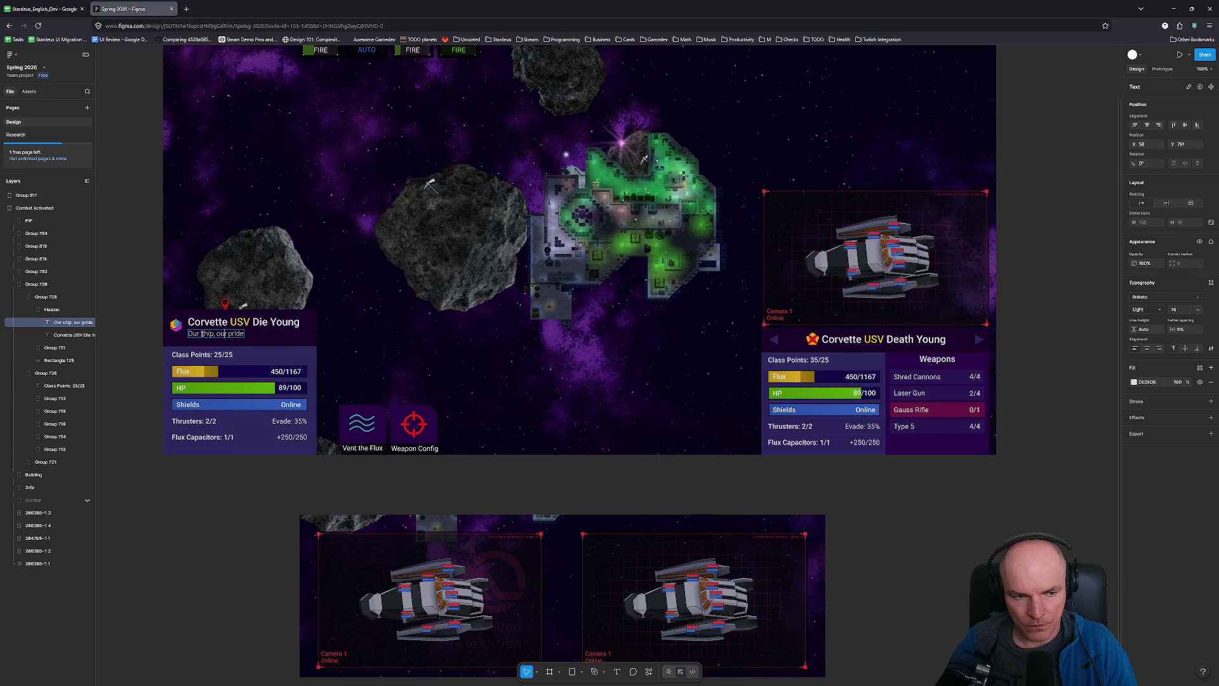
{"action": "scroll", "coordinate": [201, 333], "scroll_direction": "up", "scroll_amount": 3}
{"action": "scroll", "coordinate": [202, 333], "scroll_direction": "down", "scroll_amount": 6}
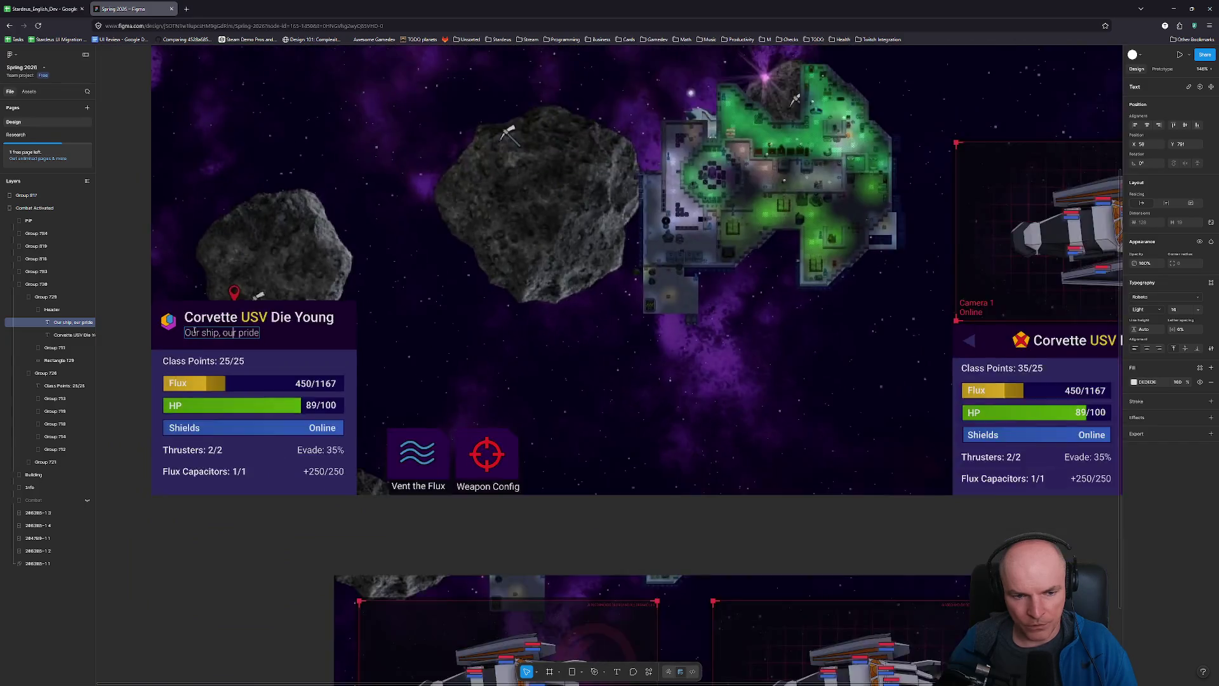
{"action": "scroll", "coordinate": [197, 331], "scroll_direction": "up", "scroll_amount": 2}
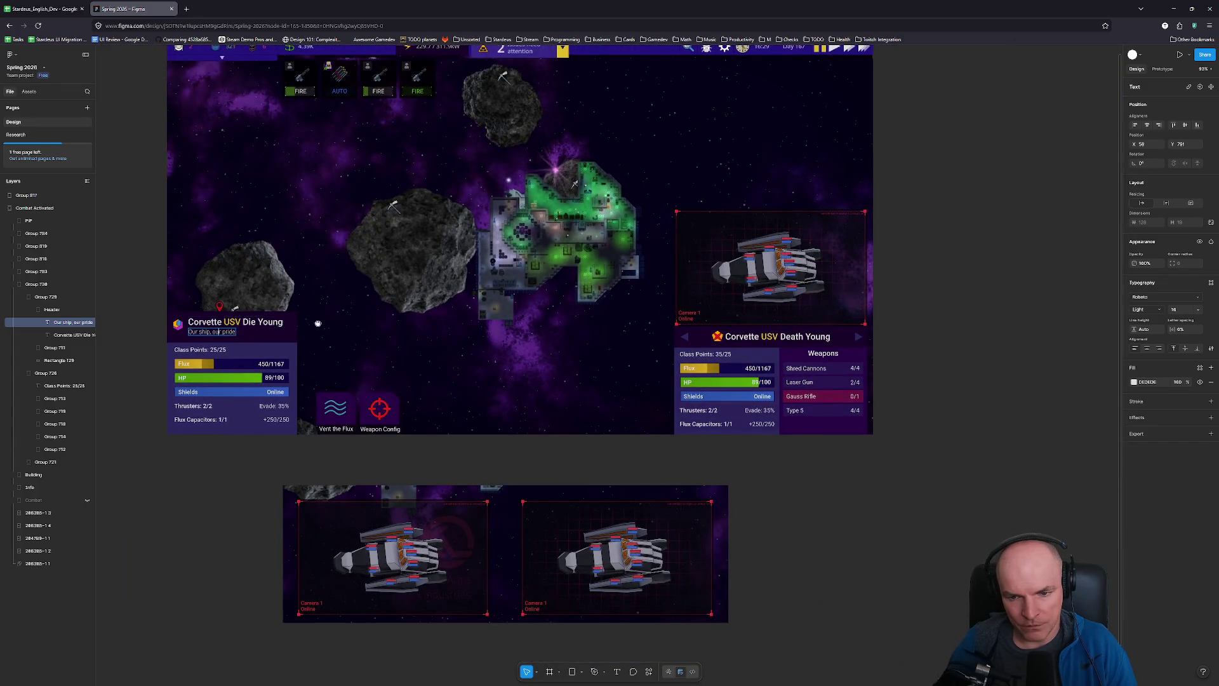
{"action": "scroll", "coordinate": [486, 314], "scroll_direction": "up", "scroll_amount": 10}
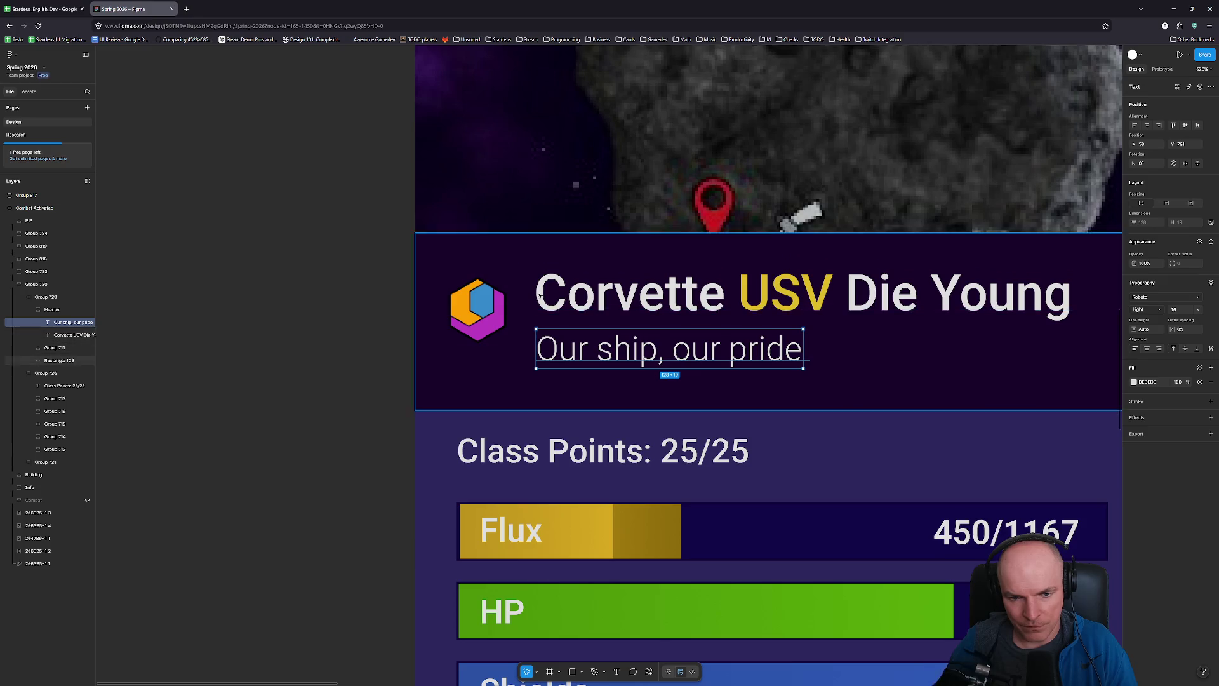
{"action": "scroll", "coordinate": [788, 289], "scroll_direction": "down", "scroll_amount": 6}
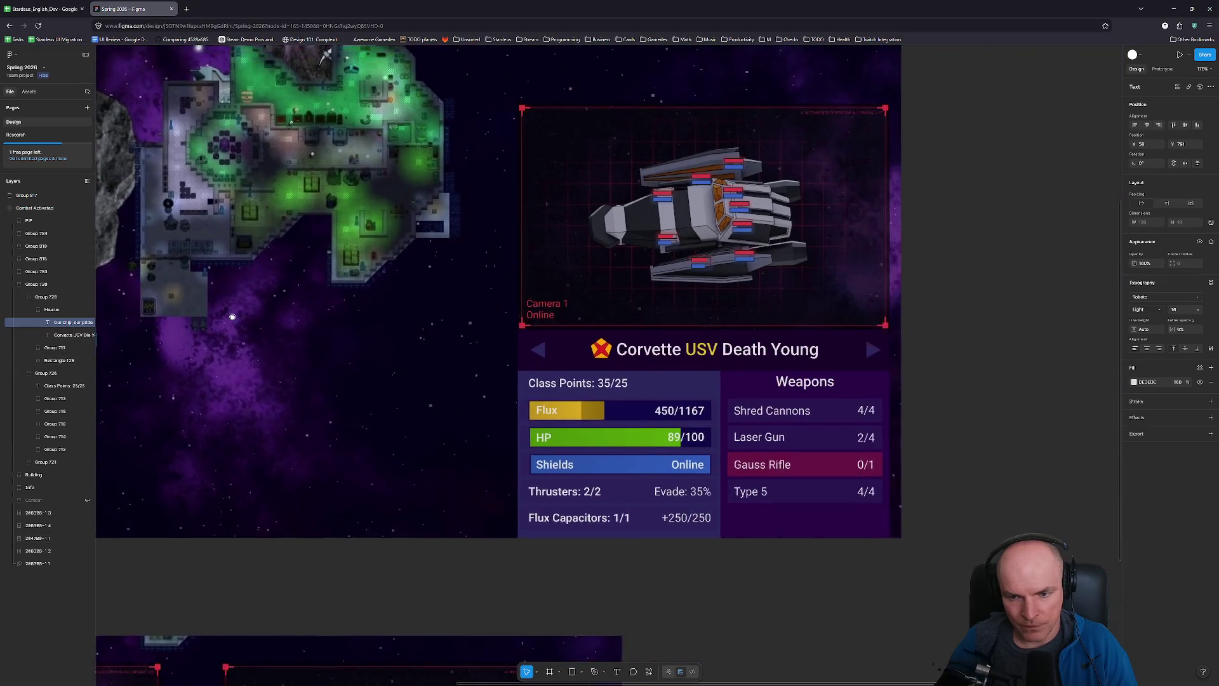
{"action": "scroll", "coordinate": [660, 355], "scroll_direction": "up", "scroll_amount": 5}
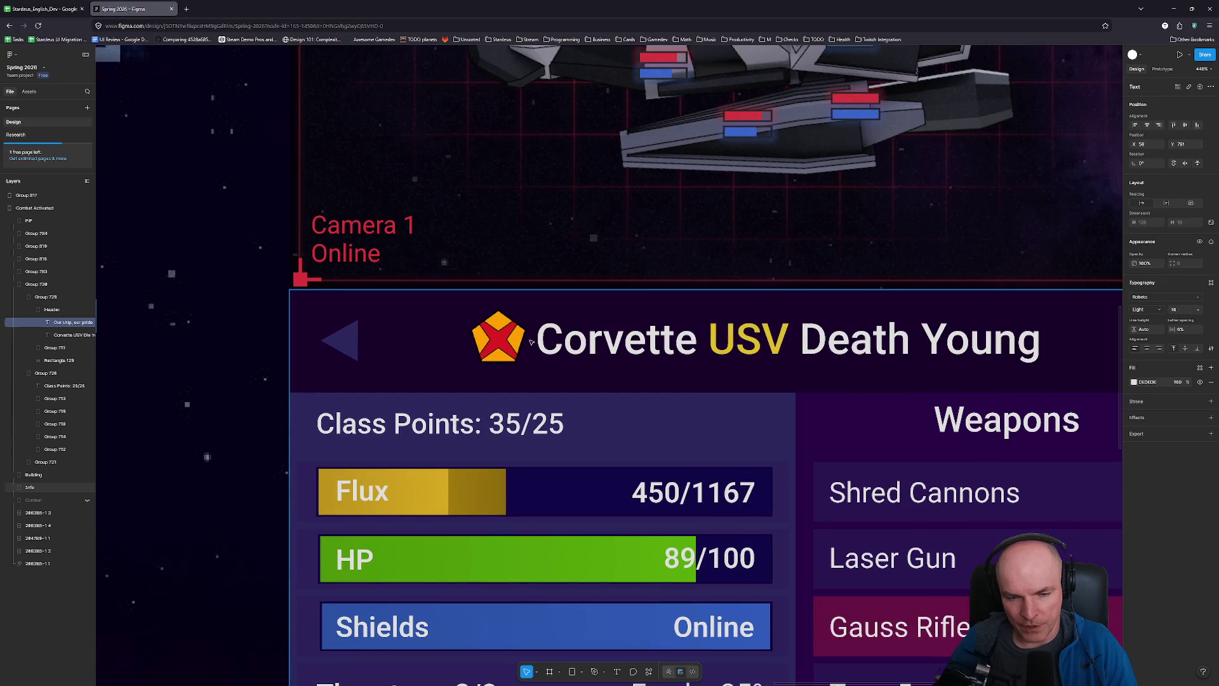
{"action": "scroll", "coordinate": [529, 344], "scroll_direction": "down", "scroll_amount": 7}
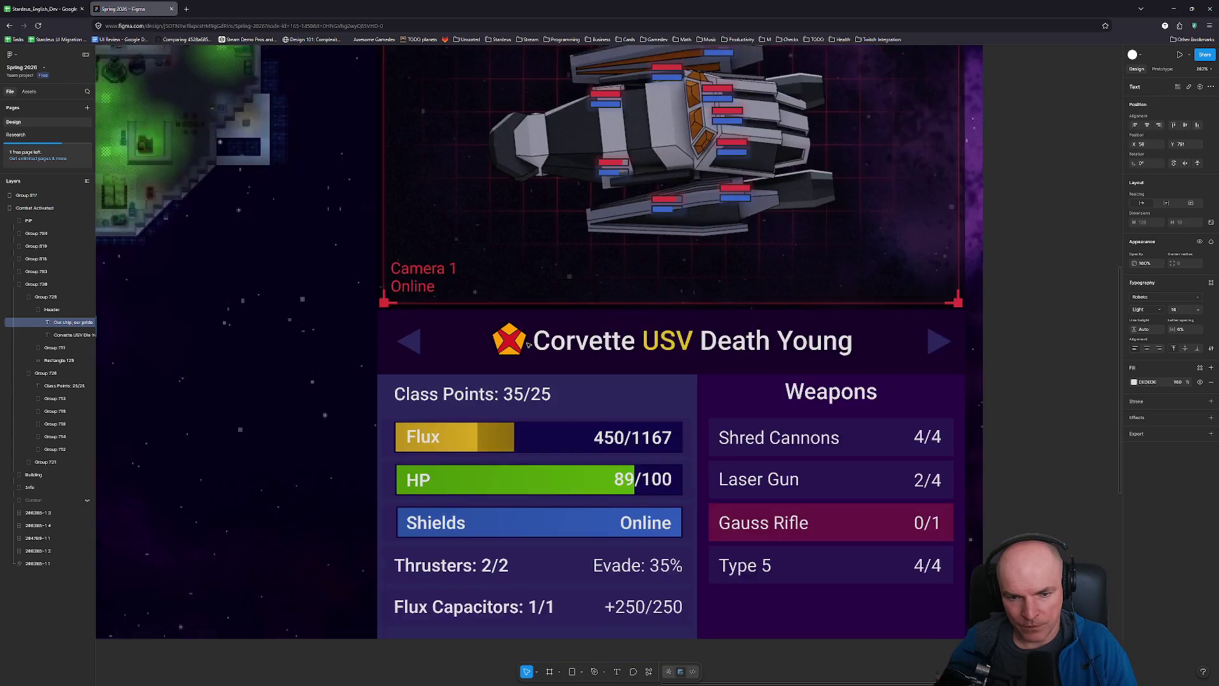
{"action": "key", "text": "shift+0"}
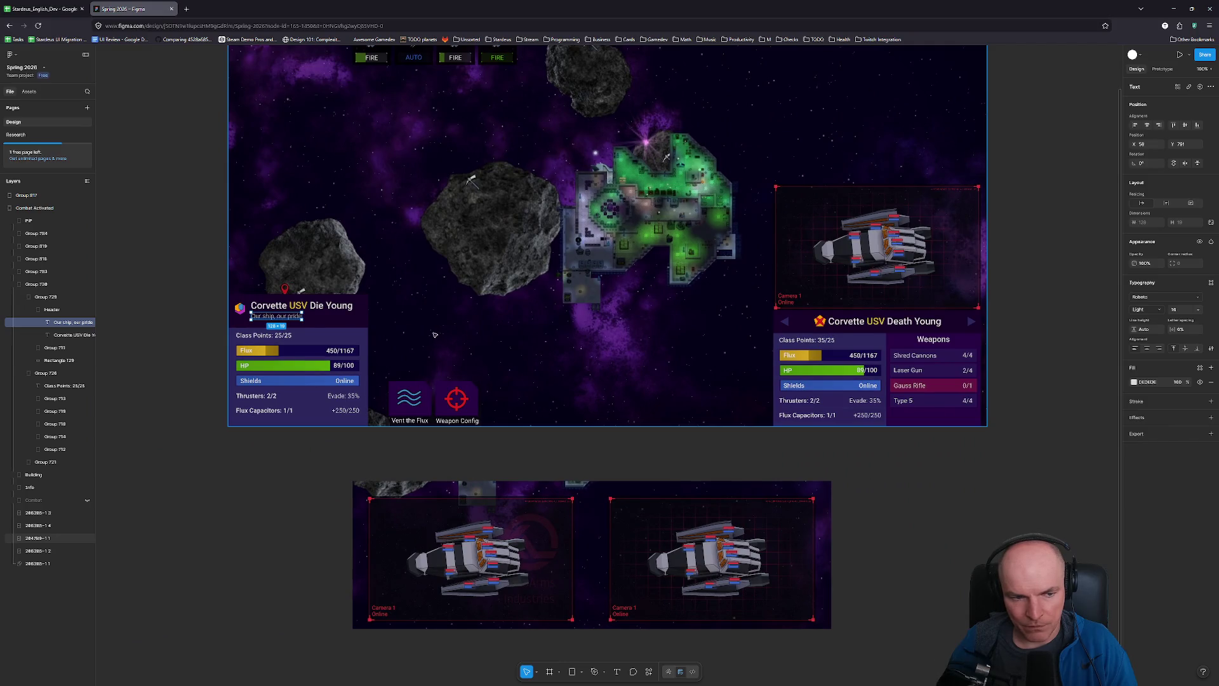
{"action": "scroll", "coordinate": [240, 312], "scroll_direction": "up", "scroll_amount": 4}
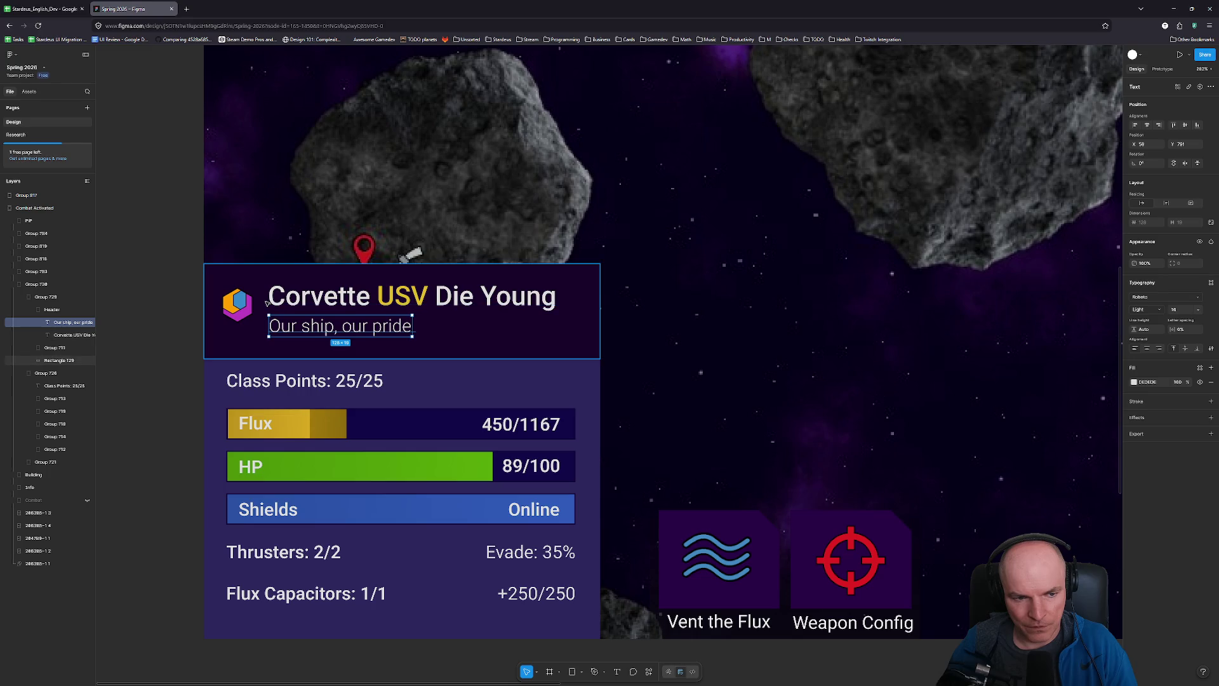
{"action": "scroll", "coordinate": [296, 368], "scroll_direction": "down", "scroll_amount": 3}
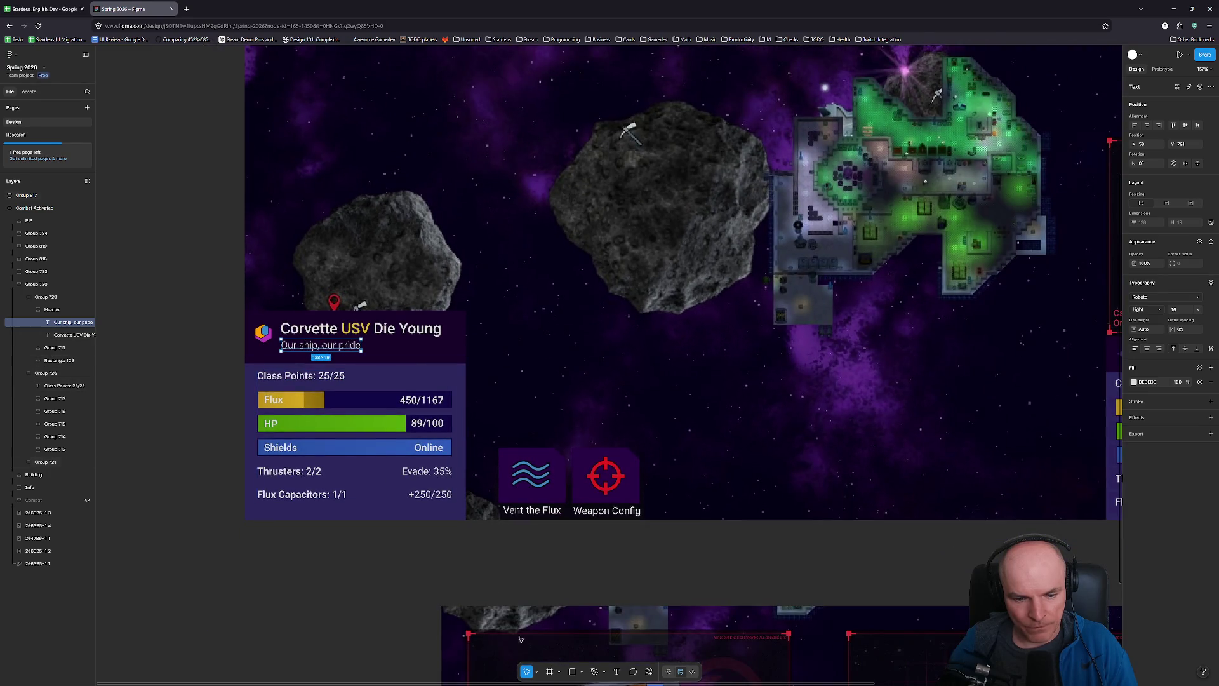
- Select the Corvette USV Die Young info panel group (Group 738) for comparison
{"action": "mouse_move", "coordinate": [582, 682]}
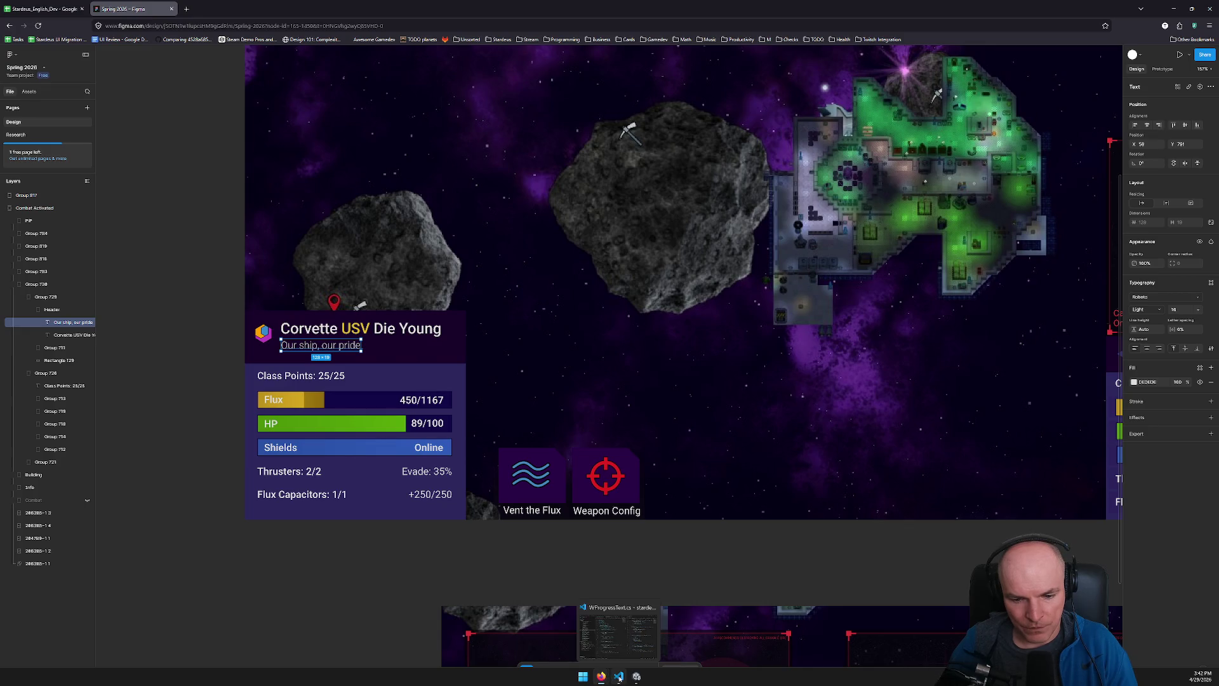
{"action": "scroll", "coordinate": [523, 362], "scroll_direction": "down", "scroll_amount": 2}
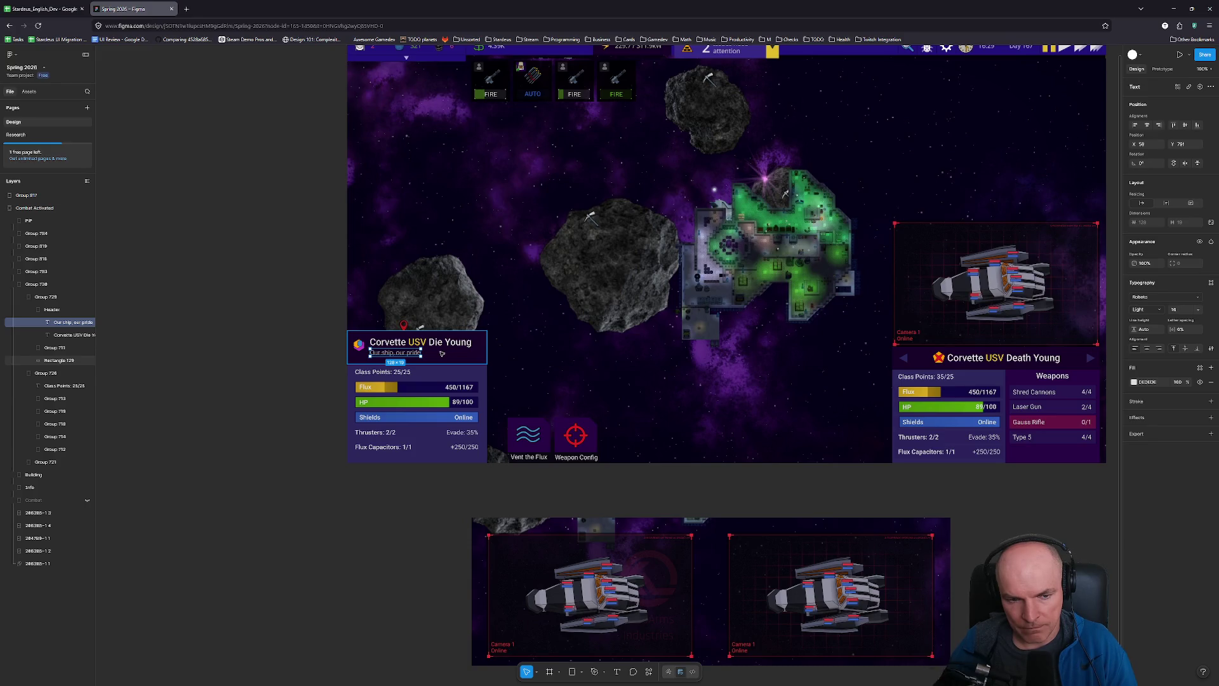
{"action": "left_click", "coordinate": [535, 353]}
{"action": "scroll", "coordinate": [363, 348], "scroll_direction": "up", "scroll_amount": 5}
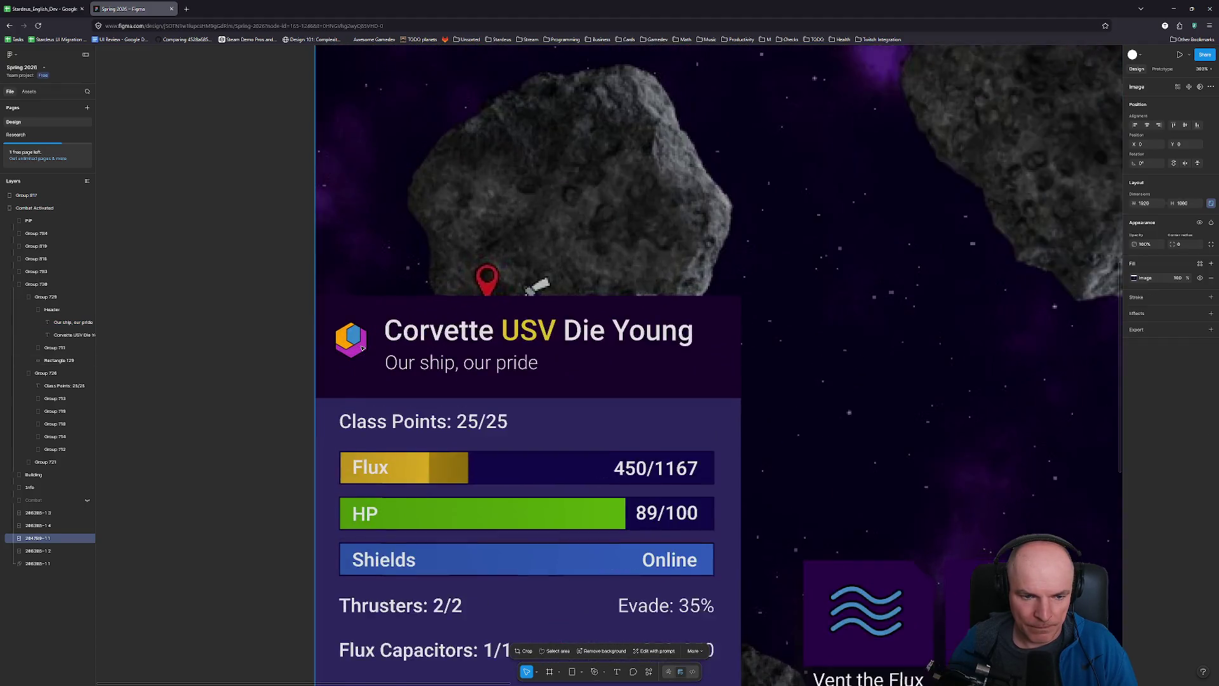
{"action": "scroll", "coordinate": [362, 348], "scroll_direction": "up", "scroll_amount": 2}
{"action": "left_click", "coordinate": [352, 349]}
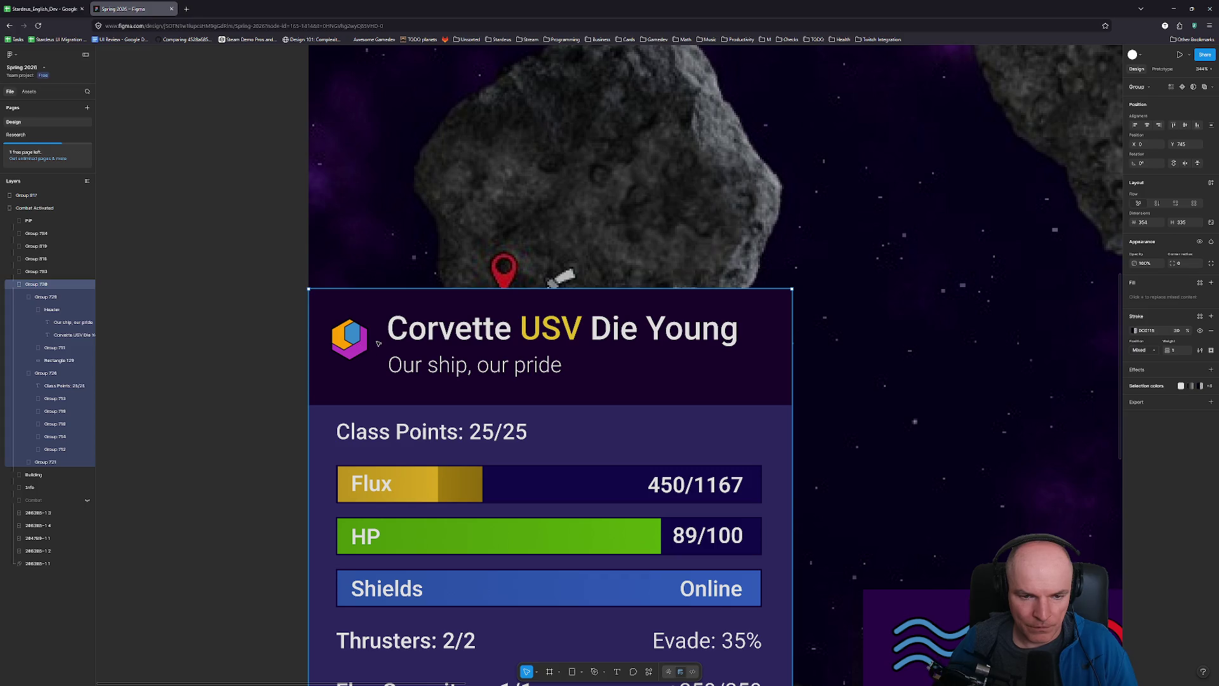
{"action": "scroll", "coordinate": [377, 344], "scroll_direction": "down", "scroll_amount": 5}
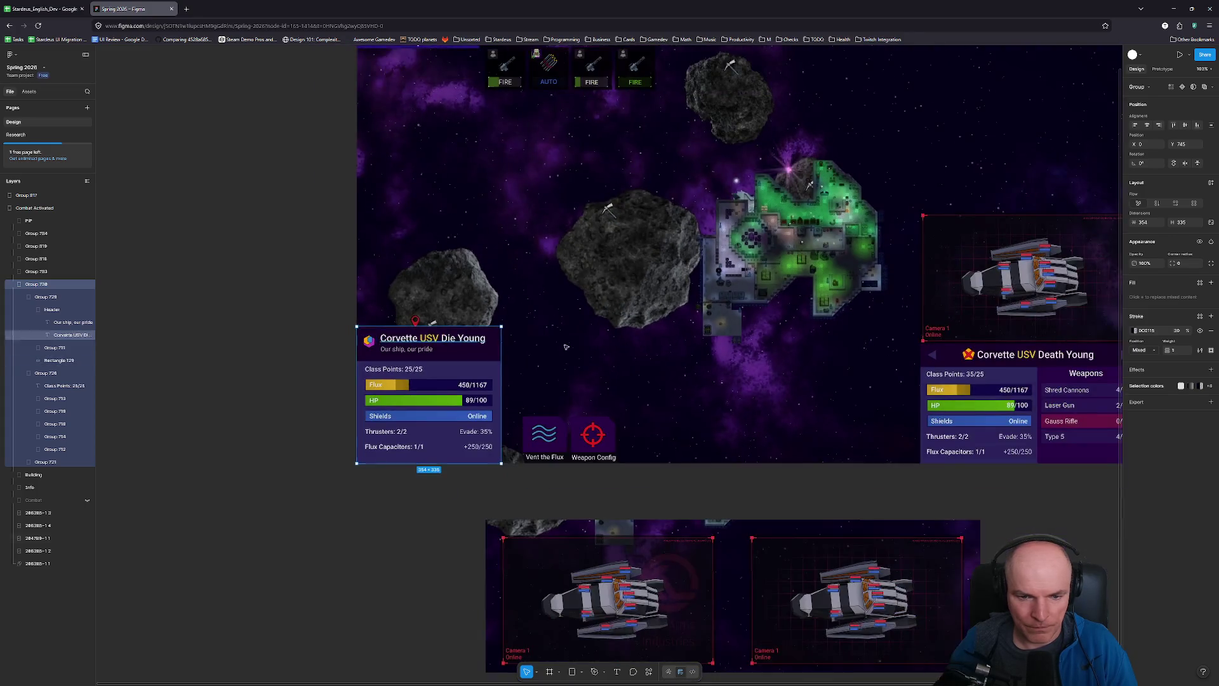